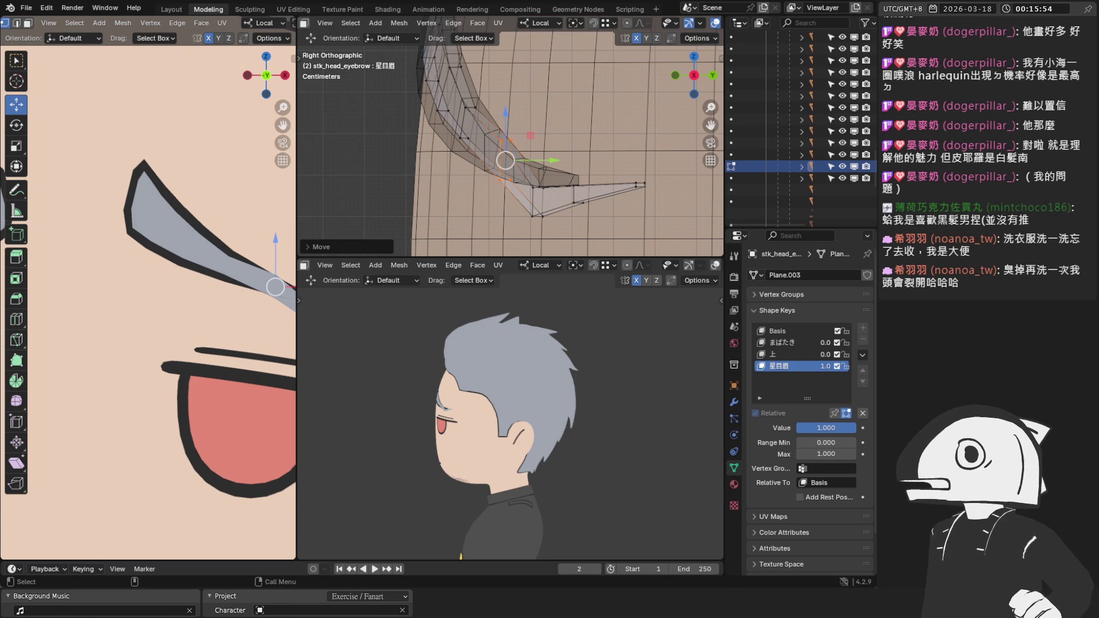
# Frame the eyebrow up close with X-ray and the wireframe/stats overlays turned on.
pyautogui.scroll(-1, 148, 302)
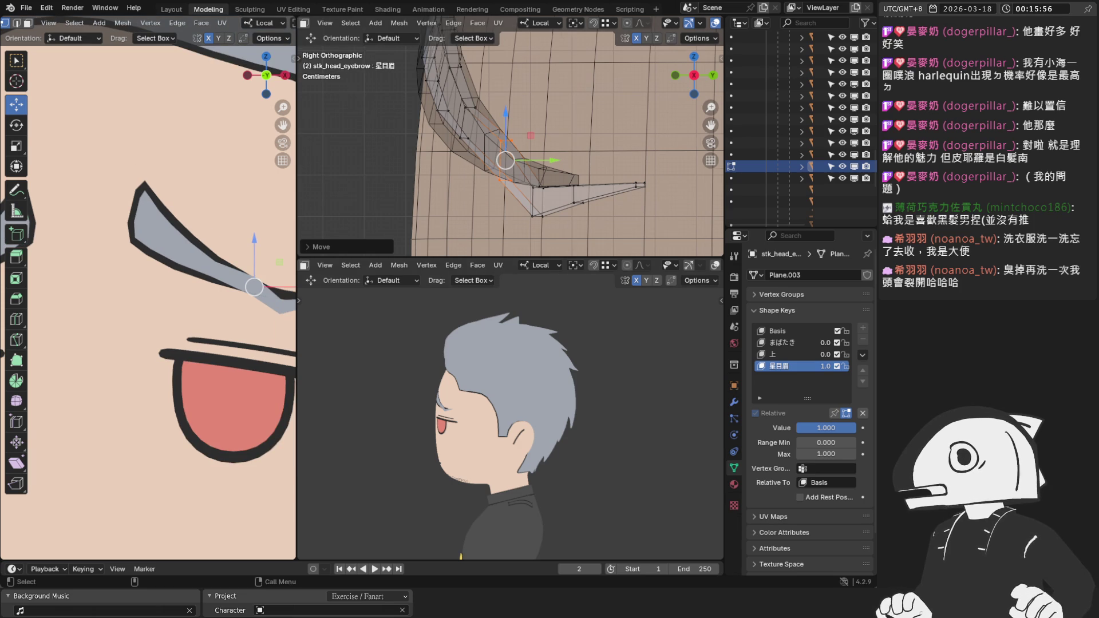
pyautogui.scroll(2, 509, 143)
pyautogui.keyDown('shift'); pyautogui.moveTo(228, 172); pyautogui.dragTo(160, 163, button='middle'); pyautogui.keyUp('shift')
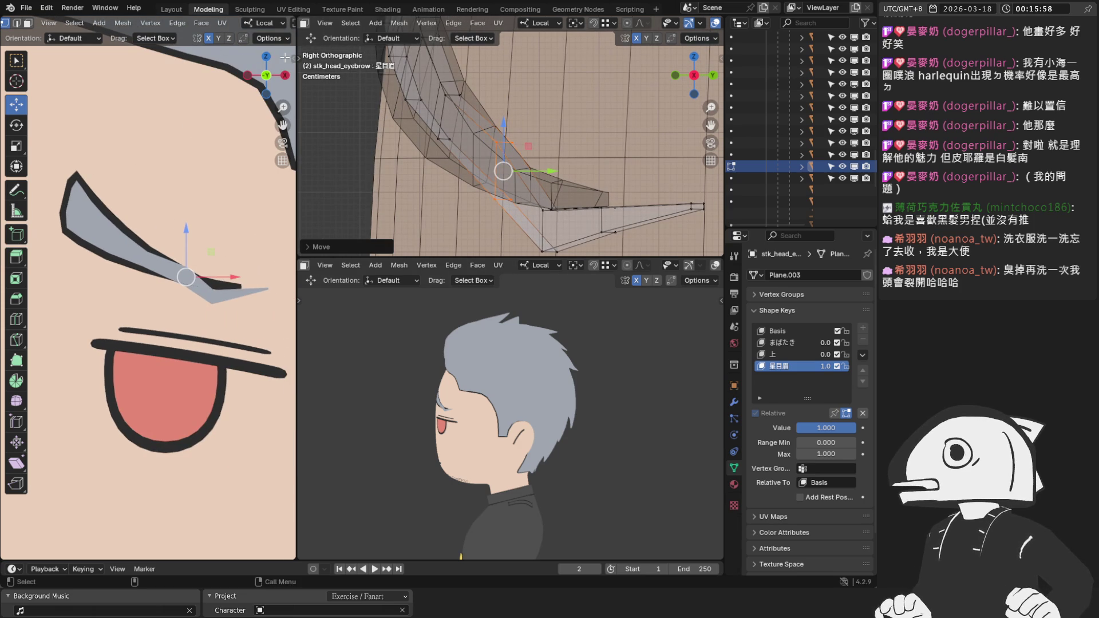
pyautogui.moveTo(296, 67); pyautogui.dragTo(492, 57)
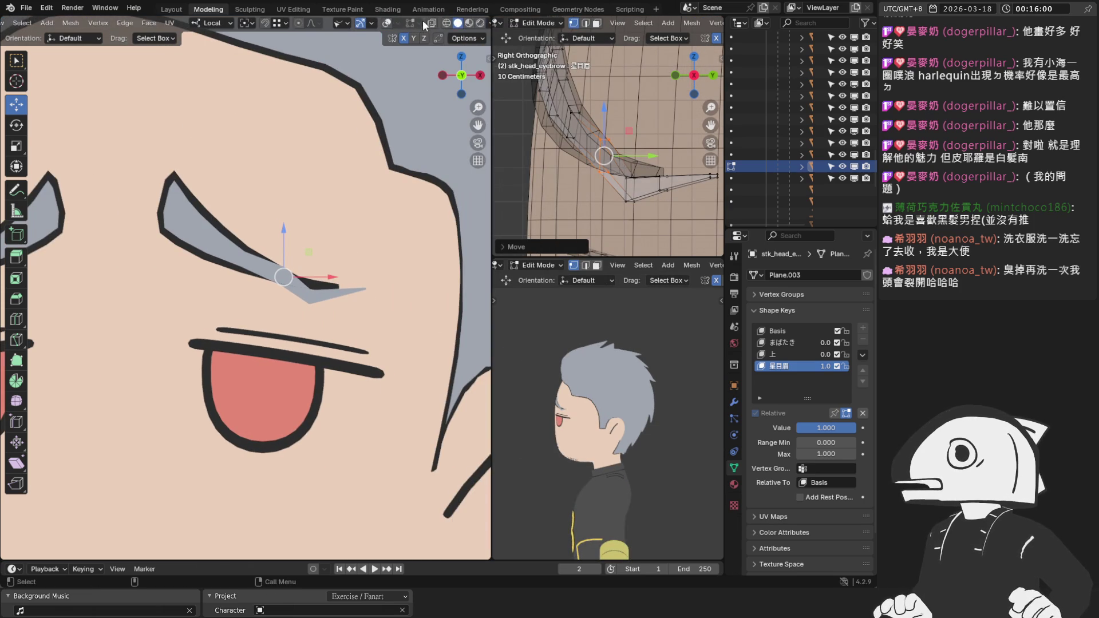
pyautogui.click(421, 23)
pyautogui.press('KP_Add')
pyautogui.press('KP_Add')
pyautogui.press('KP_Add')
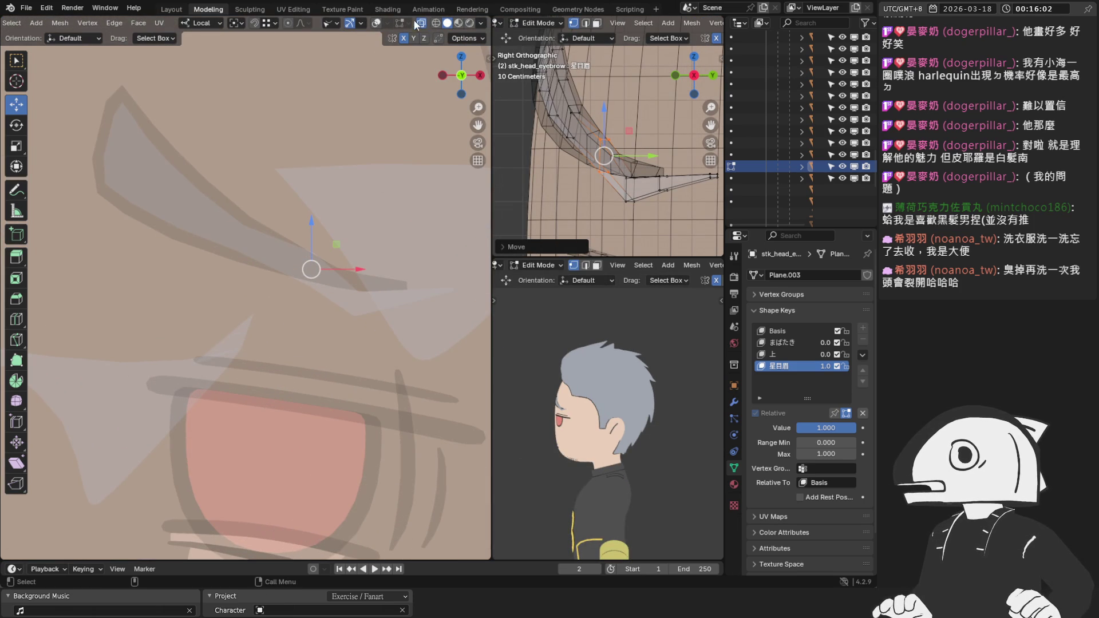
pyautogui.click(424, 24)
pyautogui.click(424, 24)
pyautogui.click(376, 24)
pyautogui.scroll(2, 359, 250)
pyautogui.moveTo(324, 336)
pyautogui.mouseDown(button='middle')
pyautogui.moveTo(219, 277)
pyautogui.moveTo(273, 252)
pyautogui.mouseUp(button='middle')
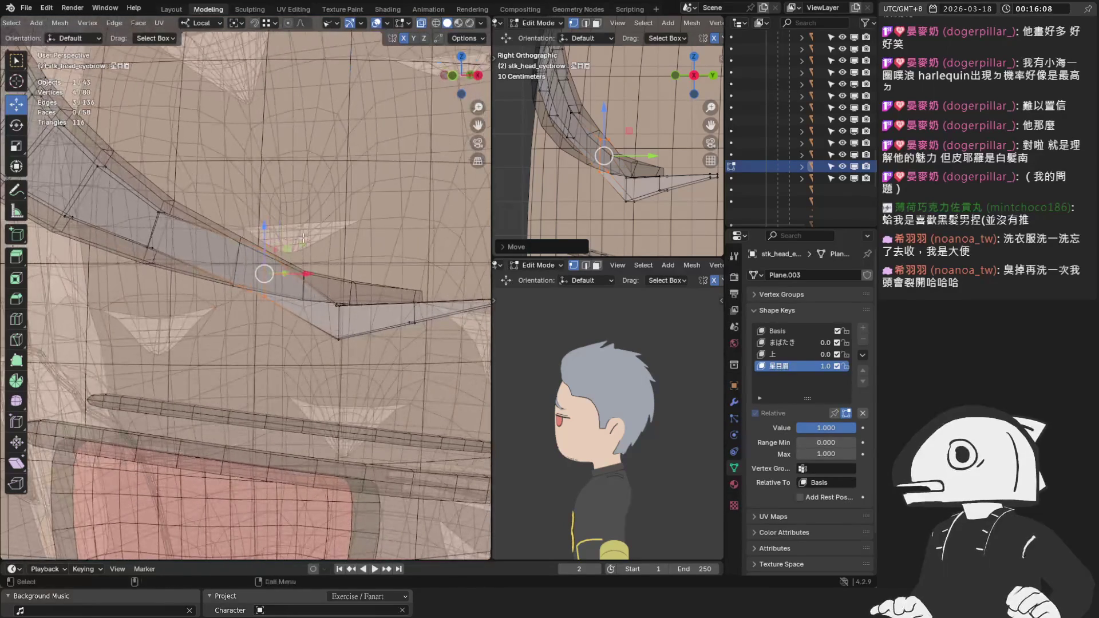
# Box-select the eyebrow's inner corner vertices and lower them along Z in front view.
pyautogui.moveTo(273, 251); pyautogui.dragTo(261, 257)
pyautogui.press('KP_1')
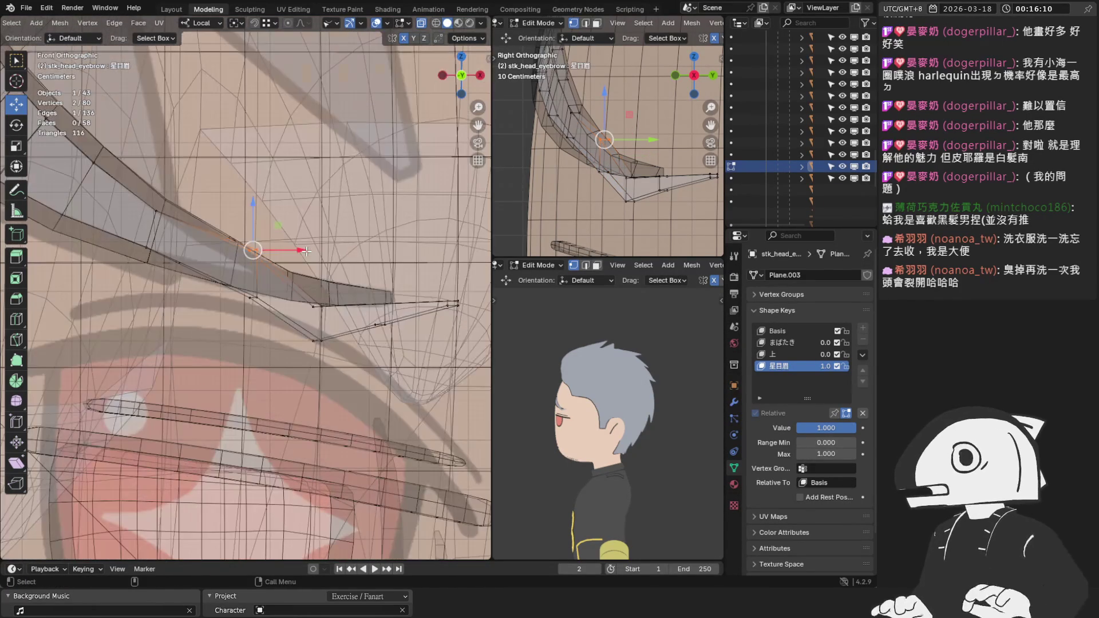
pyautogui.scroll(4, 281, 252)
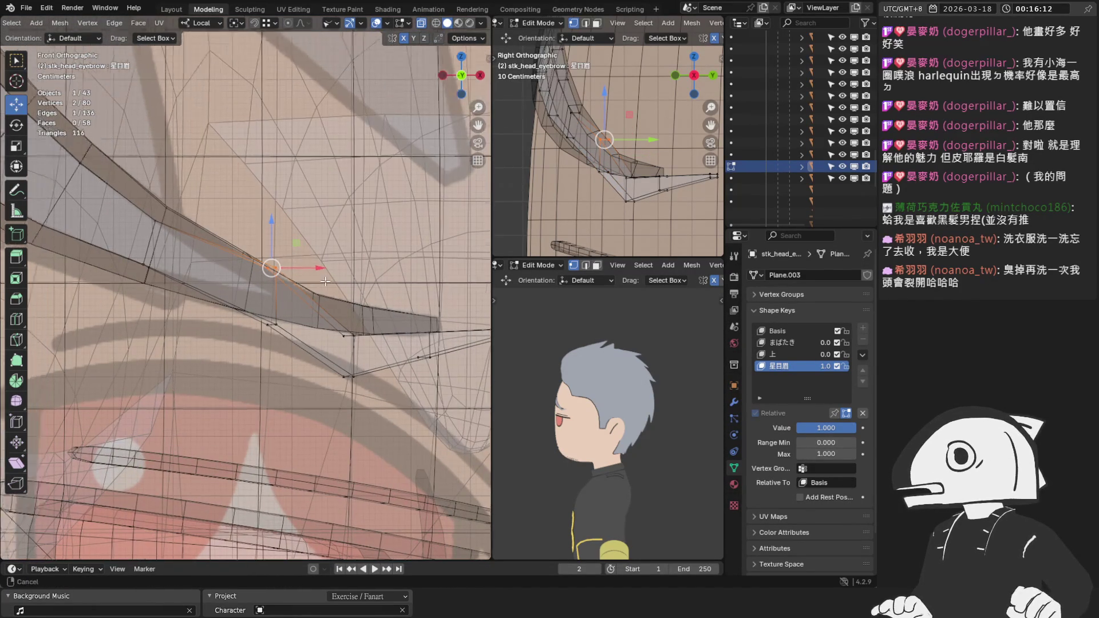
pyautogui.press('g')
pyautogui.press('z')
pyautogui.click(318, 314)
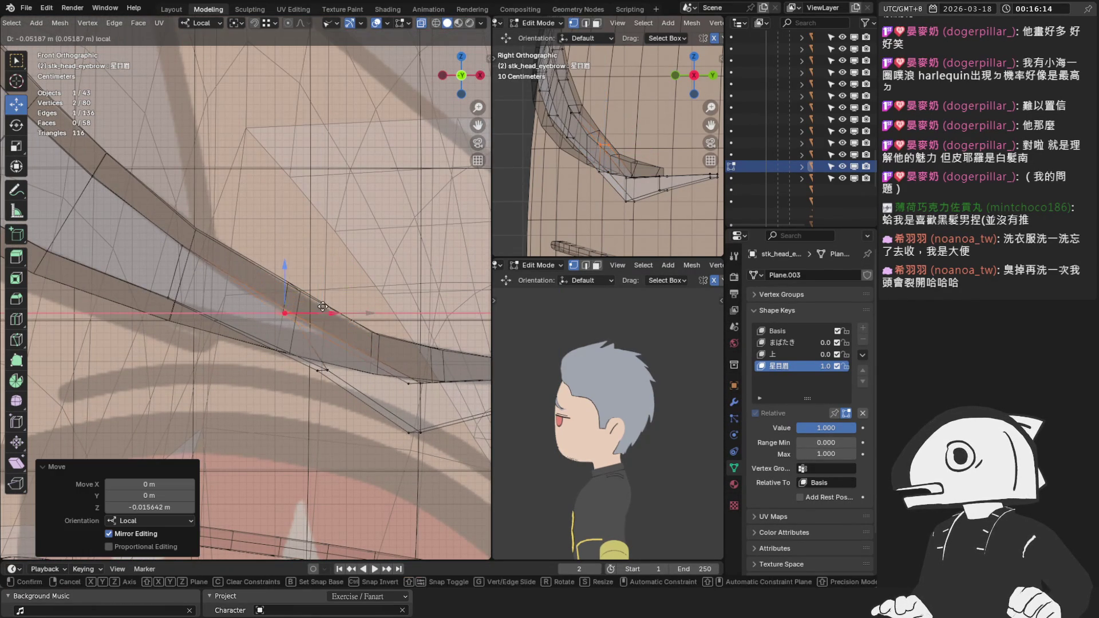
# Fine-tune the inner corner vertices' height with two more Z-constrained moves.
pyautogui.scroll(2, 337, 328)
pyautogui.press('g')
pyautogui.press('z')
pyautogui.click(331, 326)
pyautogui.press('g')
pyautogui.press('z')
pyautogui.click(327, 319)
# Reposition a single eyebrow vertex sideways to refine the brow line.
pyautogui.scroll(1, 395, 340)
pyautogui.click(366, 336)
pyautogui.press('g')
pyautogui.press('Escape')
pyautogui.click(352, 337)
pyautogui.press('g')
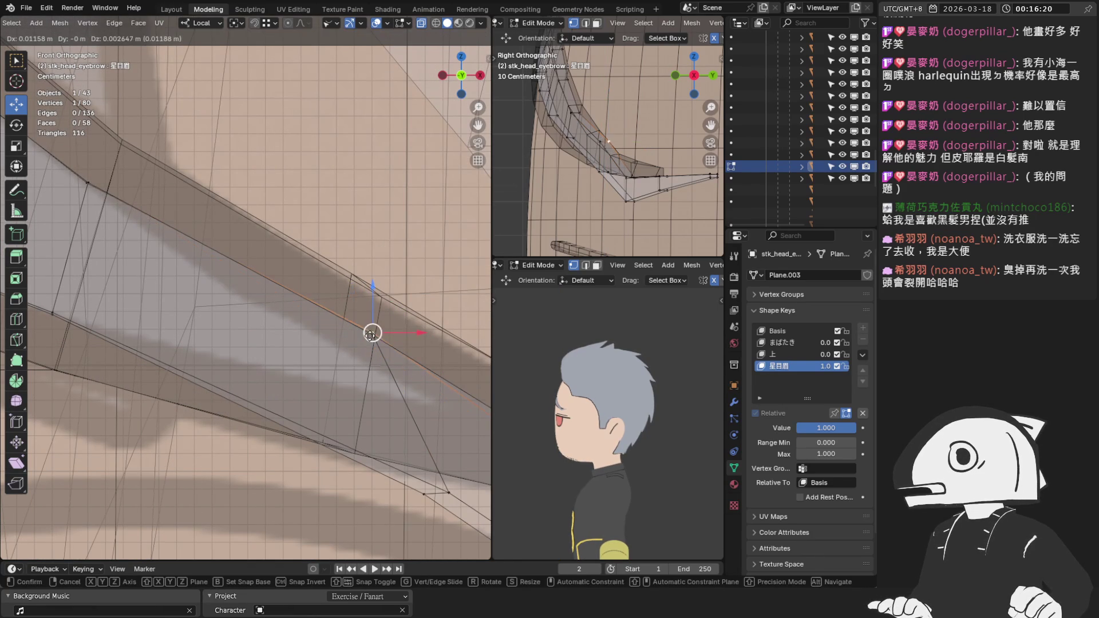
pyautogui.click(372, 335)
# Move two more eyebrow vertices up and to the left.
pyautogui.scroll(1, 366, 354)
pyautogui.click(388, 427)
pyautogui.press('g')
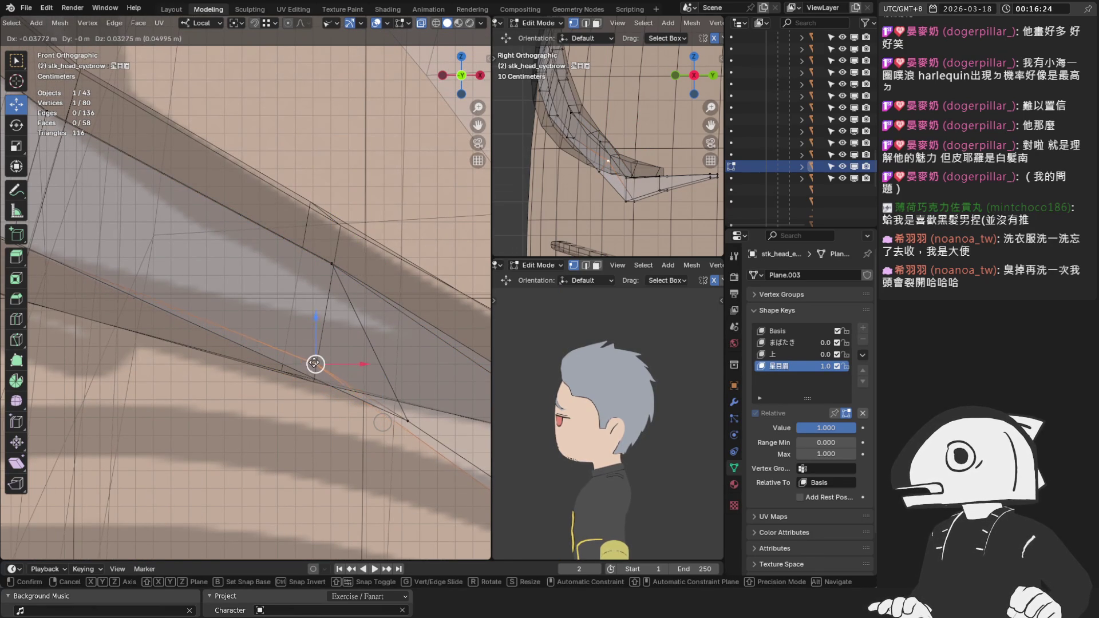
pyautogui.click(313, 364)
pyautogui.click(407, 420)
pyautogui.press('g')
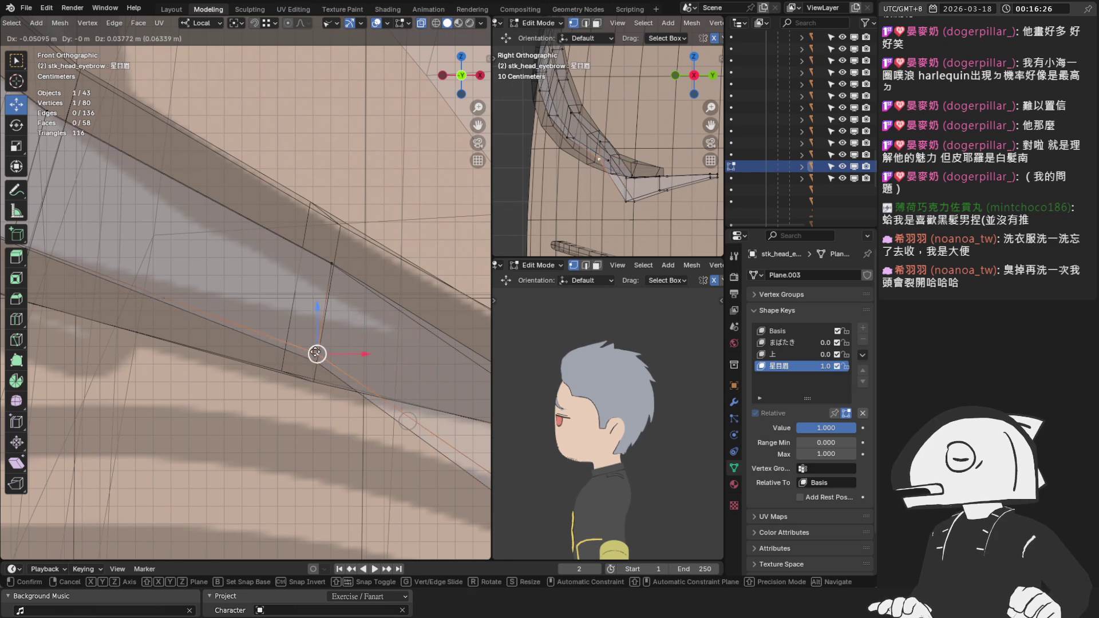
pyautogui.click(316, 362)
# Adjust the position of a vertex on the eyebrow's edge.
pyautogui.click(334, 260)
pyautogui.press('g')
pyautogui.click(357, 269)
pyautogui.scroll(2, 357, 269)
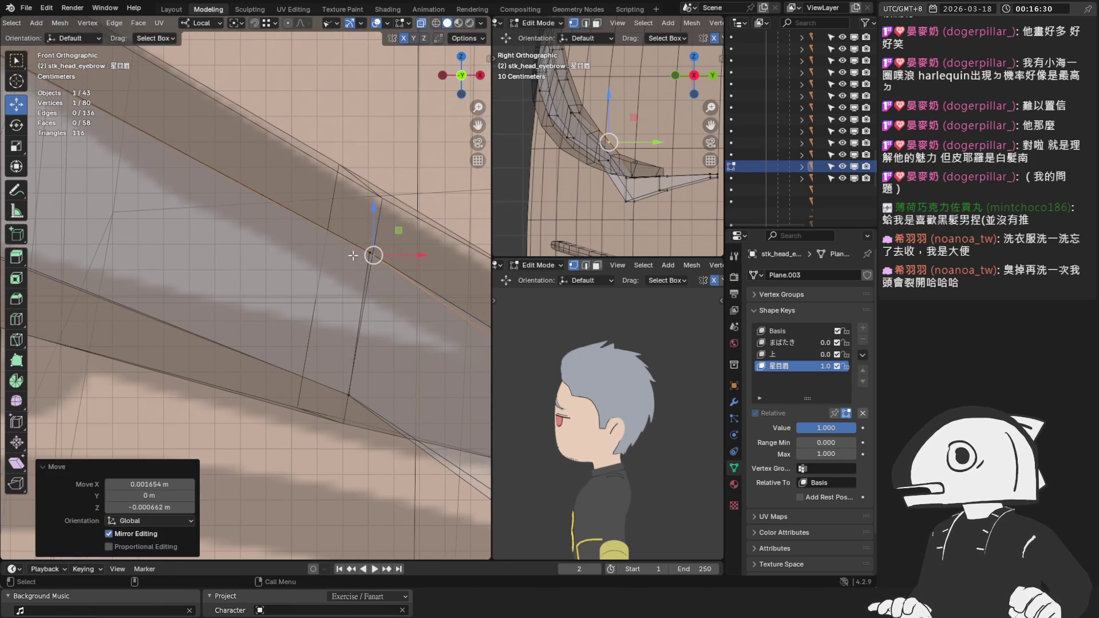
pyautogui.click(373, 255)
pyautogui.press('g')
pyautogui.click(373, 256)
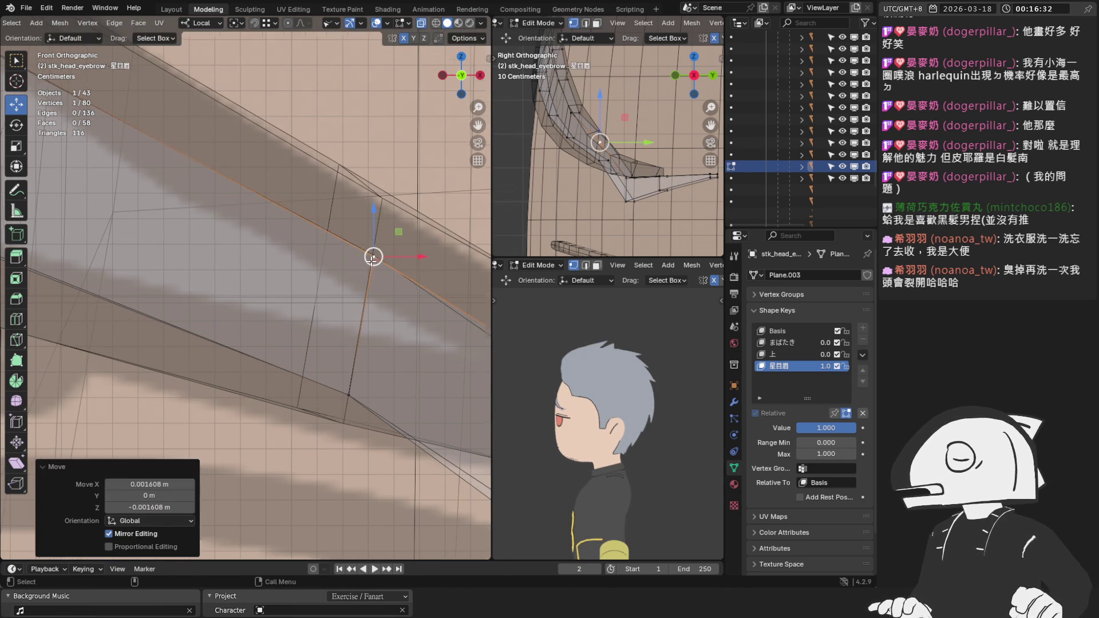
# Add a second vertex and shift the pair vertically along Z in two moves.
pyautogui.scroll(-2, 367, 286)
pyautogui.keyDown('shift'); pyautogui.click(335, 267); pyautogui.keyUp('shift')
pyautogui.press('g')
pyautogui.press('z')
pyautogui.press('z')
pyautogui.click(335, 229)
pyautogui.press('g')
pyautogui.click(321, 315)
pyautogui.scroll(2, 329, 308)
# Orbit to the eyebrow's side and, in X-ray, box-select the vertices along its edge.
pyautogui.moveTo(341, 278); pyautogui.dragTo(336, 286, button='middle')
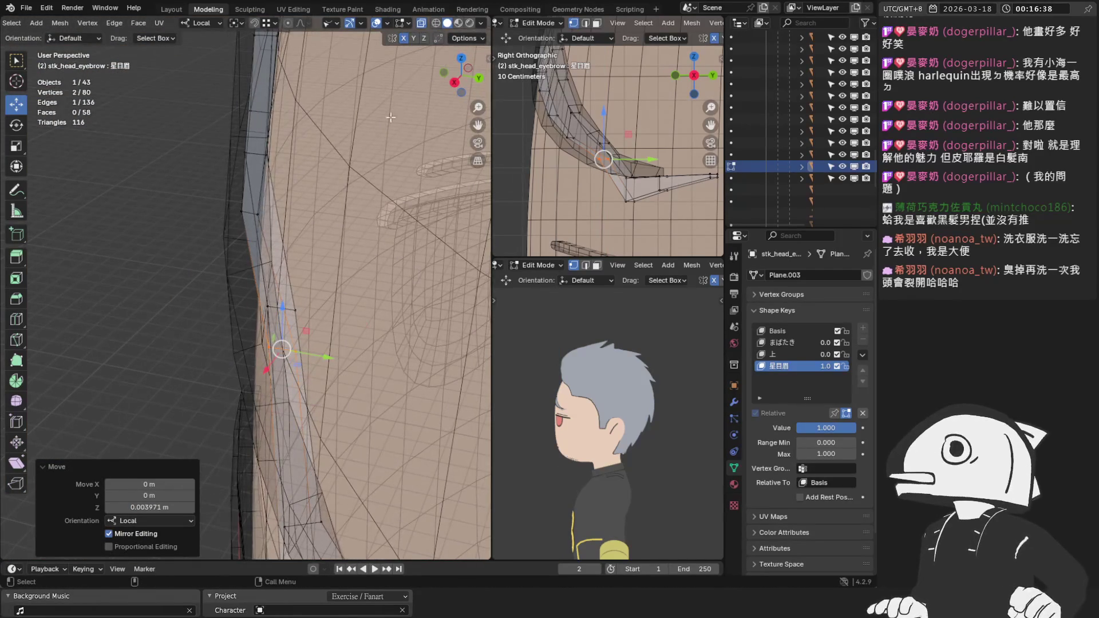
pyautogui.click(420, 23)
pyautogui.moveTo(309, 279)
pyautogui.mouseDown(button='middle')
pyautogui.moveTo(339, 293)
pyautogui.moveTo(314, 213)
pyautogui.mouseUp(button='middle')
pyautogui.click(420, 23)
pyautogui.scroll(4, 281, 349)
pyautogui.moveTo(381, 279)
pyautogui.mouseDown()
pyautogui.moveTo(292, 320)
pyautogui.moveTo(343, 358)
pyautogui.mouseUp()
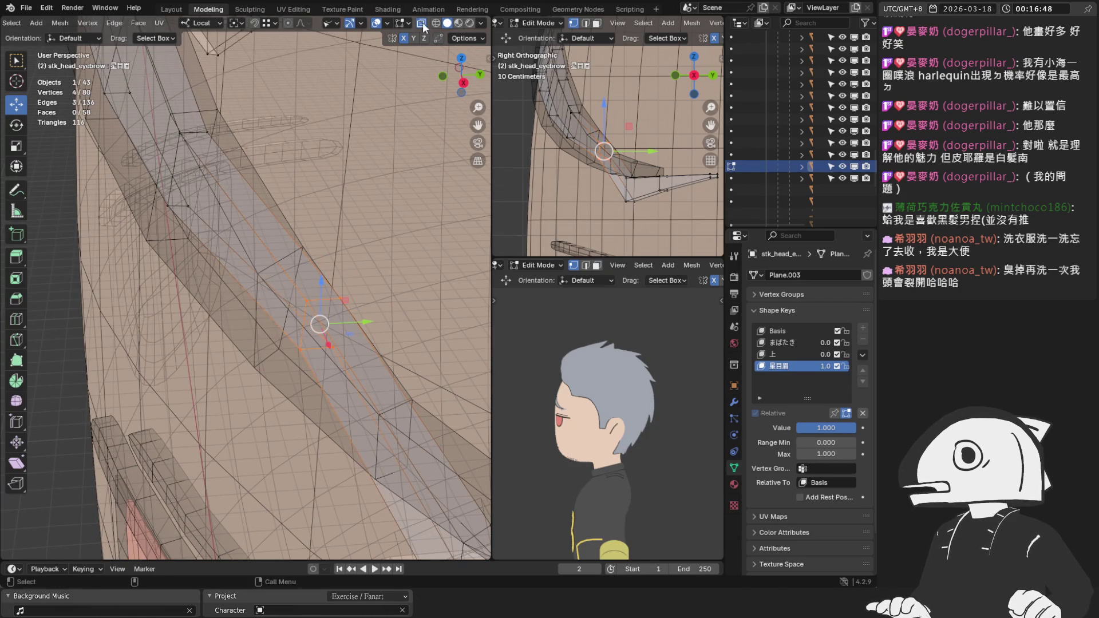
# Push the selected eyebrow vertices back along Y by -0.024771 m, then select another pair.
pyautogui.click(421, 24)
pyautogui.moveTo(319, 314); pyautogui.dragTo(297, 344, button='middle')
pyautogui.press('g')
pyautogui.press('y')
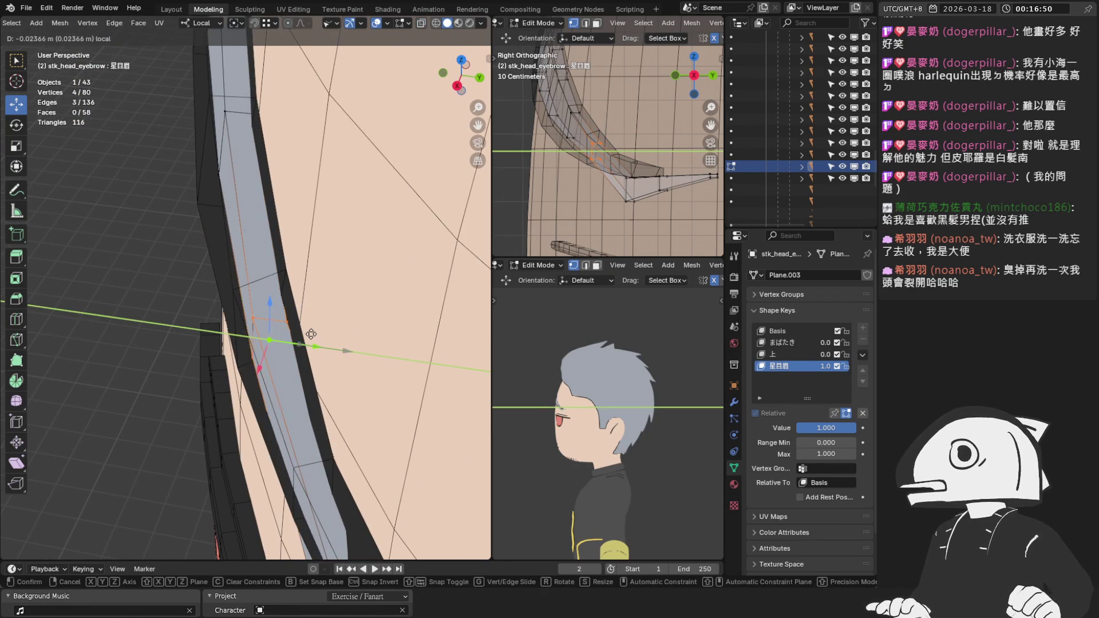
pyautogui.click(307, 328)
pyautogui.moveTo(306, 327)
pyautogui.mouseDown(button='middle')
pyautogui.moveTo(396, 247)
pyautogui.moveTo(380, 251)
pyautogui.mouseUp(button='middle')
pyautogui.scroll(-2, 315, 286)
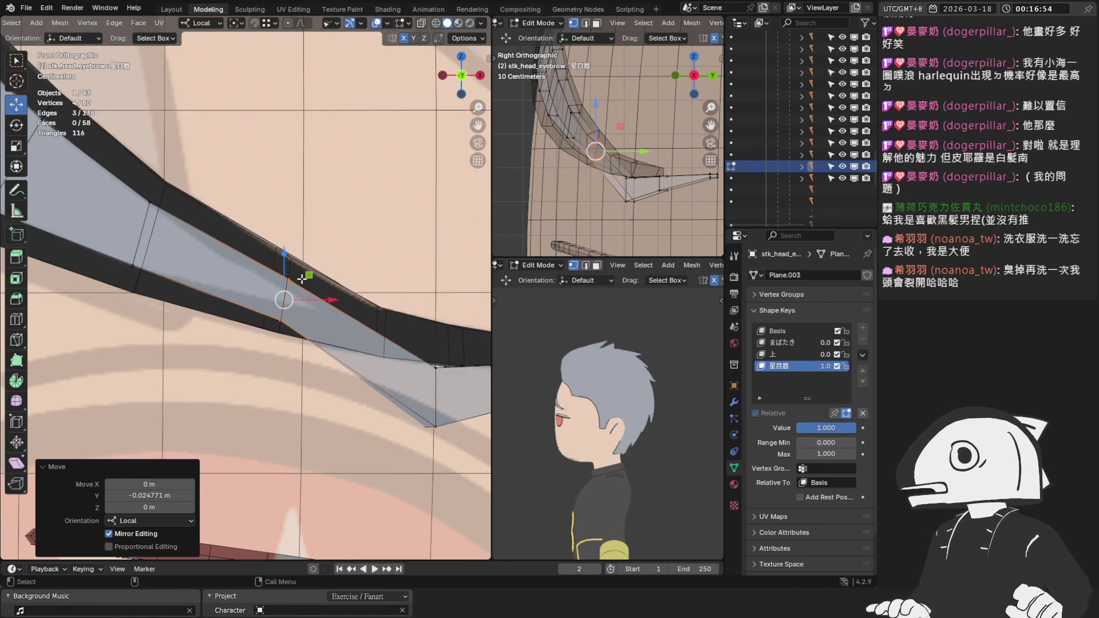
pyautogui.scroll(3, 340, 326)
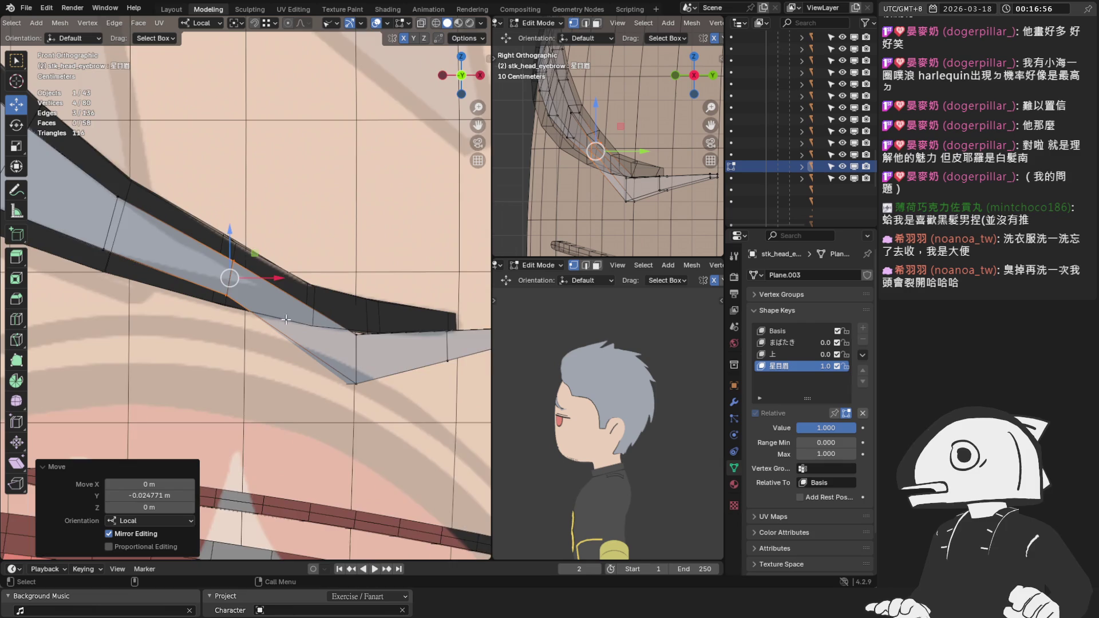
pyautogui.click(217, 297)
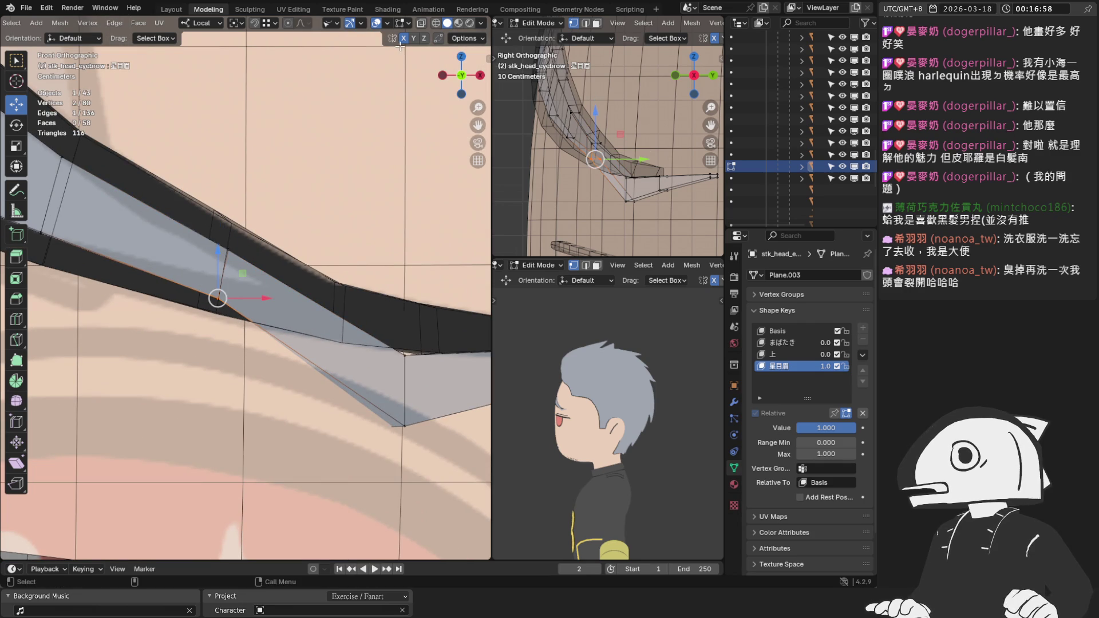
pyautogui.click(422, 23)
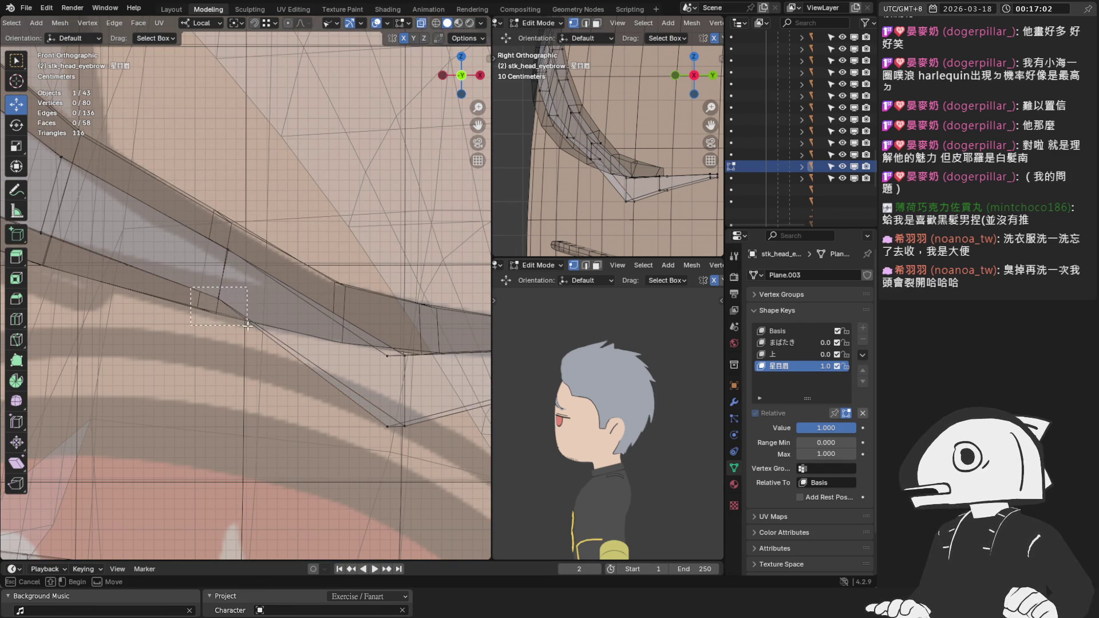
# Select the four lower-flap vertices and scale them narrower along X.
pyautogui.scroll(2, 232, 291)
pyautogui.moveTo(211, 305); pyautogui.dragTo(219, 235)
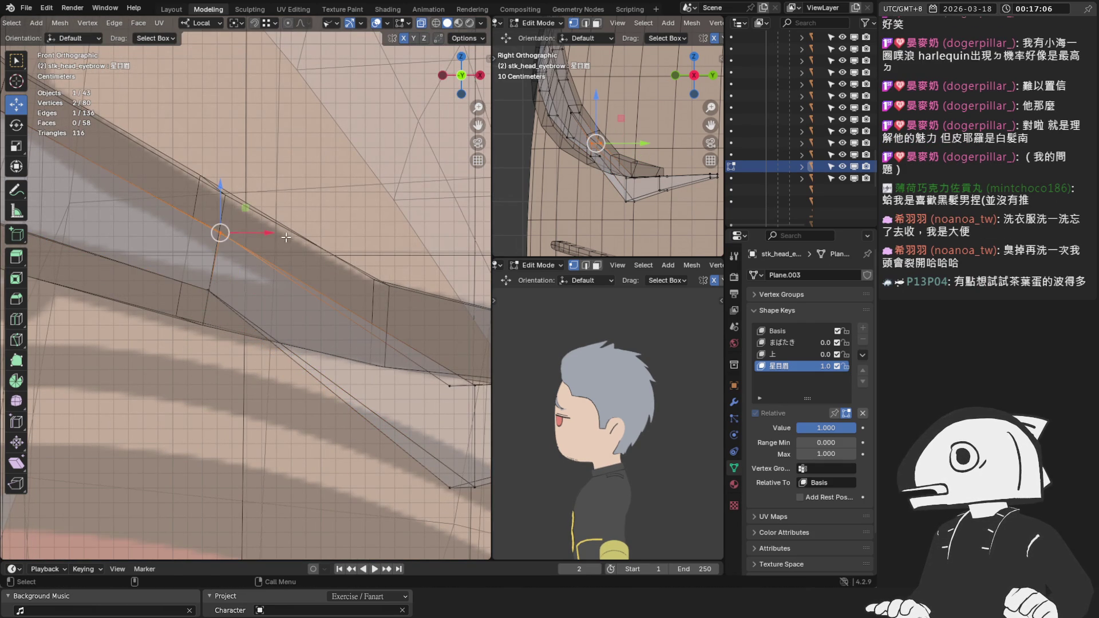
pyautogui.scroll(-3, 286, 237)
pyautogui.keyDown('shift'); pyautogui.moveTo(286, 240); pyautogui.dragTo(226, 229, button='middle'); pyautogui.keyUp('shift')
pyautogui.moveTo(270, 305); pyautogui.dragTo(335, 355)
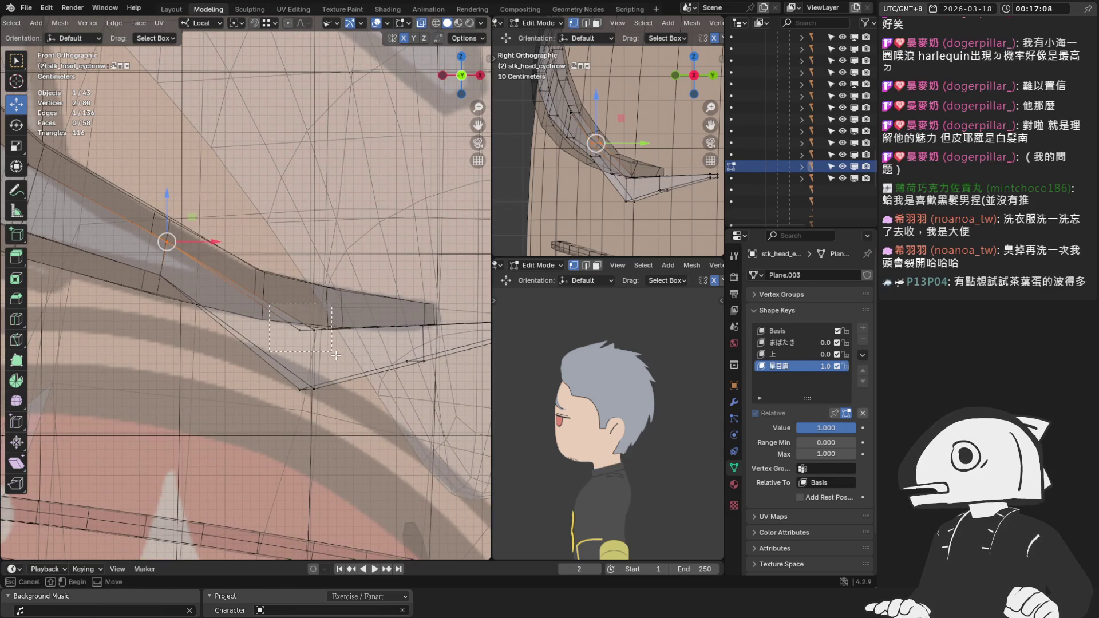
pyautogui.moveTo(314, 393); pyautogui.dragTo(316, 395)
pyautogui.click(16, 145)
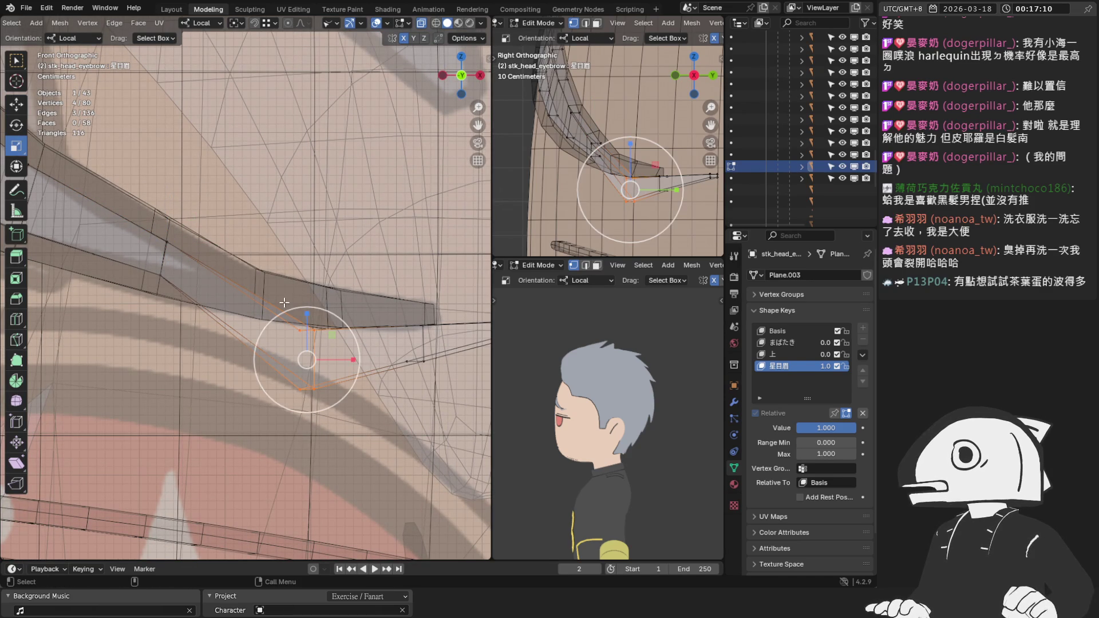
pyautogui.moveTo(354, 359)
pyautogui.mouseDown()
pyautogui.moveTo(316, 360)
pyautogui.moveTo(337, 359)
pyautogui.moveTo(257, 309)
pyautogui.moveTo(269, 266)
pyautogui.mouseUp()
pyautogui.click(16, 104)
# Adjust the selection to four flap vertices and move them up and to the left.
pyautogui.scroll(1, 273, 364)
pyautogui.keyDown('shift'); pyautogui.click(259, 313); pyautogui.keyUp('shift')
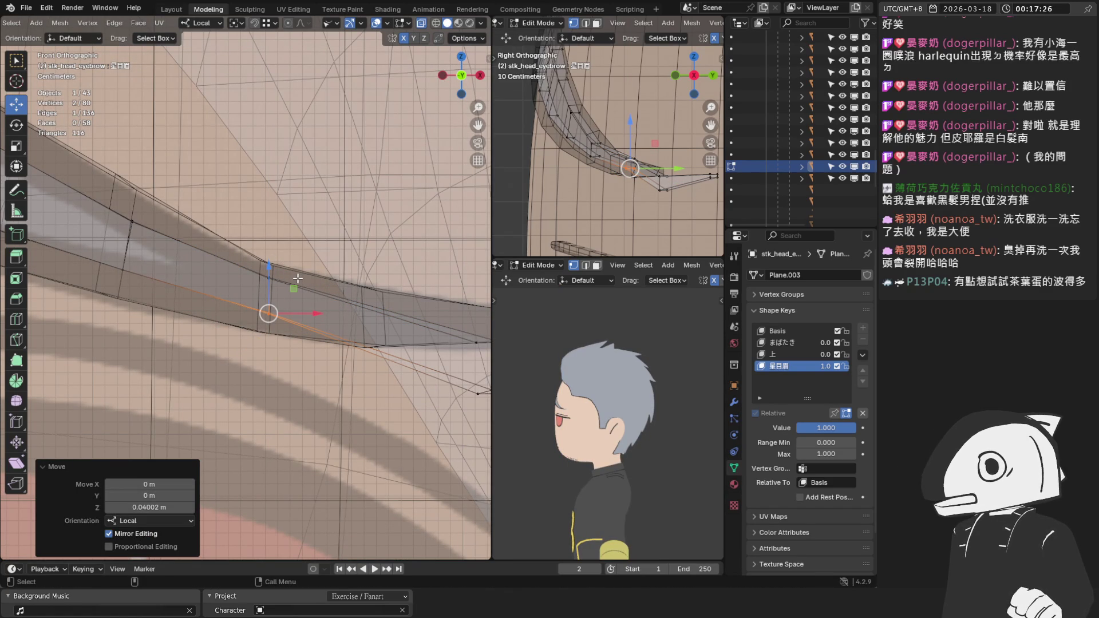
pyautogui.scroll(-3, 340, 262)
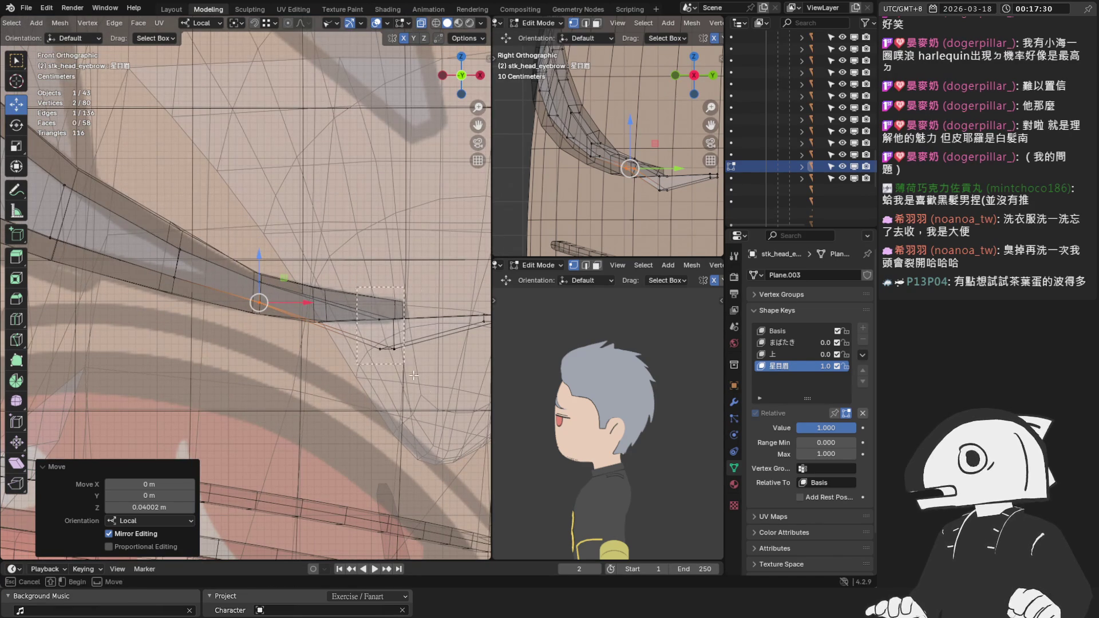
pyautogui.keyDown('shift'); pyautogui.moveTo(369, 337); pyautogui.dragTo(400, 355); pyautogui.keyUp('shift')
pyautogui.press('g')
pyautogui.click(317, 303)
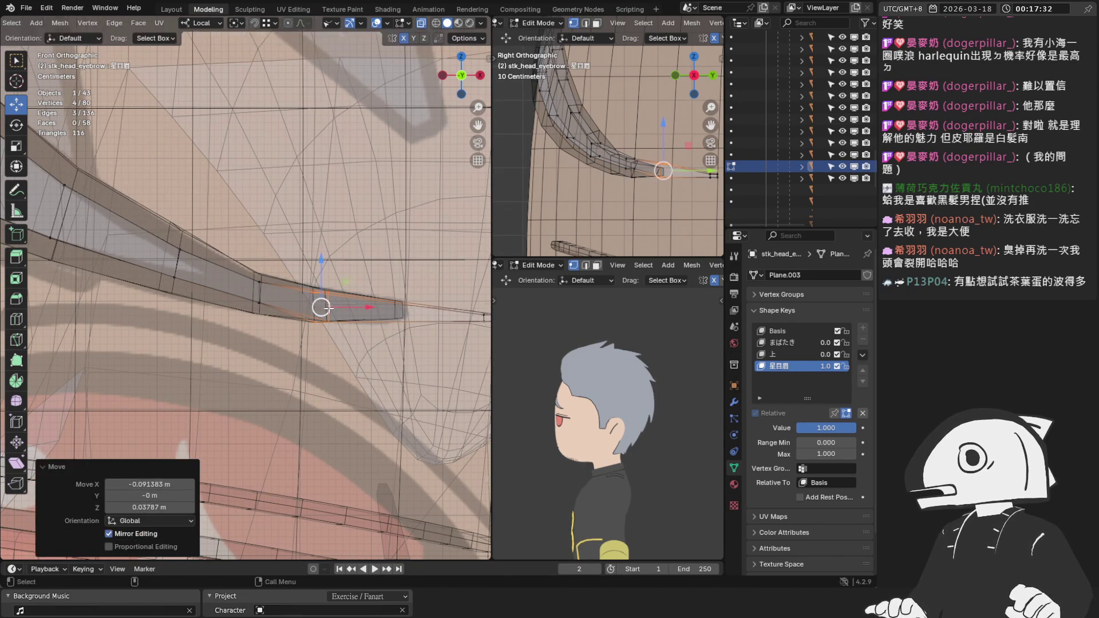
pyautogui.scroll(2, 317, 303)
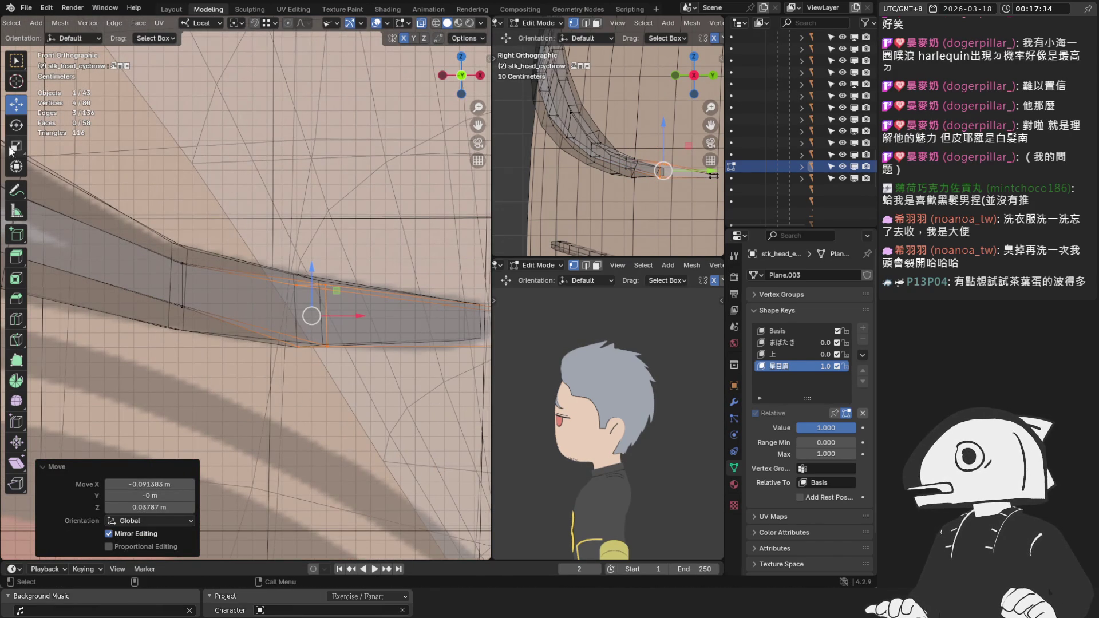
# Narrow the selected flap vertices horizontally and raise them slightly.
pyautogui.click(16, 146)
pyautogui.moveTo(358, 316); pyautogui.dragTo(307, 314)
pyautogui.click(12, 104)
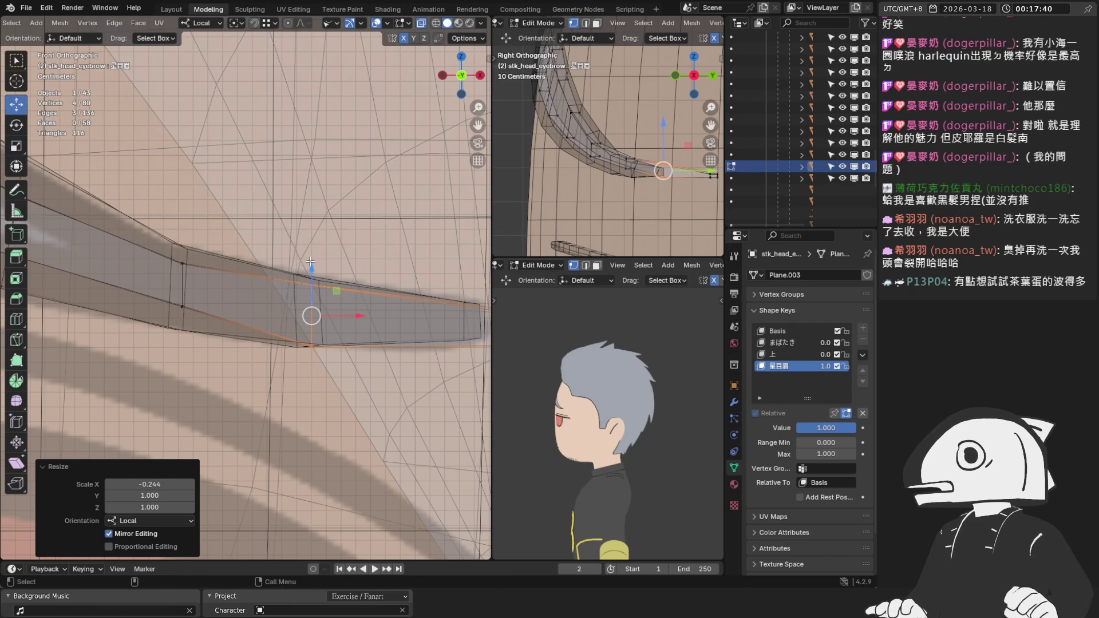
pyautogui.scroll(1, 312, 269)
pyautogui.moveTo(325, 321); pyautogui.dragTo(319, 303)
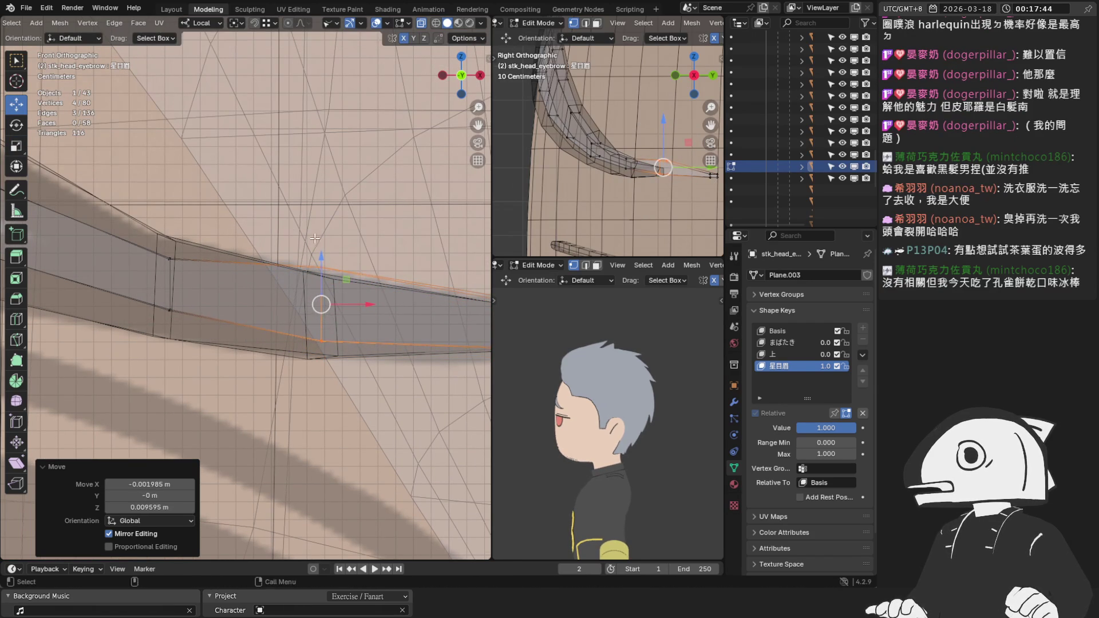
# Refine the upper vertex pair, raising it 0.001905 m along local Z.
pyautogui.click(320, 271)
pyautogui.moveTo(318, 224); pyautogui.dragTo(319, 255)
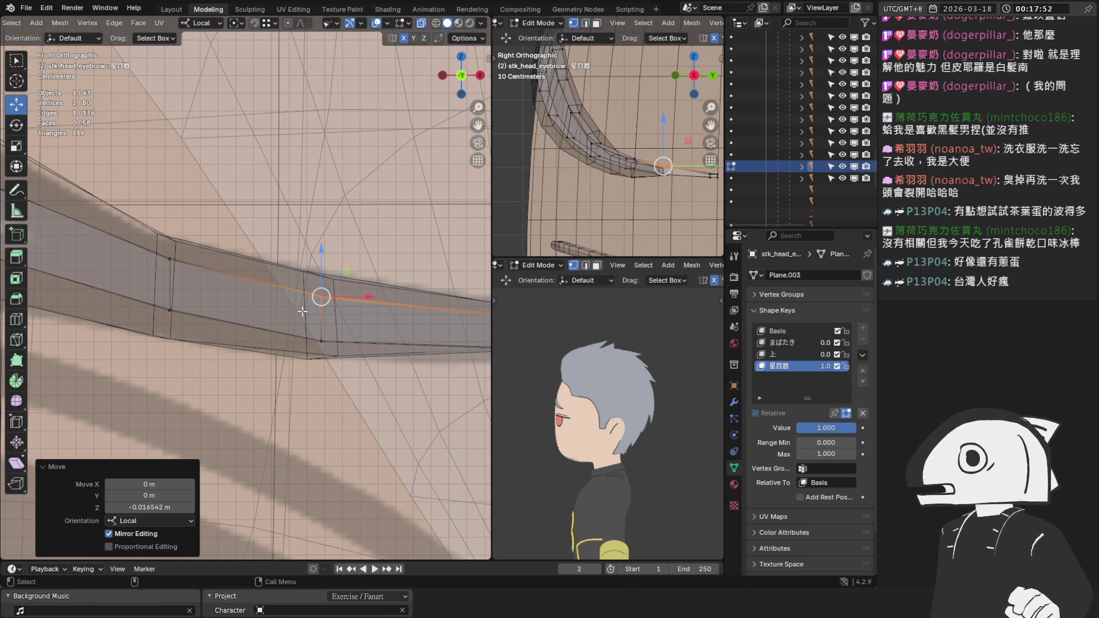
pyautogui.hotkey('ctrl', 'z')
pyautogui.scroll(-2, 312, 299)
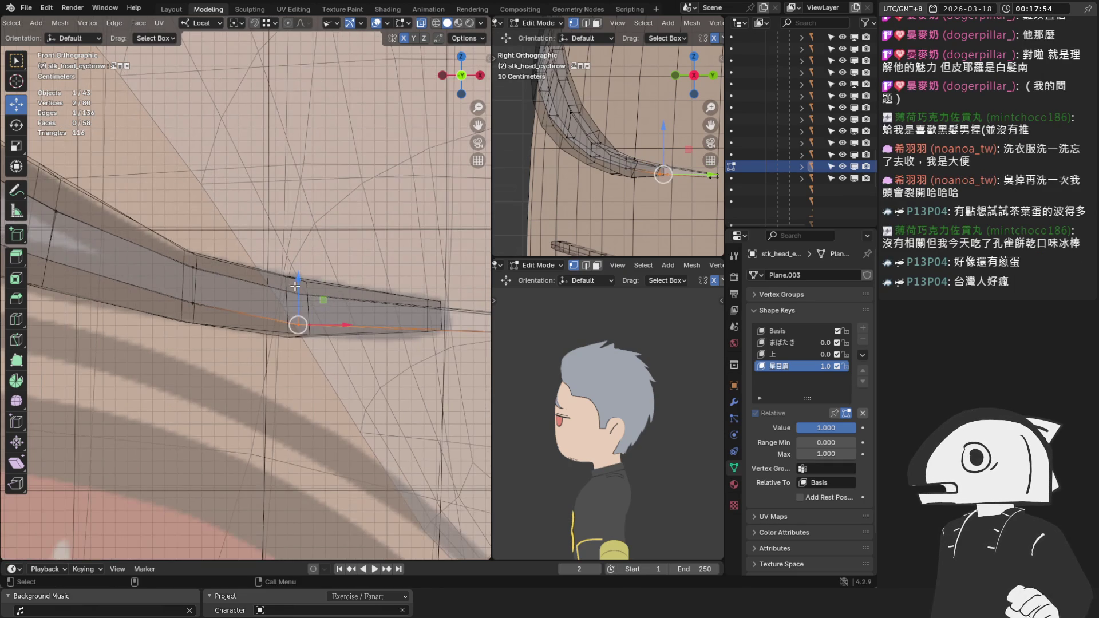
pyautogui.moveTo(298, 280); pyautogui.dragTo(298, 277)
pyautogui.scroll(-2, 403, 301)
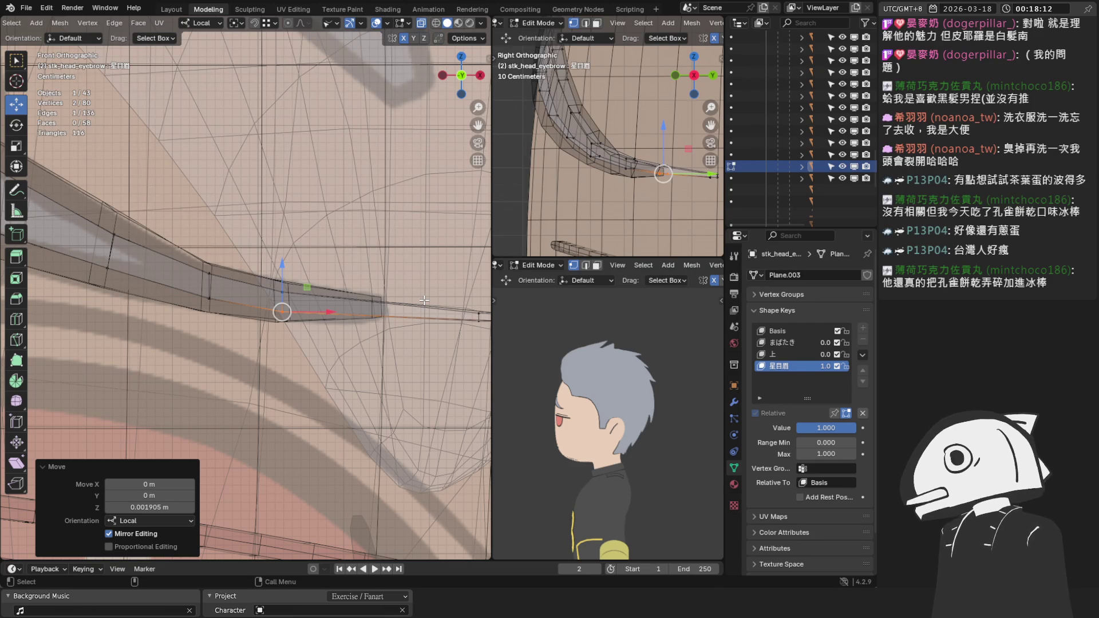
# Move the eyebrow's outer end face inward.
pyautogui.scroll(-2, 324, 303)
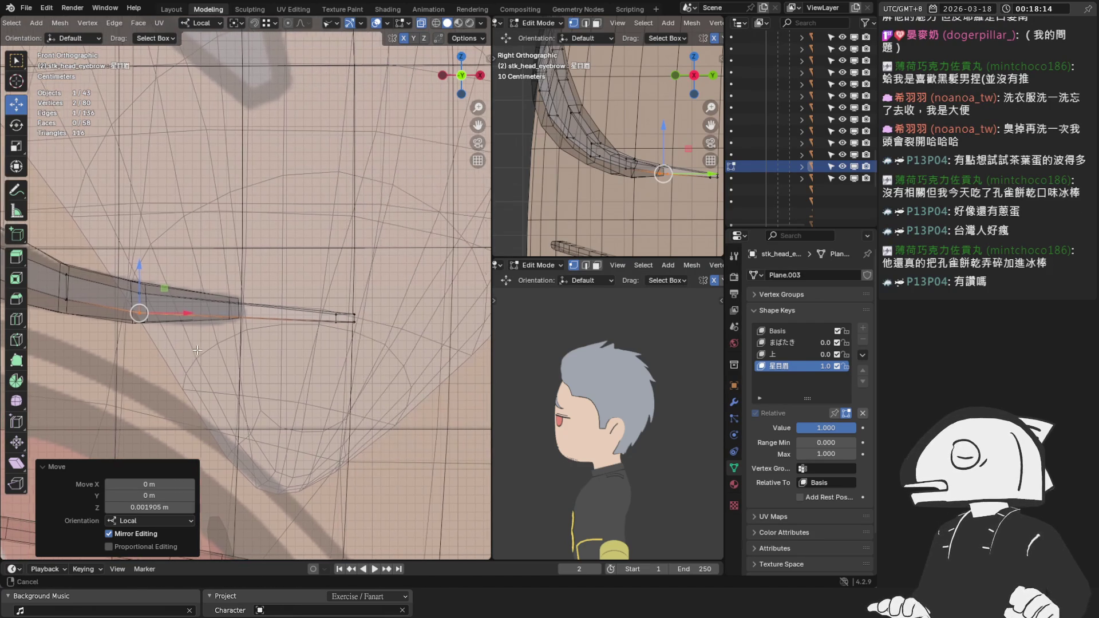
pyautogui.click(343, 316)
pyautogui.press('g')
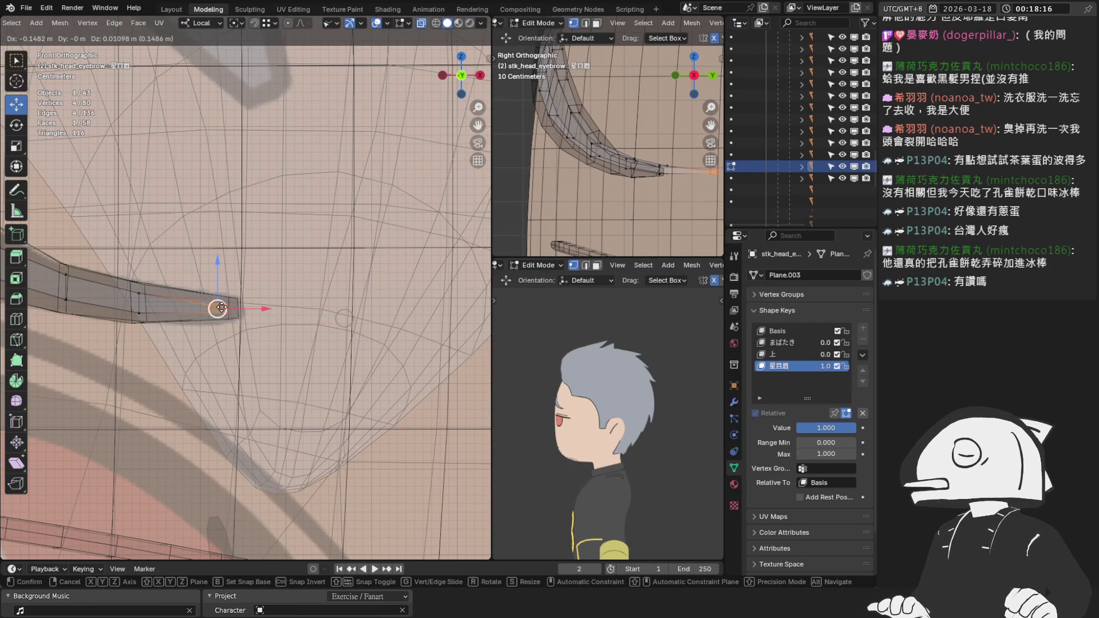
pyautogui.click(216, 302)
# Try shifting the eyebrow tip edge along X, then undo it.
pyautogui.scroll(3, 217, 303)
pyautogui.scroll(1, 286, 303)
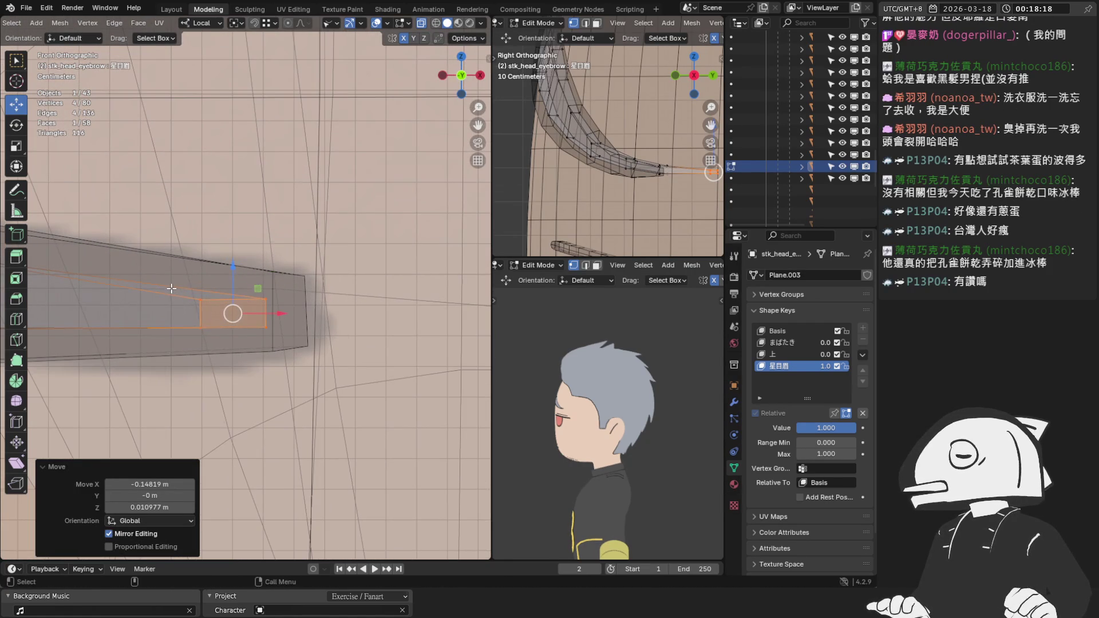
pyautogui.click(237, 313)
pyautogui.press('g')
pyautogui.press('x')
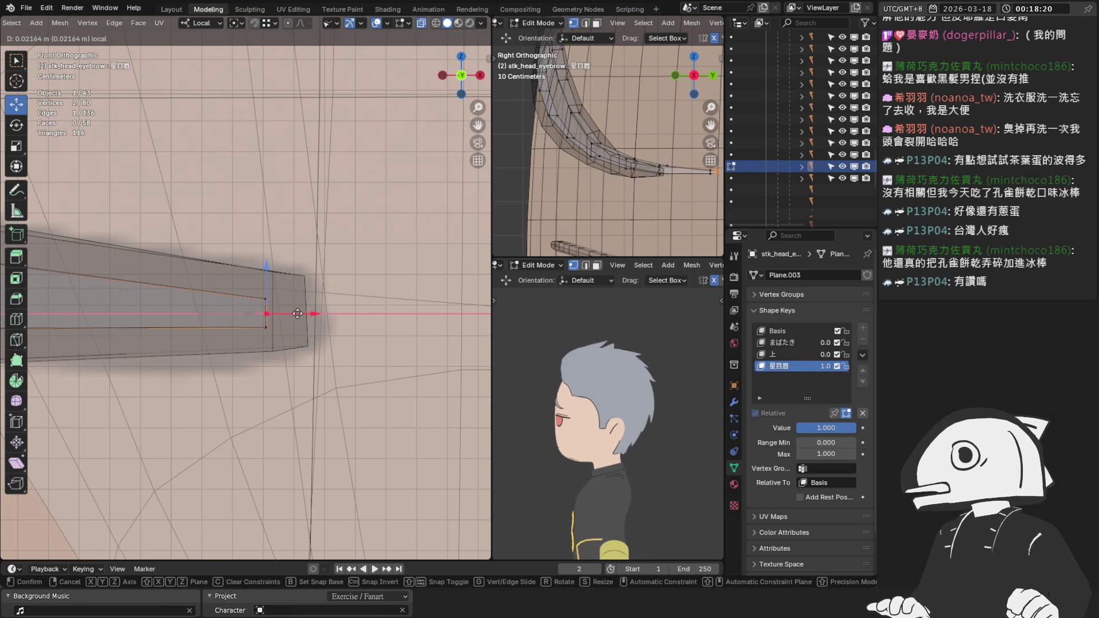
pyautogui.click(297, 313)
pyautogui.hotkey('ctrl', 'z')
pyautogui.scroll(-1, 295, 245)
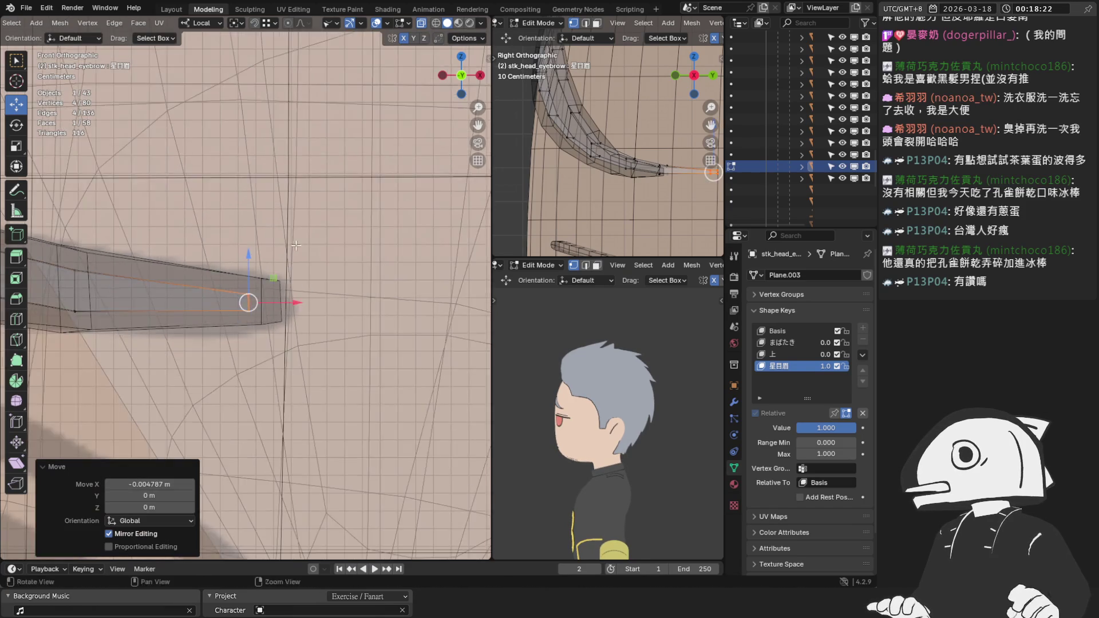
pyautogui.scroll(4, 296, 245)
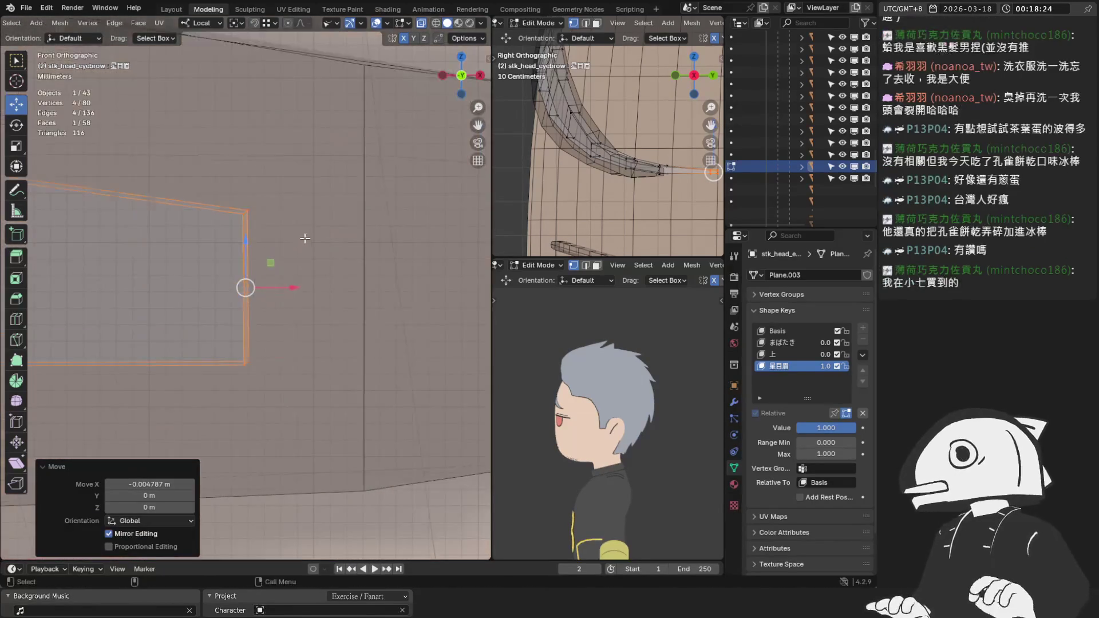
# Lower the eyebrow tip by moving it 0.012105 m along local Y.
pyautogui.moveTo(305, 239)
pyautogui.mouseDown(button='middle')
pyautogui.moveTo(340, 146)
pyautogui.moveTo(336, 327)
pyautogui.mouseUp(button='middle')
pyautogui.press('g')
pyautogui.press('y')
pyautogui.click(203, 326)
pyautogui.moveTo(203, 326)
pyautogui.mouseDown(button='middle')
pyautogui.moveTo(189, 313)
pyautogui.moveTo(231, 313)
pyautogui.moveTo(225, 336)
pyautogui.moveTo(228, 259)
pyautogui.mouseUp(button='middle')
# Nudge the stk_head_eyebrow tip slightly along Y on the 星目眉 shape key.
pyautogui.press('g')
pyautogui.press('y')
pyautogui.click(224, 338)
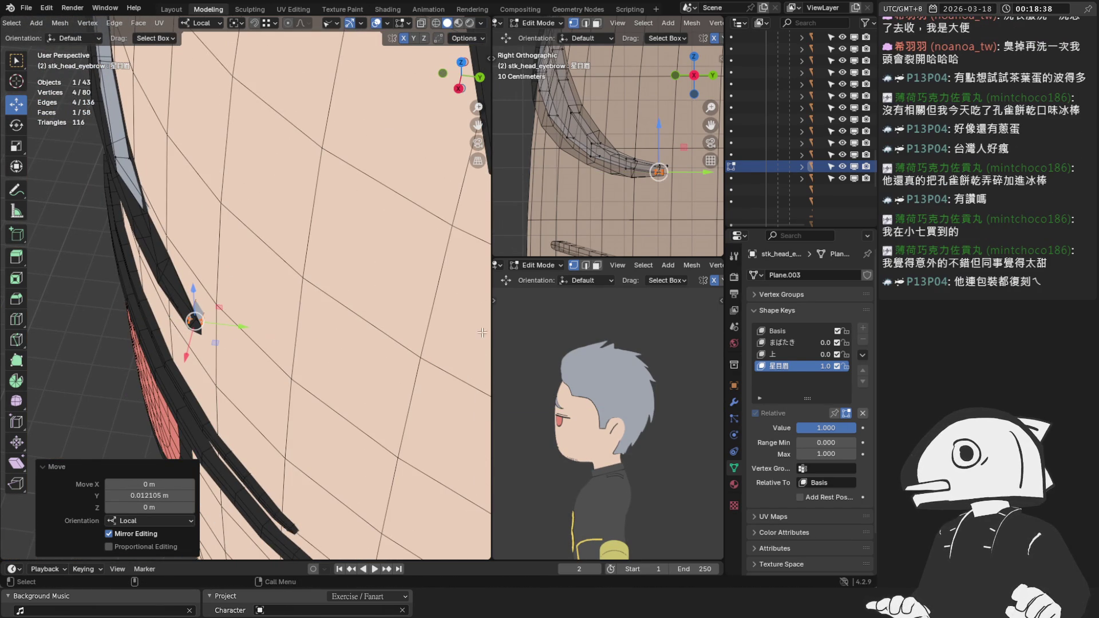
pyautogui.scroll(3, 562, 137)
pyautogui.keyDown('shift'); pyautogui.moveTo(601, 243); pyautogui.dragTo(563, 178, button='middle'); pyautogui.keyUp('shift')
pyautogui.moveTo(226, 217)
pyautogui.mouseDown(button='middle')
pyautogui.moveTo(243, 218)
pyautogui.moveTo(426, 23)
pyautogui.mouseUp(button='middle')
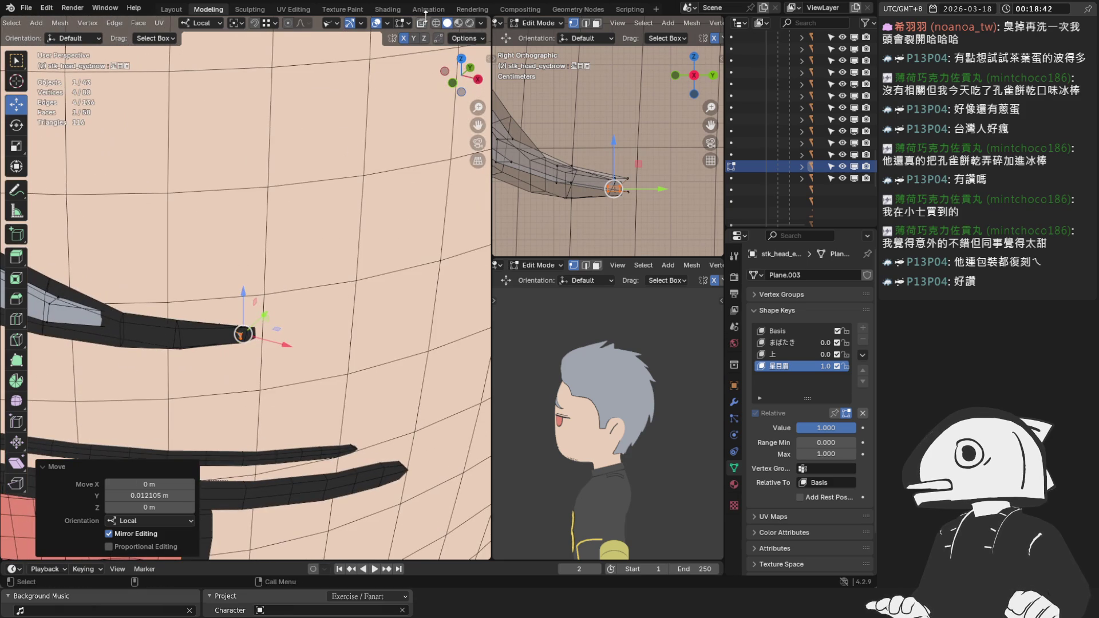
# Select the edge loop near the eyebrow tip in see-through view and move it along Y.
pyautogui.click(422, 24)
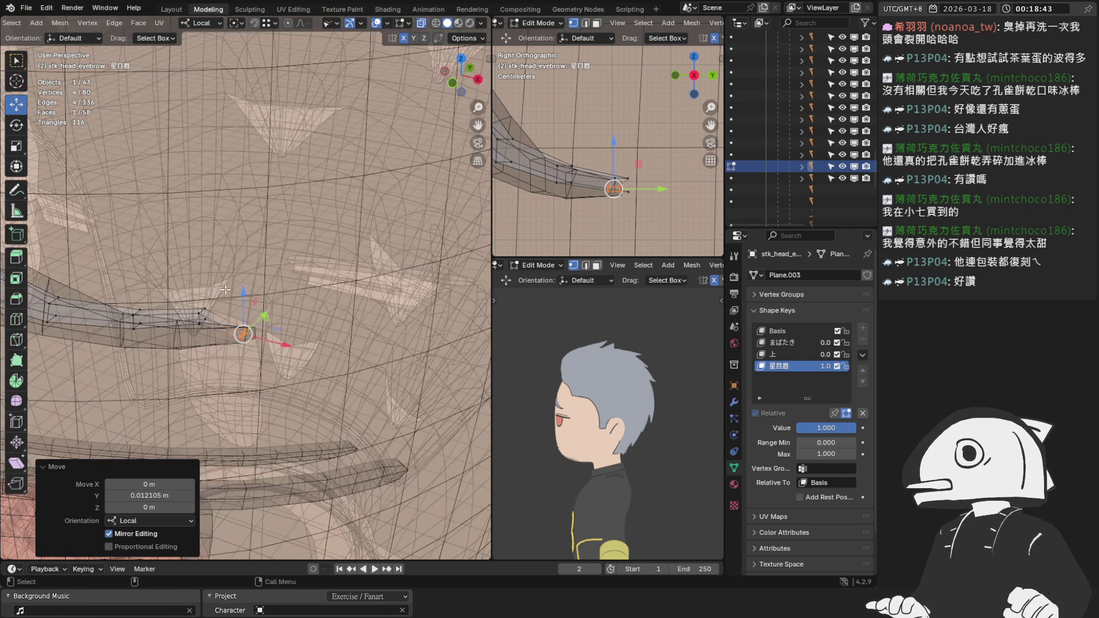
pyautogui.keyDown('alt'); pyautogui.click(211, 329); pyautogui.keyUp('alt')
pyautogui.click(422, 24)
pyautogui.moveTo(240, 229); pyautogui.dragTo(171, 286, button='middle')
pyautogui.press('g')
pyautogui.press('y')
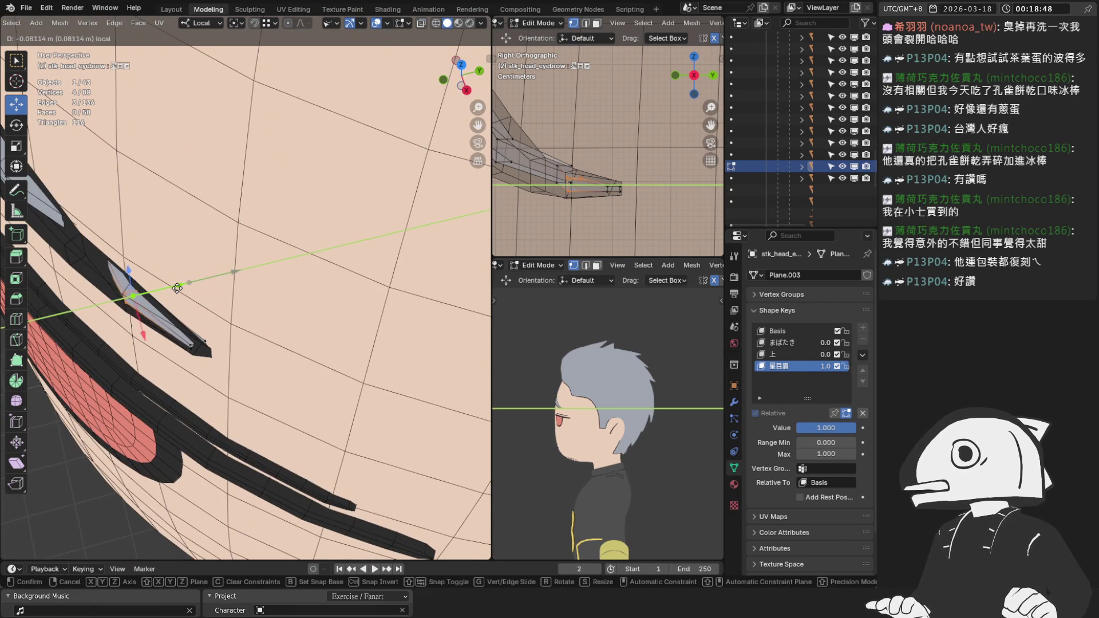
pyautogui.click(177, 288)
# Frame the selected eyebrow section and shift it further along Y.
pyautogui.moveTo(177, 288); pyautogui.dragTo(166, 286, button='middle')
pyautogui.scroll(2, 563, 164)
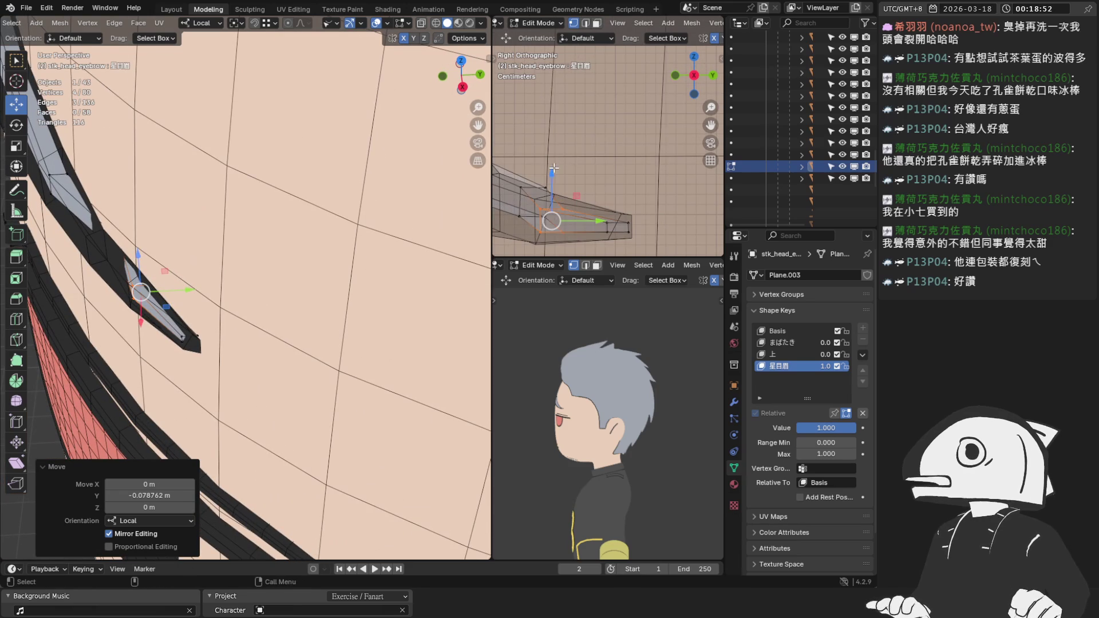
pyautogui.press('KP_Decimal')
pyautogui.press('g')
pyautogui.press('y')
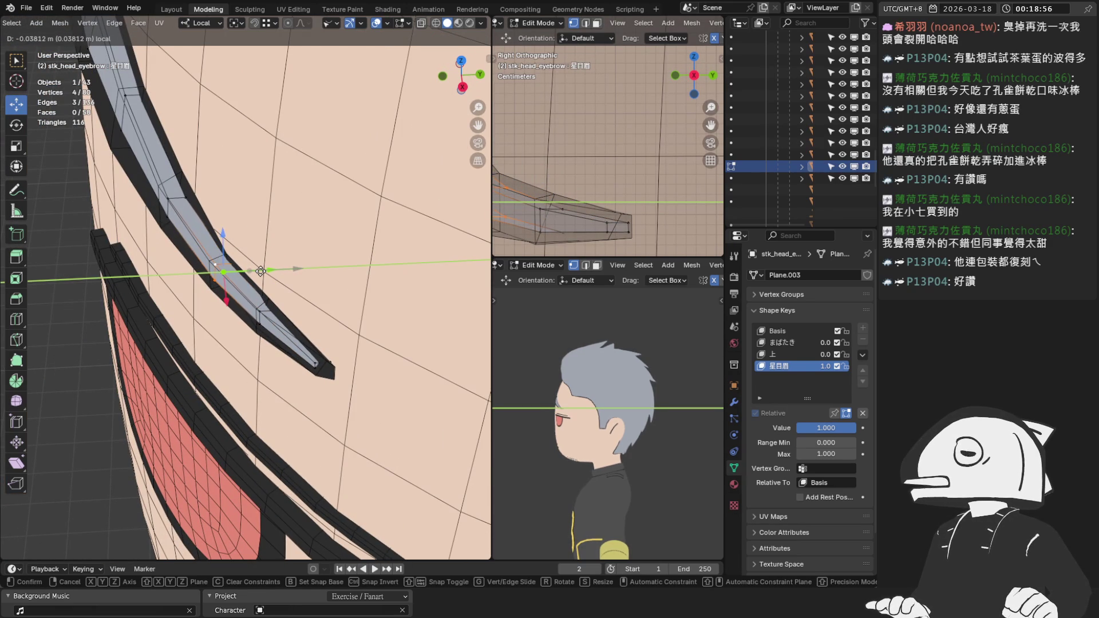
pyautogui.click(260, 271)
# From a side view, select the tip vertex pair and move it along Y to sharpen the tip.
pyautogui.moveTo(260, 271)
pyautogui.mouseDown(button='middle')
pyautogui.moveTo(403, 267)
pyautogui.moveTo(401, 191)
pyautogui.moveTo(302, 166)
pyautogui.moveTo(307, 152)
pyautogui.moveTo(326, 192)
pyautogui.moveTo(250, 267)
pyautogui.moveTo(244, 312)
pyautogui.mouseUp(button='middle')
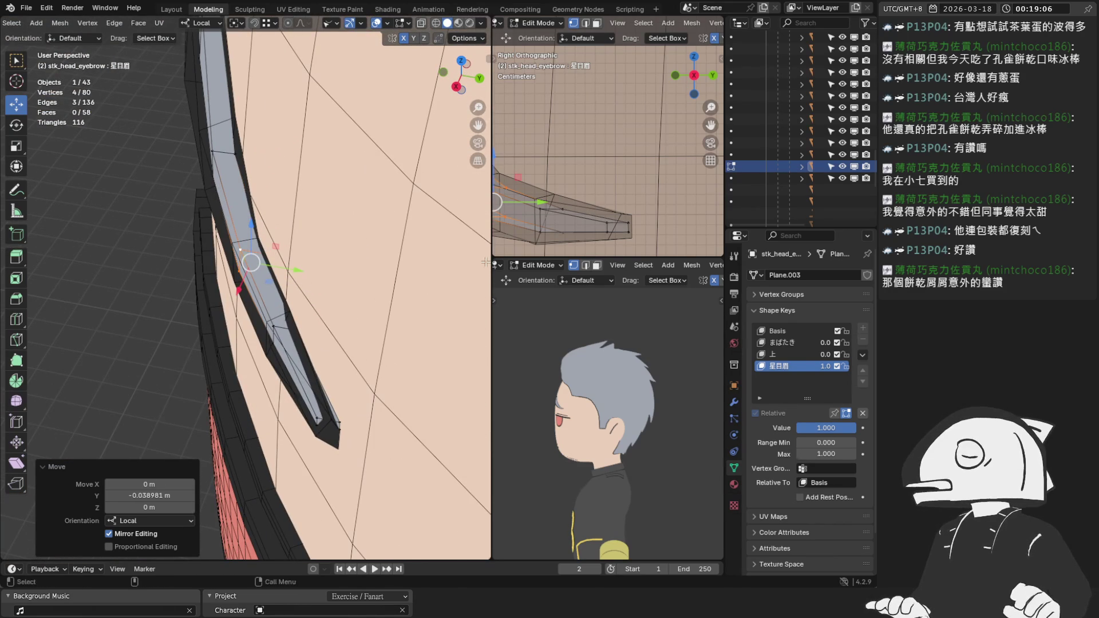
pyautogui.press('KP_Decimal')
pyautogui.moveTo(292, 440); pyautogui.dragTo(356, 409)
pyautogui.keyDown('shift'); pyautogui.moveTo(355, 410); pyautogui.dragTo(291, 297, button='middle'); pyautogui.keyUp('shift')
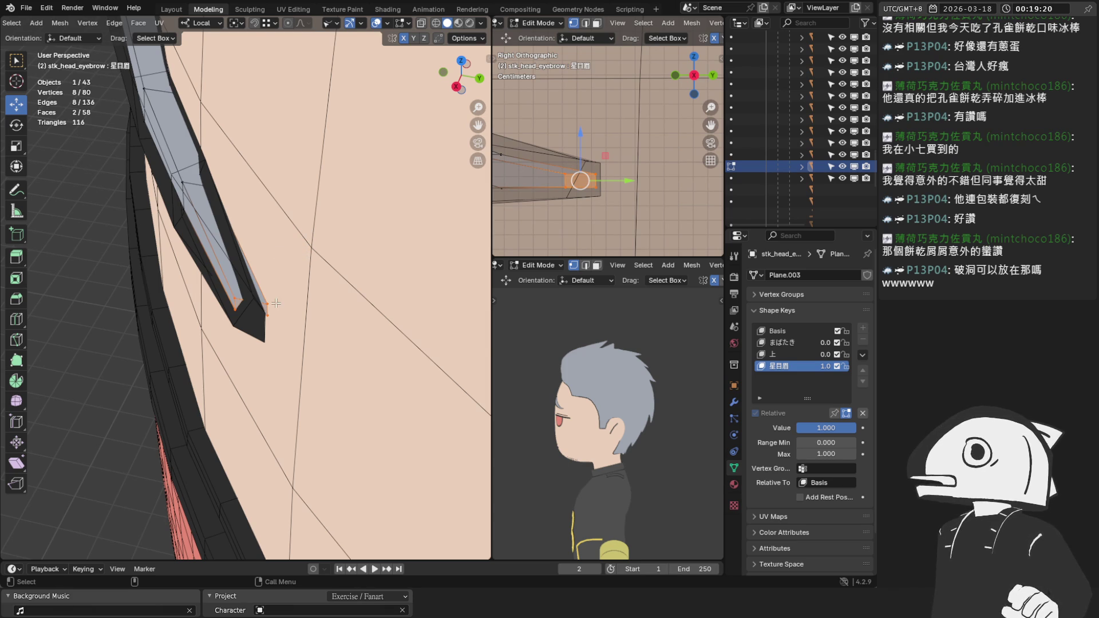
pyautogui.scroll(2, 274, 302)
pyautogui.moveTo(213, 290); pyautogui.dragTo(249, 342)
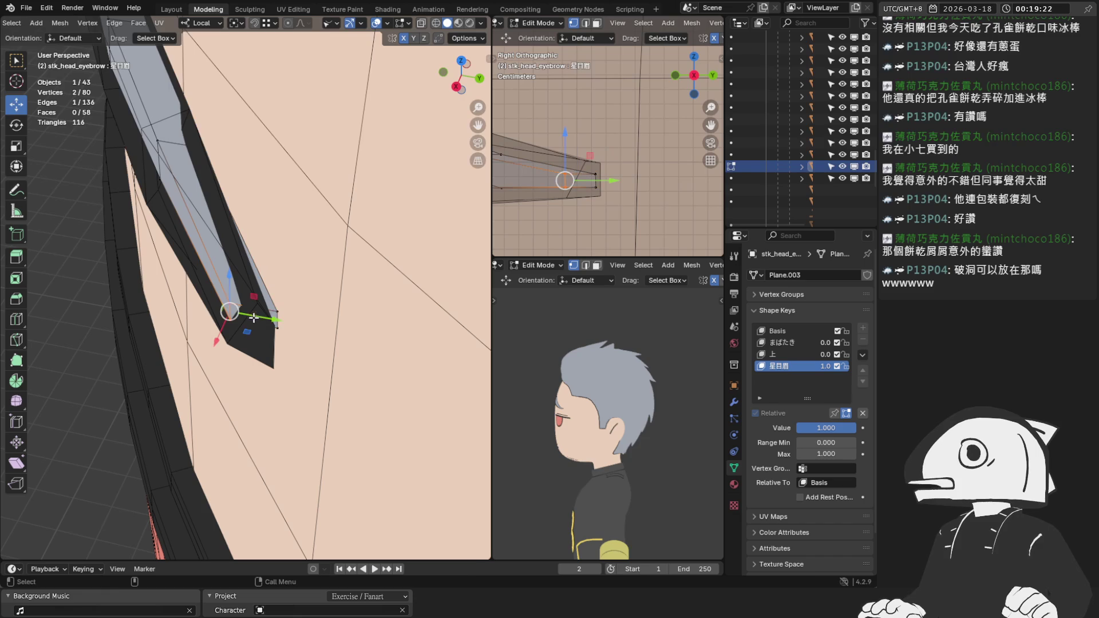
pyautogui.press('g')
pyautogui.press('y')
pyautogui.click(274, 324)
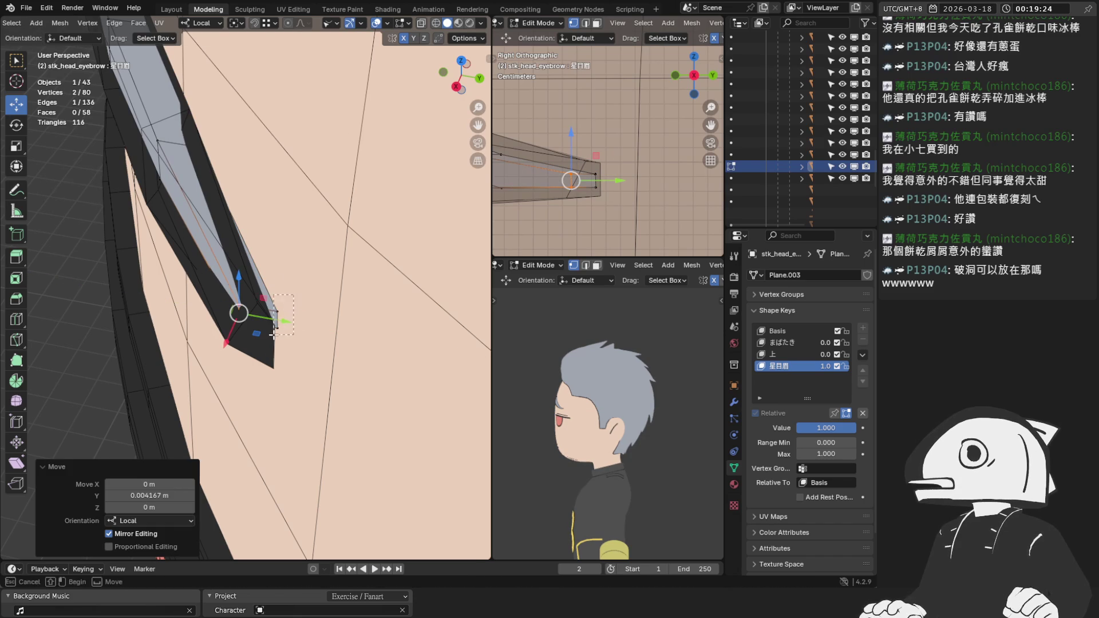
# Leave the first eyebrow and open stk_head_eyebrow.001 in Edit Mode.
pyautogui.moveTo(215, 286); pyautogui.dragTo(286, 352)
pyautogui.press('Tab')
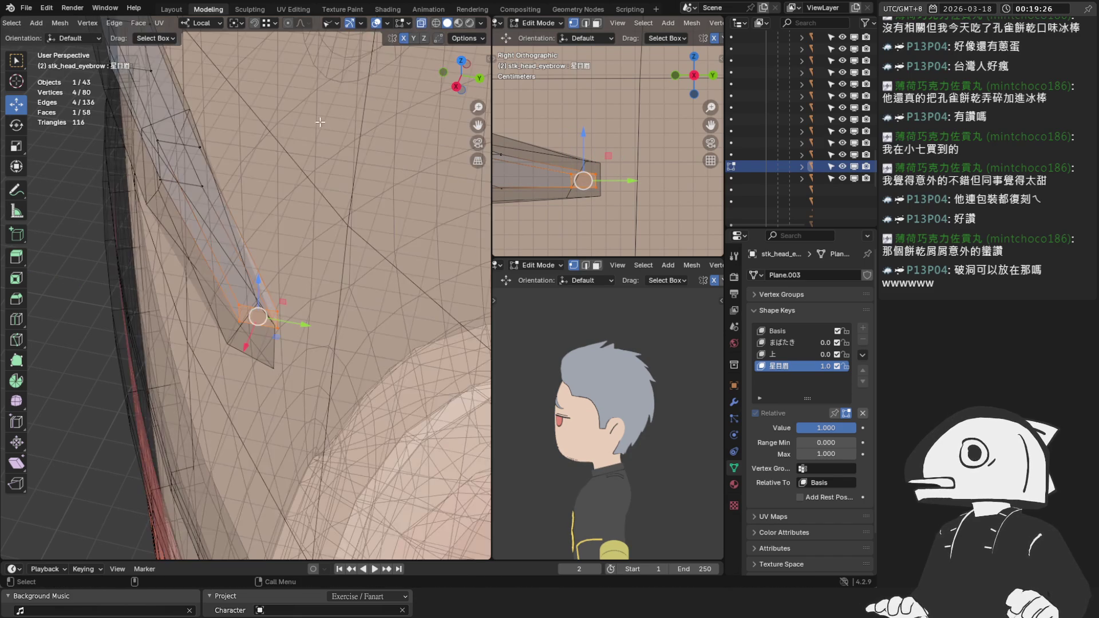
pyautogui.moveTo(260, 286); pyautogui.dragTo(213, 235, button='middle')
pyautogui.click(222, 209)
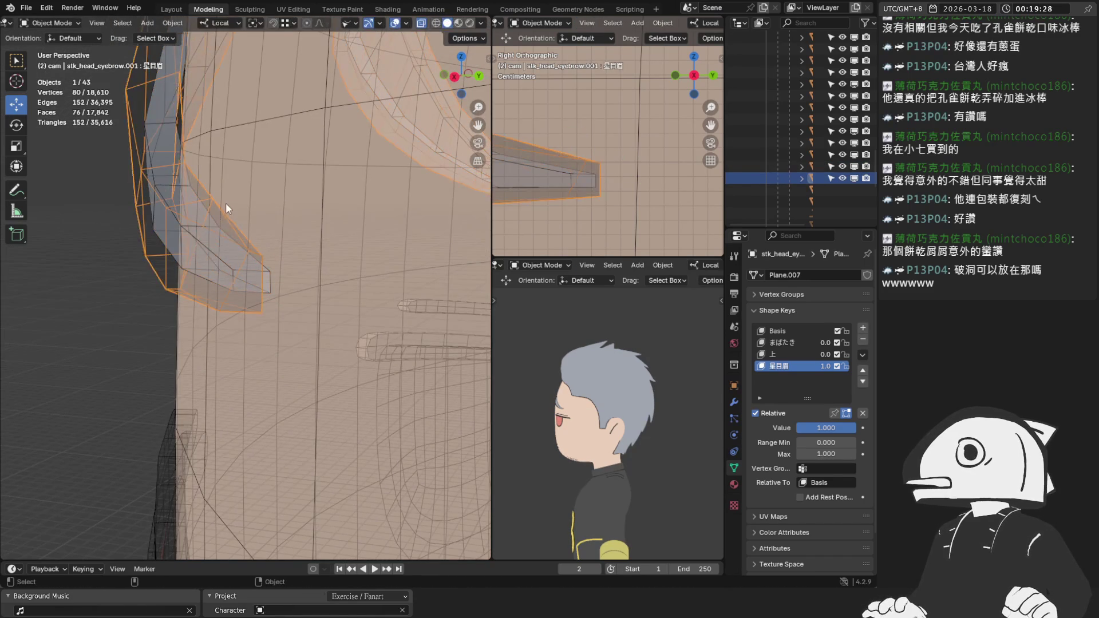
pyautogui.press('Tab')
# Slide the stk_head_eyebrow.001 corner vertex along X, checking the shape without overlays.
pyautogui.moveTo(294, 251); pyautogui.dragTo(328, 252)
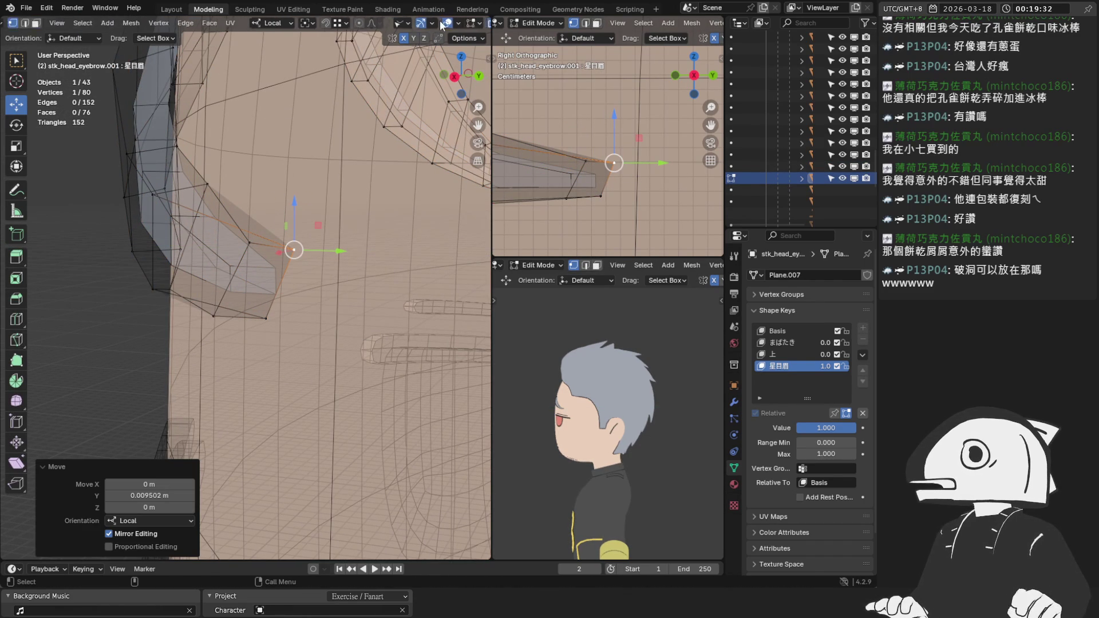
pyautogui.hotkey('shift', 'alt', 'z')
pyautogui.click(425, 23)
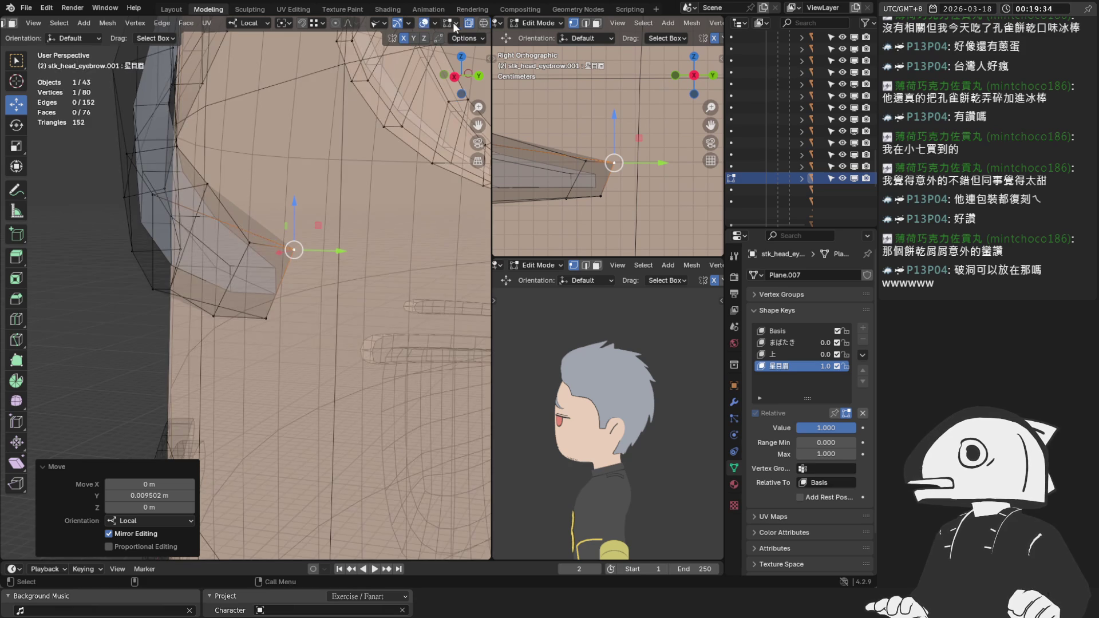
pyautogui.moveTo(400, 143); pyautogui.dragTo(295, 186, button='middle')
pyautogui.moveTo(298, 318)
pyautogui.mouseDown()
pyautogui.moveTo(274, 315)
pyautogui.moveTo(308, 315)
pyautogui.mouseUp()
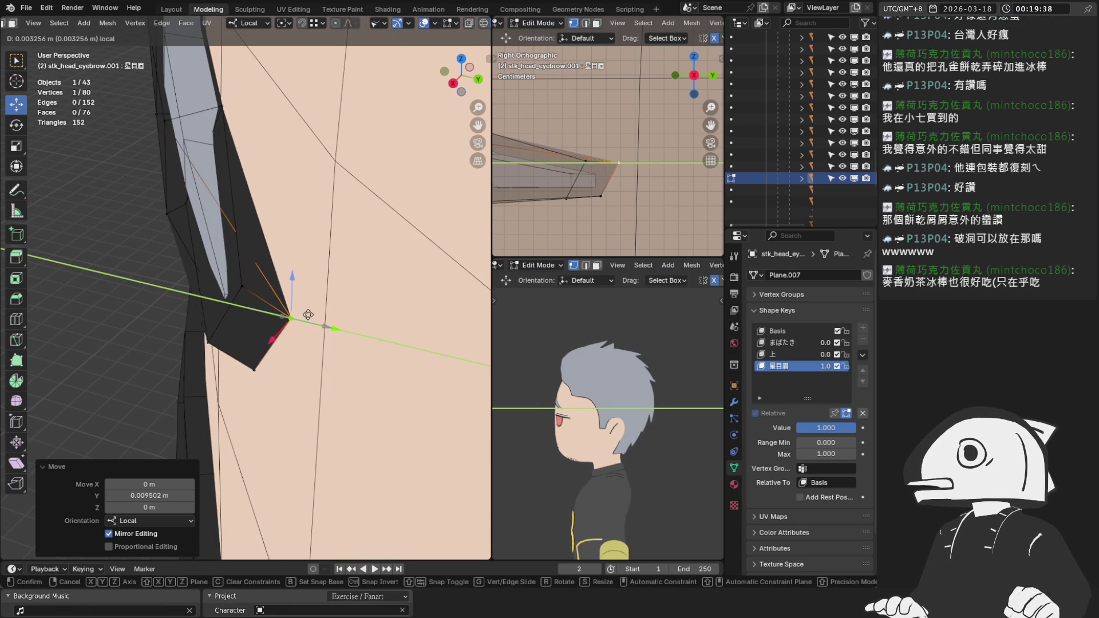
pyautogui.click(309, 315)
# Move another eyebrow vertex to 0.02355 m along local Y with mirror editing, then select the next.
pyautogui.click(241, 286)
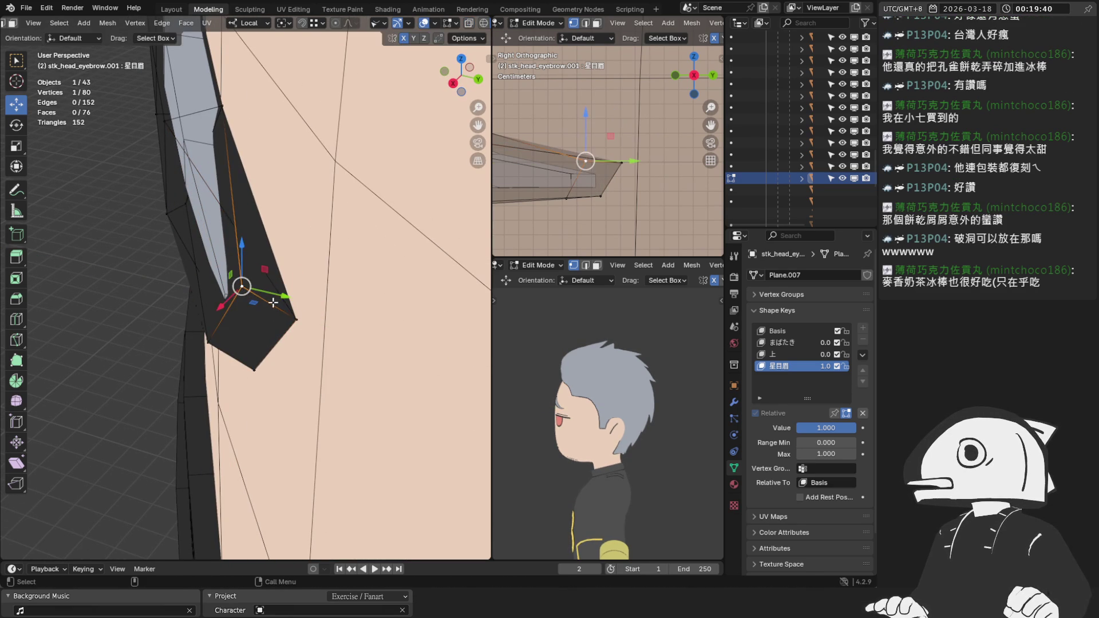
pyautogui.moveTo(273, 302); pyautogui.dragTo(327, 300)
pyautogui.click(345, 302)
pyautogui.moveTo(345, 302)
pyautogui.mouseDown(button='middle')
pyautogui.moveTo(301, 273)
pyautogui.moveTo(253, 315)
pyautogui.moveTo(287, 287)
pyautogui.moveTo(201, 333)
pyautogui.mouseUp(button='middle')
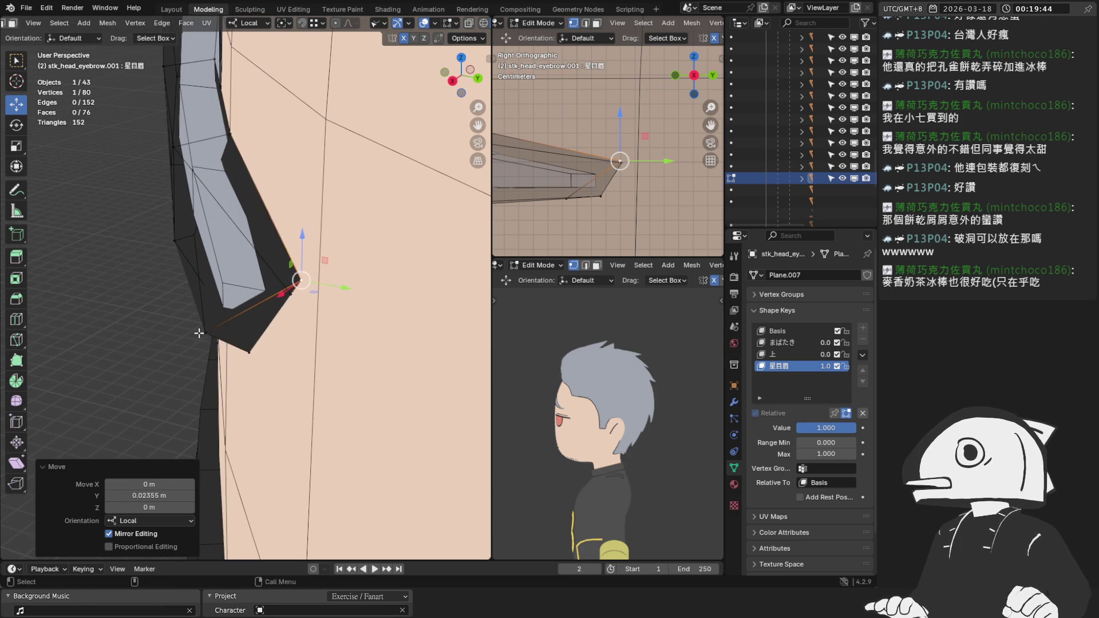
pyautogui.click(205, 332)
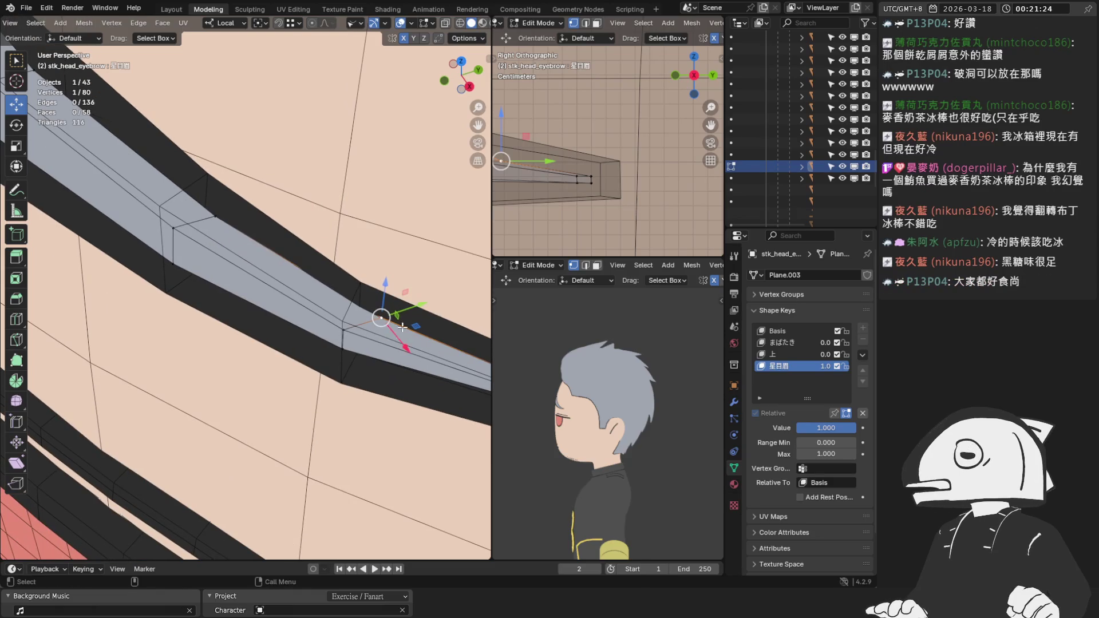
# Adjust the last eyebrow vertices (-0.006717 m X, -0.003709 m Y), then exit to front view in Object Mode.
pyautogui.press('g')
pyautogui.click(380, 312)
pyautogui.hotkey('ctrl', 'z')
pyautogui.moveTo(379, 320)
pyautogui.mouseDown(button='middle')
pyautogui.moveTo(372, 360)
pyautogui.moveTo(441, 355)
pyautogui.mouseUp(button='middle')
pyautogui.press('g')
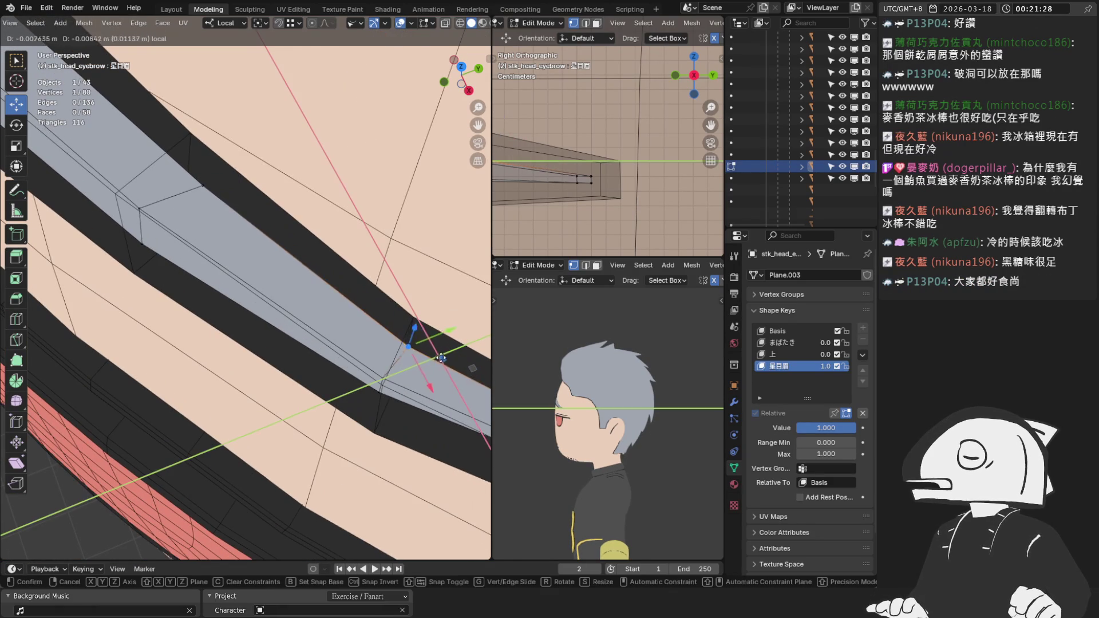
pyautogui.click(445, 349)
pyautogui.moveTo(211, 180)
pyautogui.mouseDown(button='middle')
pyautogui.moveTo(237, 228)
pyautogui.moveTo(209, 184)
pyautogui.mouseUp(button='middle')
pyautogui.press('g')
pyautogui.click(215, 216)
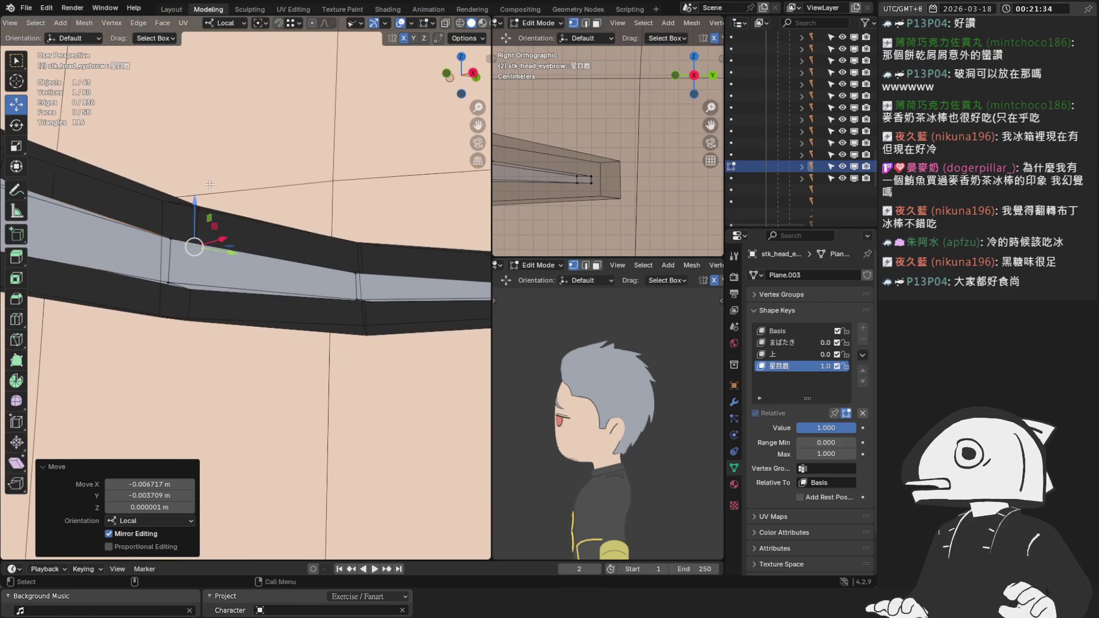
pyautogui.press('KP_1')
pyautogui.press('Tab')
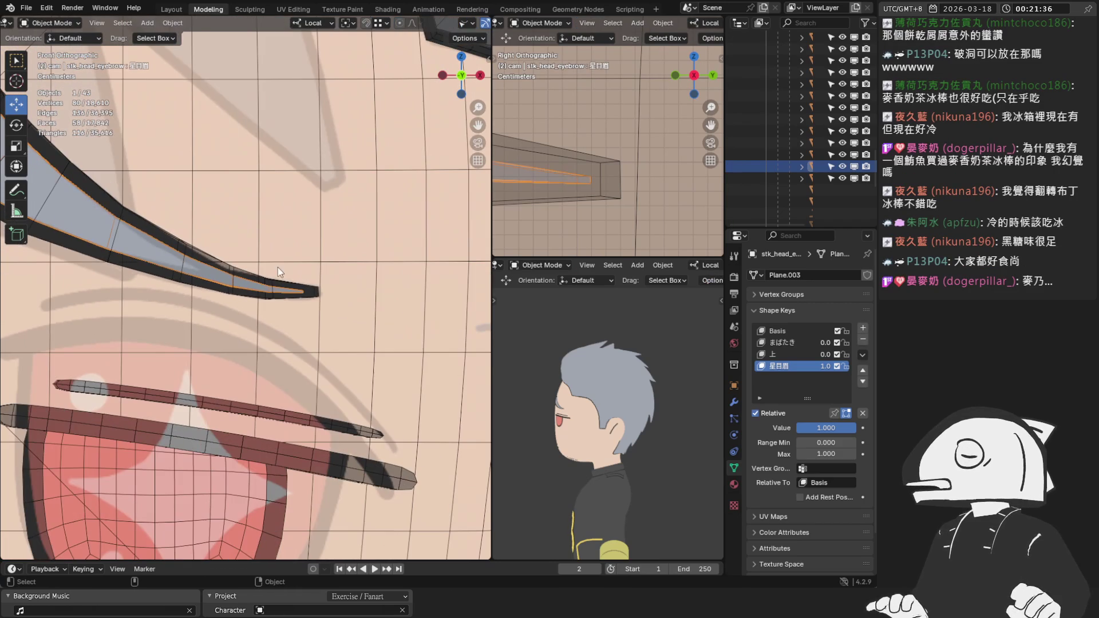
# Hide overlays and scrub the 星目眉 value to compare the eyebrows on the clean face.
pyautogui.click(394, 23)
pyautogui.scroll(-4, 424, 387)
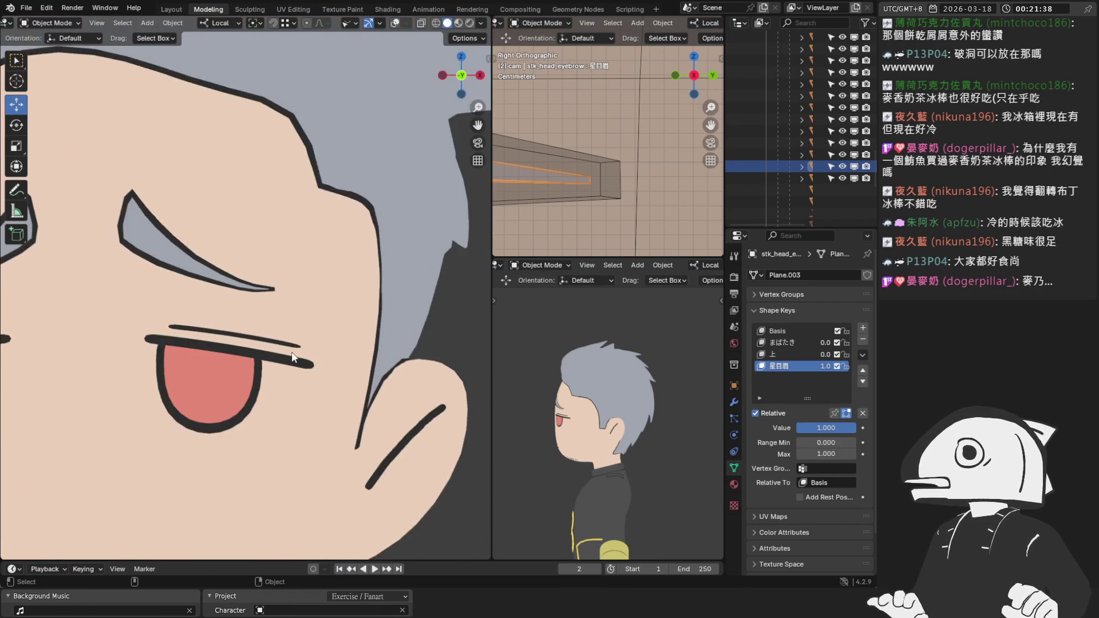
pyautogui.moveTo(826, 427)
pyautogui.mouseDown()
pyautogui.moveTo(795, 428)
pyautogui.moveTo(833, 427)
pyautogui.mouseUp()
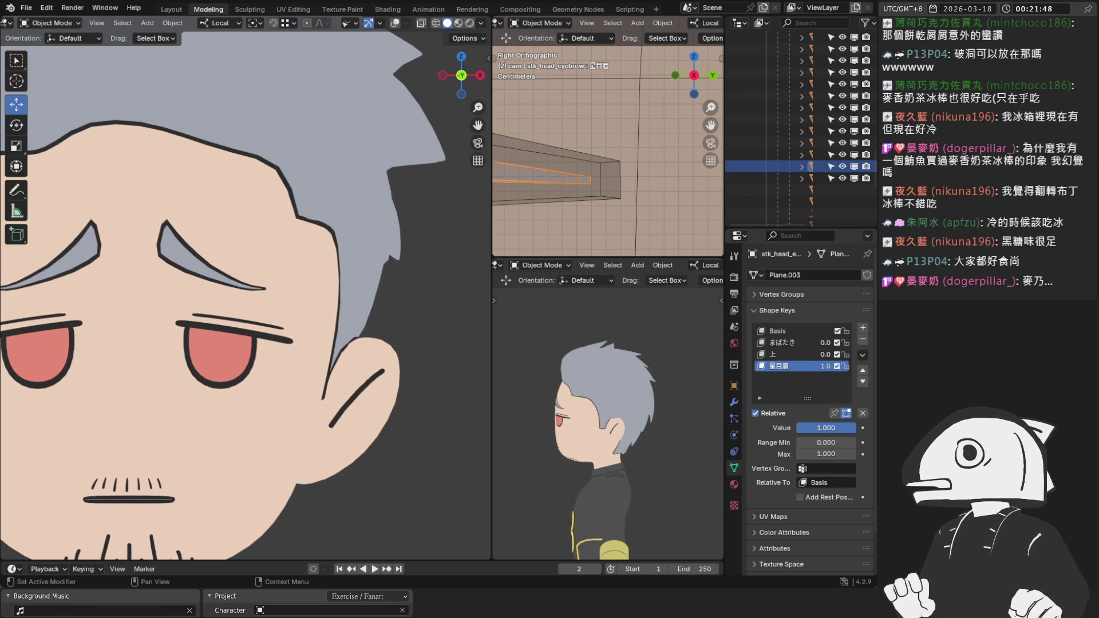
pyautogui.click(396, 23)
# Open stk_head_eyebrow.001 in Edit Mode and lower its 星目眉 value to 0.587.
pyautogui.press('KP_Decimal')
pyautogui.moveTo(257, 246)
pyautogui.mouseDown(button='middle')
pyautogui.moveTo(248, 278)
pyautogui.moveTo(306, 308)
pyautogui.moveTo(289, 315)
pyautogui.mouseUp(button='middle')
pyautogui.click(248, 278)
pyautogui.press('KP_Decimal')
pyautogui.press('Tab')
pyautogui.moveTo(855, 427)
pyautogui.mouseDown()
pyautogui.moveTo(809, 427)
pyautogui.moveTo(831, 427)
pyautogui.mouseUp()
pyautogui.moveTo(385, 319)
pyautogui.mouseDown(button='middle')
pyautogui.moveTo(396, 247)
pyautogui.moveTo(332, 250)
pyautogui.mouseUp(button='middle')
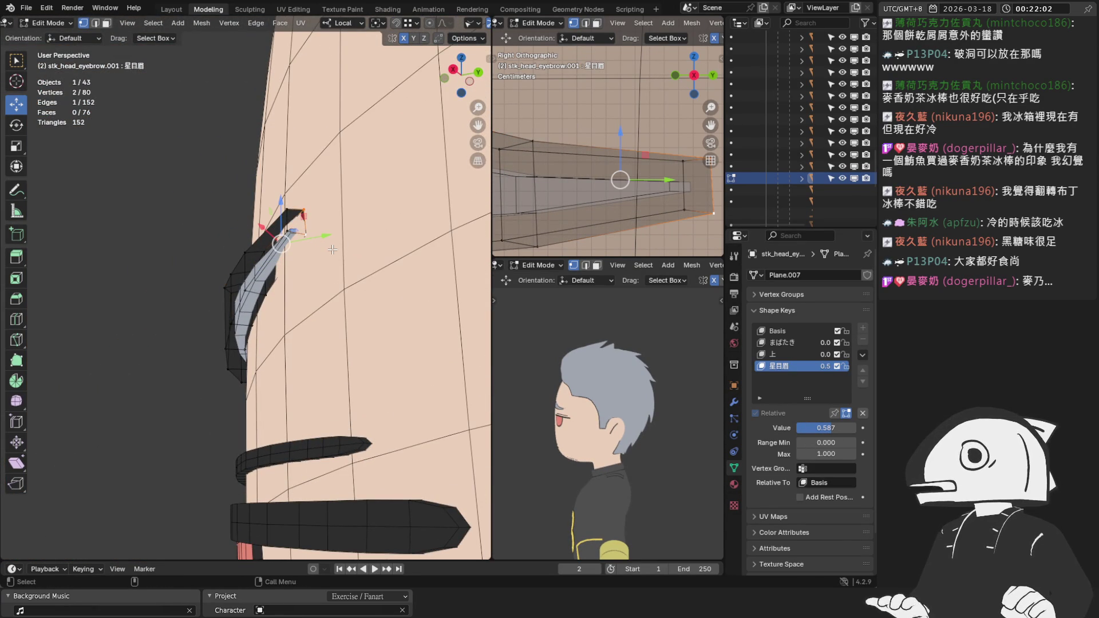
# Pull the eyebrow tip -0.010307 m along local Y with proportional editing.
pyautogui.press('g')
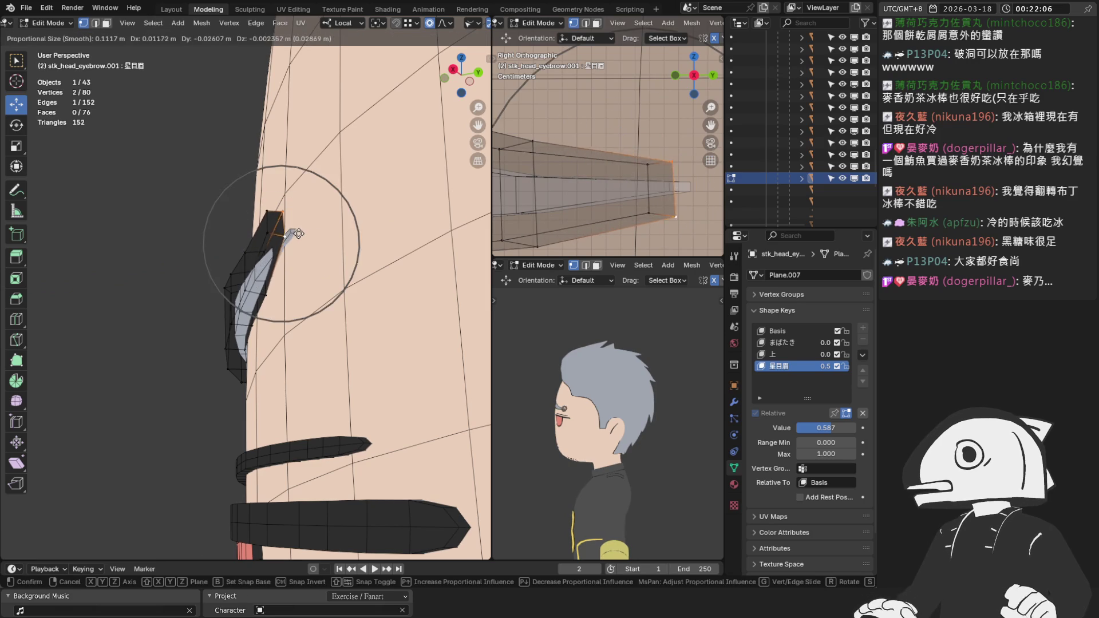
pyautogui.scroll(-3, 298, 234)
pyautogui.scroll(5, 321, 233)
pyautogui.click(335, 234)
pyautogui.moveTo(335, 233); pyautogui.dragTo(304, 241)
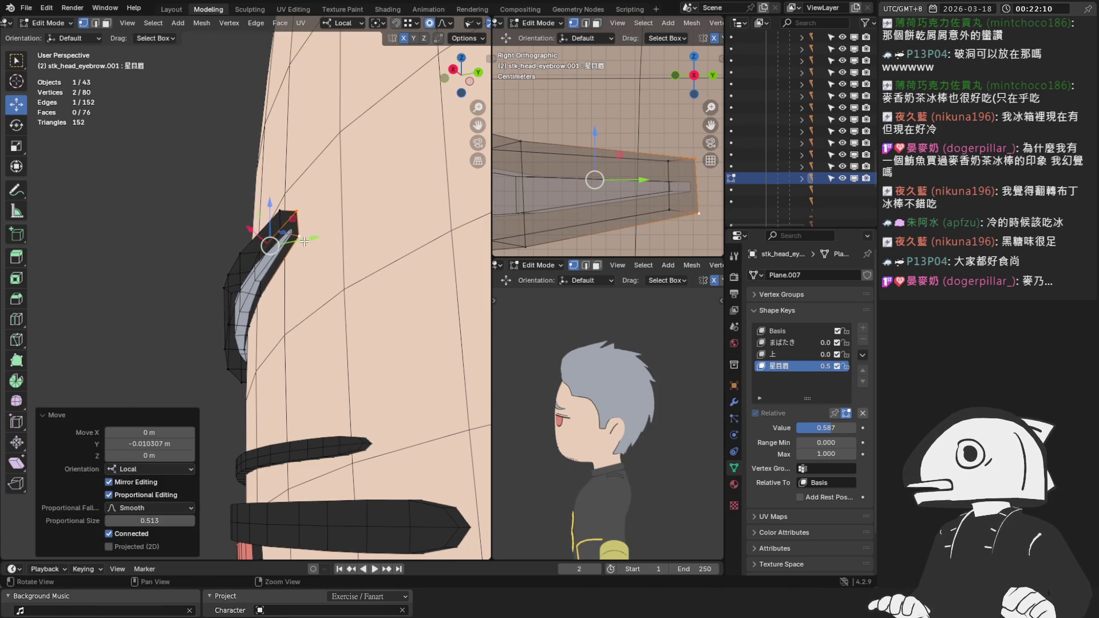
pyautogui.moveTo(304, 241); pyautogui.dragTo(321, 261, button='middle')
# Select stk_head_eyebrow's tip vertices, toggle Shape Key Edit Mode off and on, then return to Object Mode.
pyautogui.press('Tab')
pyautogui.click(320, 260)
pyautogui.press('Tab')
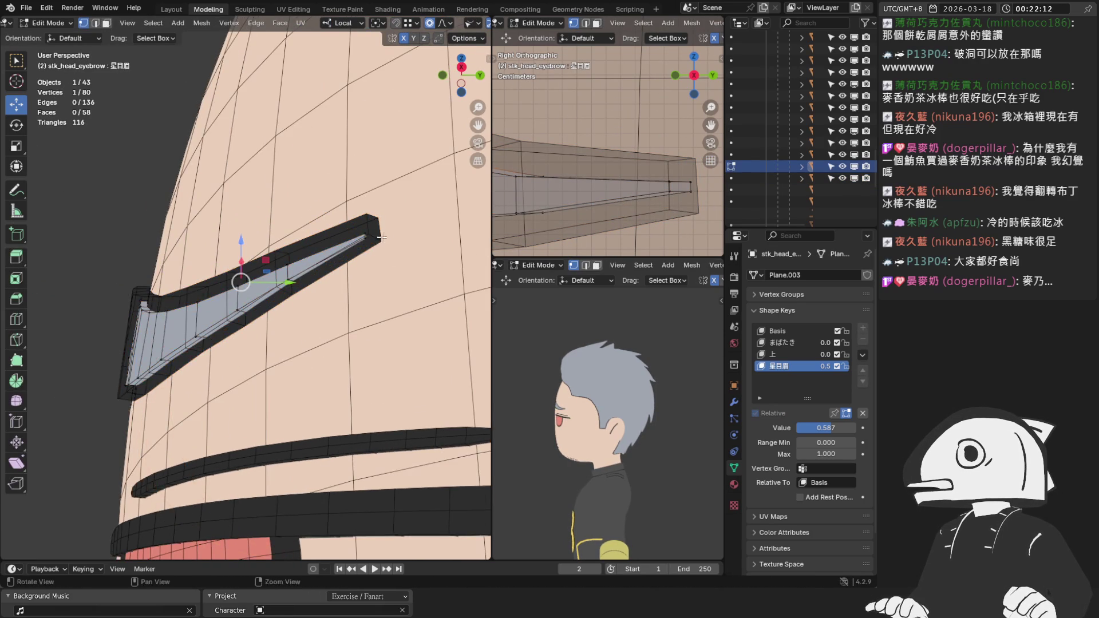
pyautogui.scroll(-2, 381, 236)
pyautogui.moveTo(692, 162); pyautogui.dragTo(691, 216)
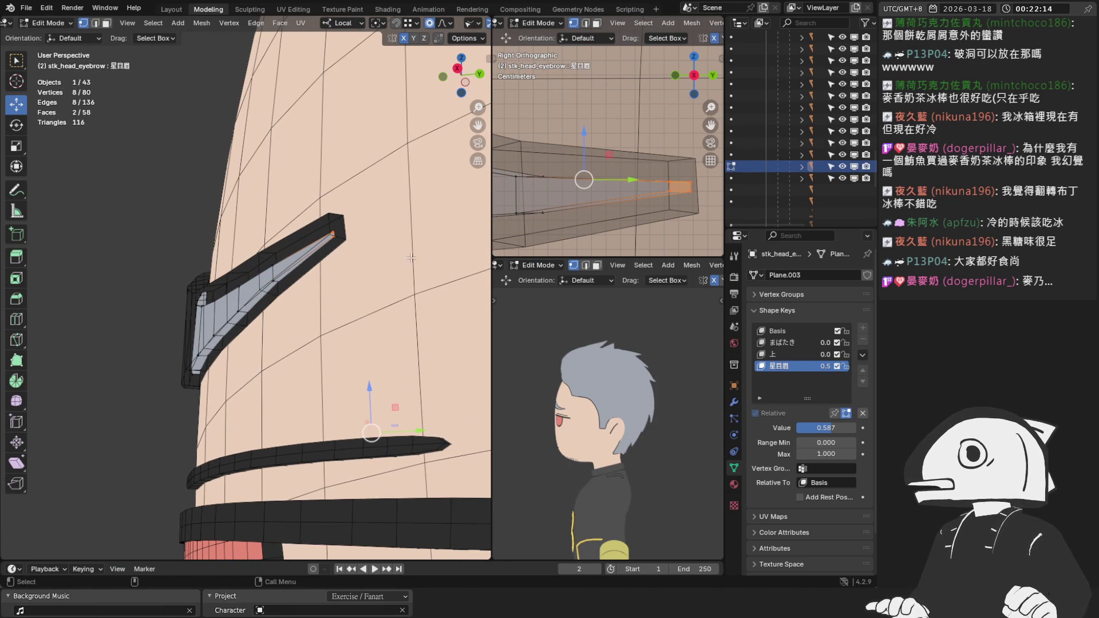
pyautogui.click(846, 414)
pyautogui.click(846, 414)
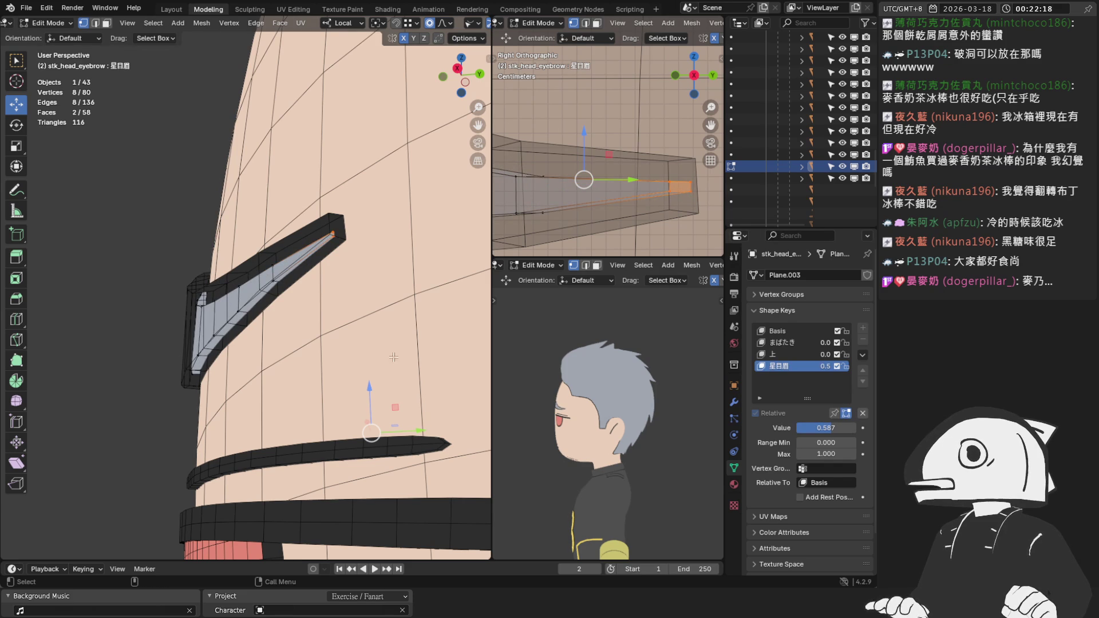
pyautogui.press('Tab')
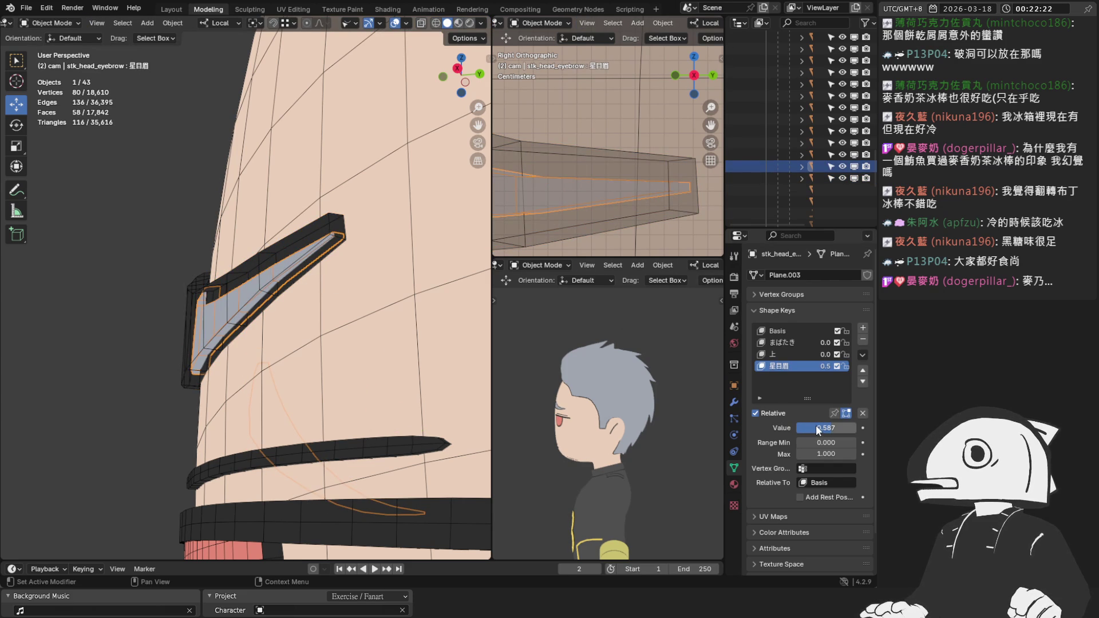
# In stk_head_eyebrow's Edit Mode, slide the tip inward along the Y gizmo on the 星目眉 shape.
pyautogui.click(313, 230)
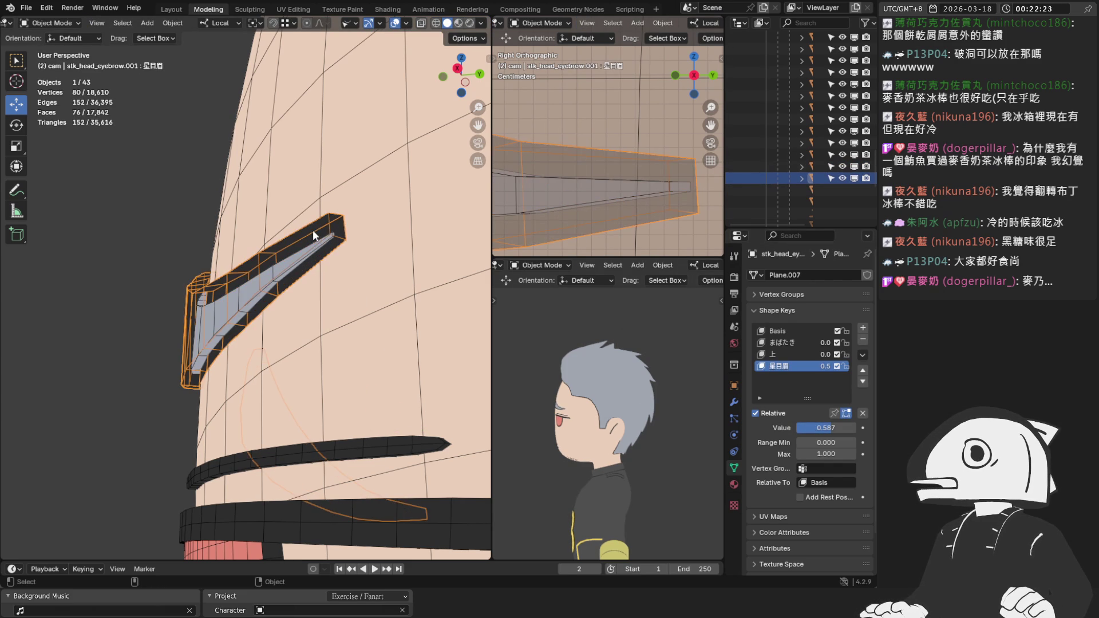
pyautogui.click(290, 265)
pyautogui.press('Tab')
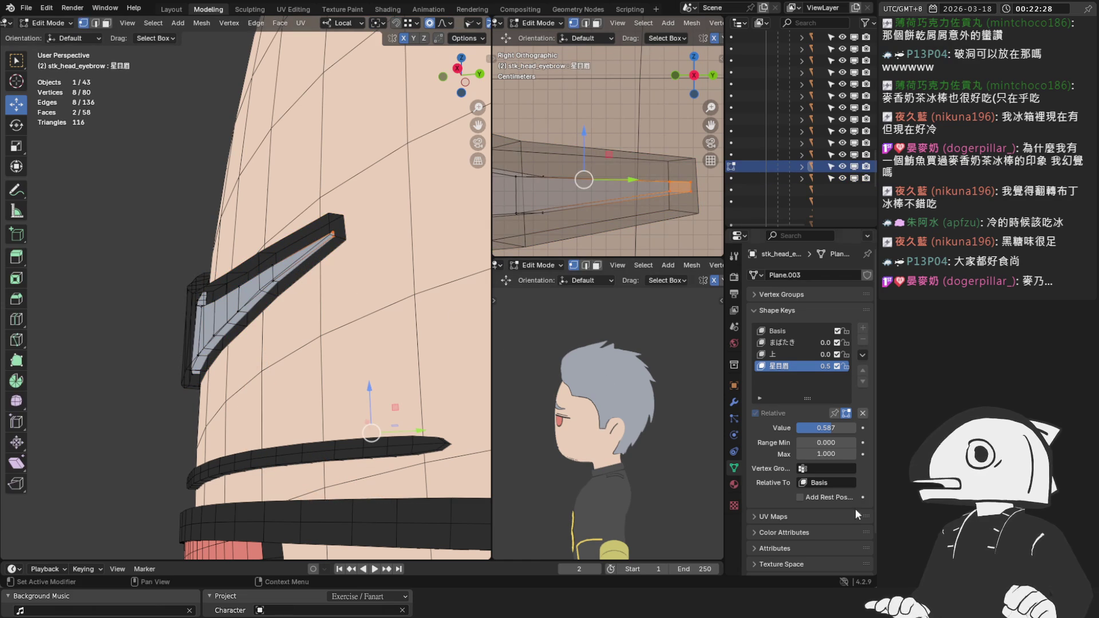
pyautogui.click(845, 412)
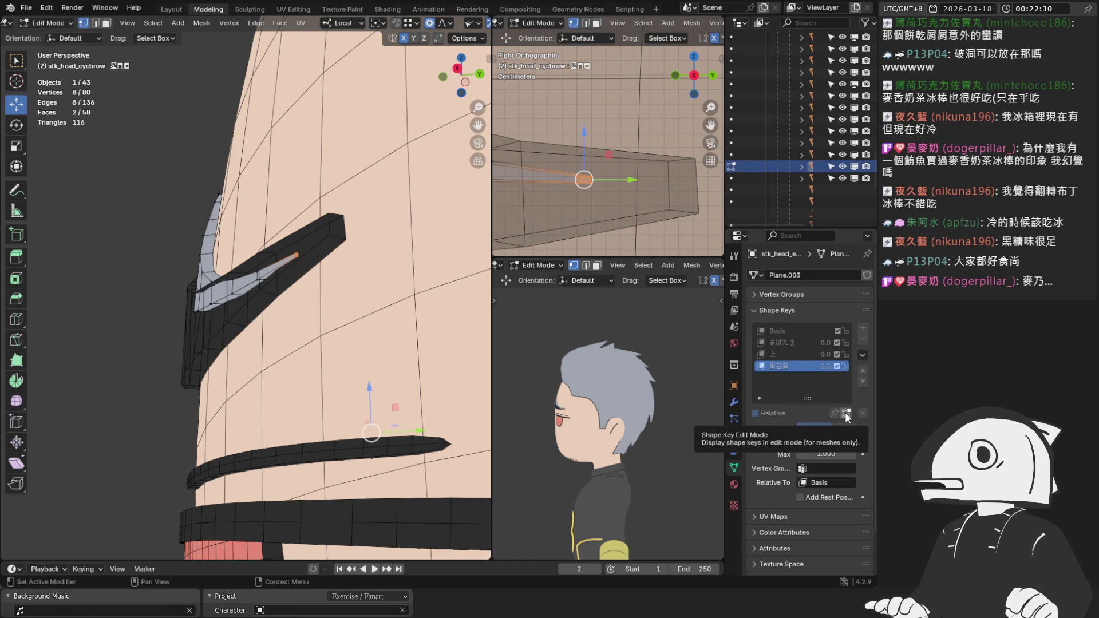
pyautogui.click(844, 412)
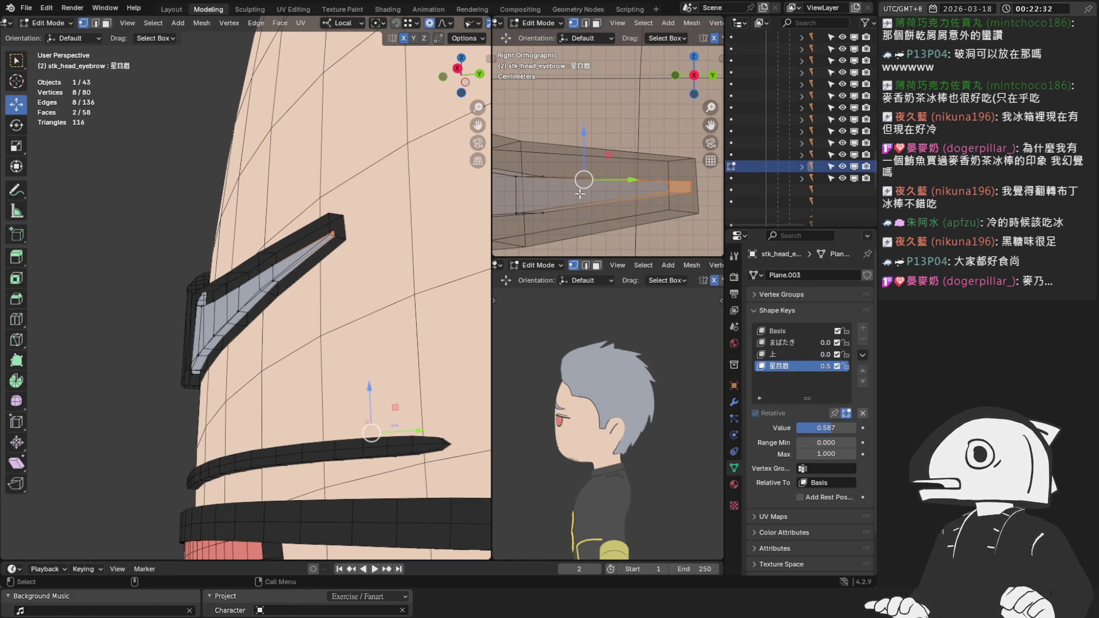
pyautogui.moveTo(616, 179); pyautogui.dragTo(590, 189)
# Preview 星目眉 from the front view in Object Mode, ending with its value at 0.000.
pyautogui.press('Tab')
pyautogui.moveTo(413, 290); pyautogui.dragTo(431, 296, button='middle')
pyautogui.scroll(3, 431, 296)
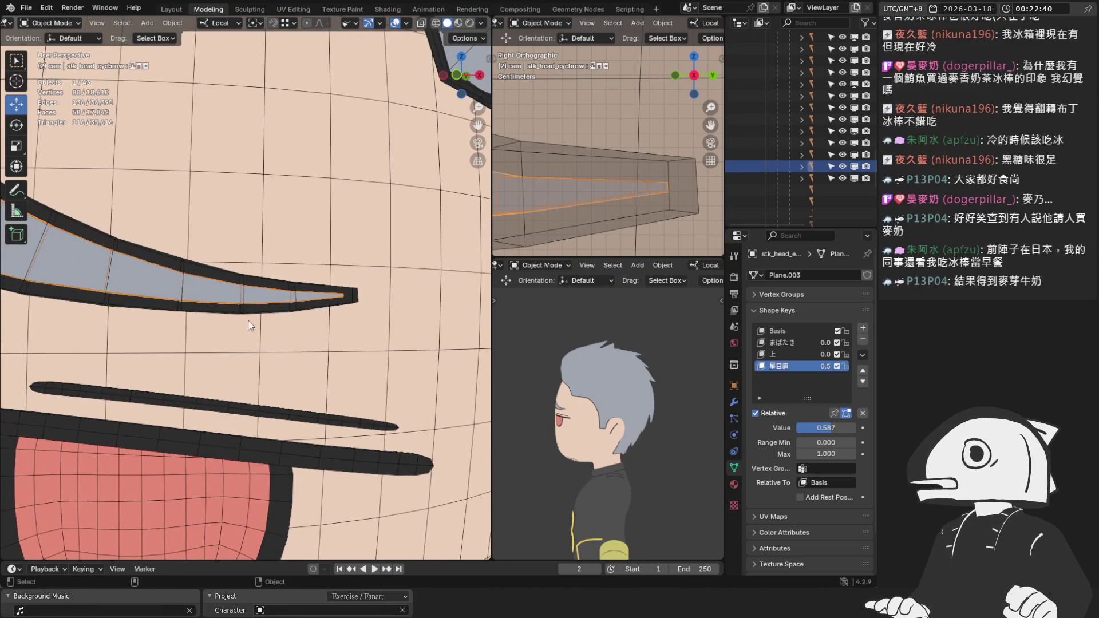
pyautogui.scroll(-4, 283, 328)
pyautogui.press('KP_1')
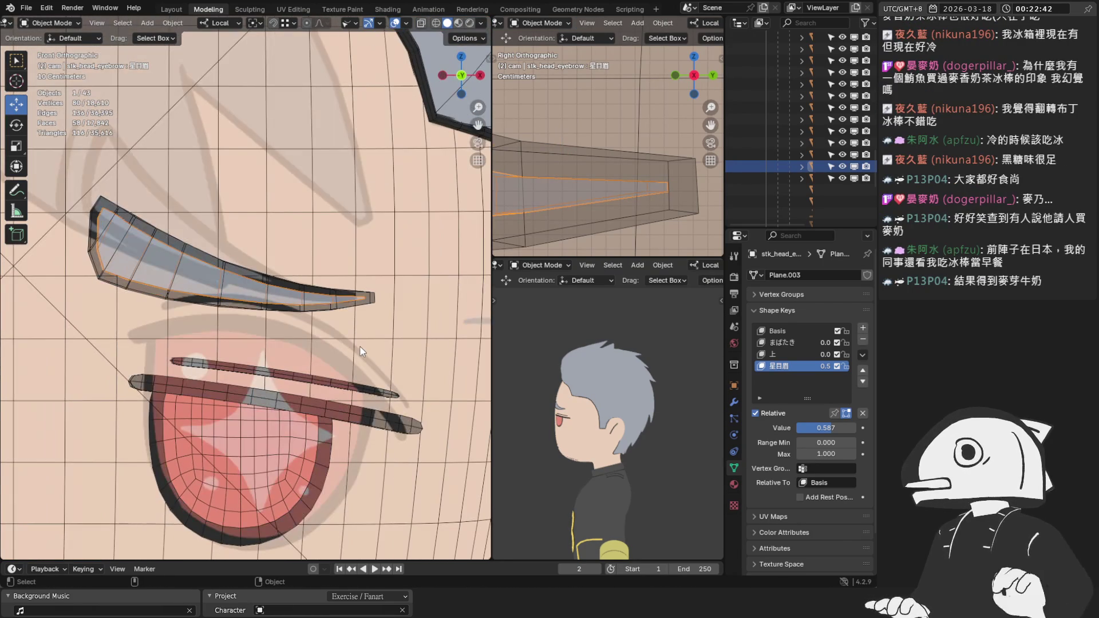
pyautogui.moveTo(833, 428)
pyautogui.mouseDown()
pyautogui.moveTo(858, 428)
pyautogui.moveTo(794, 425)
pyautogui.mouseUp()
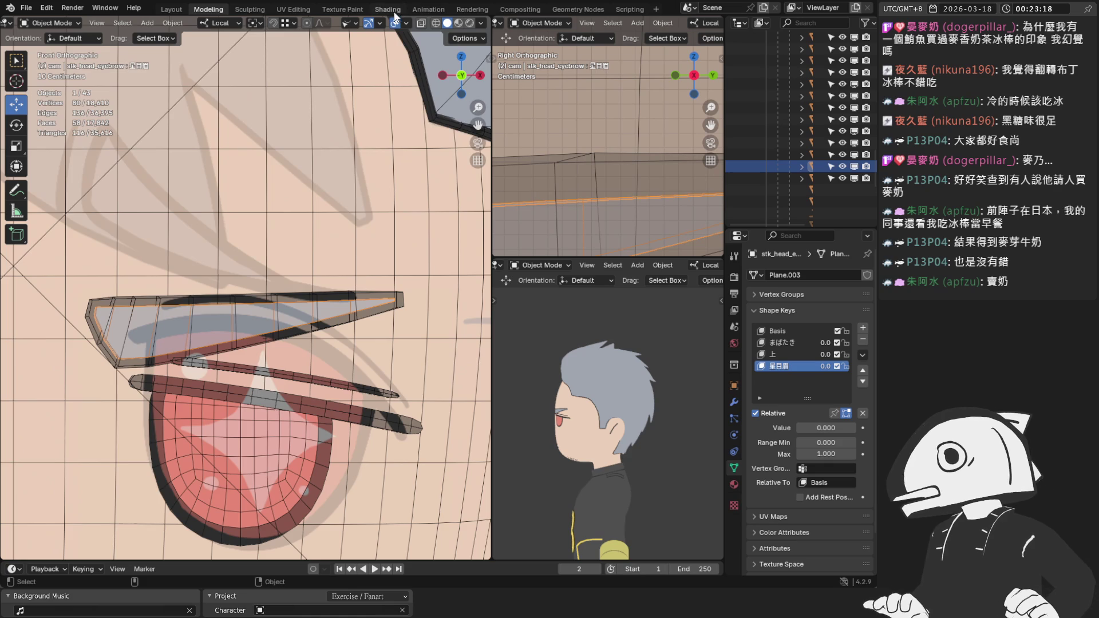
# Toggle X-ray on and off while orbiting to inspect the curved eyebrow.
pyautogui.moveTo(462, 75); pyautogui.dragTo(452, 72)
pyautogui.scroll(4, 246, 321)
pyautogui.click(420, 24)
pyautogui.click(421, 24)
pyautogui.moveTo(412, 63)
pyautogui.mouseDown(button='middle')
pyautogui.moveTo(274, 201)
pyautogui.moveTo(277, 150)
pyautogui.moveTo(321, 121)
pyautogui.moveTo(361, 35)
pyautogui.moveTo(343, 86)
pyautogui.moveTo(351, 152)
pyautogui.mouseUp(button='middle')
pyautogui.click(420, 24)
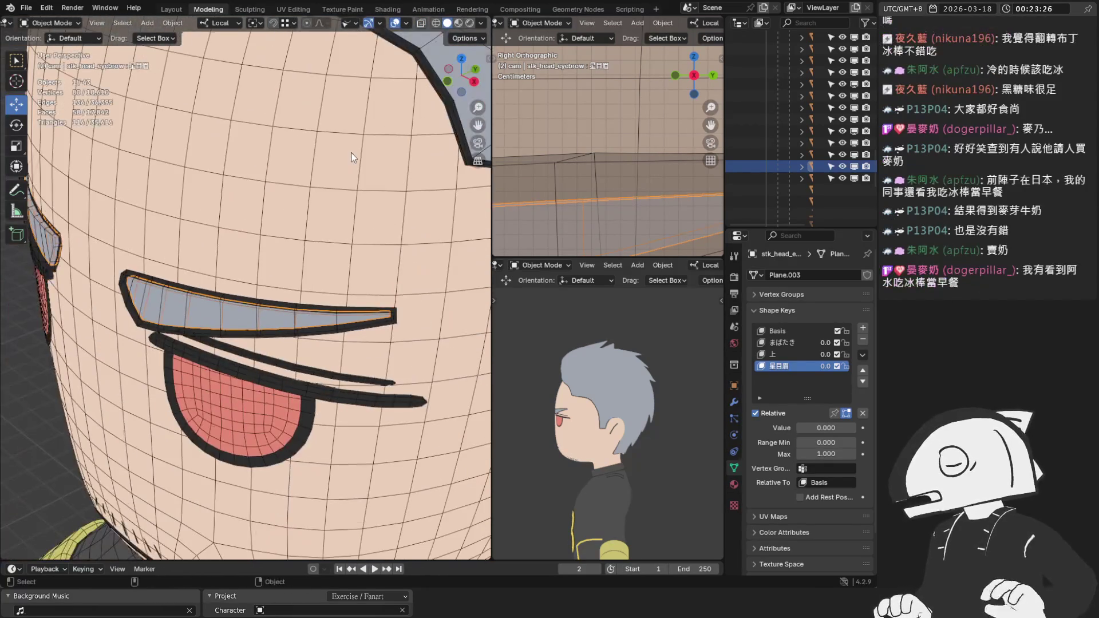
# In front view, set 星目眉 to 0.183 and check the eyebrow at an angle without overlays.
pyautogui.press('KP_1')
pyautogui.hotkey('alt', 'z')
pyautogui.moveTo(824, 427)
pyautogui.mouseDown()
pyautogui.moveTo(870, 427)
pyautogui.moveTo(836, 427)
pyautogui.mouseUp()
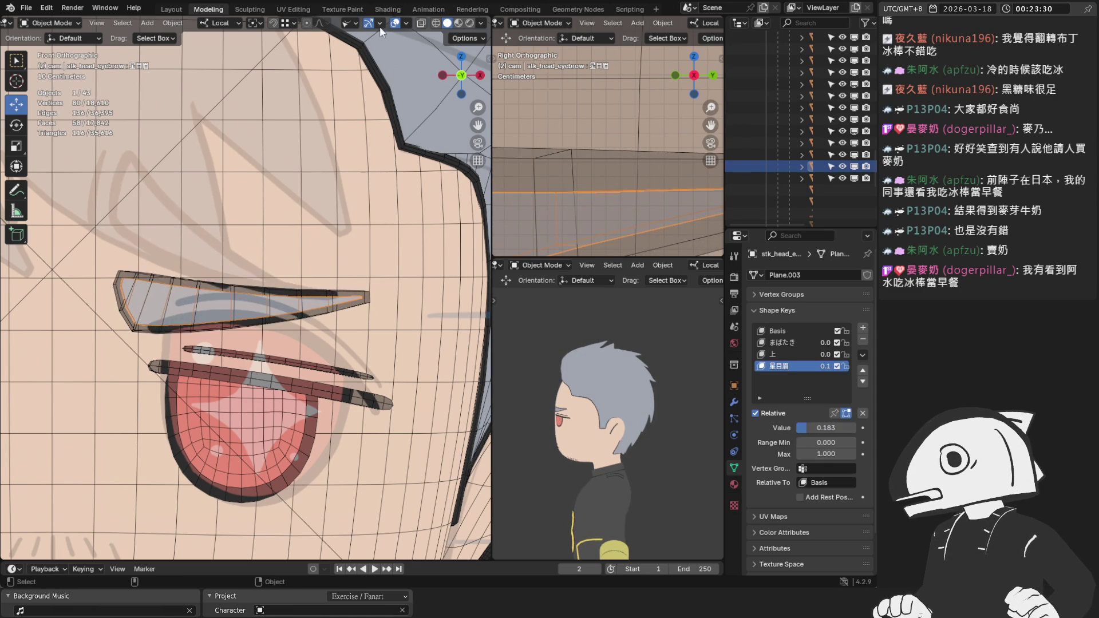
pyautogui.click(394, 23)
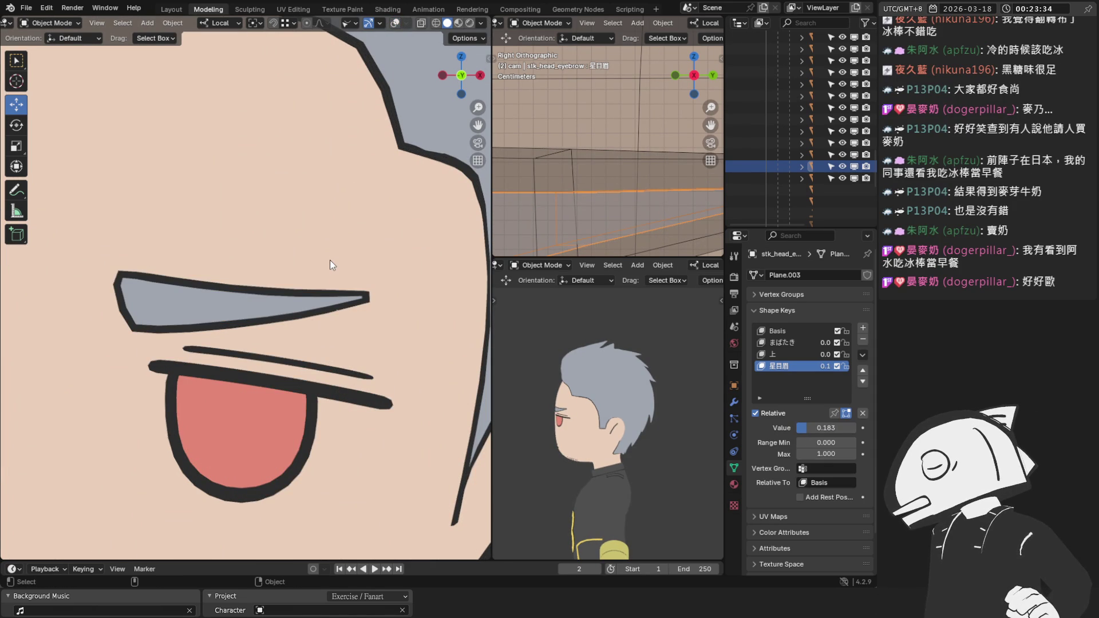
pyautogui.moveTo(327, 262)
pyautogui.mouseDown(button='middle')
pyautogui.moveTo(292, 277)
pyautogui.moveTo(380, 110)
pyautogui.mouseUp(button='middle')
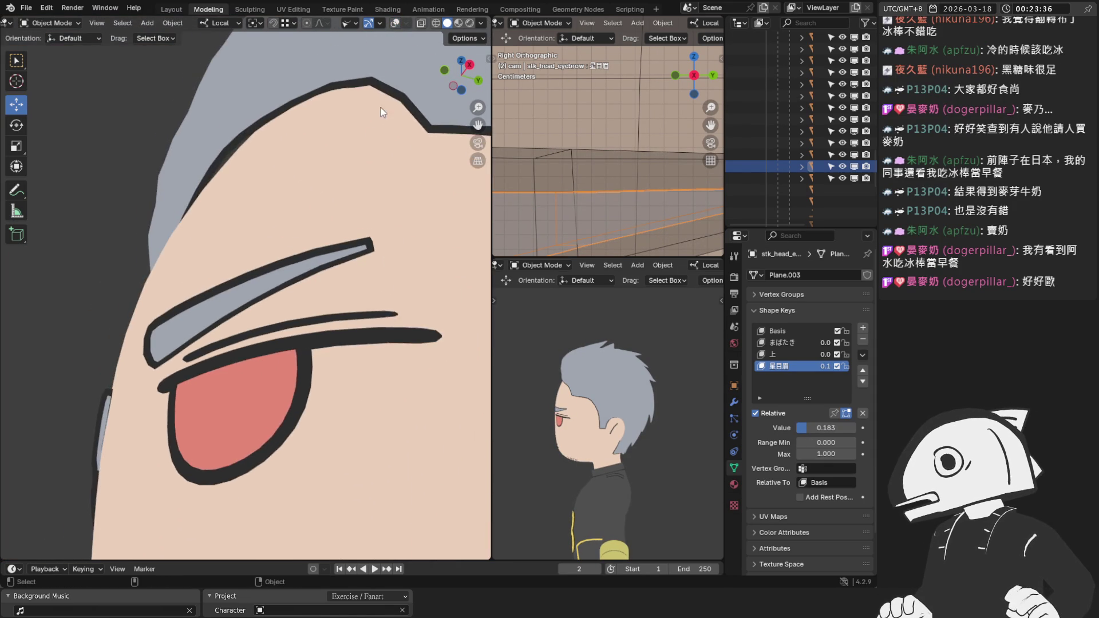
pyautogui.click(394, 23)
pyautogui.scroll(3, 334, 232)
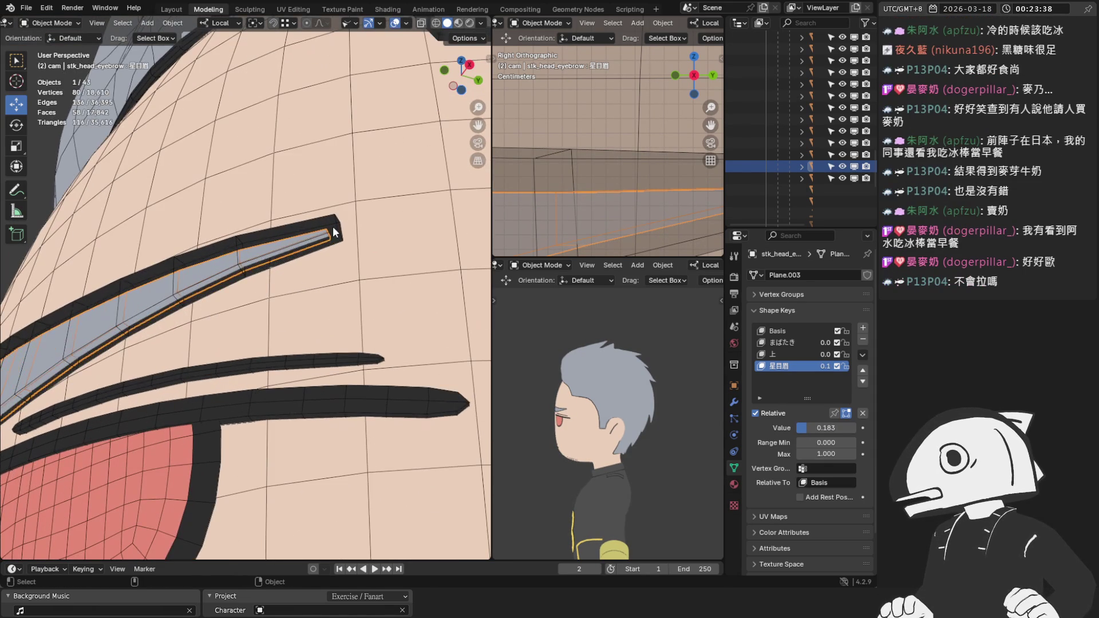
# Select stk_head_eyebrow.001's tip vertex and move it -0.002547 m along local Y.
pyautogui.click(334, 232)
pyautogui.press('Tab')
pyautogui.click(342, 240)
pyautogui.moveTo(342, 240); pyautogui.dragTo(262, 257, button='middle')
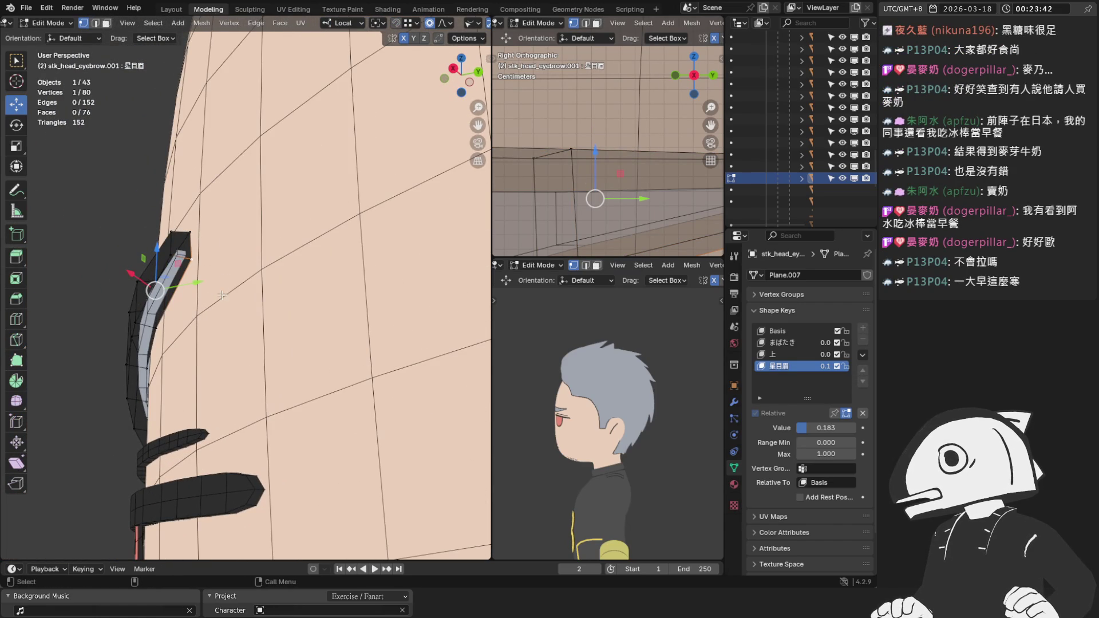
pyautogui.press('g')
pyautogui.press('y')
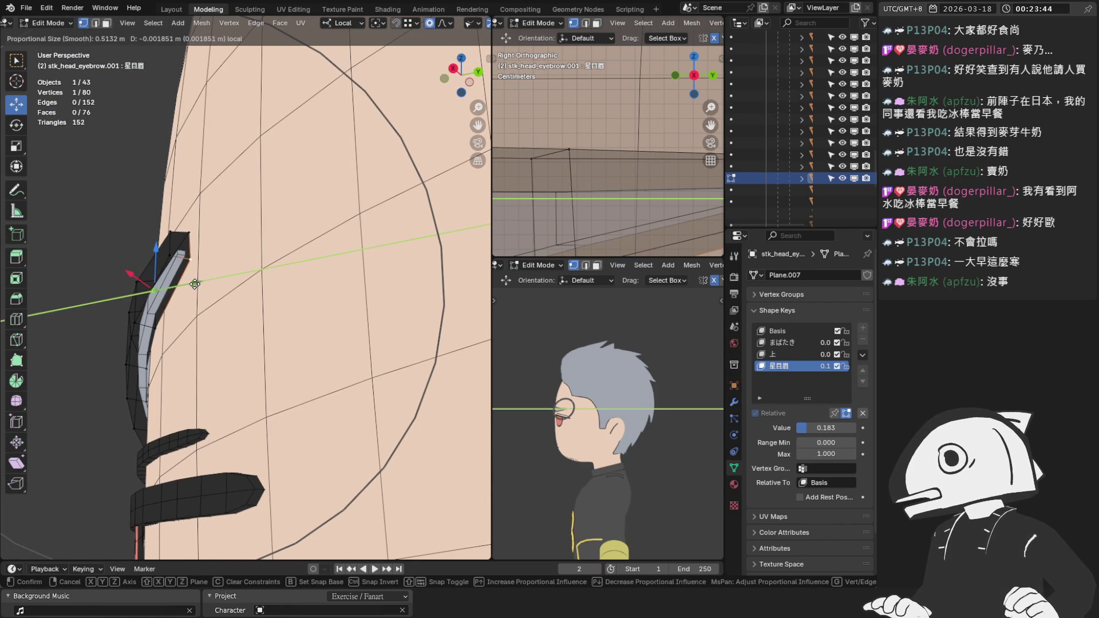
pyautogui.click(195, 284)
pyautogui.moveTo(196, 284); pyautogui.dragTo(202, 283)
pyautogui.moveTo(202, 283); pyautogui.dragTo(280, 324, button='middle')
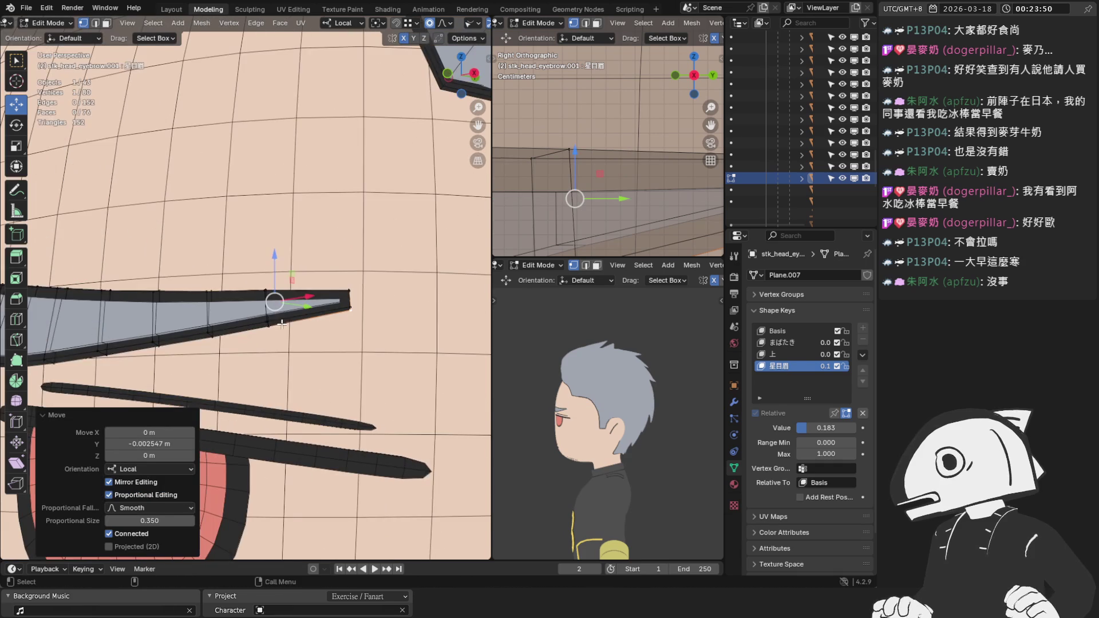
# Return to front view in Object Mode and preview 星目眉 at 1.000 with overlays hidden.
pyautogui.press('KP_1')
pyautogui.scroll(-4, 276, 308)
pyautogui.press('Tab')
pyautogui.moveTo(854, 427)
pyautogui.mouseDown()
pyautogui.moveTo(786, 428)
pyautogui.moveTo(856, 427)
pyautogui.mouseUp()
pyautogui.click(394, 23)
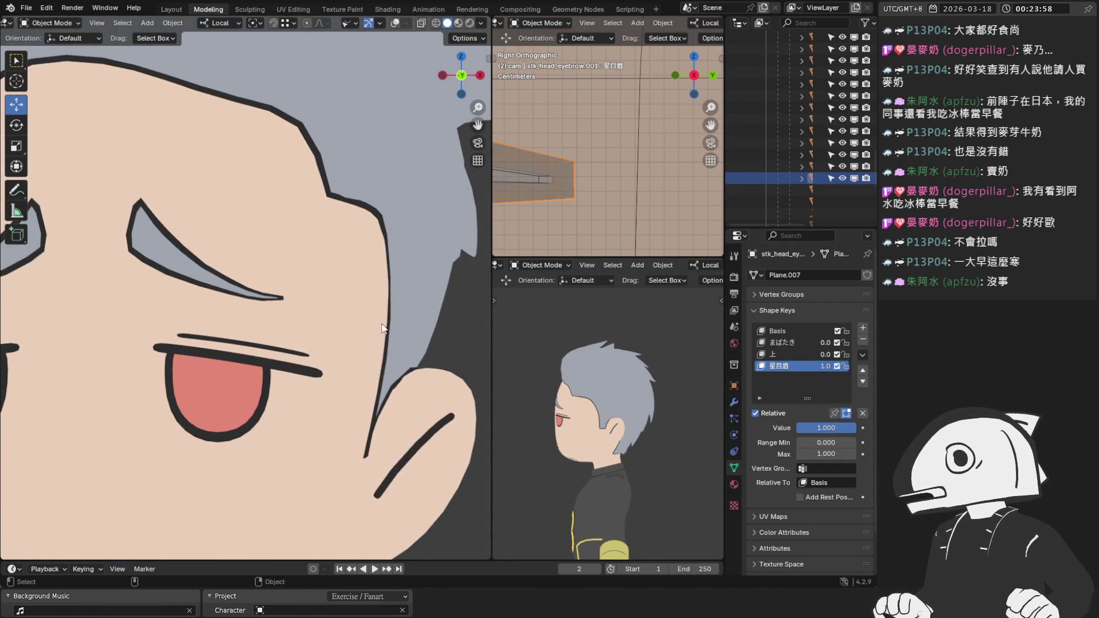
# Restore the viewport overlays and enter Edit Mode on the eyebrow.
pyautogui.scroll(-5, 246, 288)
pyautogui.scroll(3, 246, 288)
pyautogui.scroll(-5, 246, 288)
pyautogui.scroll(8, 269, 288)
pyautogui.click(394, 23)
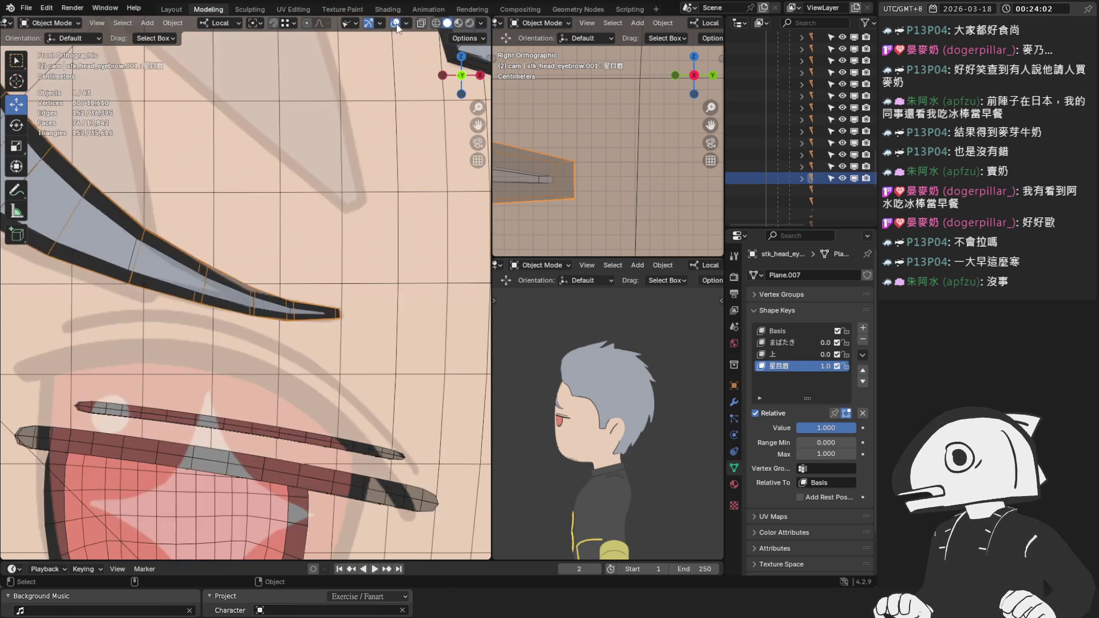
pyautogui.scroll(2, 331, 306)
pyautogui.press('Tab')
pyautogui.scroll(2, 382, 380)
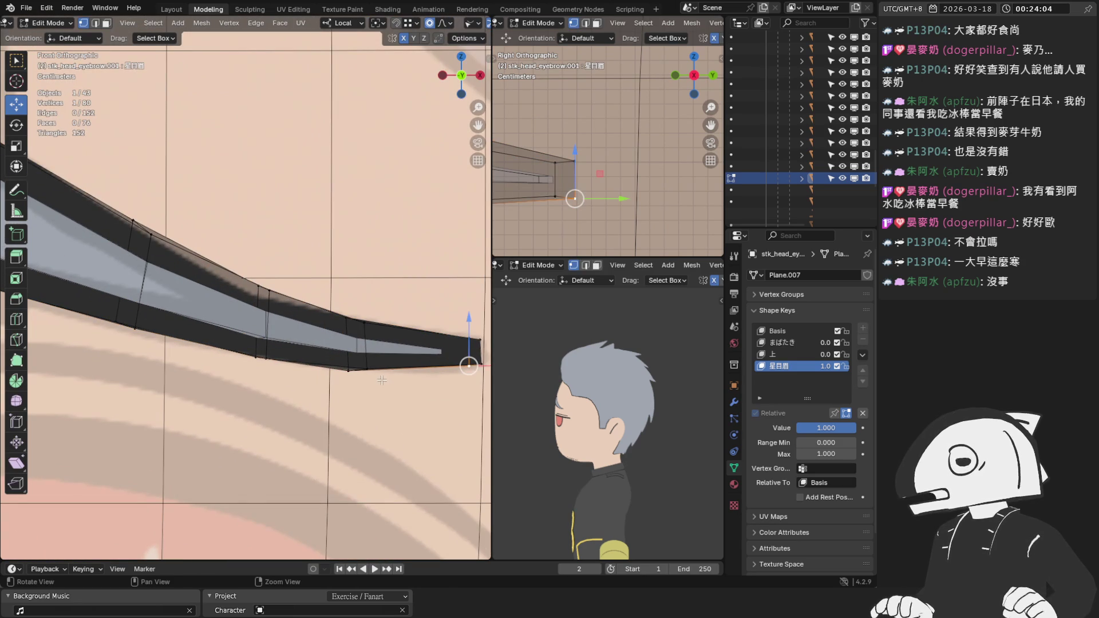
# Pull a lower-edge eyebrow vertex down with smooth proportional falloff.
pyautogui.click(349, 371)
pyautogui.moveTo(350, 373); pyautogui.dragTo(352, 391)
pyautogui.press('g')
pyautogui.scroll(12, 343, 393)
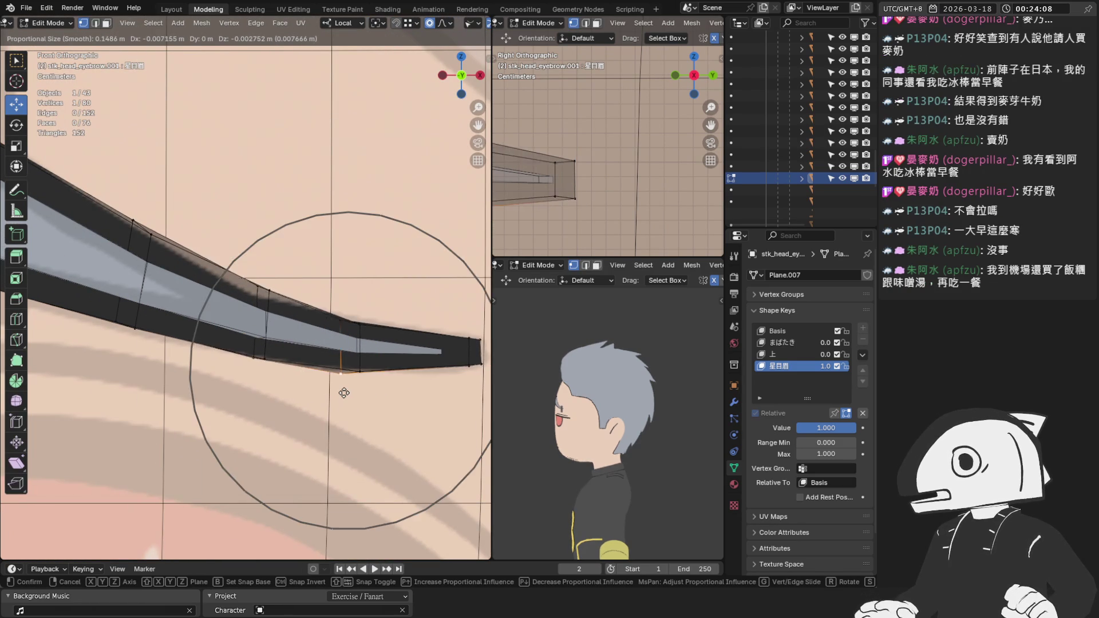
pyautogui.click(343, 393)
pyautogui.keyDown('shift'); pyautogui.click(358, 333); pyautogui.keyUp('shift')
pyautogui.press('g')
pyautogui.click(359, 344)
pyautogui.hotkey('ctrl', 'z')
# Box-select four vertices near the eyebrow tip and scale them up to 1.269.
pyautogui.press('b')
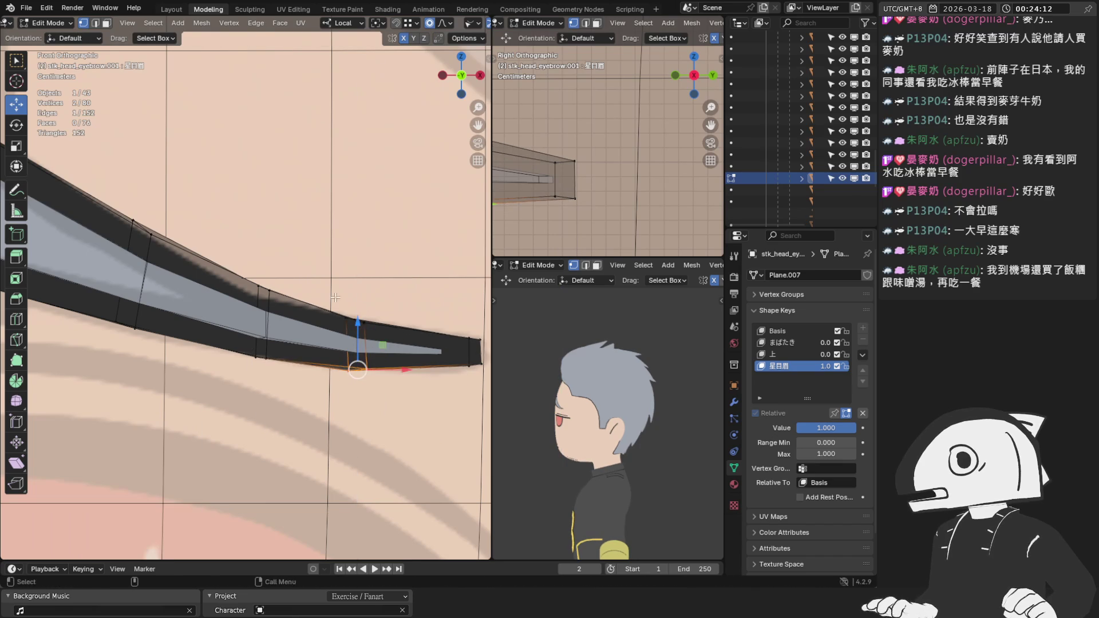
pyautogui.moveTo(331, 298); pyautogui.dragTo(374, 381)
pyautogui.press('s')
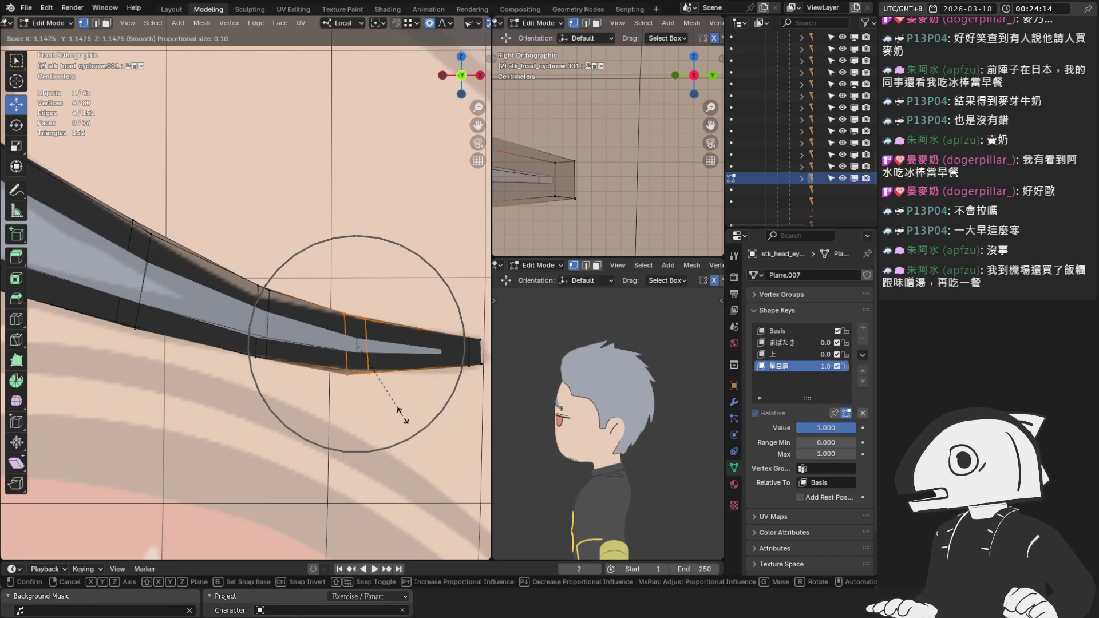
pyautogui.click(399, 411)
pyautogui.press('g')
pyautogui.scroll(-5, 397, 411)
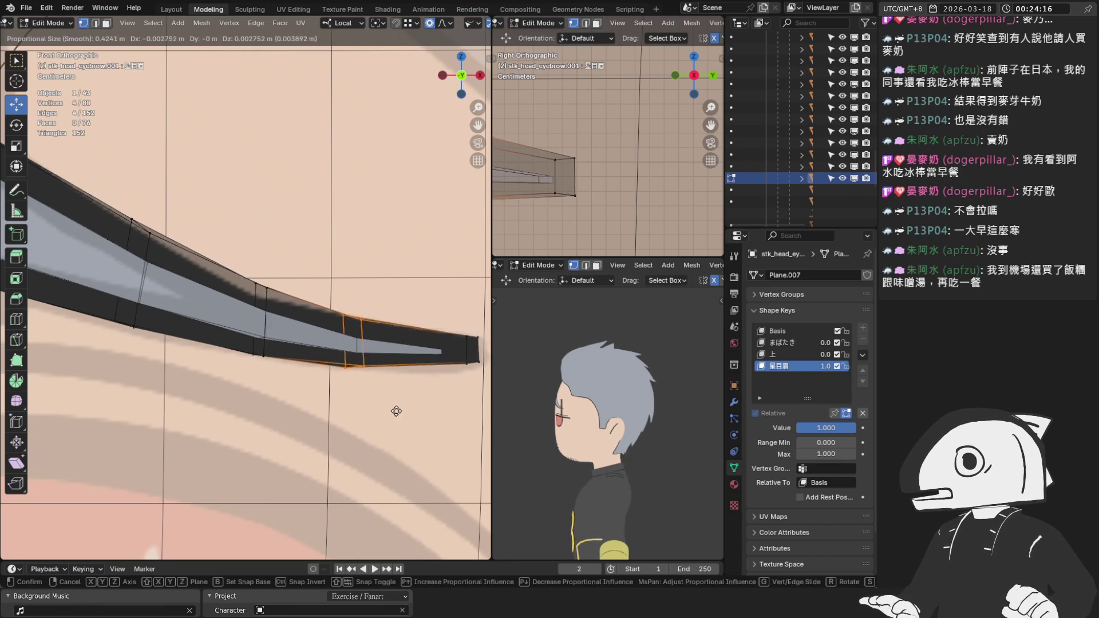
pyautogui.rightClick(396, 411)
pyautogui.scroll(-2, 396, 411)
pyautogui.press('s')
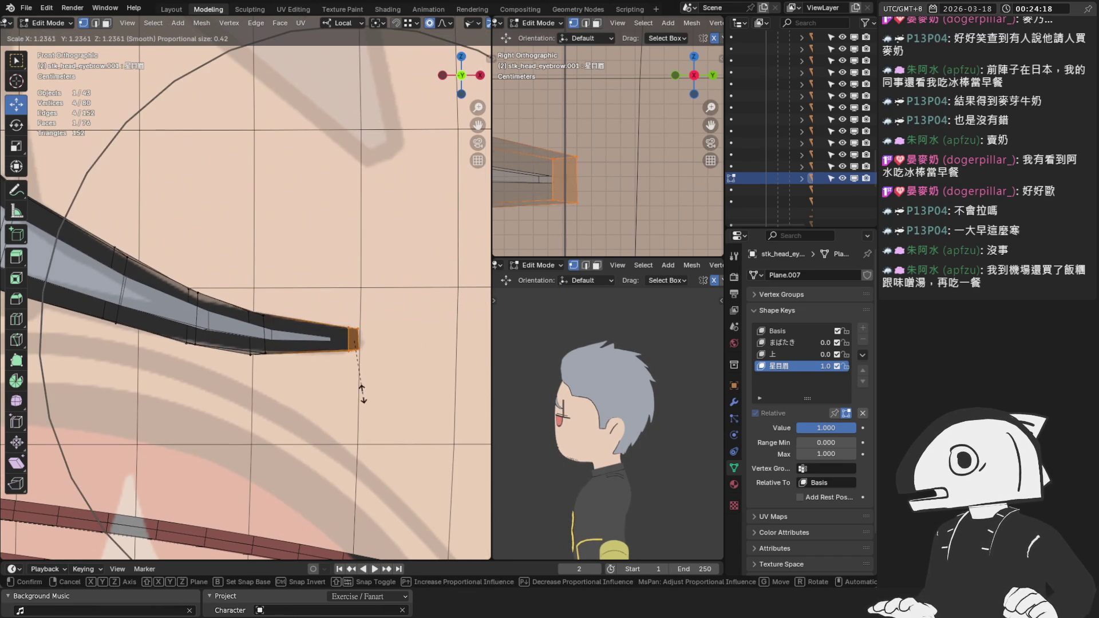
pyautogui.click(360, 393)
pyautogui.scroll(-1, 278, 364)
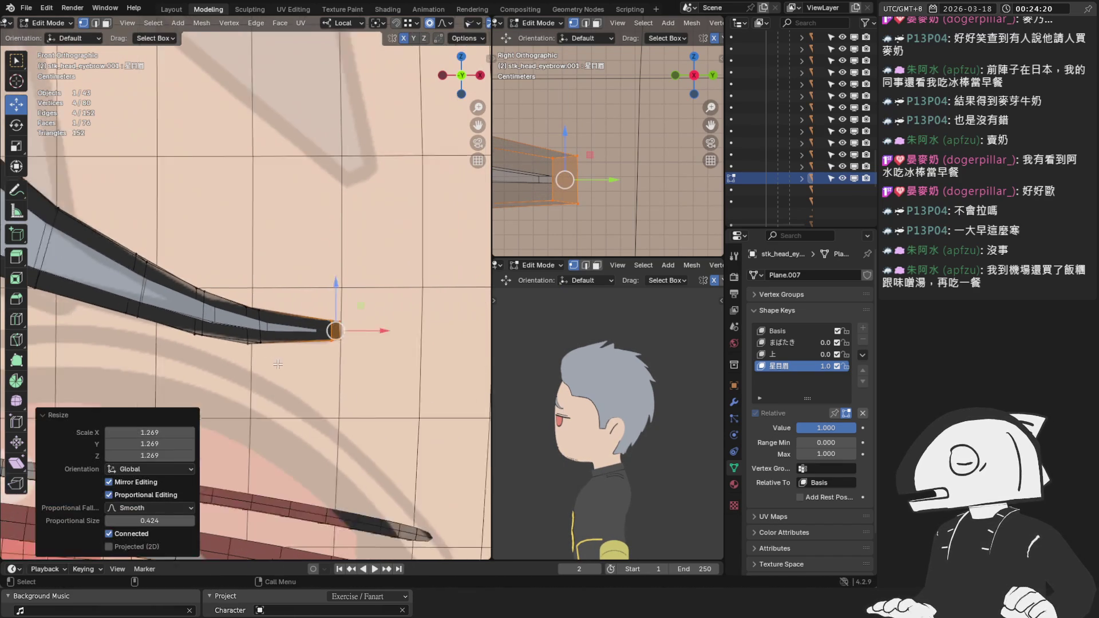
pyautogui.scroll(-2, 278, 364)
pyautogui.scroll(-3, 607, 149)
pyautogui.scroll(-1, 641, 368)
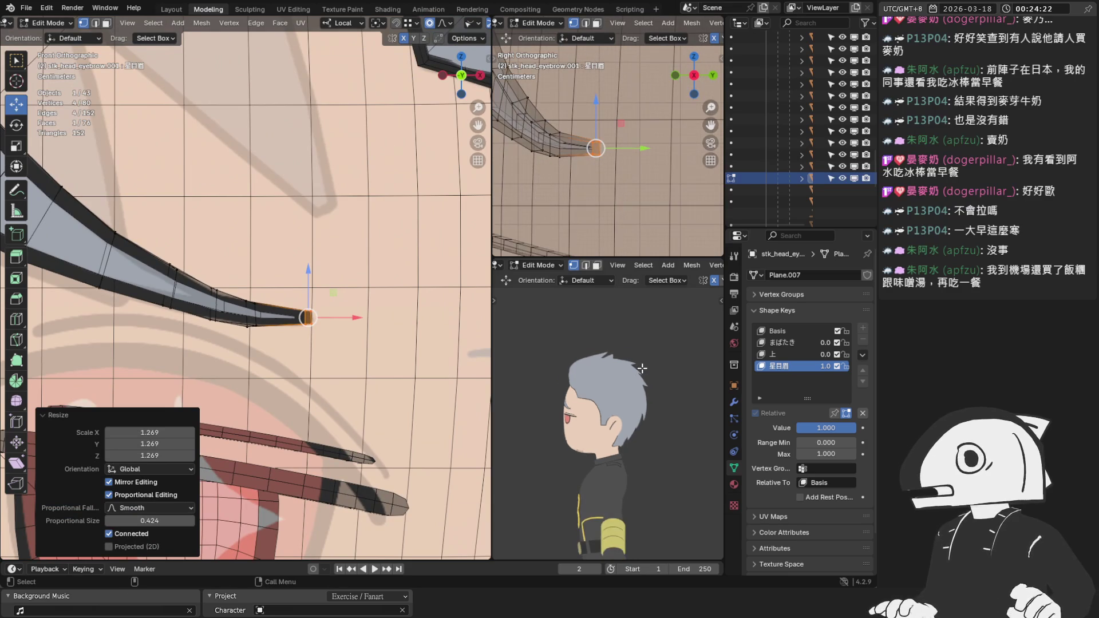
# In front view, nudge a vertex partway along the eyebrow slightly upward.
pyautogui.press('KP_1')
pyautogui.scroll(6, 653, 401)
pyautogui.scroll(-2, 662, 443)
pyautogui.scroll(2, 212, 283)
pyautogui.click(213, 283)
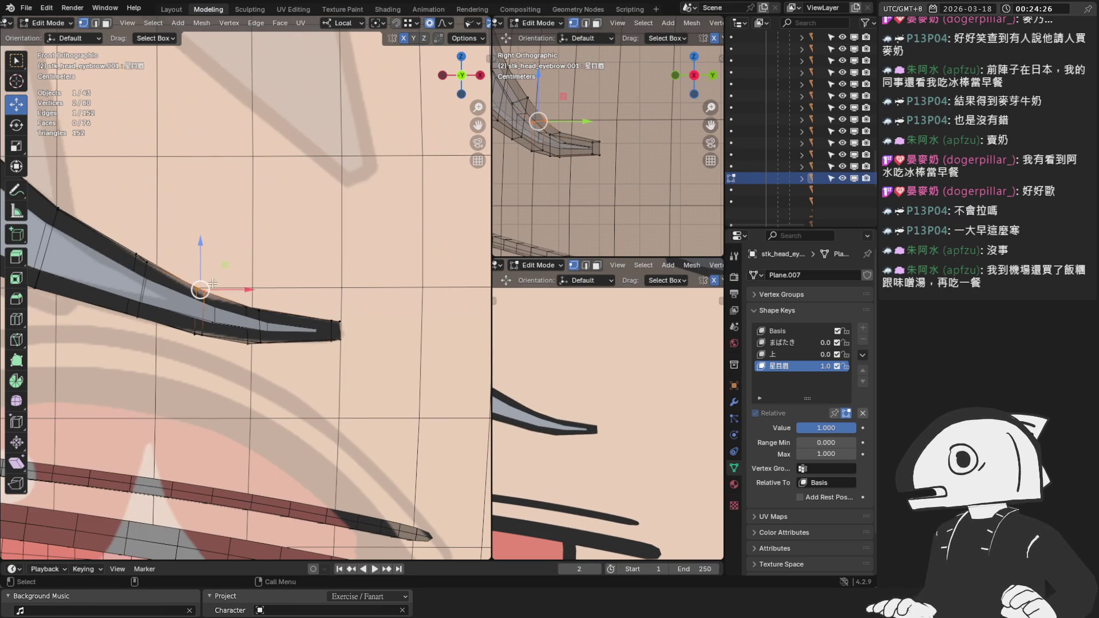
pyautogui.press('g')
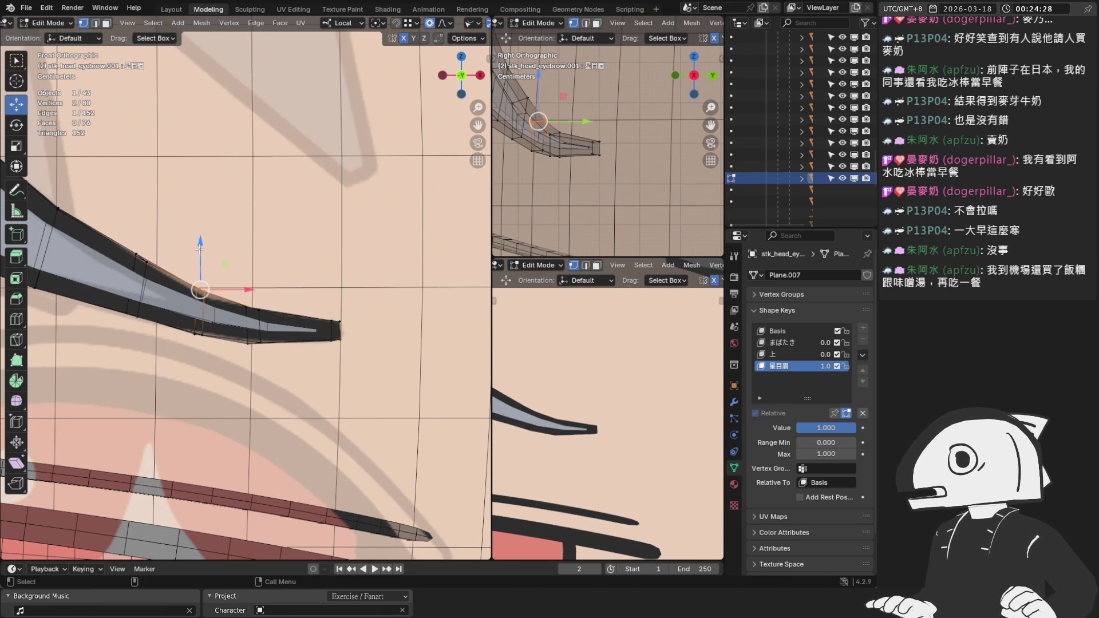
pyautogui.moveTo(201, 243); pyautogui.dragTo(201, 240)
pyautogui.click(260, 311)
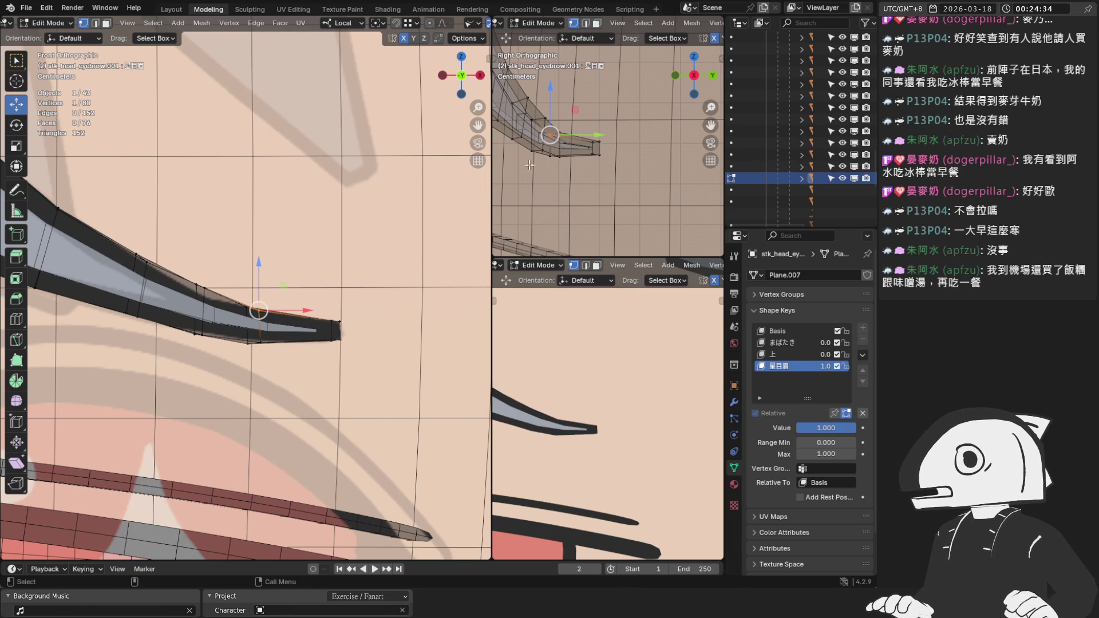
pyautogui.scroll(2, 623, 174)
# Raise the eyebrow's outer-end vertices, lower the tip, then return to Object Mode.
pyautogui.press('KP_1')
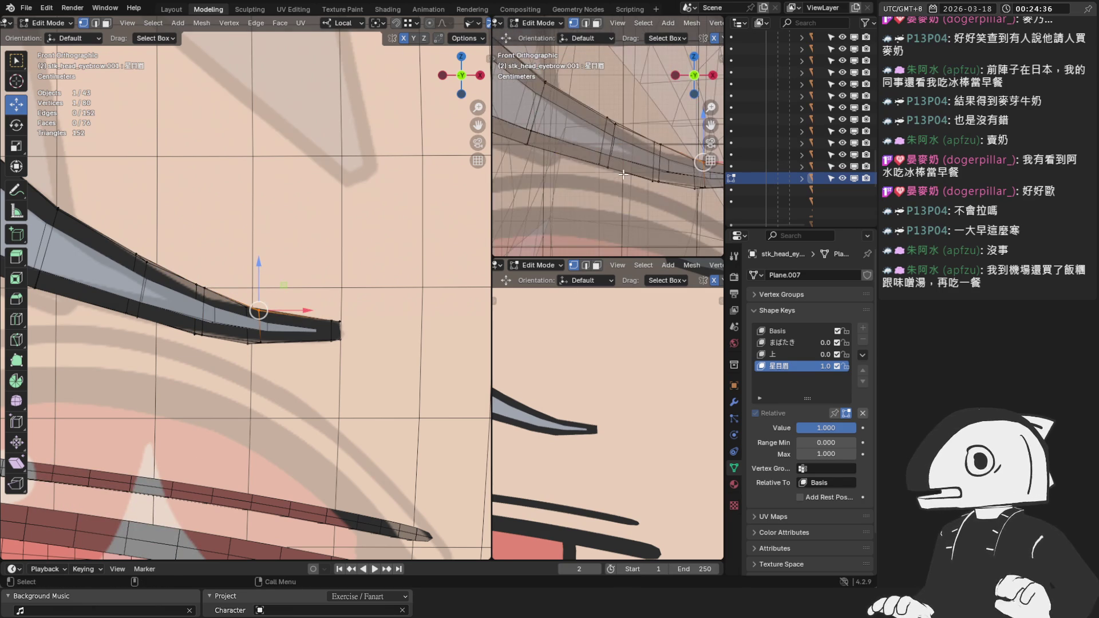
pyautogui.moveTo(564, 127); pyautogui.dragTo(531, 156)
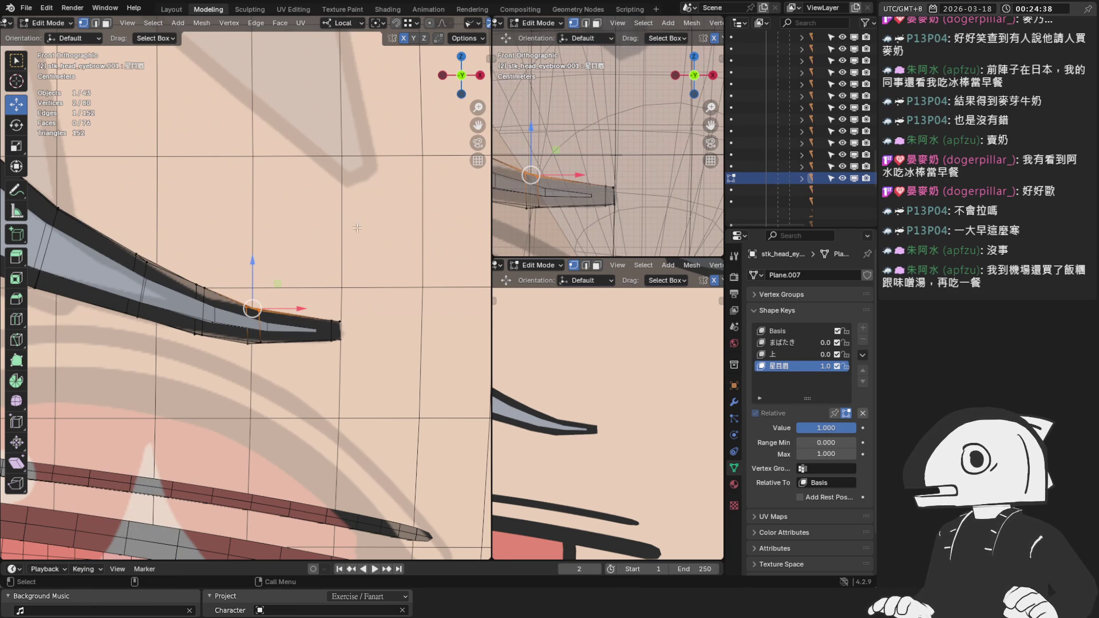
pyautogui.moveTo(253, 261); pyautogui.dragTo(250, 256)
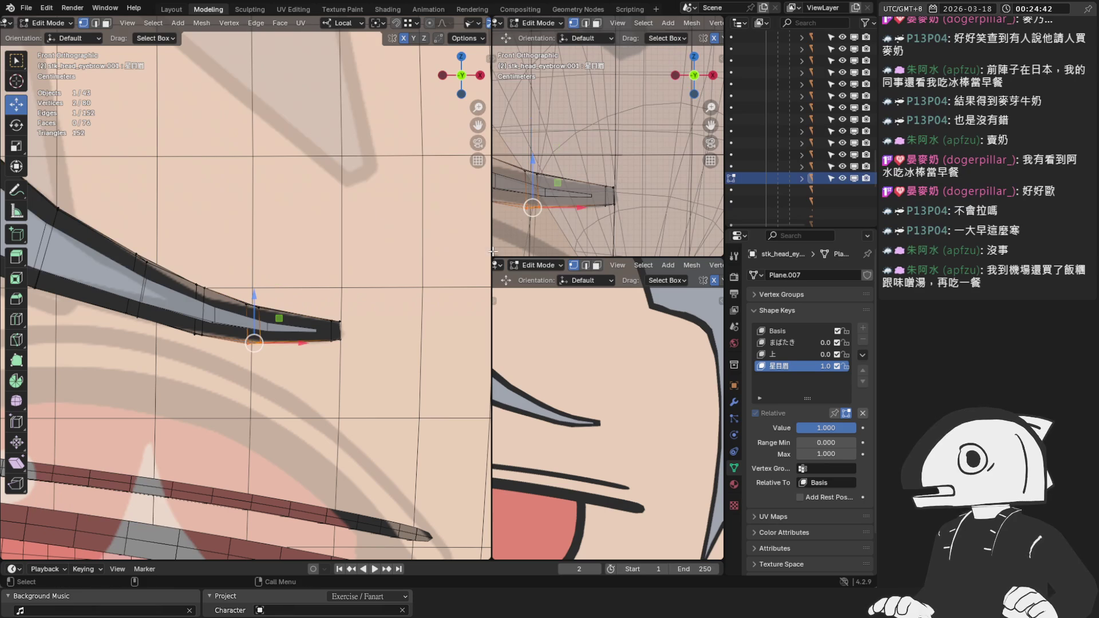
pyautogui.moveTo(254, 343); pyautogui.dragTo(263, 343)
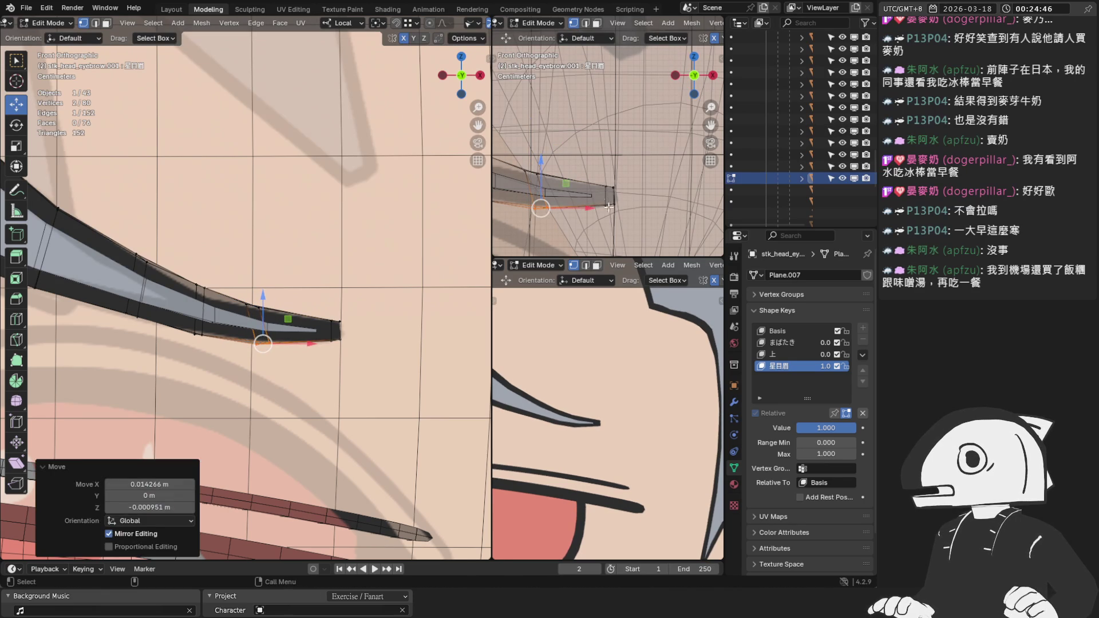
pyautogui.click(338, 336)
pyautogui.moveTo(336, 302); pyautogui.dragTo(333, 311)
pyautogui.click(252, 304)
pyautogui.moveTo(252, 305); pyautogui.dragTo(260, 308)
pyautogui.scroll(-3, 612, 373)
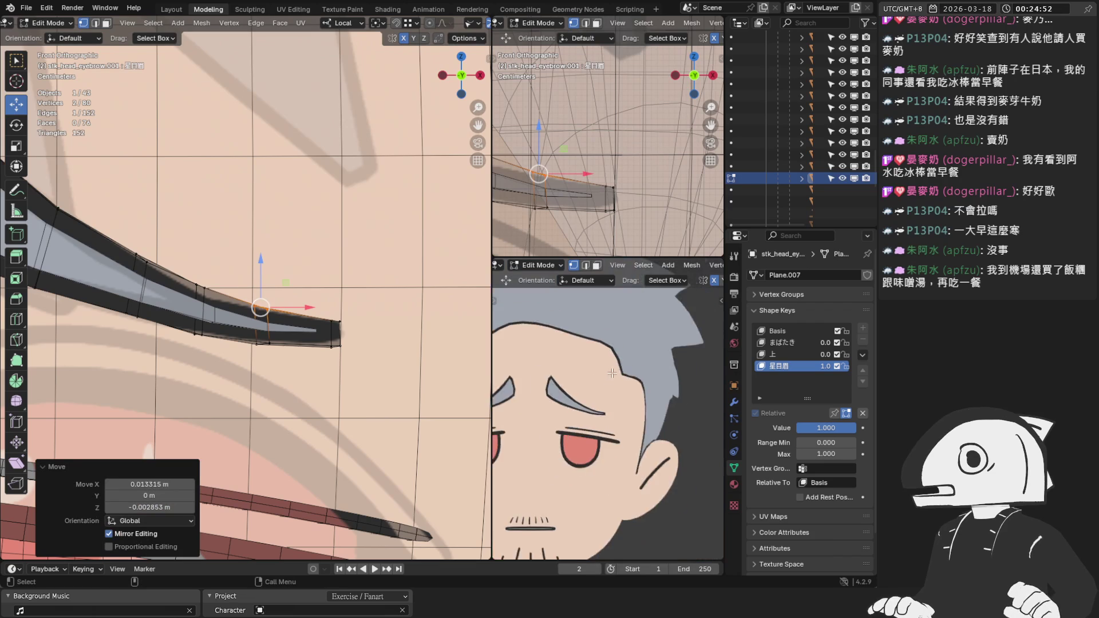
pyautogui.scroll(-3, 611, 373)
pyautogui.scroll(1, 653, 395)
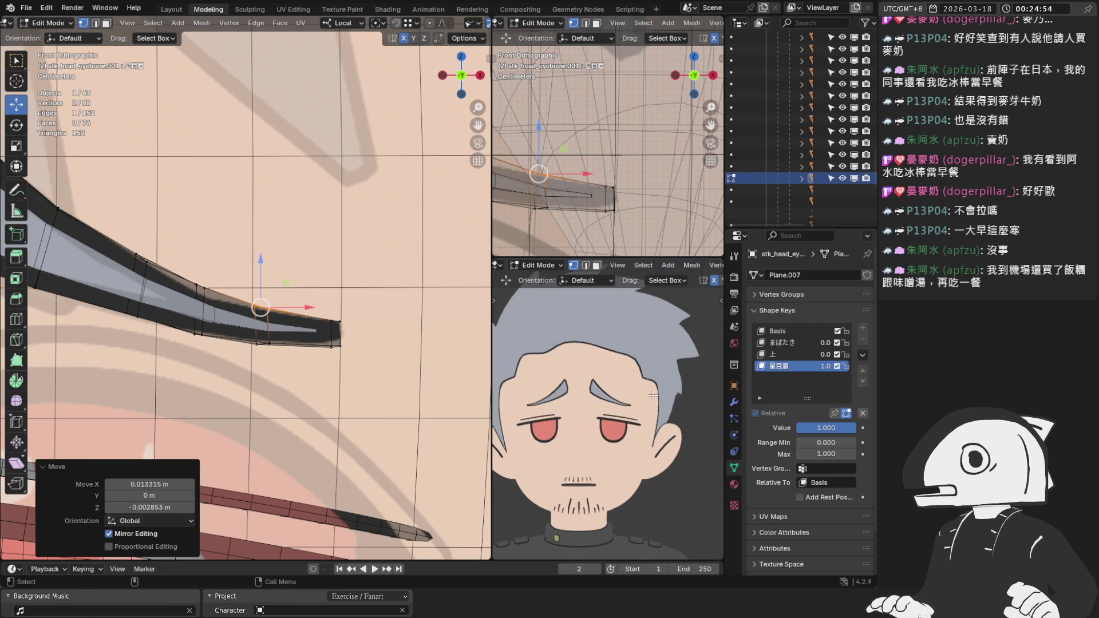
pyautogui.press('Tab')
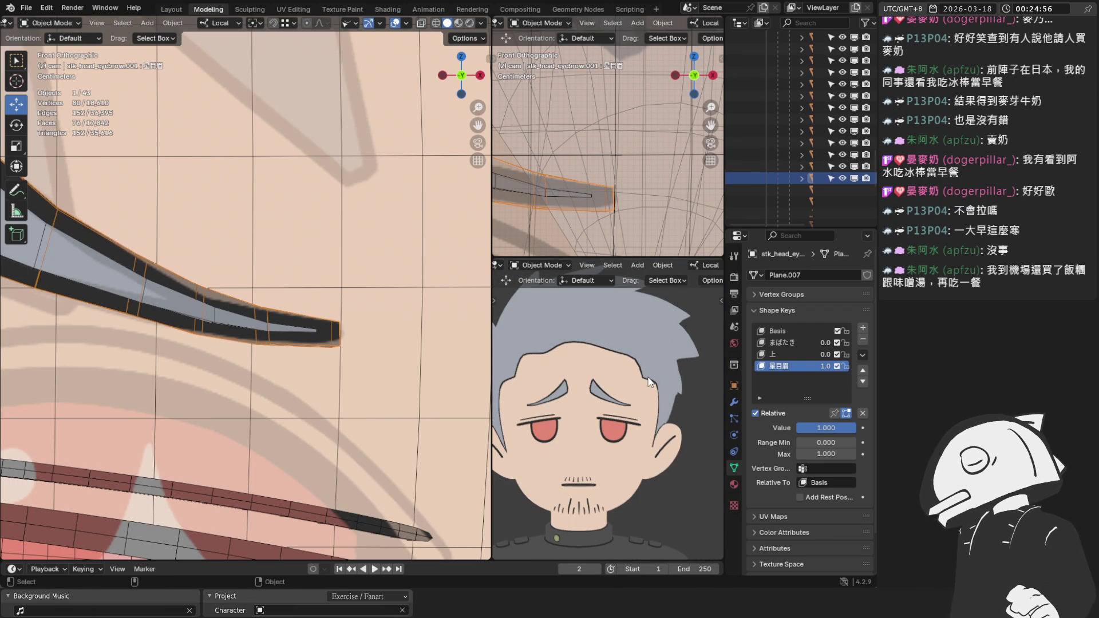
# Toggle the 星目眉 shape key on and off, then drag its value to 0.
pyautogui.click(836, 365)
pyautogui.click(837, 366)
pyautogui.click(837, 366)
pyautogui.click(836, 365)
pyautogui.click(837, 366)
pyautogui.click(837, 365)
pyautogui.click(836, 365)
pyautogui.click(837, 366)
pyautogui.moveTo(826, 427); pyautogui.dragTo(795, 427)
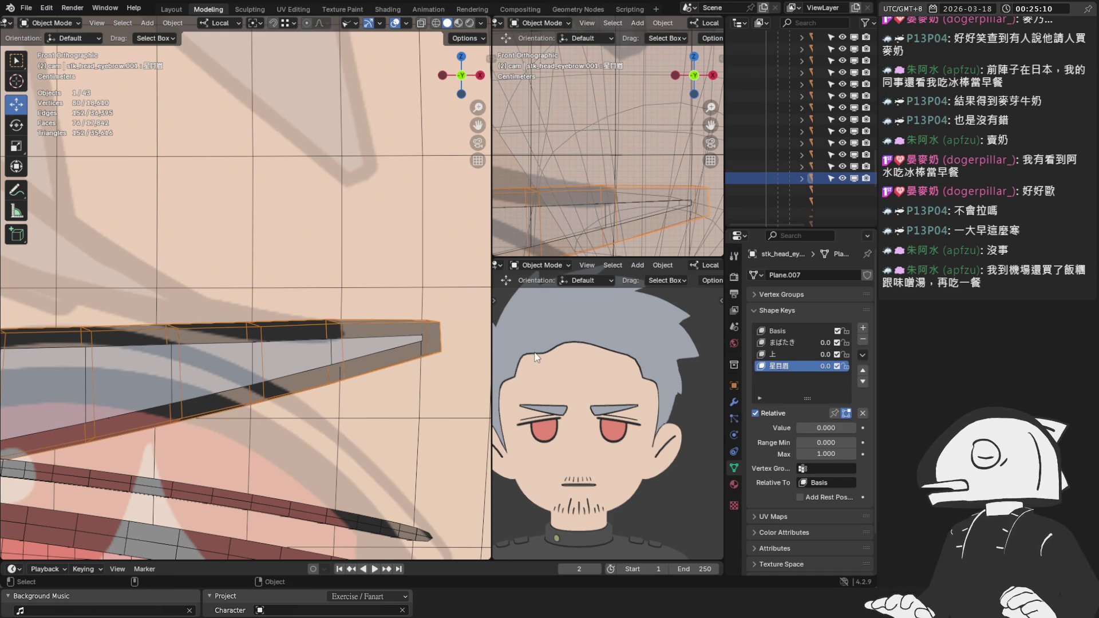
# Compare 星目眉 at 1 and 0 with undo/redo, ending at 0, and select the eyeline.
pyautogui.moveTo(804, 427); pyautogui.dragTo(855, 427)
pyautogui.hotkey('ctrl', 'z')
pyautogui.hotkey('ctrl', 'shift', 'z')
pyautogui.hotkey('ctrl', 'z')
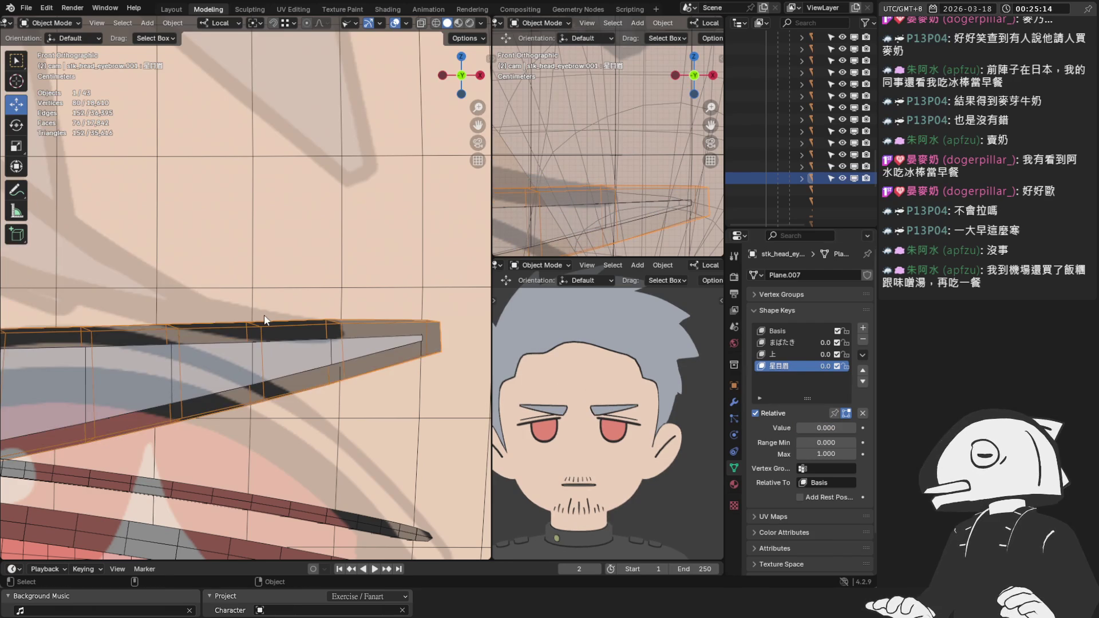
pyautogui.scroll(-3, 281, 309)
pyautogui.click(251, 401)
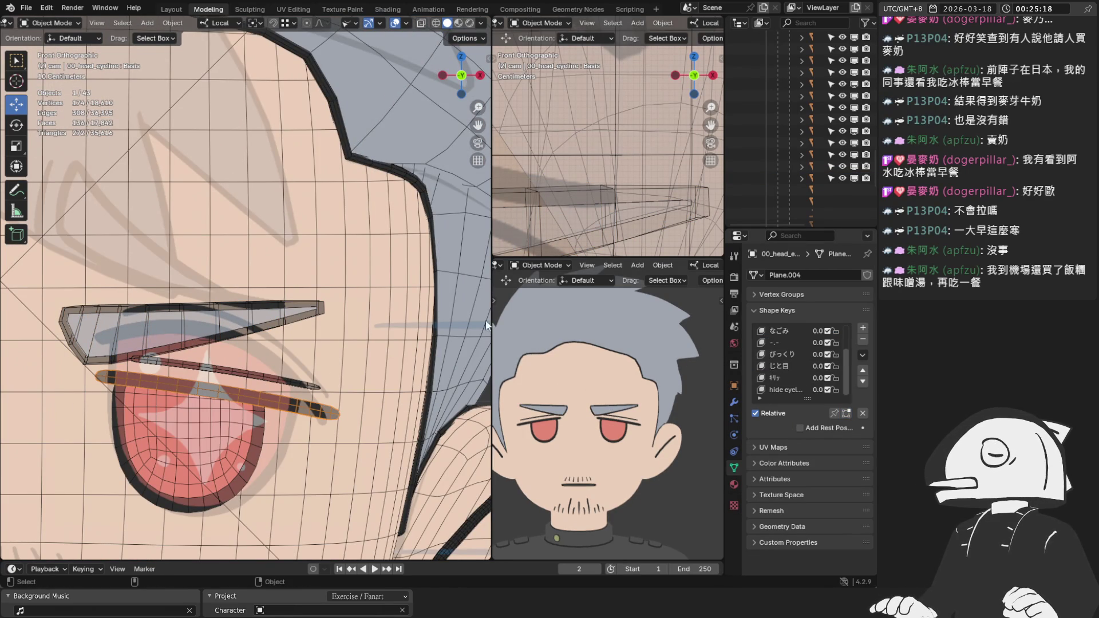
# Set the eyebrow's 星目眉 shape key to 1 and briefly preview the face's ワ shape.
pyautogui.click(265, 315)
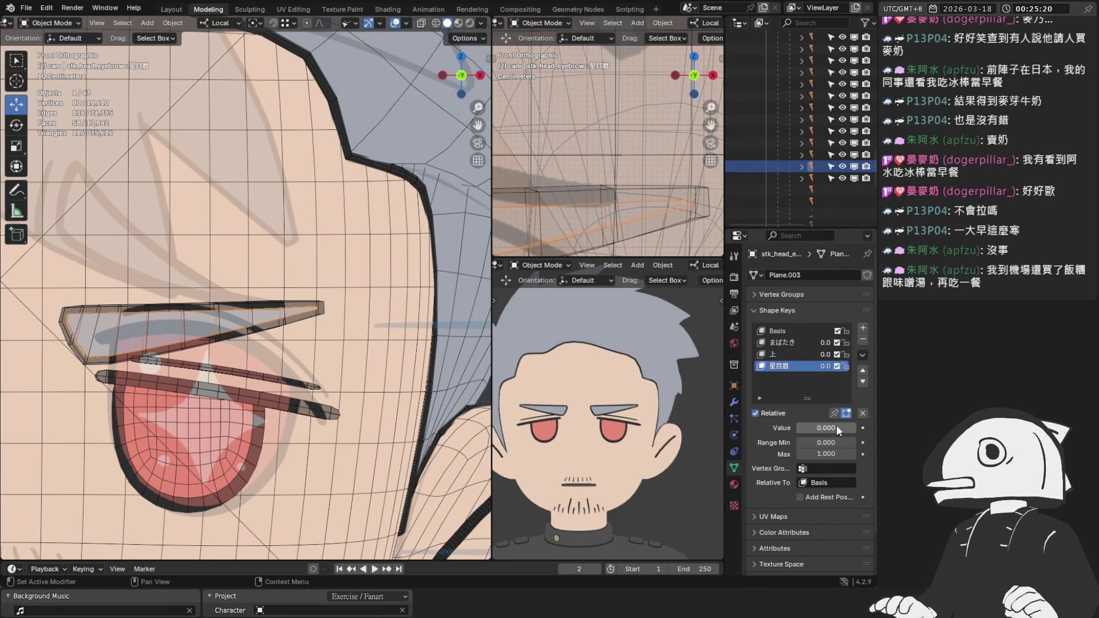
pyautogui.moveTo(813, 427); pyautogui.dragTo(856, 427)
pyautogui.scroll(-6, 252, 274)
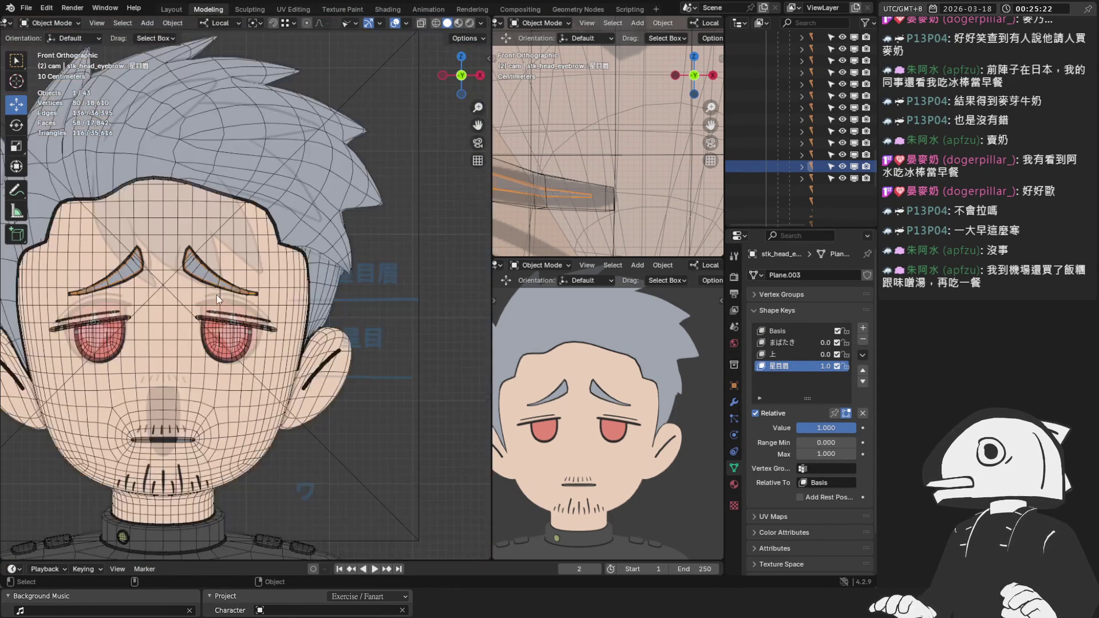
pyautogui.click(252, 275)
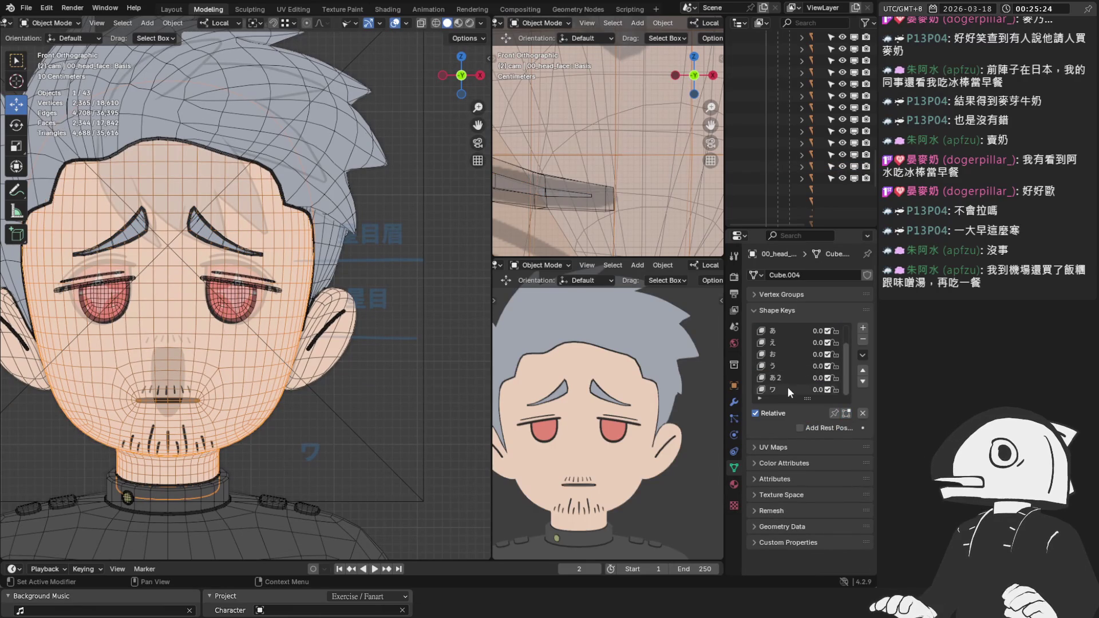
pyautogui.moveTo(799, 426)
pyautogui.mouseDown()
pyautogui.moveTo(855, 427)
pyautogui.moveTo(799, 427)
pyautogui.mouseUp()
pyautogui.scroll(2, 253, 287)
# Select the eyeline object and preview its キリ shape key.
pyautogui.click(253, 287)
pyautogui.scroll(2, 253, 288)
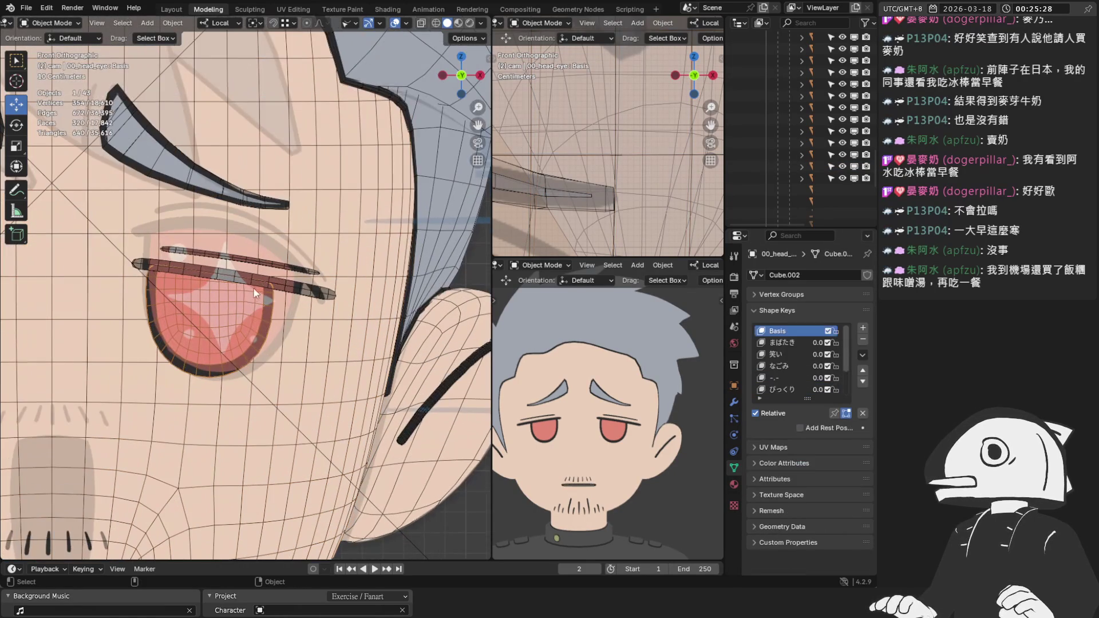
pyautogui.click(279, 286)
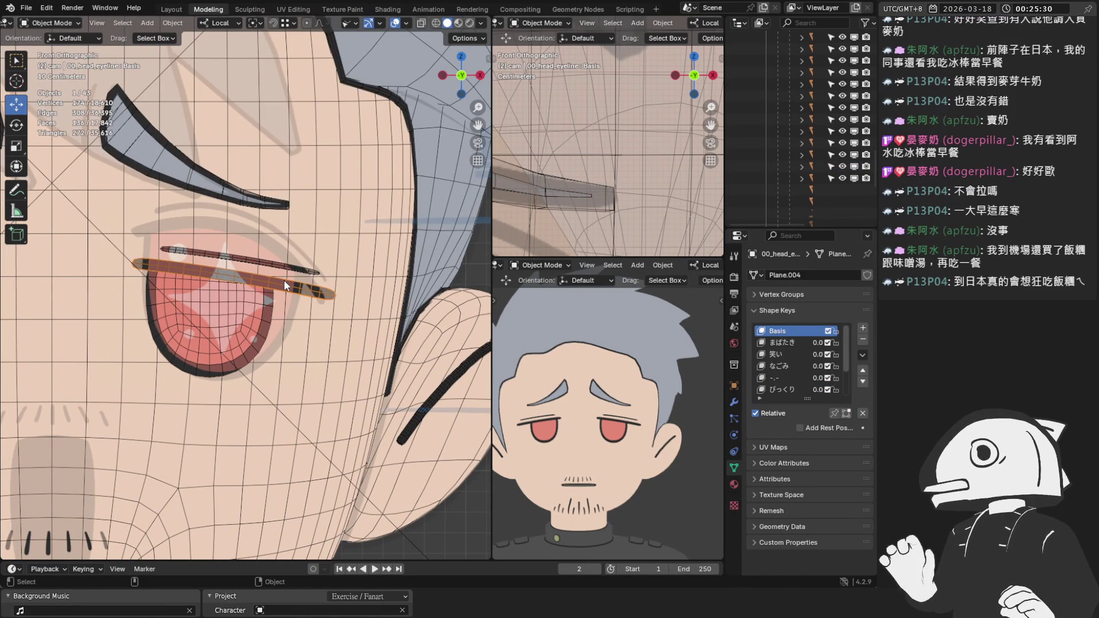
pyautogui.scroll(2, 191, 304)
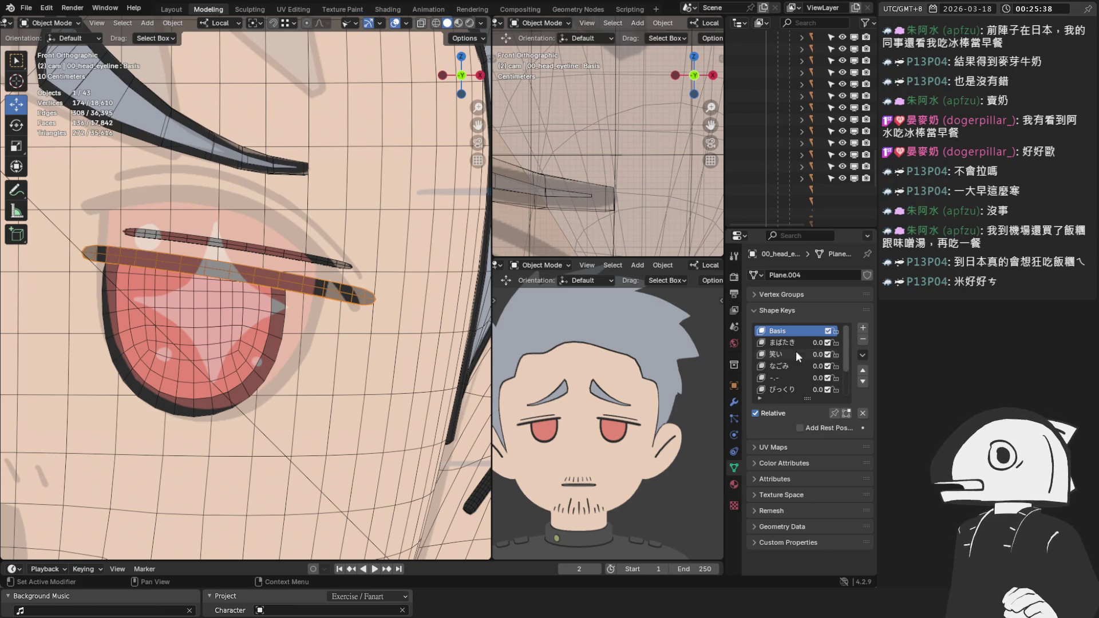
pyautogui.scroll(-3, 796, 352)
pyautogui.click(792, 379)
pyautogui.moveTo(818, 428)
pyautogui.mouseDown()
pyautogui.moveTo(843, 428)
pyautogui.moveTo(797, 427)
pyautogui.mouseUp()
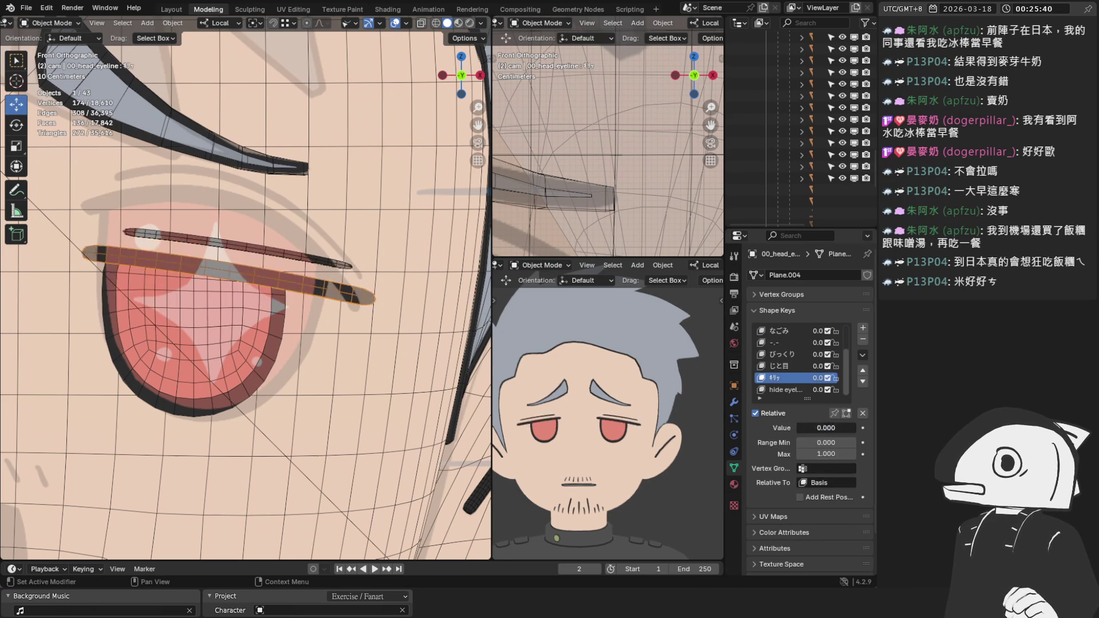
# Preview the eyeline's hide-eyelid-line, じと目, びっくり, -.-, なごみ and 笑い shapes at 0.
pyautogui.click(793, 390)
pyautogui.moveTo(826, 428)
pyautogui.mouseDown()
pyautogui.moveTo(855, 428)
pyautogui.moveTo(794, 428)
pyautogui.mouseUp()
pyautogui.click(794, 366)
pyautogui.click(778, 353)
pyautogui.click(774, 342)
pyautogui.click(784, 355)
pyautogui.scroll(1, 798, 370)
pyautogui.click(782, 356)
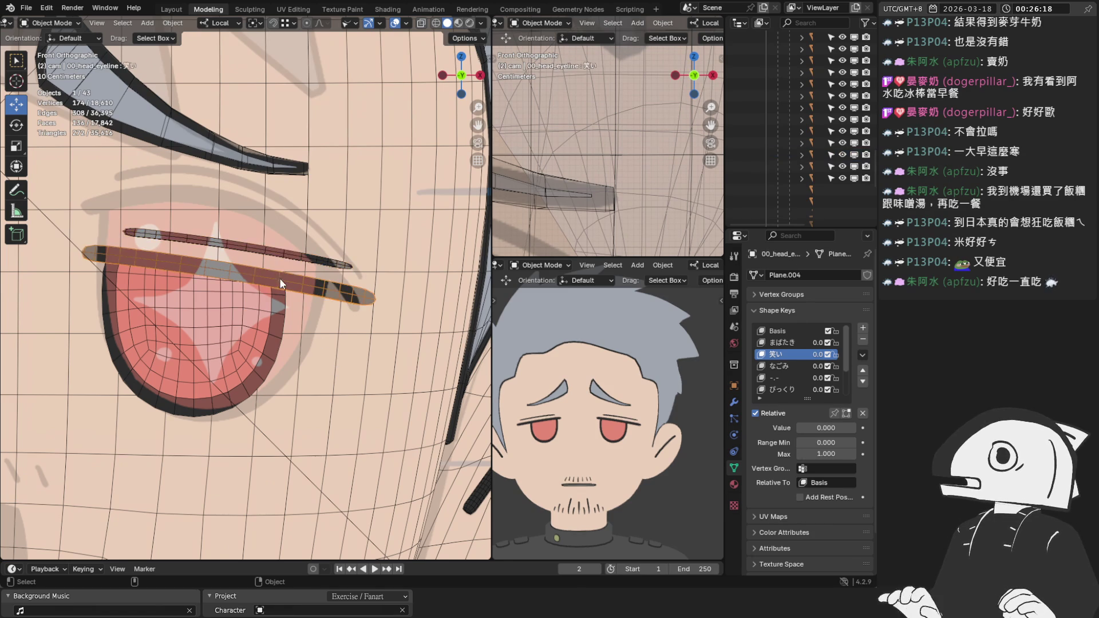
# Select the eye mesh and preview its 瞳縦潰れ squashed-pupil shape key.
pyautogui.click(288, 256)
pyautogui.click(238, 305)
pyautogui.click(238, 304)
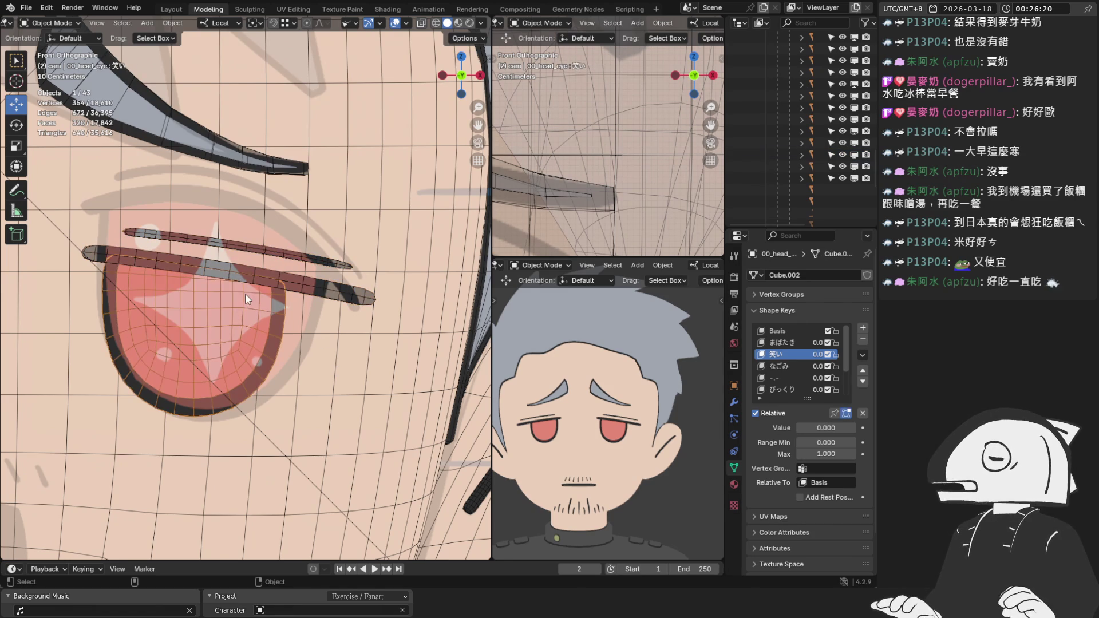
pyautogui.scroll(-3, 796, 378)
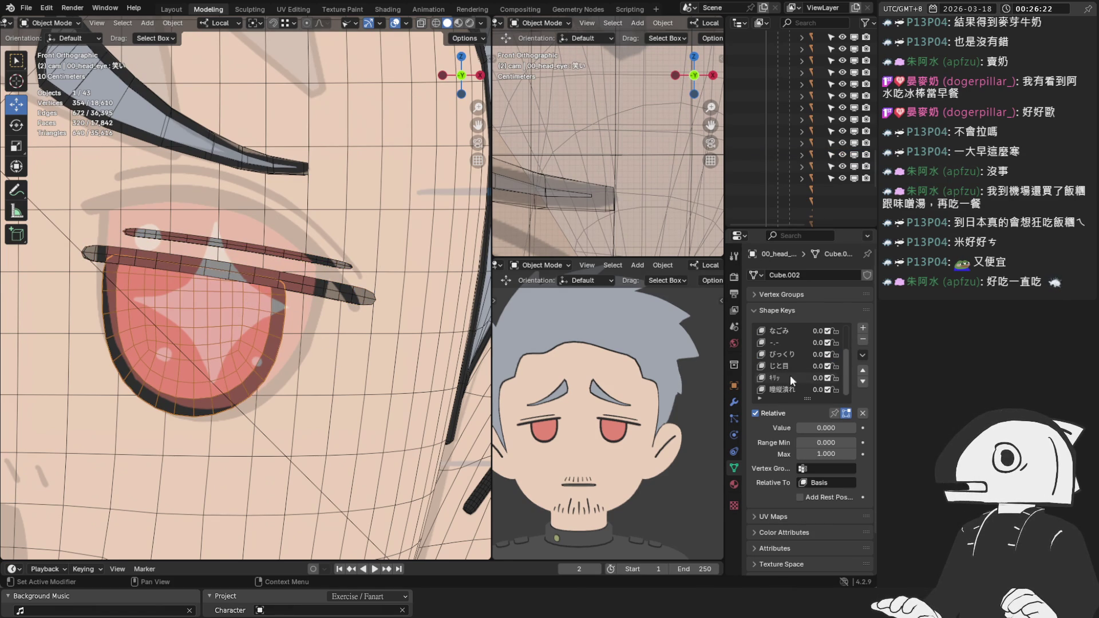
pyautogui.click(781, 389)
pyautogui.moveTo(807, 428)
pyautogui.mouseDown()
pyautogui.moveTo(851, 428)
pyautogui.moveTo(797, 428)
pyautogui.moveTo(852, 428)
pyautogui.moveTo(798, 427)
pyautogui.mouseUp()
# Add shape key Key 9 to the eye and enter Edit Mode.
pyautogui.click(862, 327)
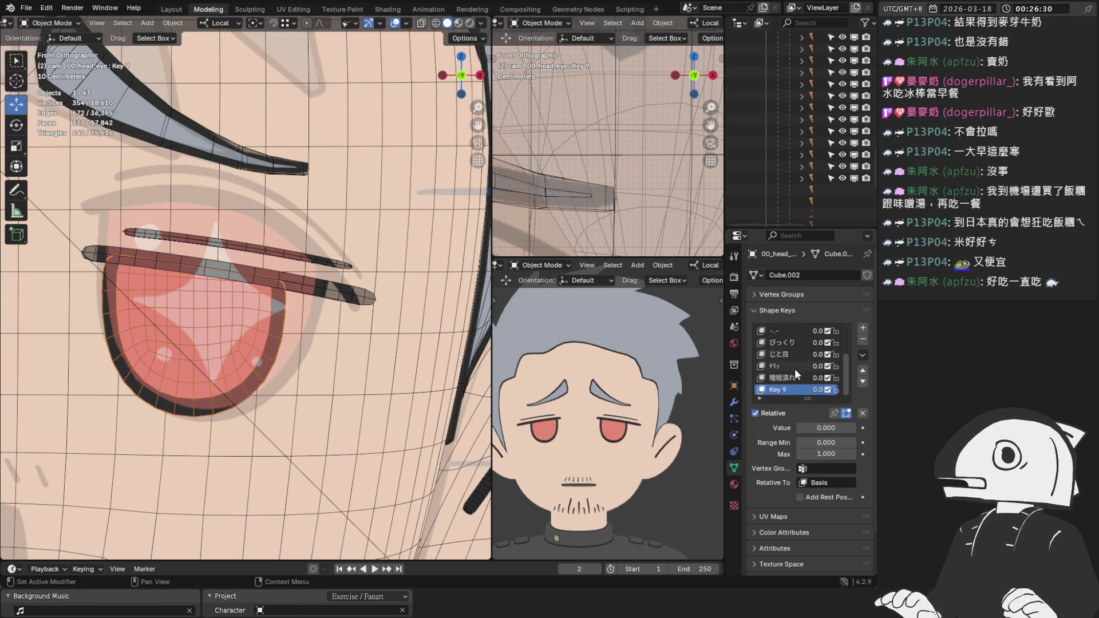
pyautogui.click(126, 24)
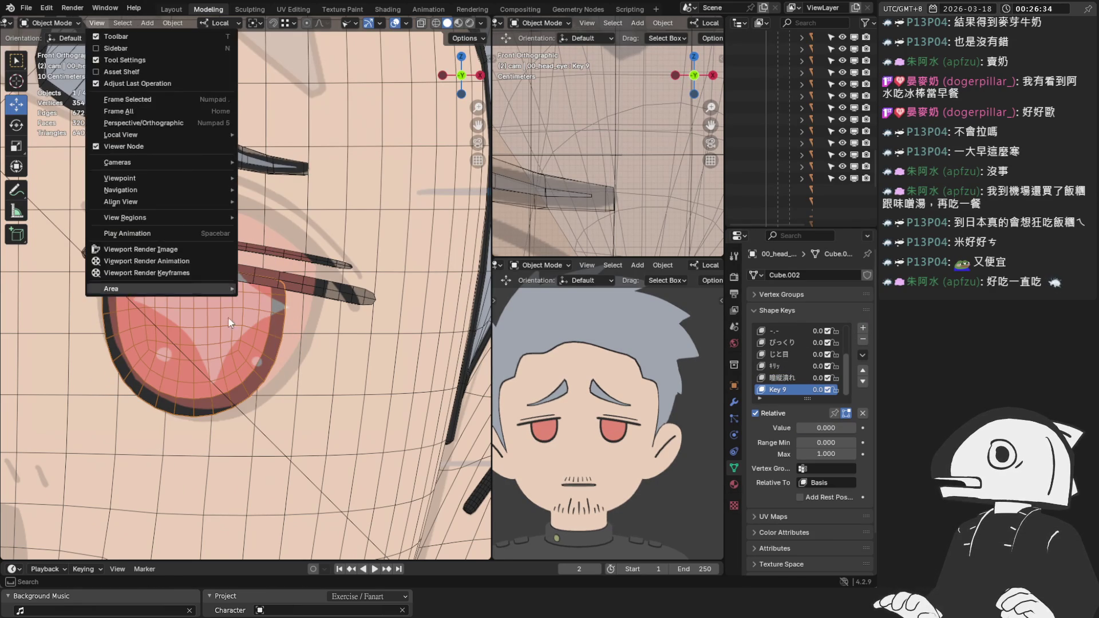
pyautogui.press('Tab')
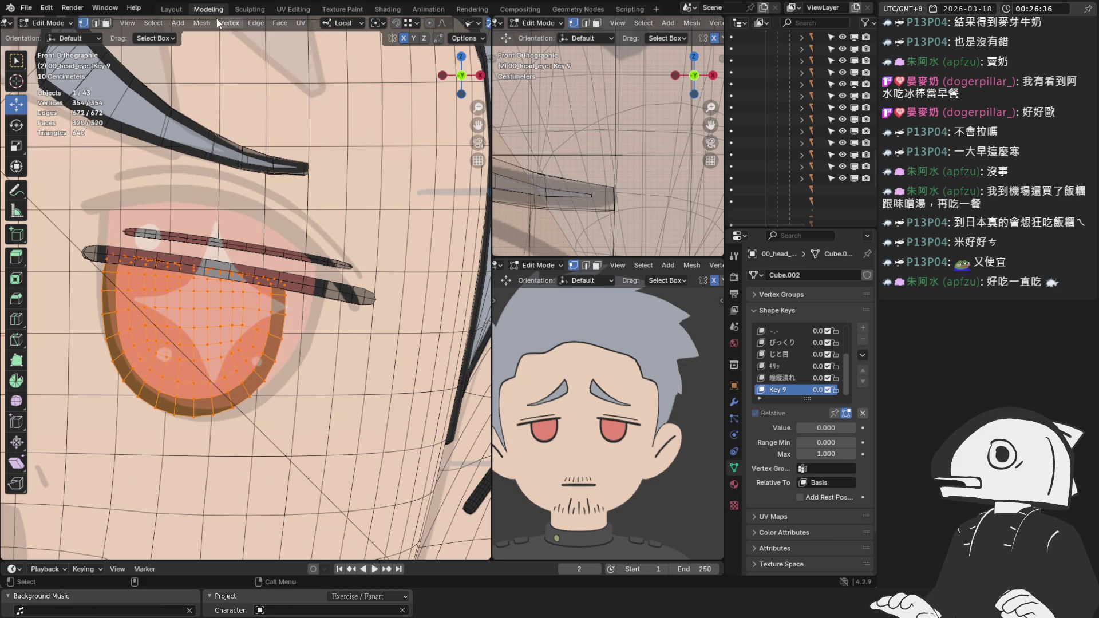
# Blend the びっくり shape into Key 9 at about 0.69, set Key 9 to 1, and exit Edit Mode.
pyautogui.click(218, 23)
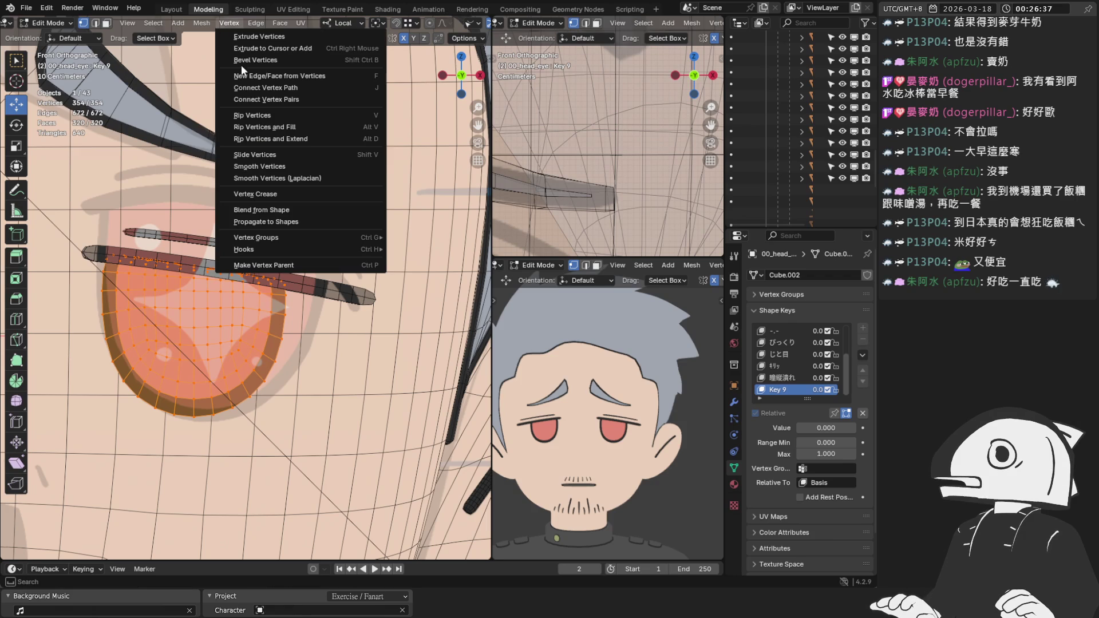
pyautogui.click(291, 208)
pyautogui.click(150, 521)
pyautogui.write('う')
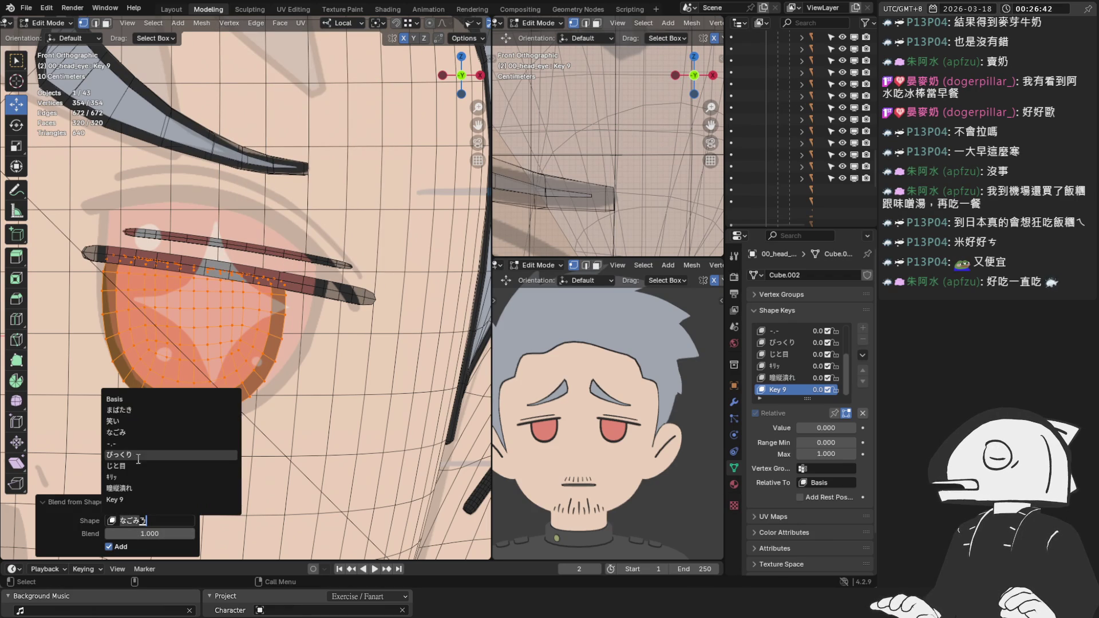
pyautogui.click(132, 454)
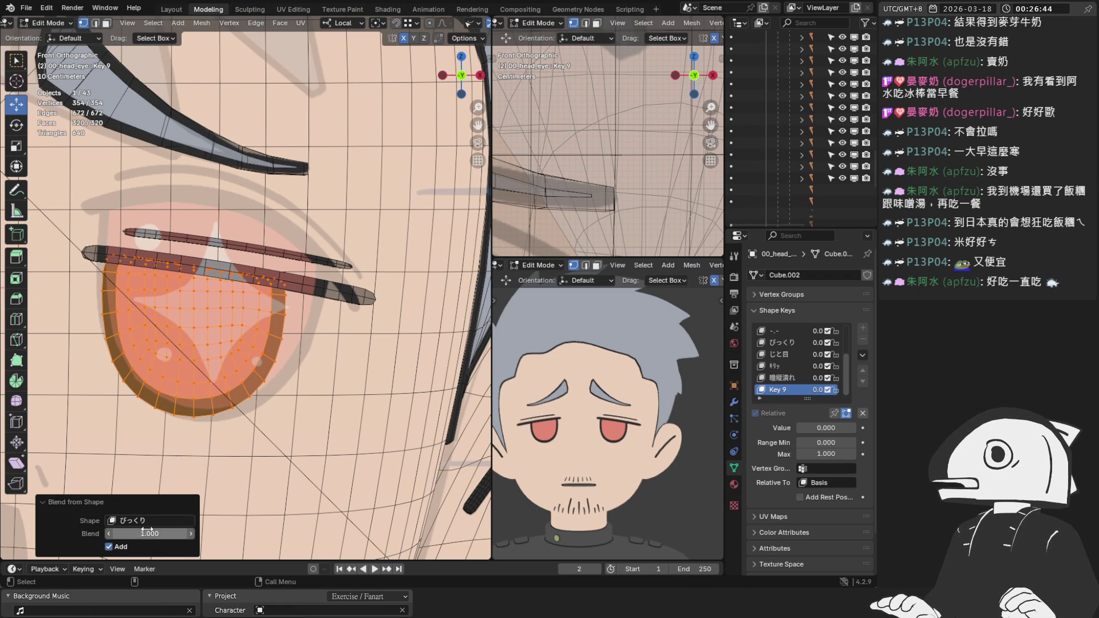
pyautogui.click(826, 428)
pyautogui.write('1')
pyautogui.press('Return')
pyautogui.moveTo(159, 533); pyautogui.dragTo(132, 534)
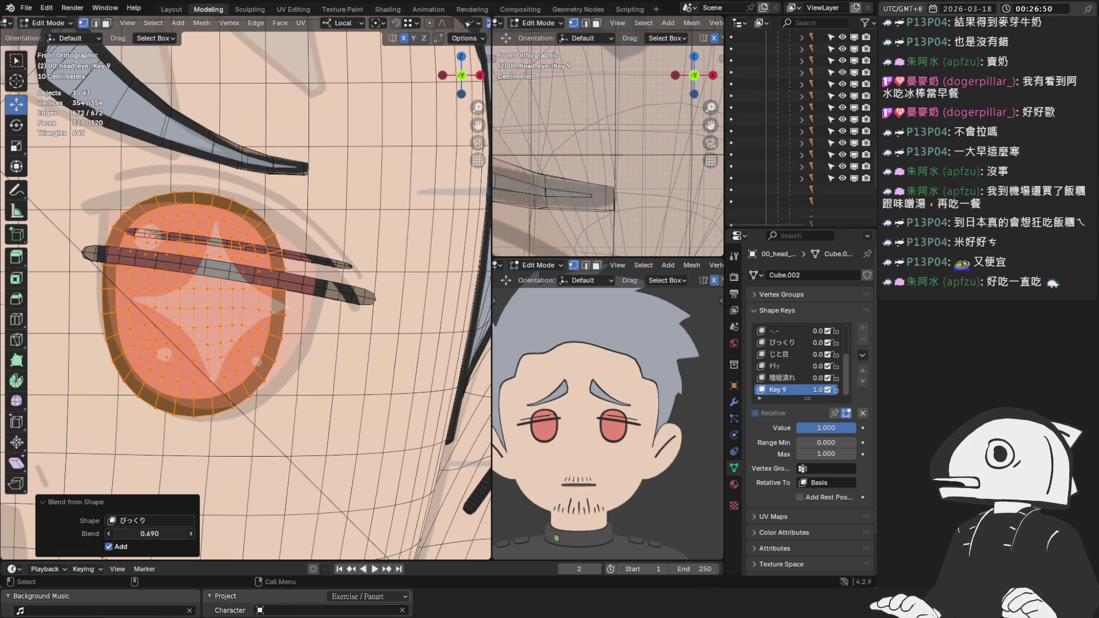
pyautogui.click(234, 465)
pyautogui.scroll(-5, 247, 440)
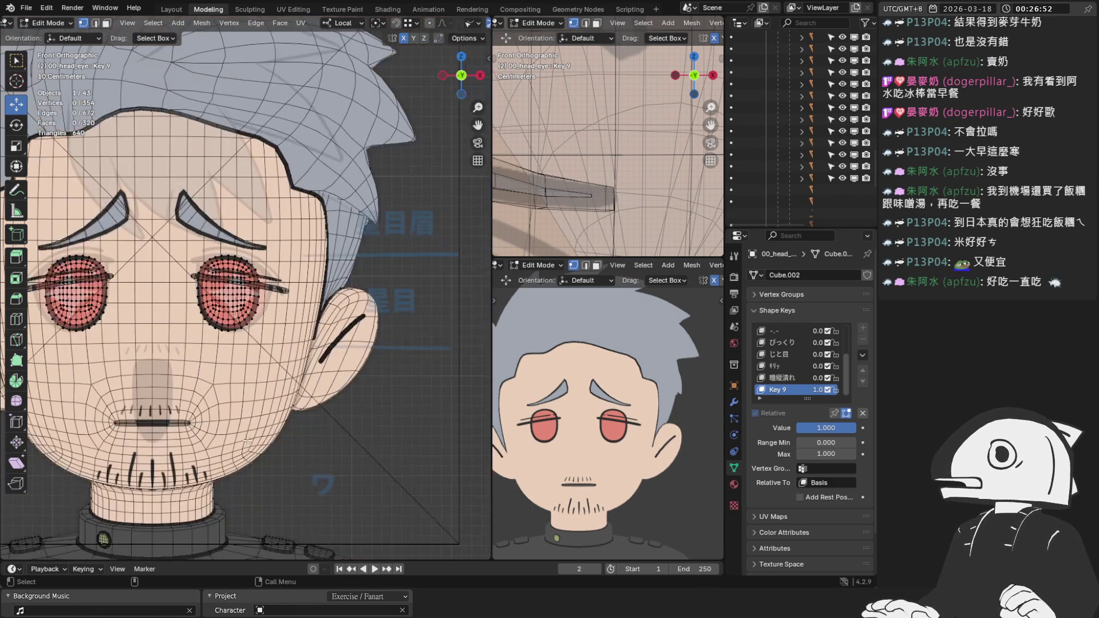
pyautogui.press('Tab')
# Check the eyebrow's 星目眉 shape key name, leaving it unchanged.
pyautogui.scroll(6, 266, 374)
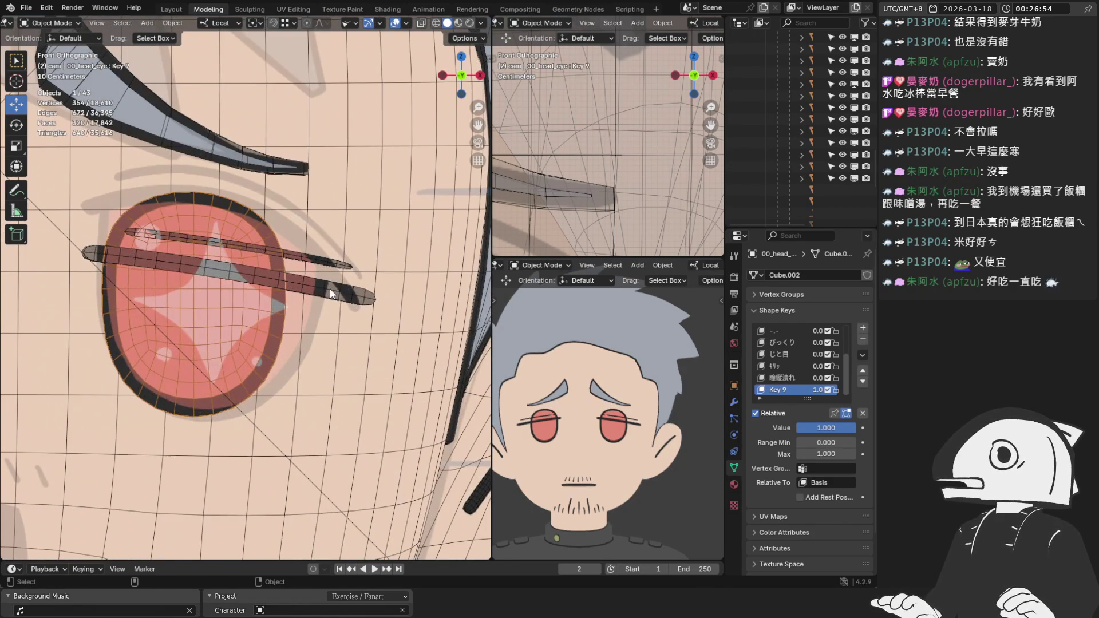
pyautogui.click(329, 288)
pyautogui.click(238, 314)
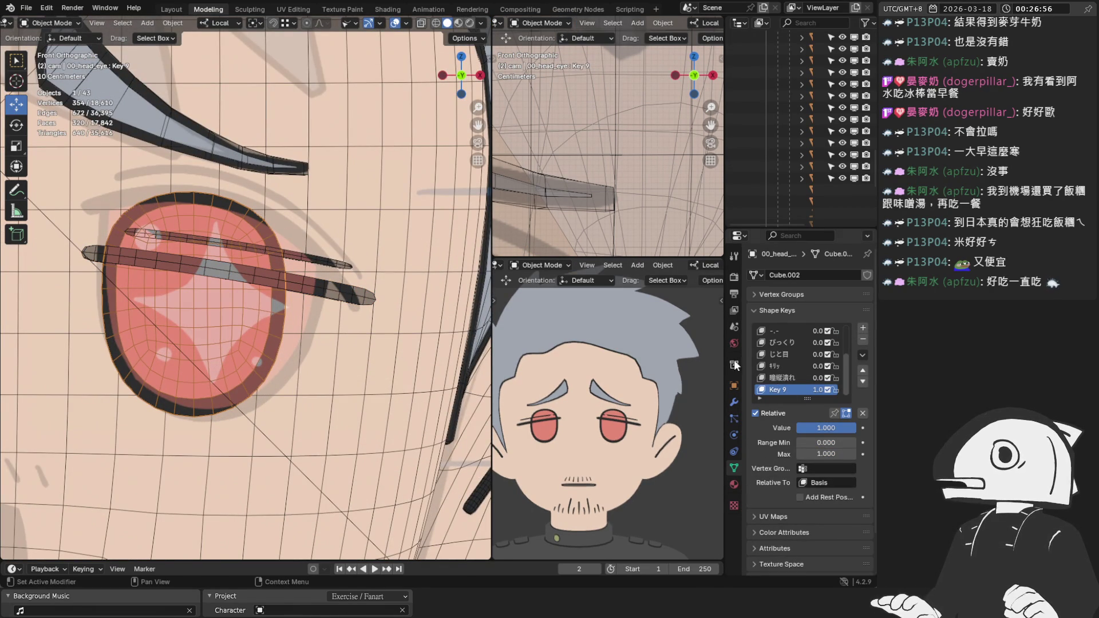
pyautogui.scroll(8, 792, 86)
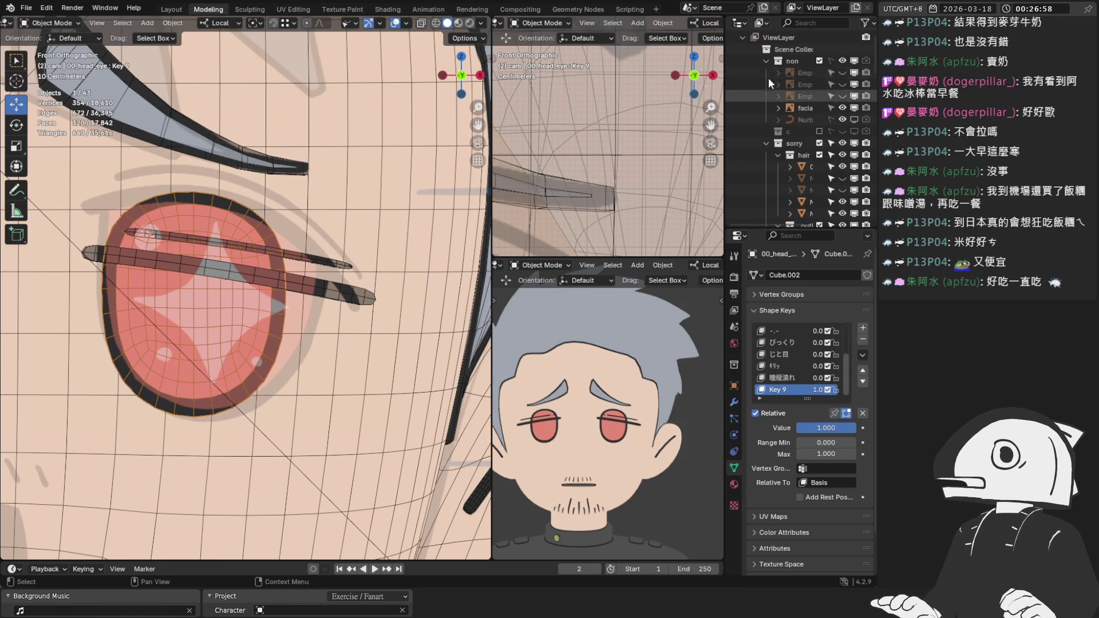
pyautogui.click(168, 150)
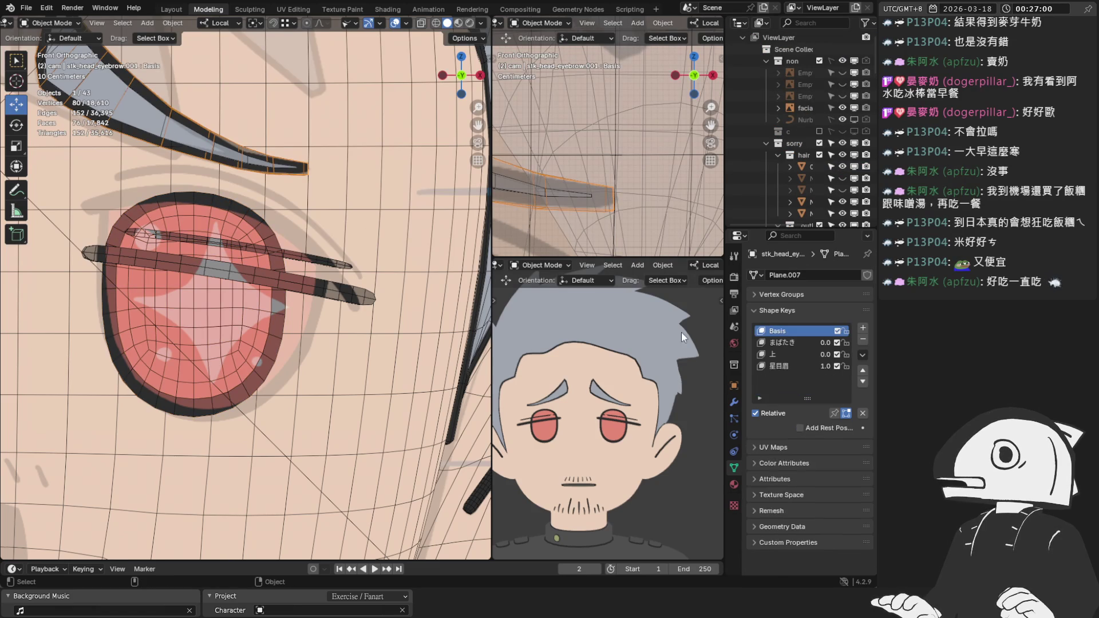
pyautogui.doubleClick(778, 366)
pyautogui.press('Escape')
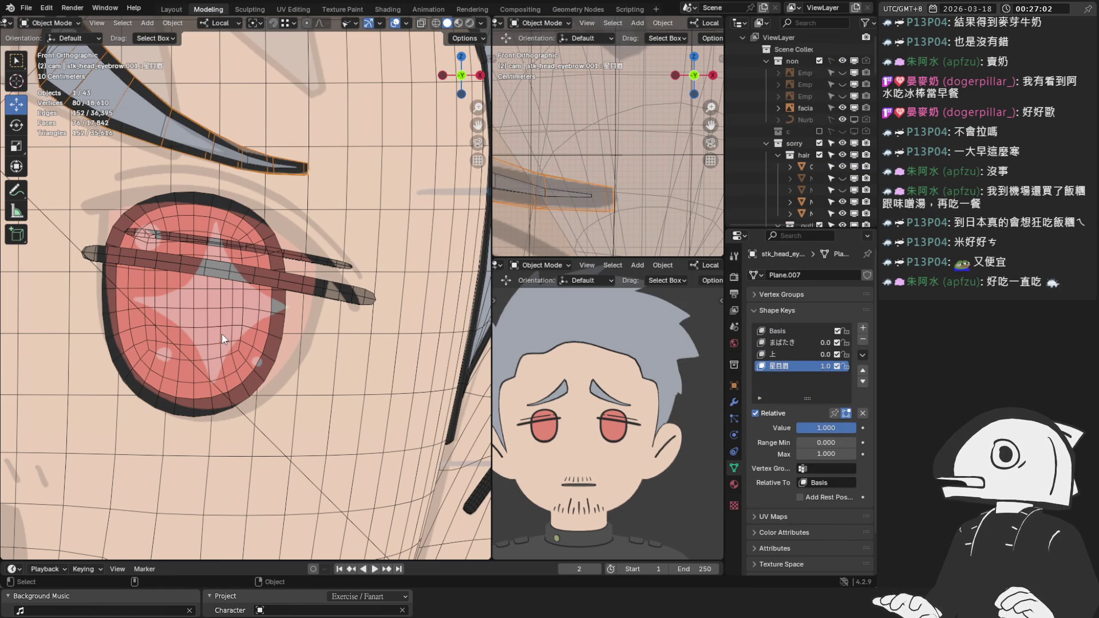
# Rename the eye's Key 9 shape key to 星目, then select the lower eyeline strip.
pyautogui.click(221, 334)
pyautogui.click(278, 283)
pyautogui.click(243, 336)
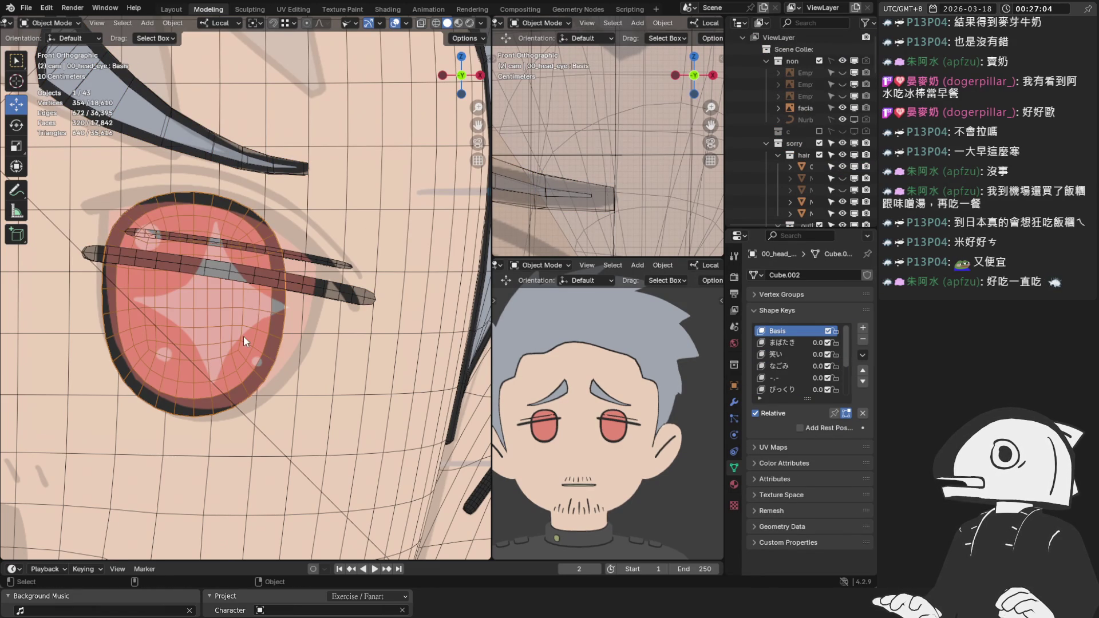
pyautogui.scroll(-4, 802, 366)
pyautogui.click(787, 390)
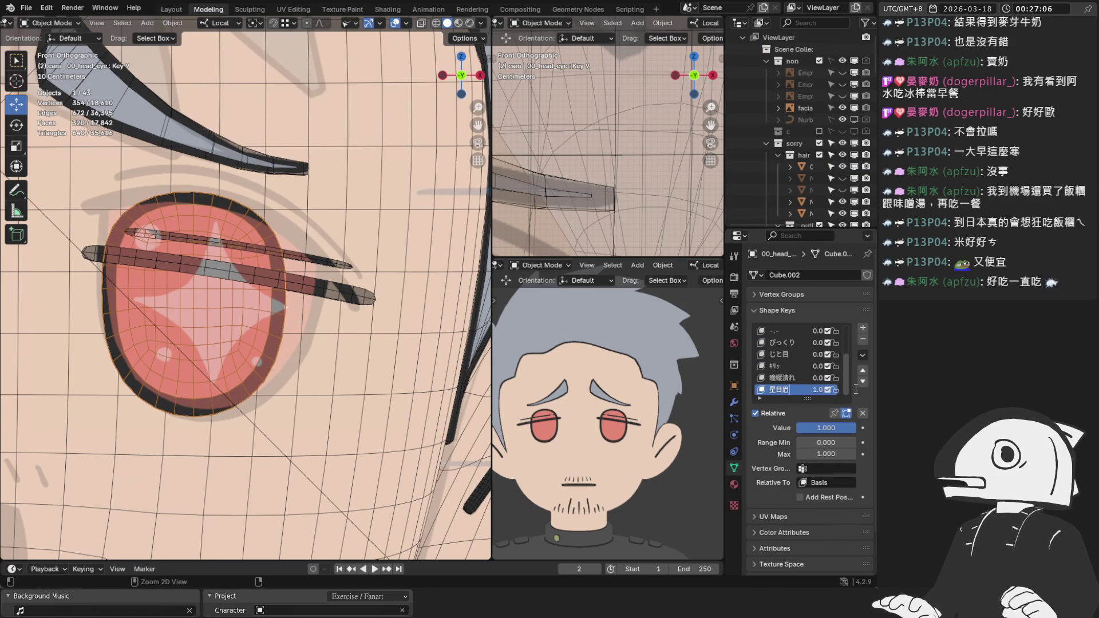
pyautogui.doubleClick(787, 389)
pyautogui.write('星目')
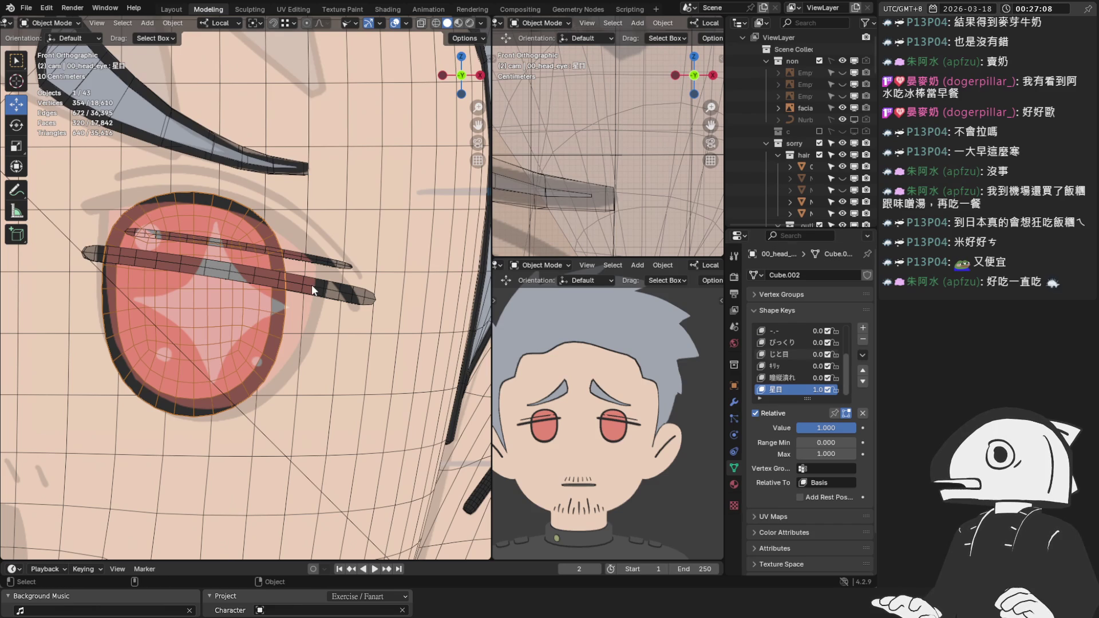
pyautogui.click(312, 284)
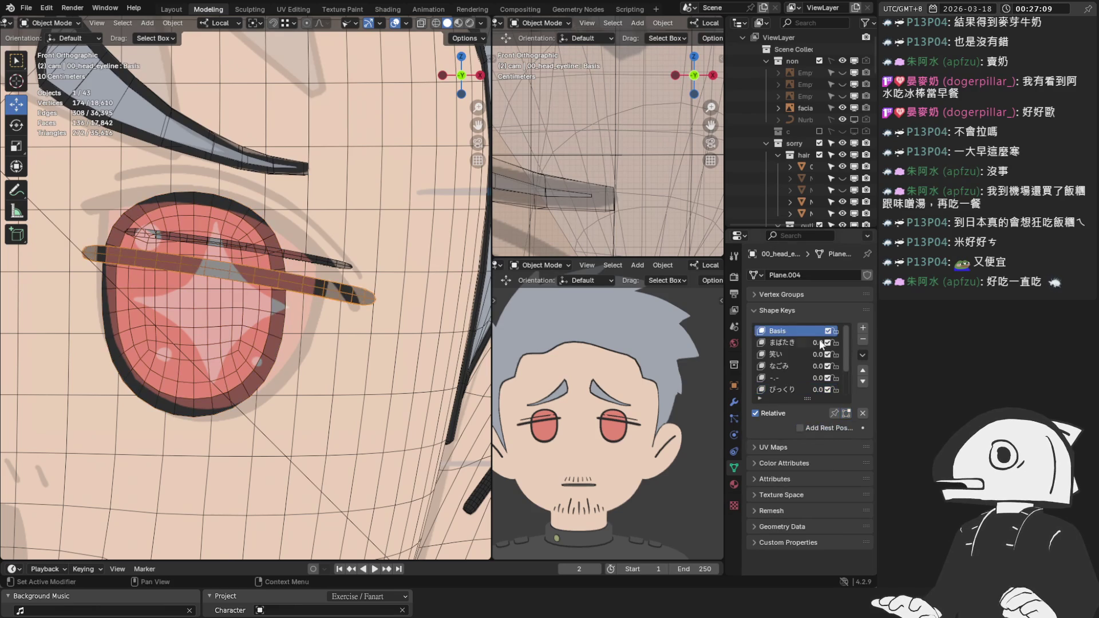
# Add a shape key named 星目 to the lower eyeline.
pyautogui.click(862, 328)
pyautogui.write('星目')
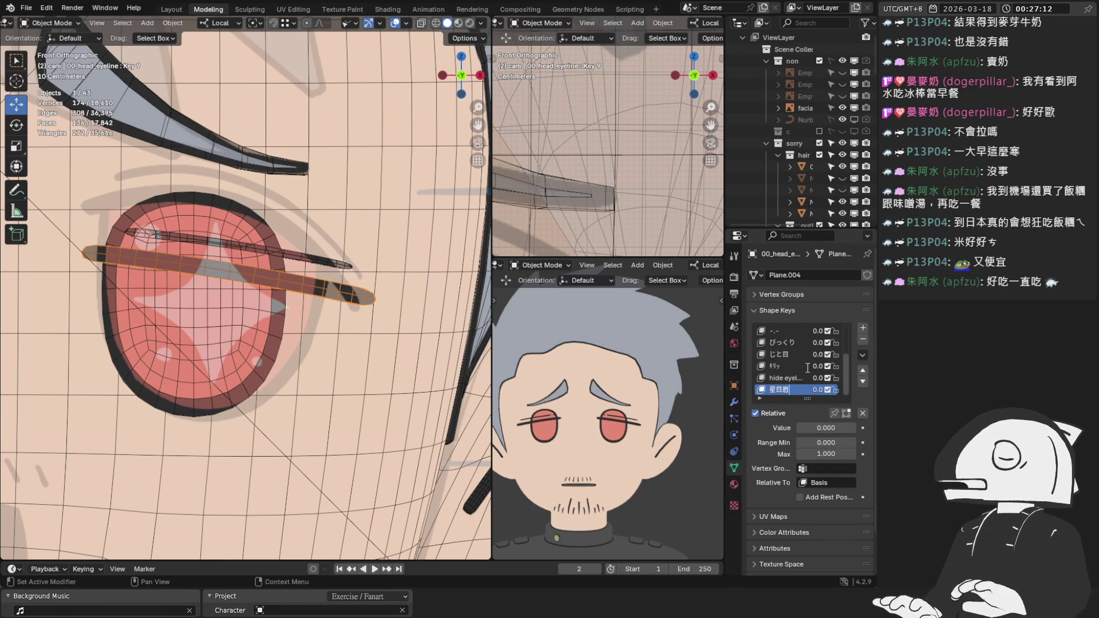
pyautogui.press('BackSpace')
pyautogui.press('Return')
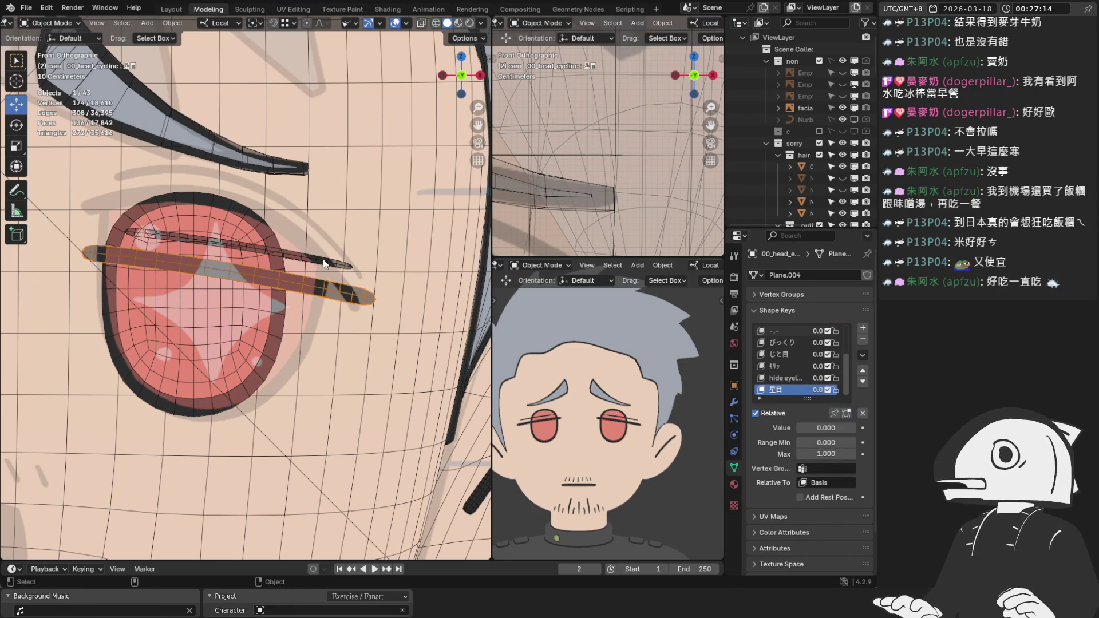
# Give the upper lash its own 星目 shape key and set its value to 1.0.
pyautogui.click(316, 267)
pyautogui.click(863, 329)
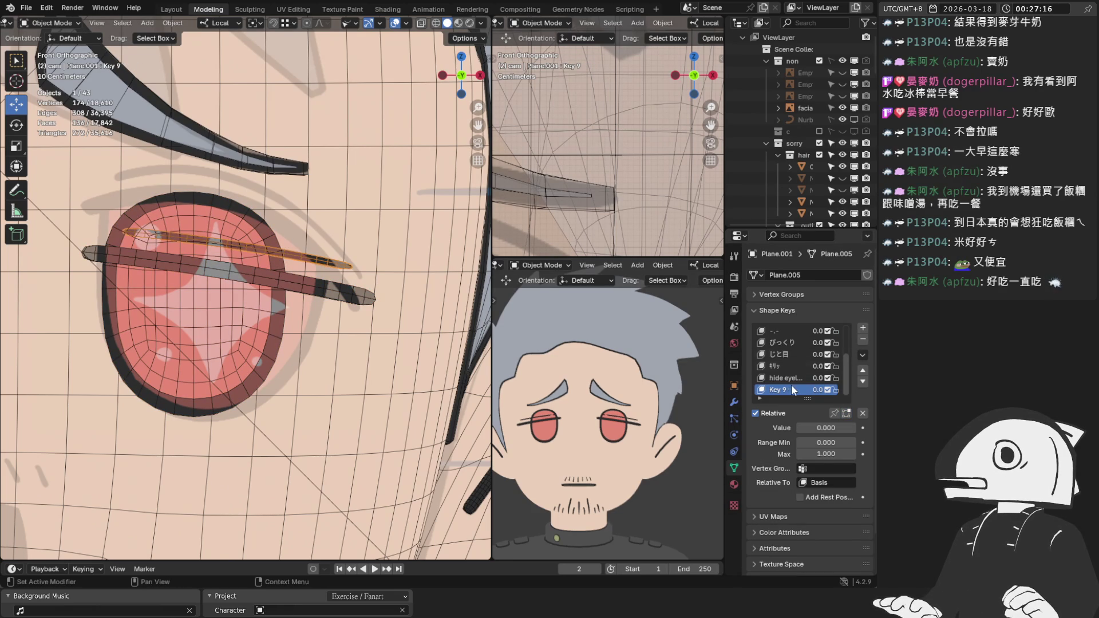
pyautogui.write('星目')
pyautogui.press('Return')
pyautogui.moveTo(826, 427); pyautogui.dragTo(857, 428)
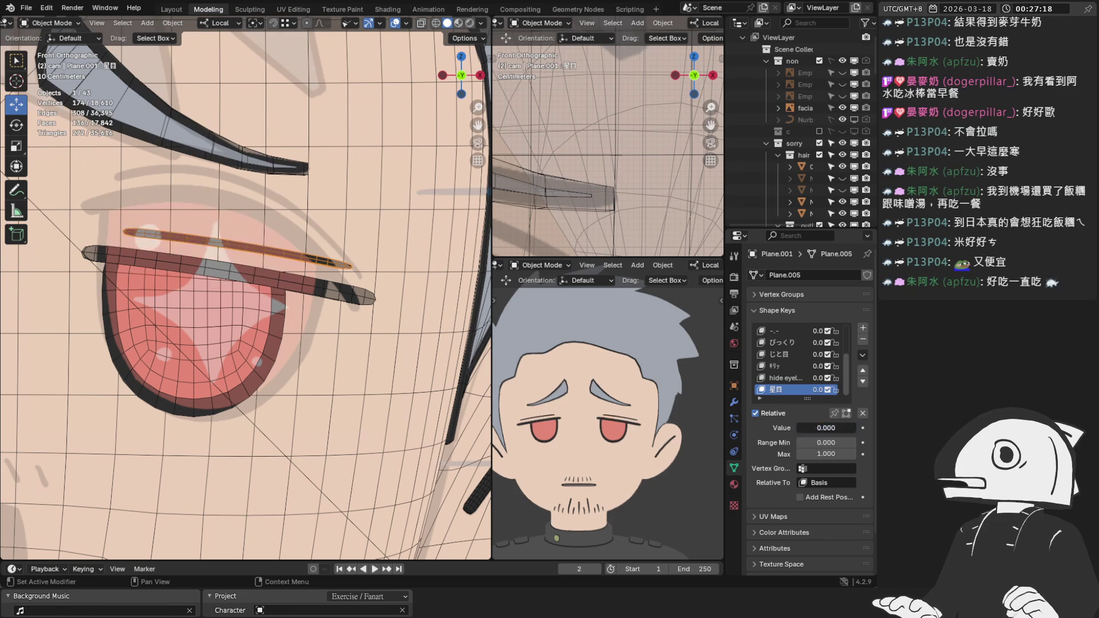
# Make the lower lash bar's 星目 shape key the active key.
pyautogui.keyDown('shift'); pyautogui.click(301, 276); pyautogui.keyUp('shift')
pyautogui.press('Tab')
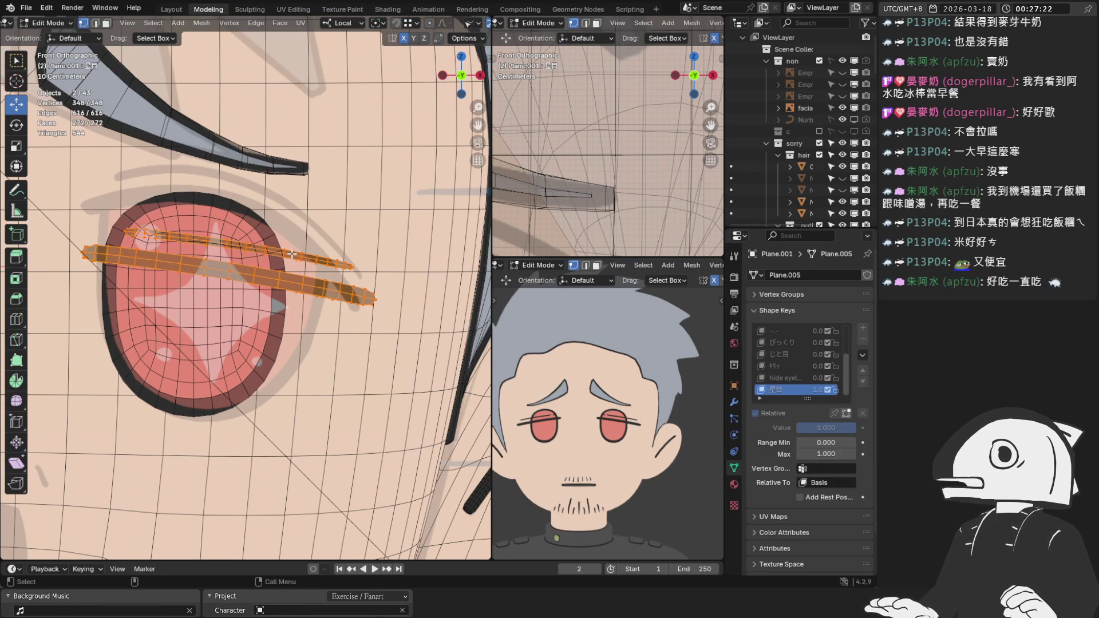
pyautogui.press('Tab')
pyautogui.click(314, 258)
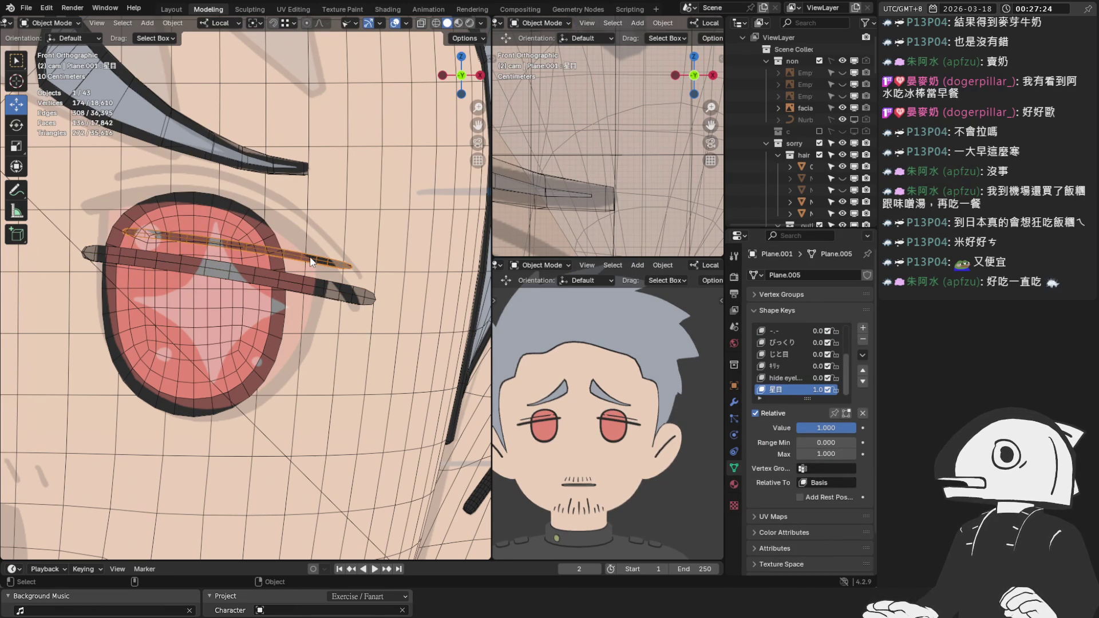
pyautogui.click(316, 292)
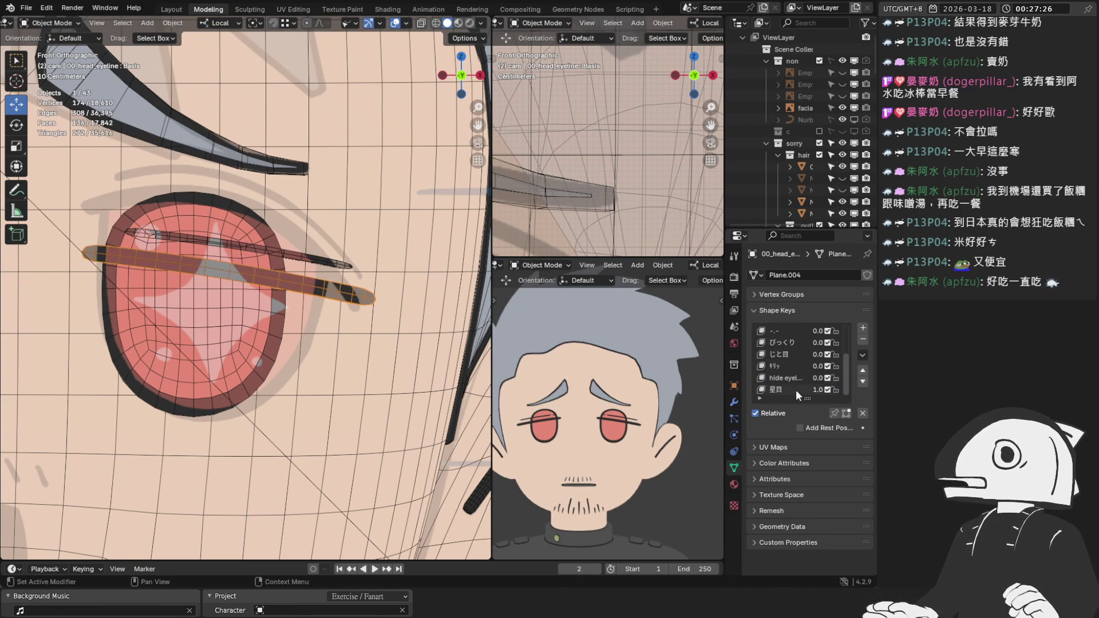
pyautogui.click(797, 391)
# Edit both lashes together and box-select their middle vertices in X-ray.
pyautogui.click(284, 260)
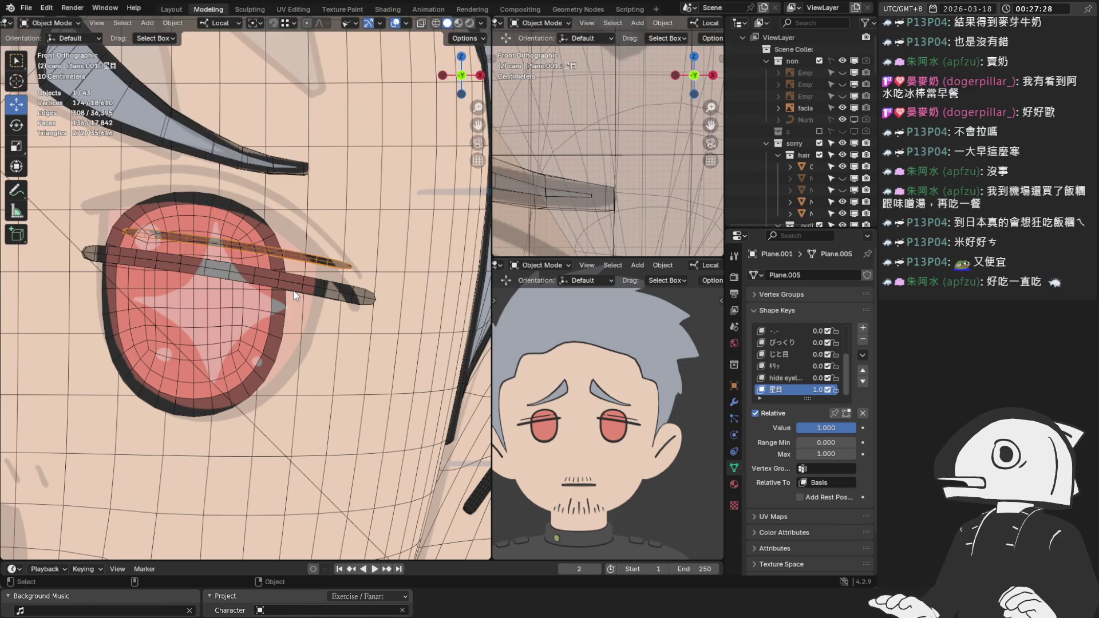
pyautogui.click(294, 295)
pyautogui.keyDown('shift'); pyautogui.click(298, 256); pyautogui.keyUp('shift')
pyautogui.press('Tab')
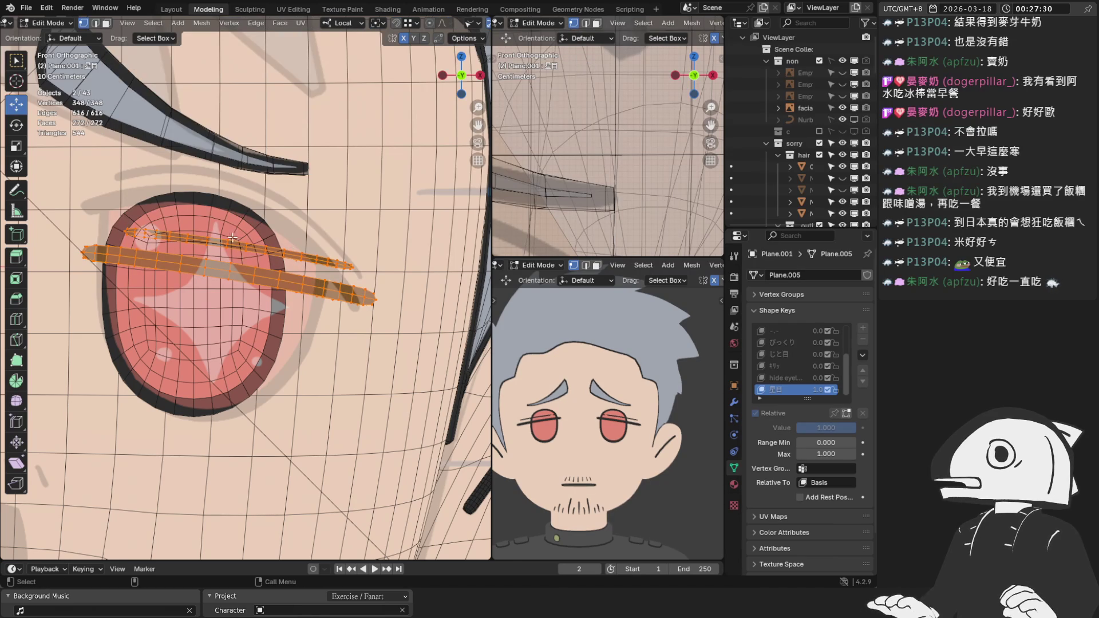
pyautogui.scroll(-5, 416, 29)
pyautogui.click(421, 23)
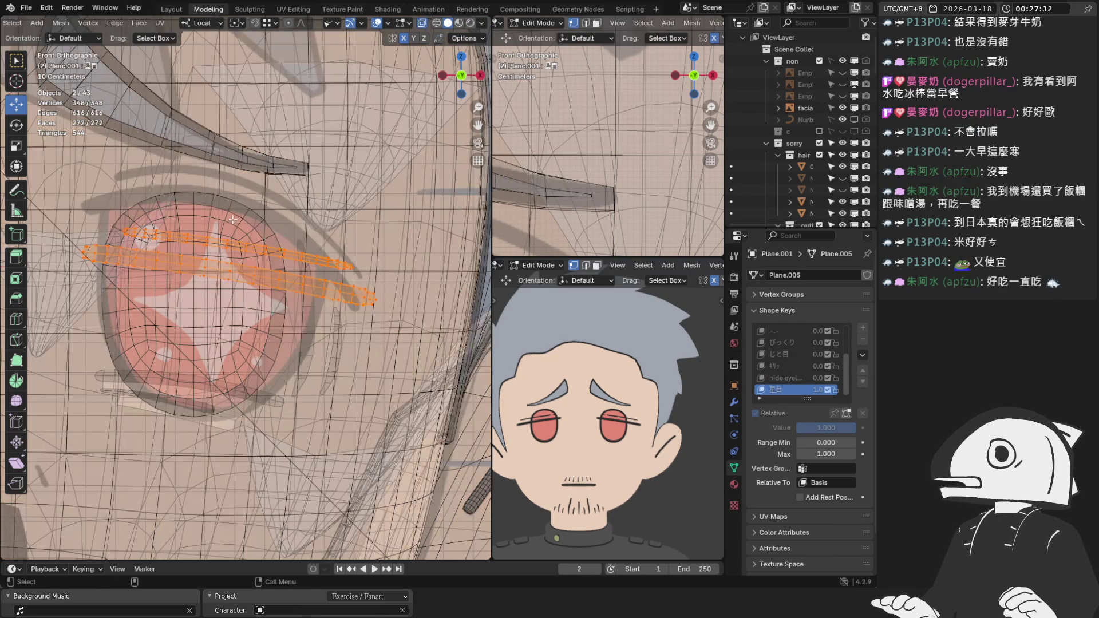
pyautogui.moveTo(210, 218); pyautogui.dragTo(262, 295)
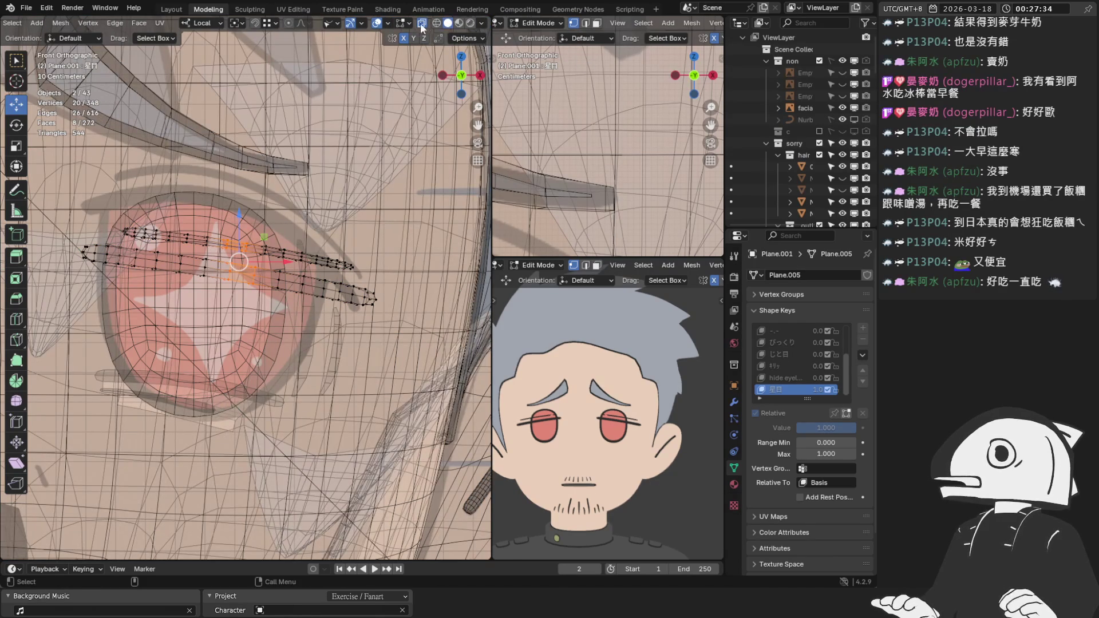
pyautogui.click(421, 25)
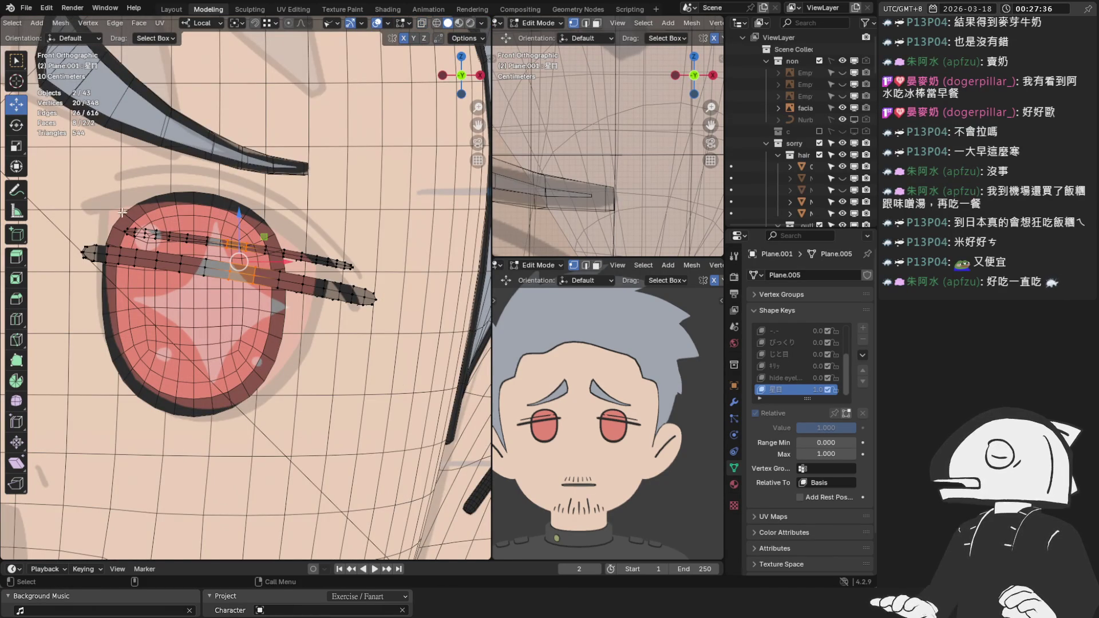
# Raise the middle lash vertices along Z with proportional editing on.
pyautogui.press('g')
pyautogui.press('Escape')
pyautogui.press('o')
pyautogui.press('g')
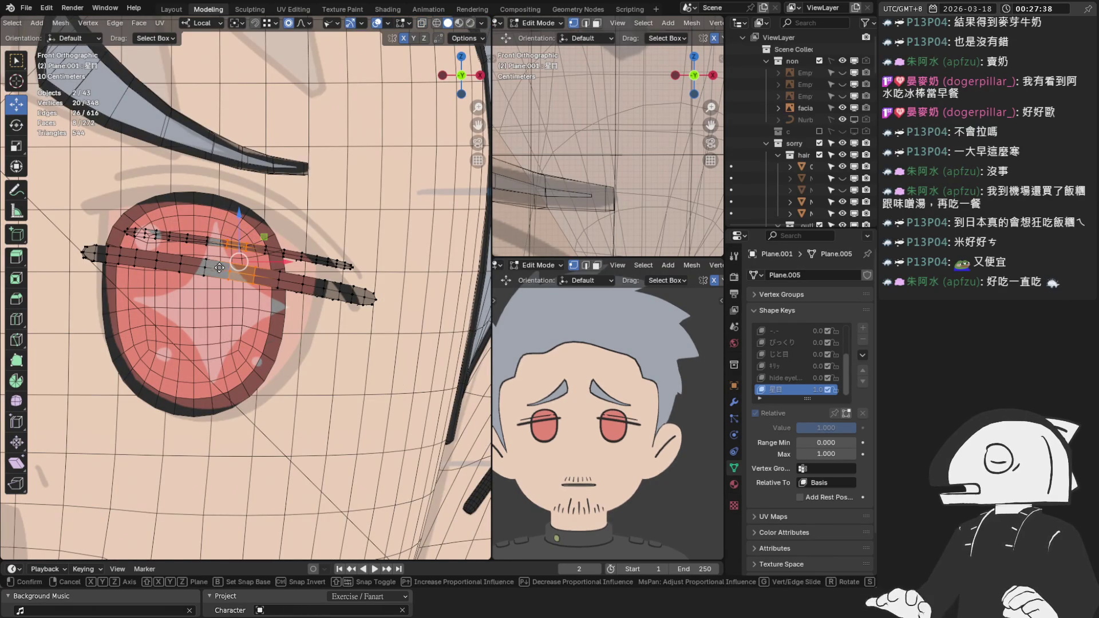
pyautogui.scroll(-5, 219, 267)
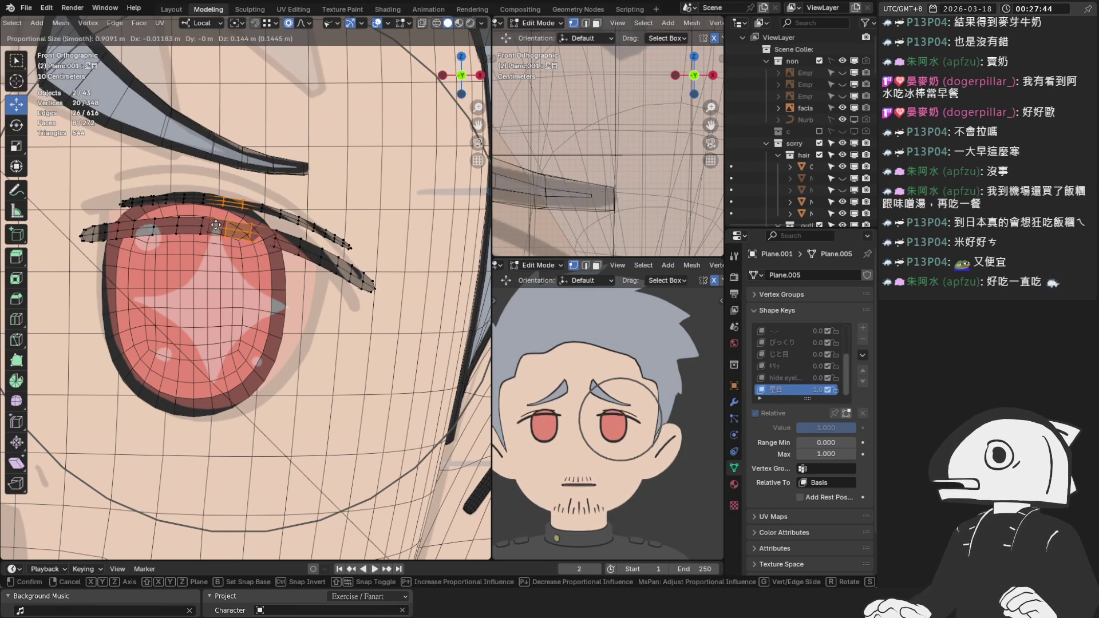
pyautogui.press('z')
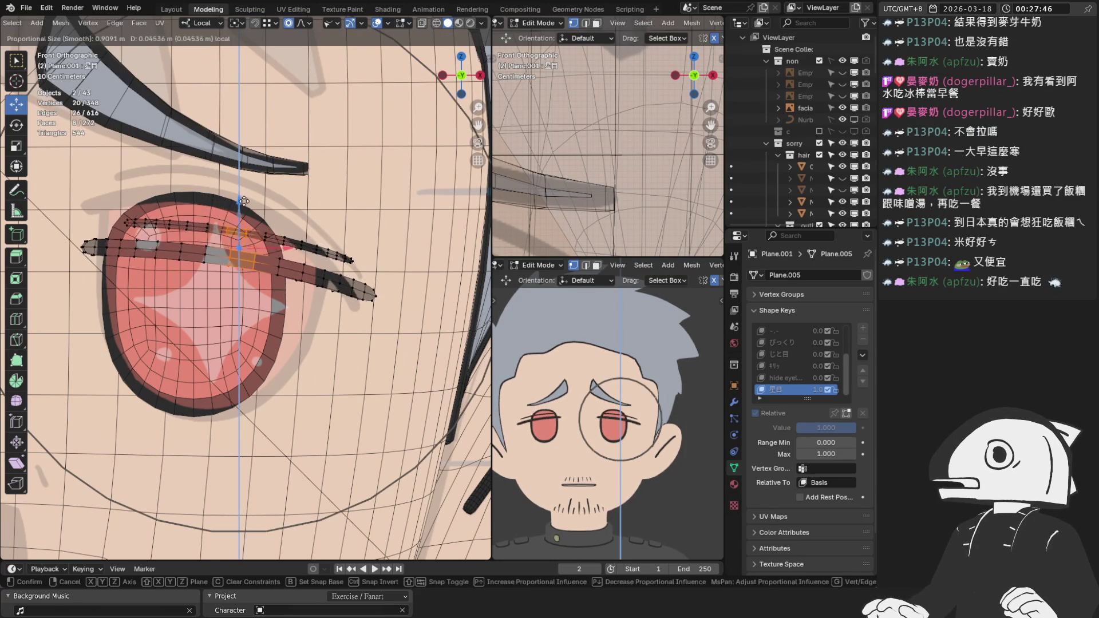
pyautogui.moveTo(246, 179); pyautogui.dragTo(247, 178)
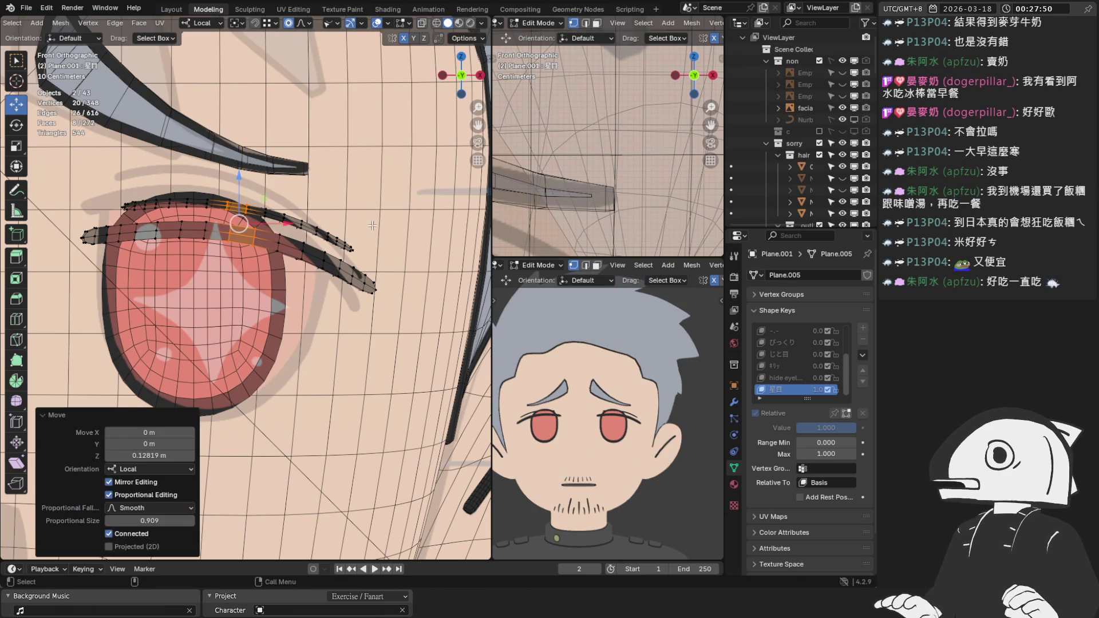
pyautogui.press('a')
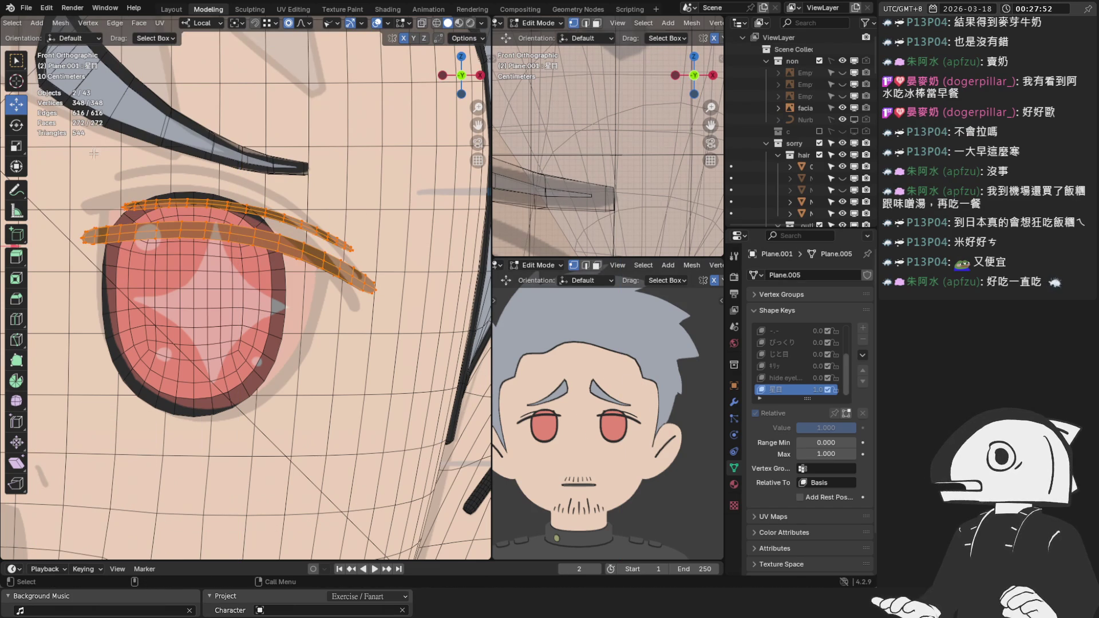
# Rotate the outer portion of the lash strips 6.78° to tilt their ends down, checking from the side.
pyautogui.moveTo(94, 153); pyautogui.dragTo(405, 329)
pyautogui.press('r')
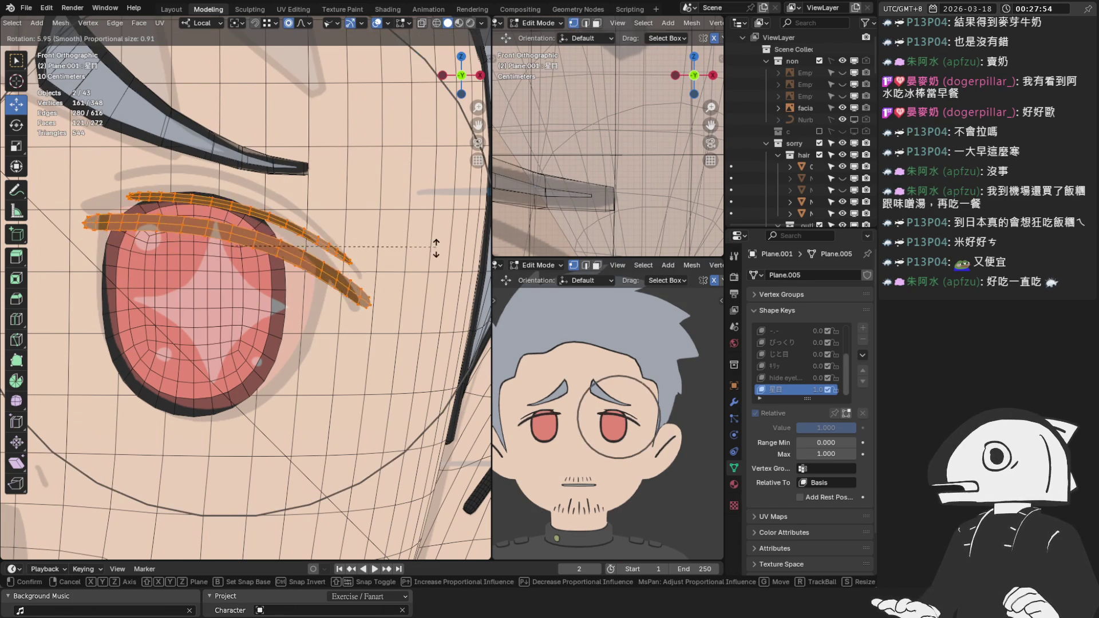
pyautogui.click(432, 250)
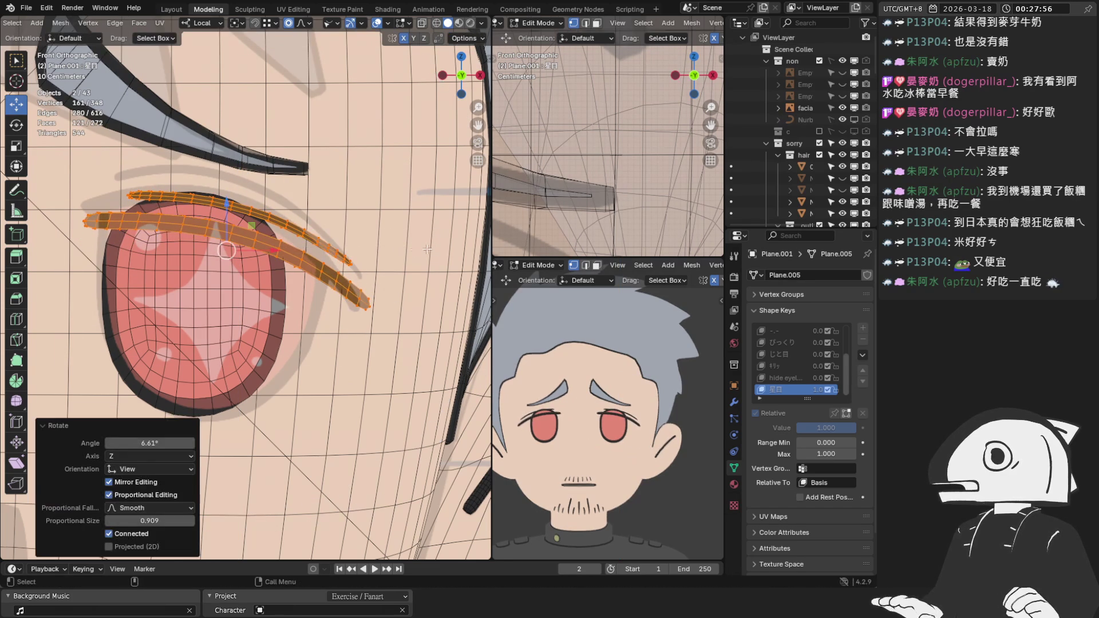
pyautogui.moveTo(403, 208)
pyautogui.mouseDown(button='middle')
pyautogui.moveTo(252, 216)
pyautogui.moveTo(285, 223)
pyautogui.mouseUp(button='middle')
pyautogui.hotkey('ctrl', 'z')
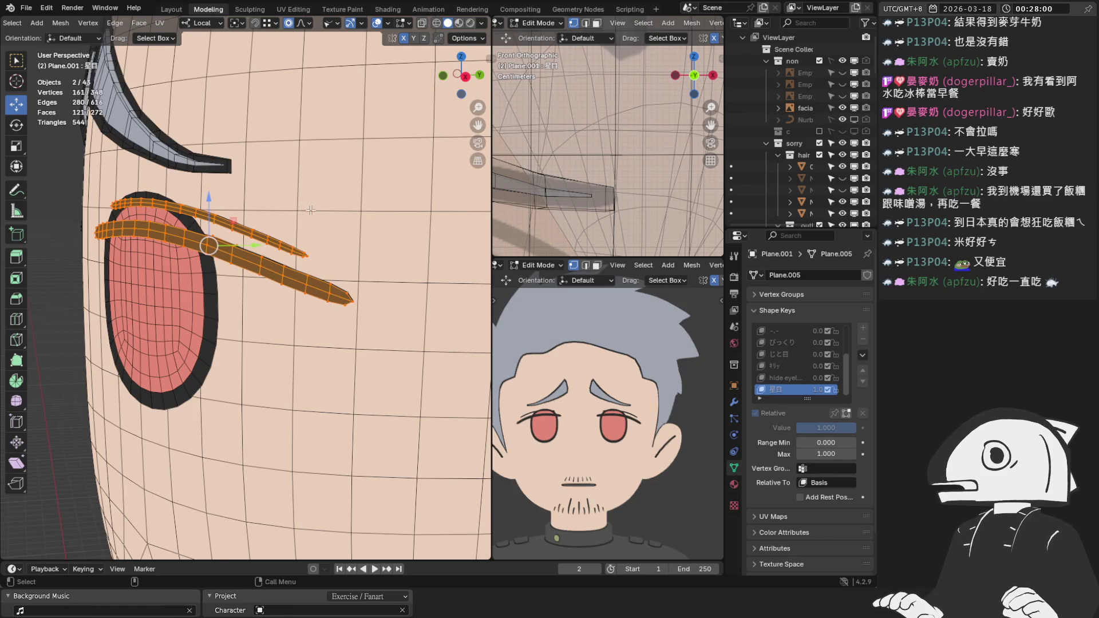
pyautogui.press('KP_1')
pyautogui.scroll(2, 328, 205)
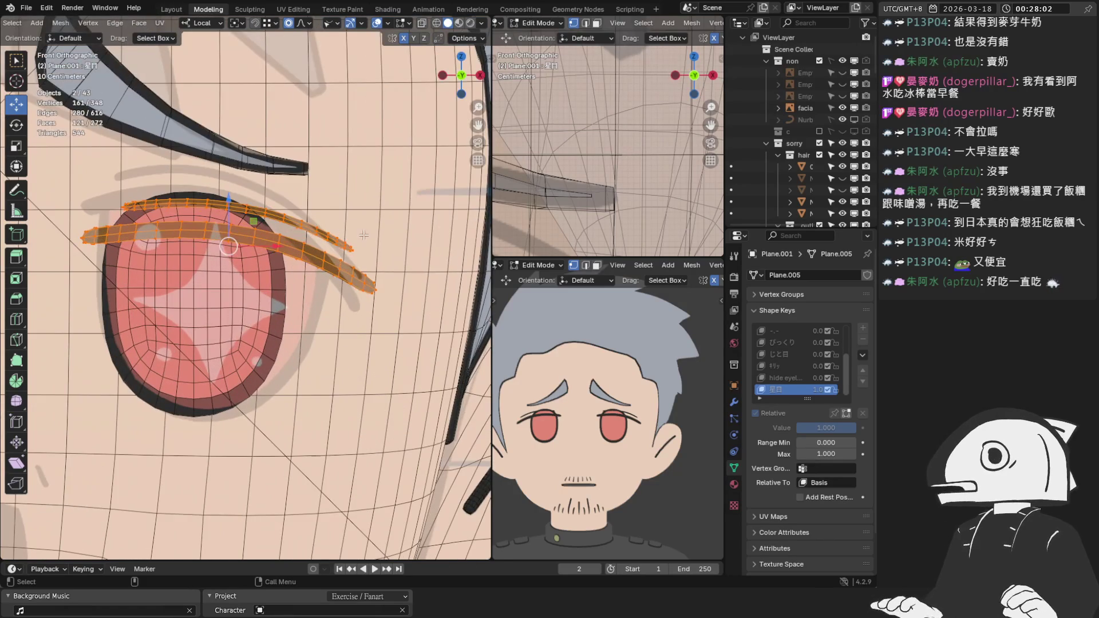
pyautogui.press('r')
pyautogui.click(379, 258)
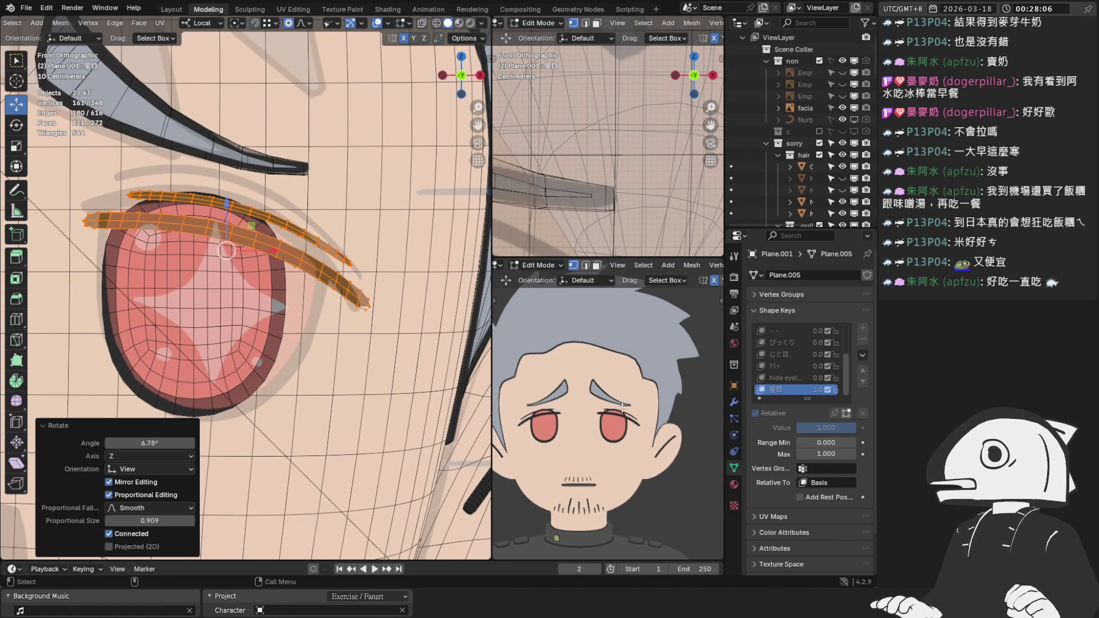
pyautogui.moveTo(249, 225); pyautogui.dragTo(379, 151, button='middle')
pyautogui.click(421, 23)
# Move the lash tip vertices -0.02613 m along local Y.
pyautogui.press('b')
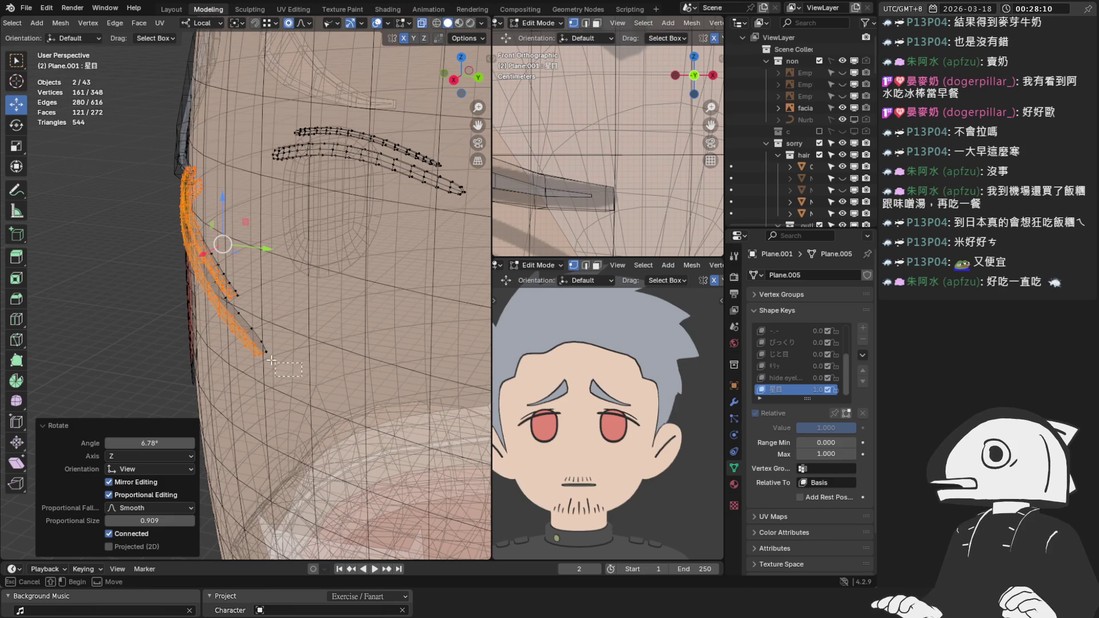
pyautogui.moveTo(247, 339); pyautogui.dragTo(245, 335)
pyautogui.click(422, 23)
pyautogui.scroll(4, 229, 309)
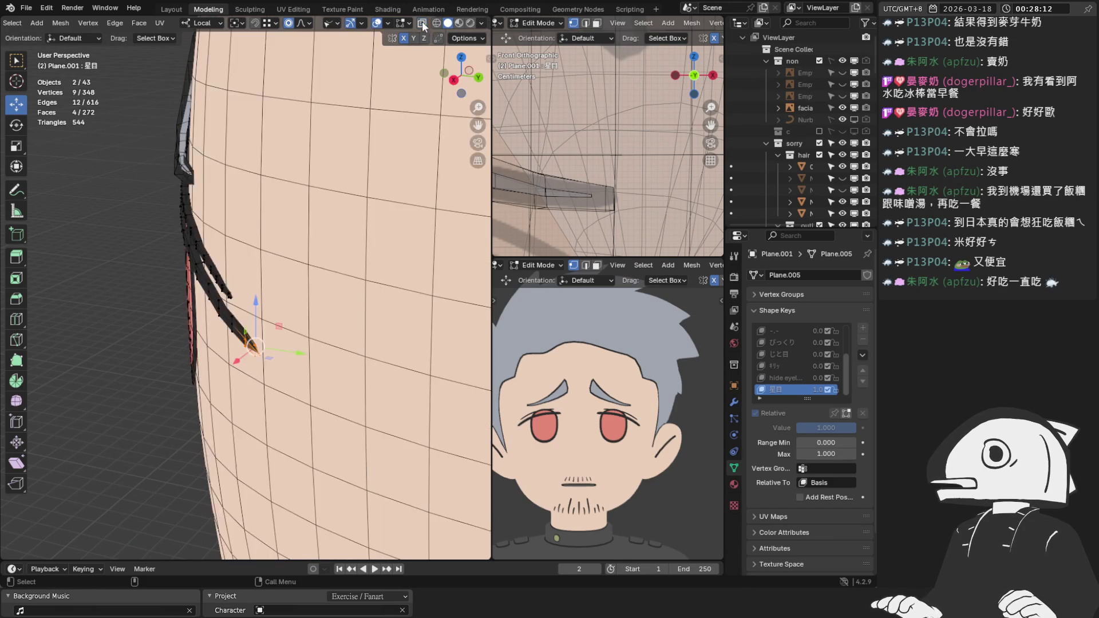
pyautogui.press('g')
pyautogui.press('x')
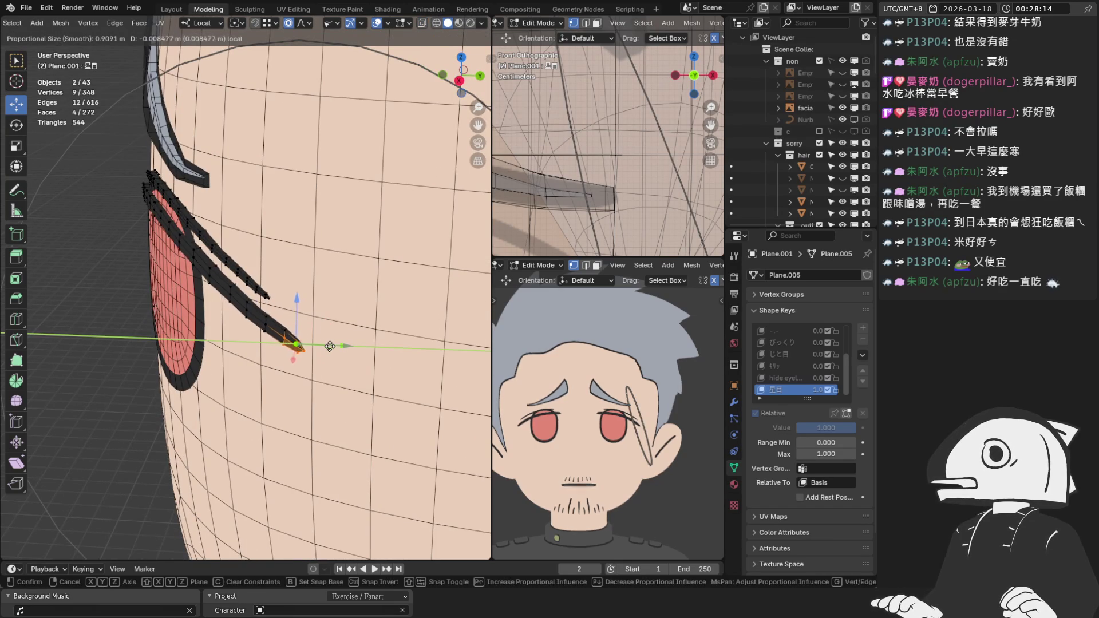
pyautogui.click(329, 346)
pyautogui.hotkey('ctrl', 'z')
pyautogui.click(309, 23)
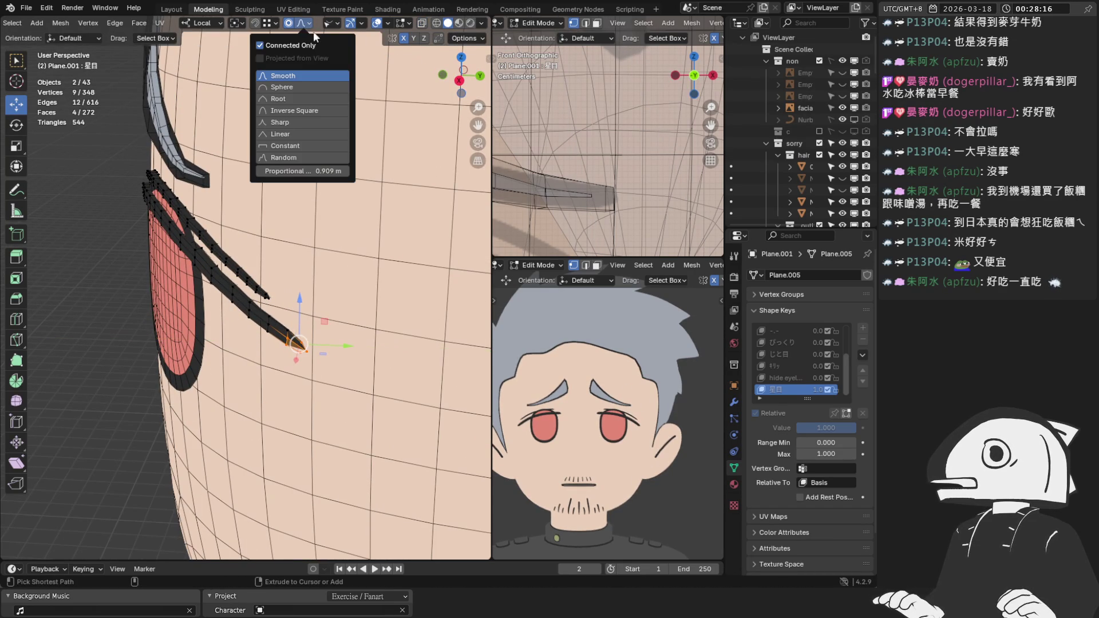
pyautogui.press('g')
pyautogui.press('y')
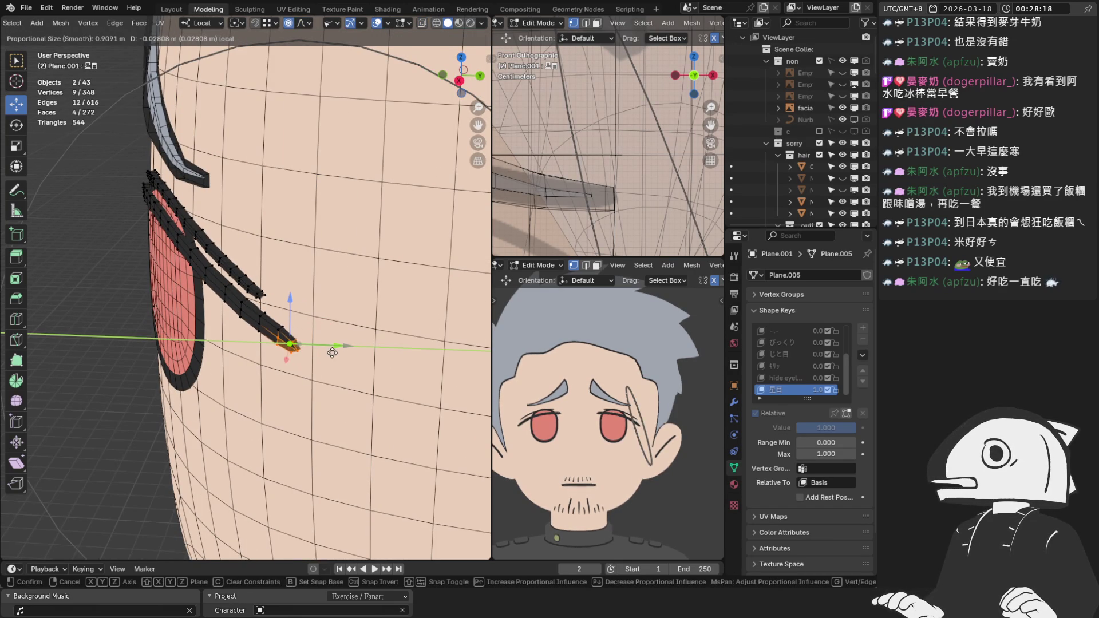
pyautogui.click(332, 353)
# Return to front view and select the entire 00_head_eyeline mesh.
pyautogui.moveTo(332, 354); pyautogui.dragTo(380, 251, button='middle')
pyautogui.scroll(4, 229, 200)
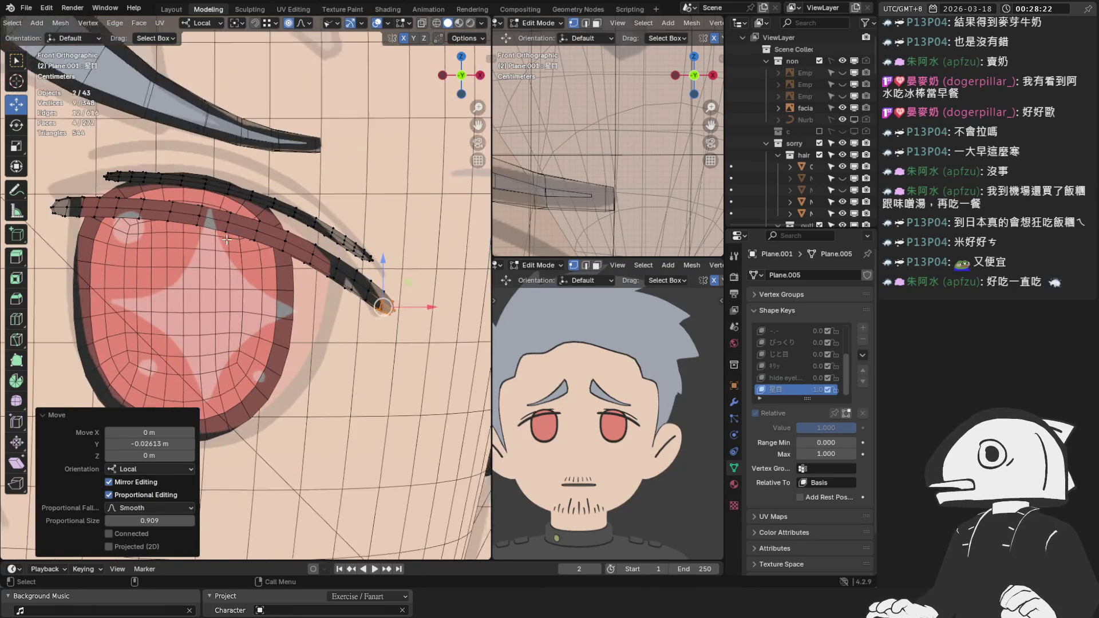
pyautogui.press('KP_1')
pyautogui.click(227, 209)
pyautogui.press('a')
pyautogui.scroll(-1, 248, 216)
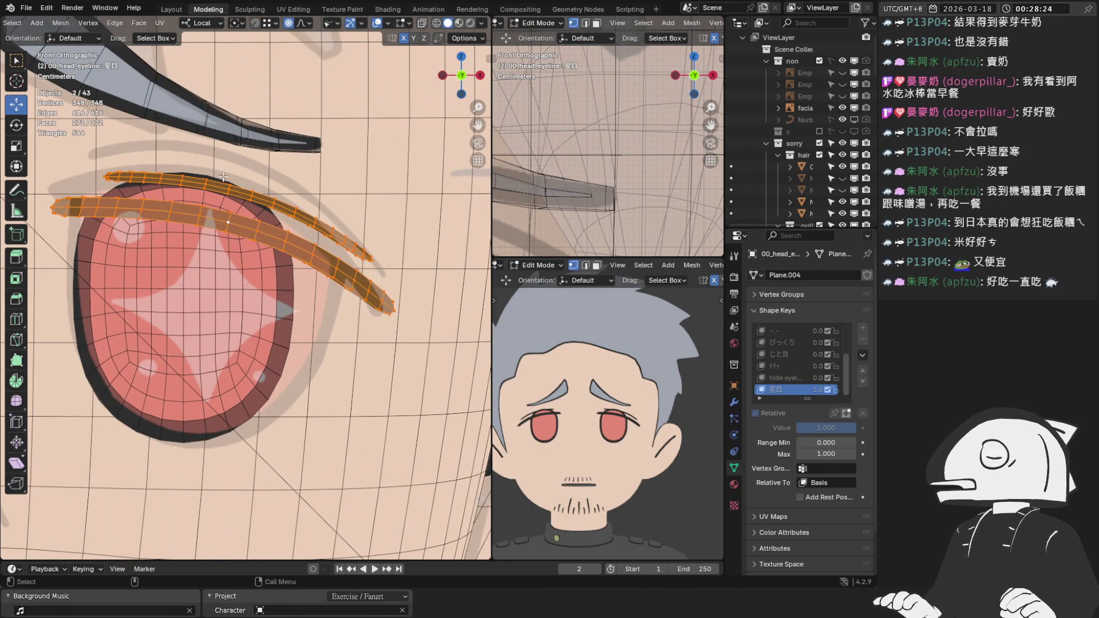
# In X-ray, select the connected upper eyeline part and raise it with soft falloff.
pyautogui.click(421, 23)
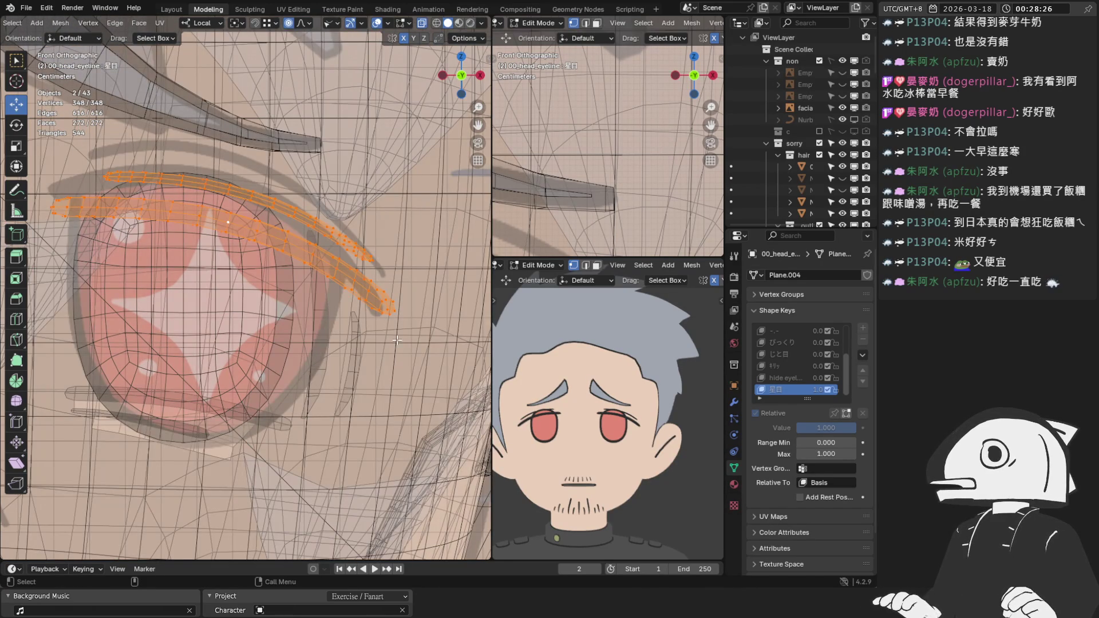
pyautogui.click(369, 258)
pyautogui.hotkey('ctrl', 'l')
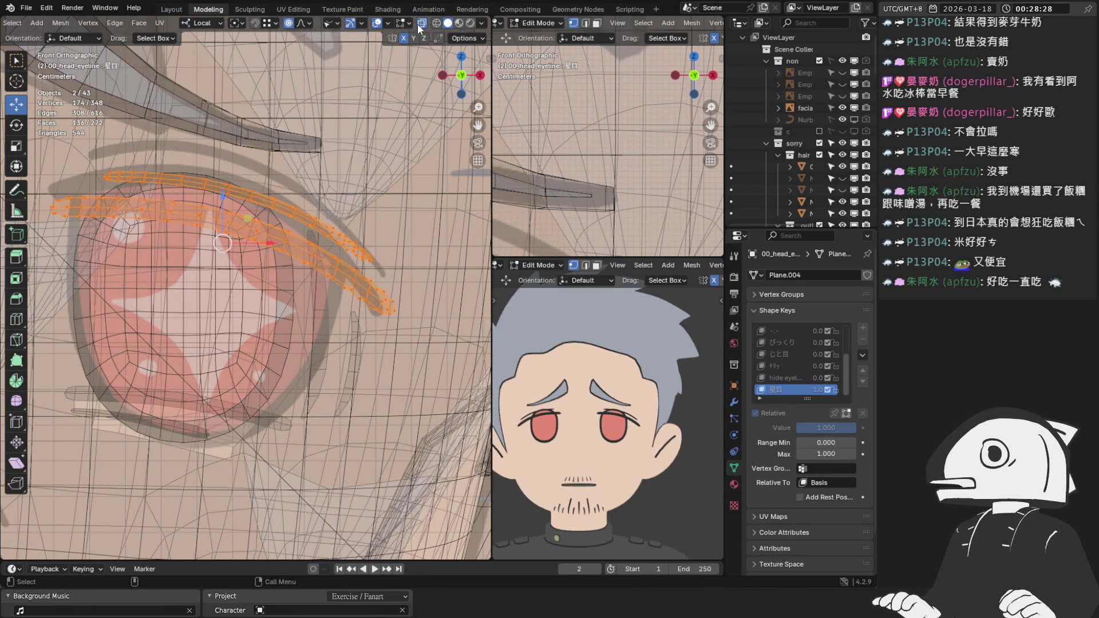
pyautogui.click(378, 23)
pyautogui.click(378, 23)
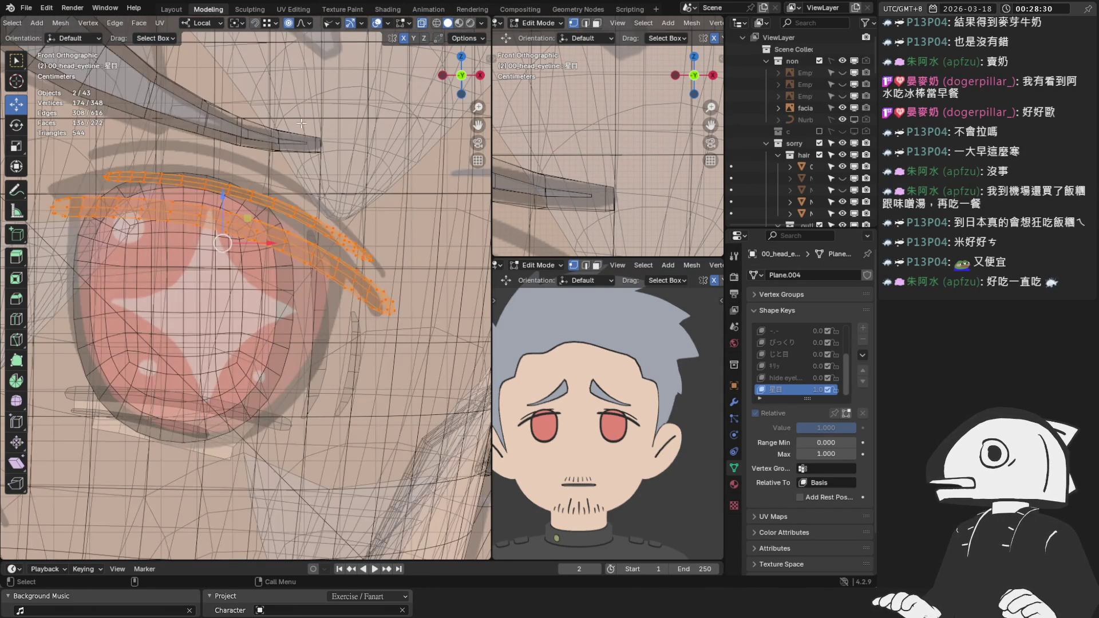
pyautogui.moveTo(224, 196); pyautogui.dragTo(233, 155)
pyautogui.click(271, 160)
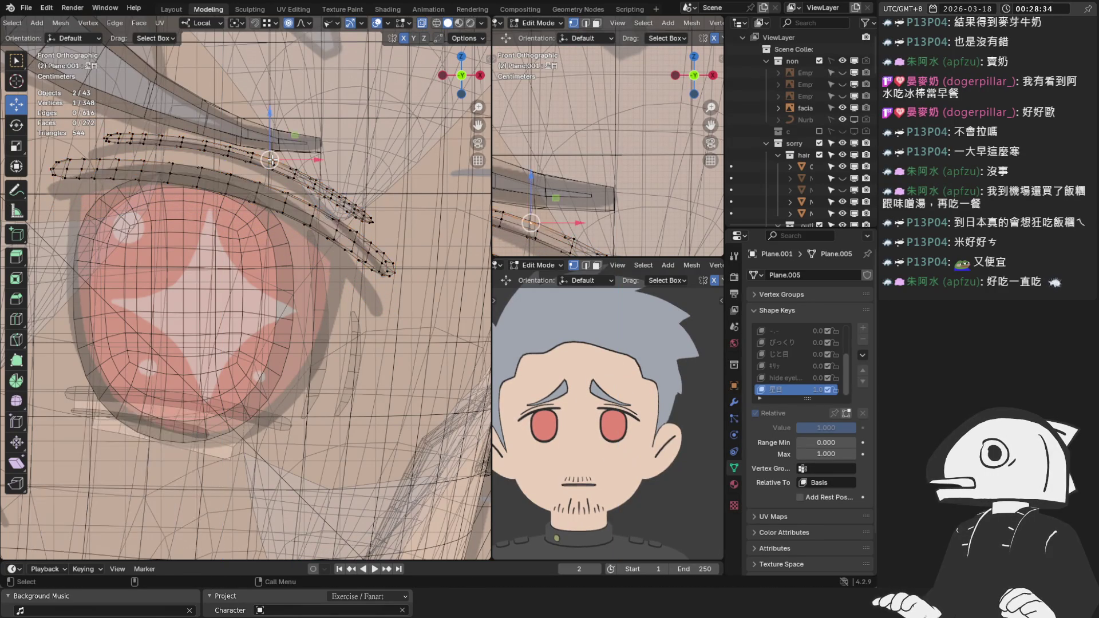
# Try a vertical move on a connected lash strand, then undo it.
pyautogui.hotkey('ctrl', 'l')
pyautogui.hotkey('ctrl', 'z')
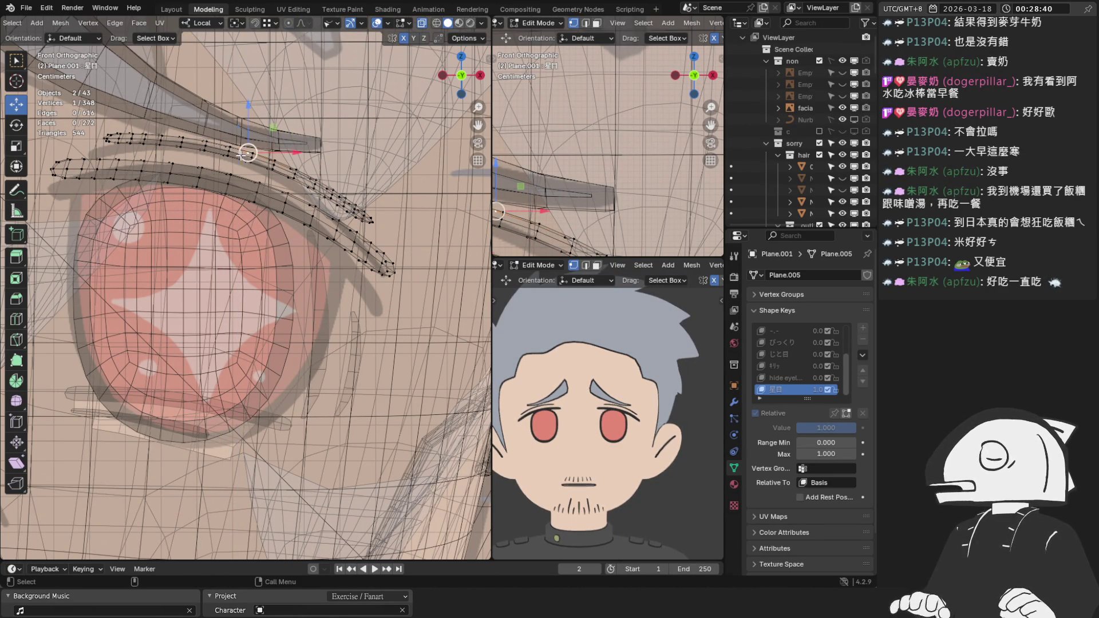
pyautogui.hotkey('ctrl', 'l')
pyautogui.press('g')
pyautogui.press('z')
pyautogui.click(239, 135)
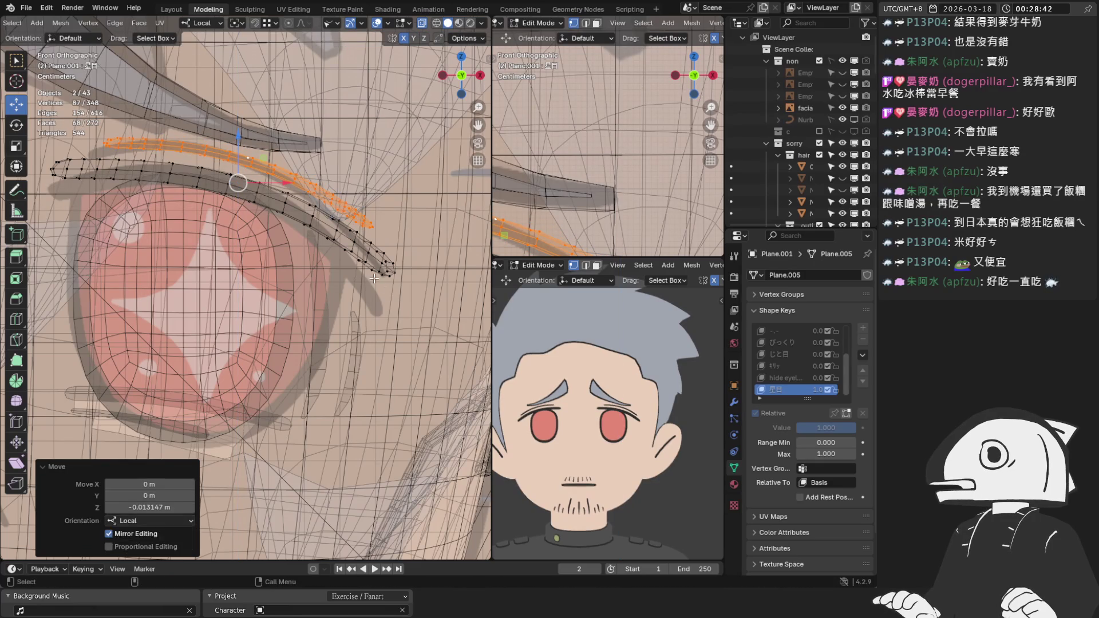
pyautogui.hotkey('ctrl', 'z')
pyautogui.scroll(4, 364, 308)
pyautogui.scroll(1, 365, 308)
pyautogui.moveTo(396, 319); pyautogui.dragTo(342, 252)
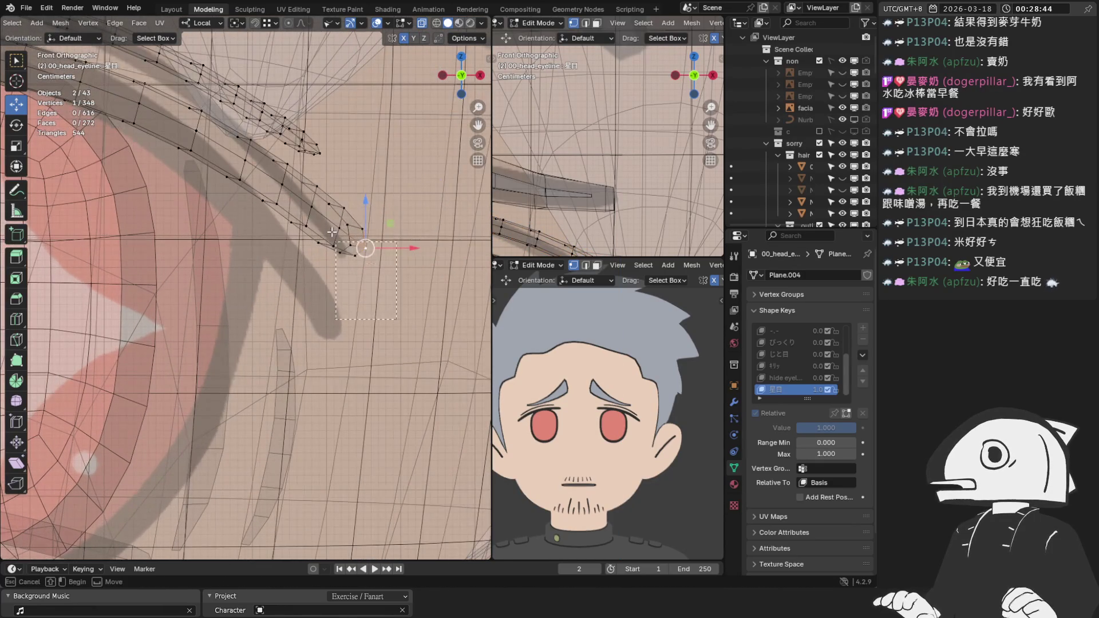
# Select the eyeline's outer tip vertices, previewing the shape without overlays.
pyautogui.moveTo(320, 184); pyautogui.dragTo(320, 185)
pyautogui.scroll(-2, 338, 245)
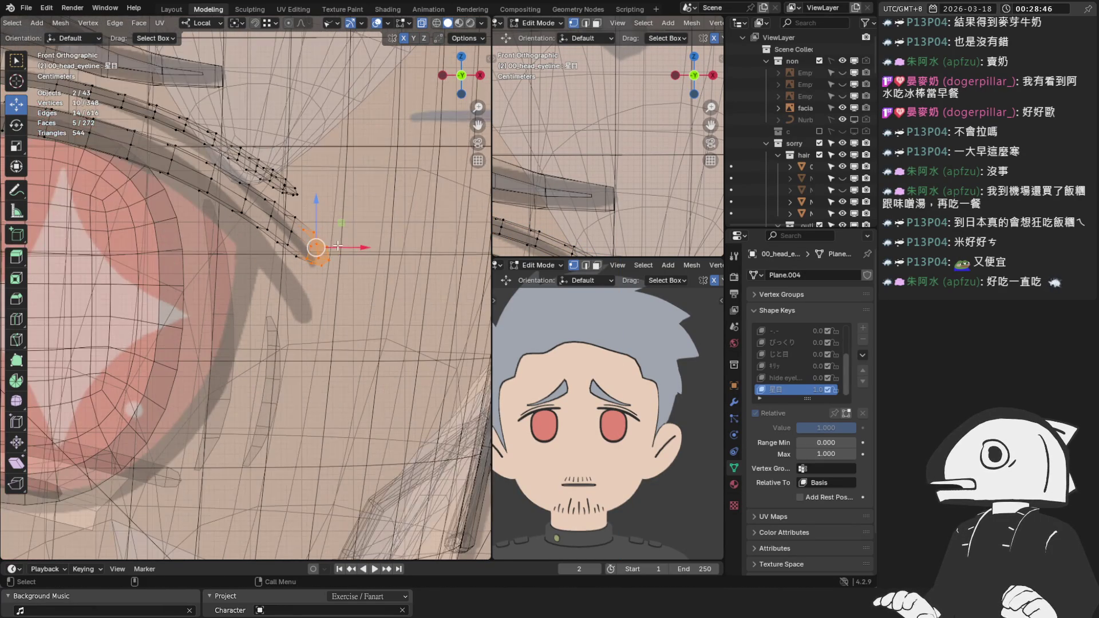
pyautogui.scroll(1, 321, 274)
pyautogui.keyDown('shift'); pyautogui.click(326, 252); pyautogui.keyUp('shift')
pyautogui.click(380, 22)
pyautogui.click(380, 22)
pyautogui.click(425, 22)
pyautogui.click(427, 22)
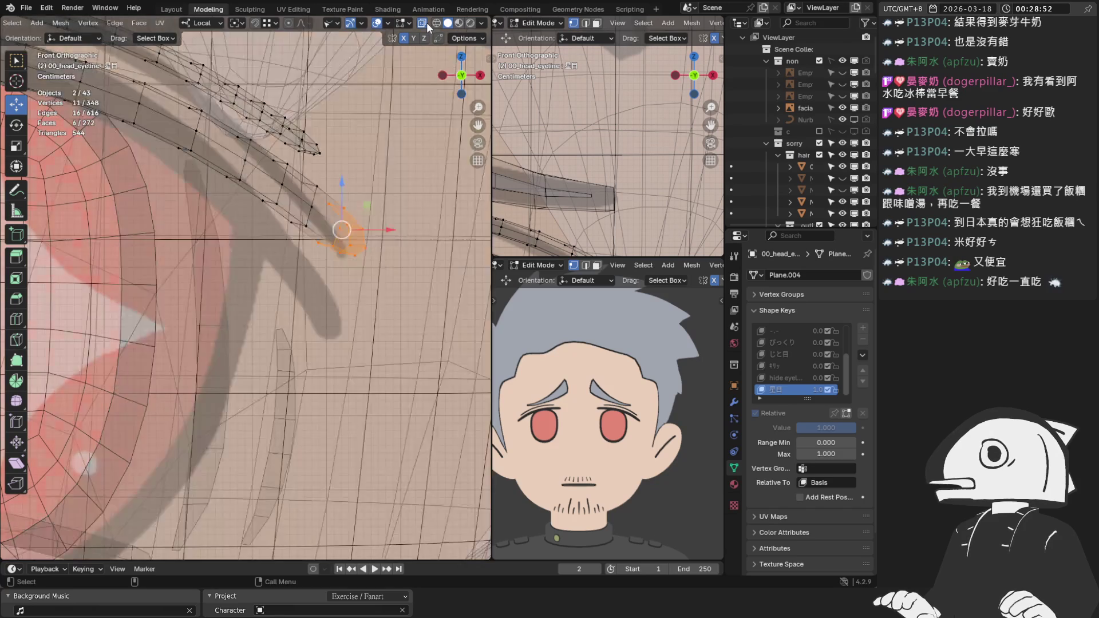
pyautogui.scroll(-2, 296, 152)
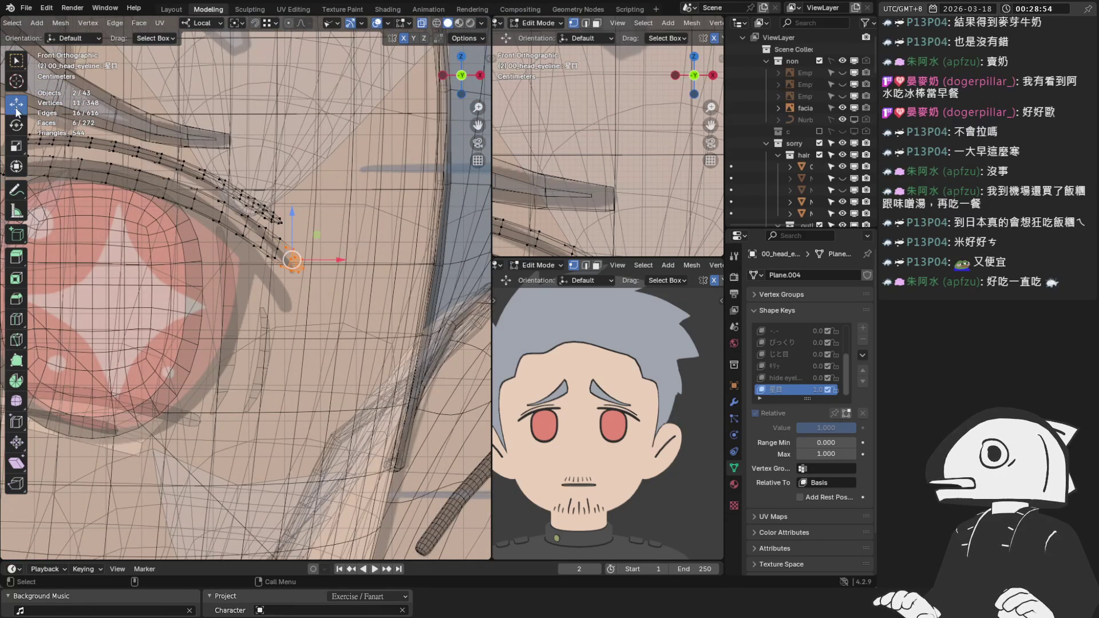
pyautogui.click(377, 23)
pyautogui.click(377, 23)
# Rotate the eyeline's outer tip 14° and lower it around the eye's outer corner.
pyautogui.press('g')
pyautogui.rightClick(298, 309)
pyautogui.press('g')
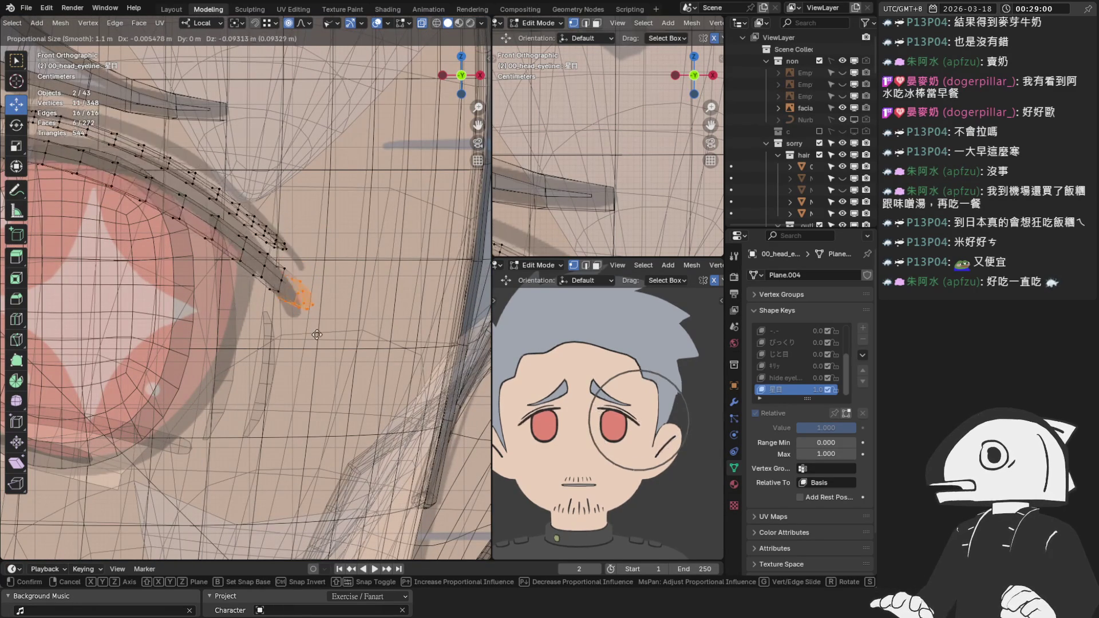
pyautogui.rightClick(320, 323)
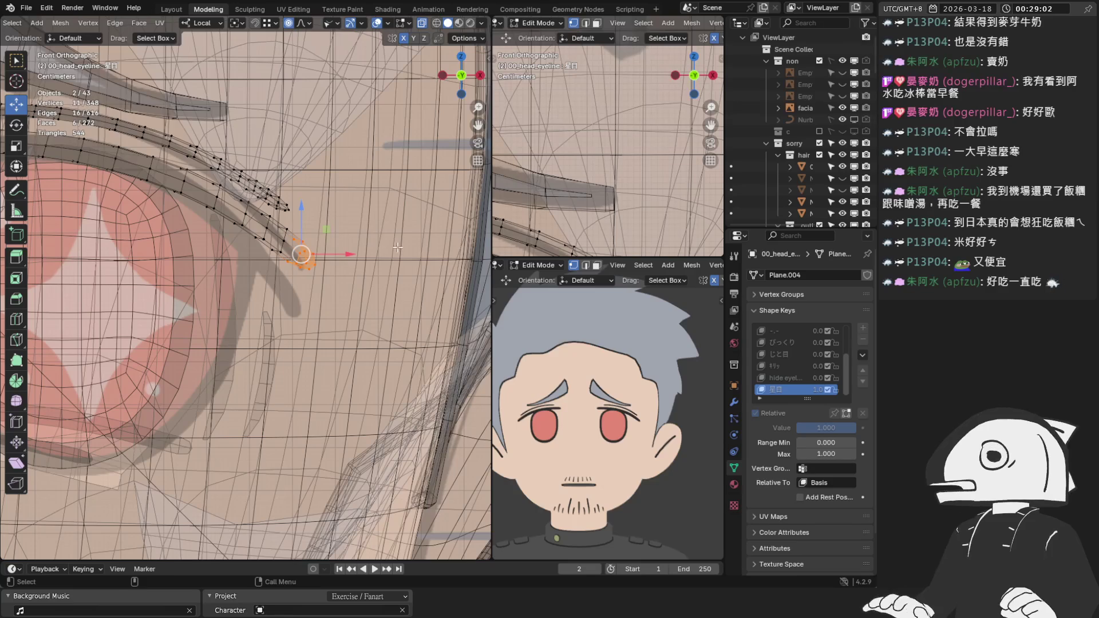
pyautogui.press('r')
pyautogui.click(405, 271)
pyautogui.press('g')
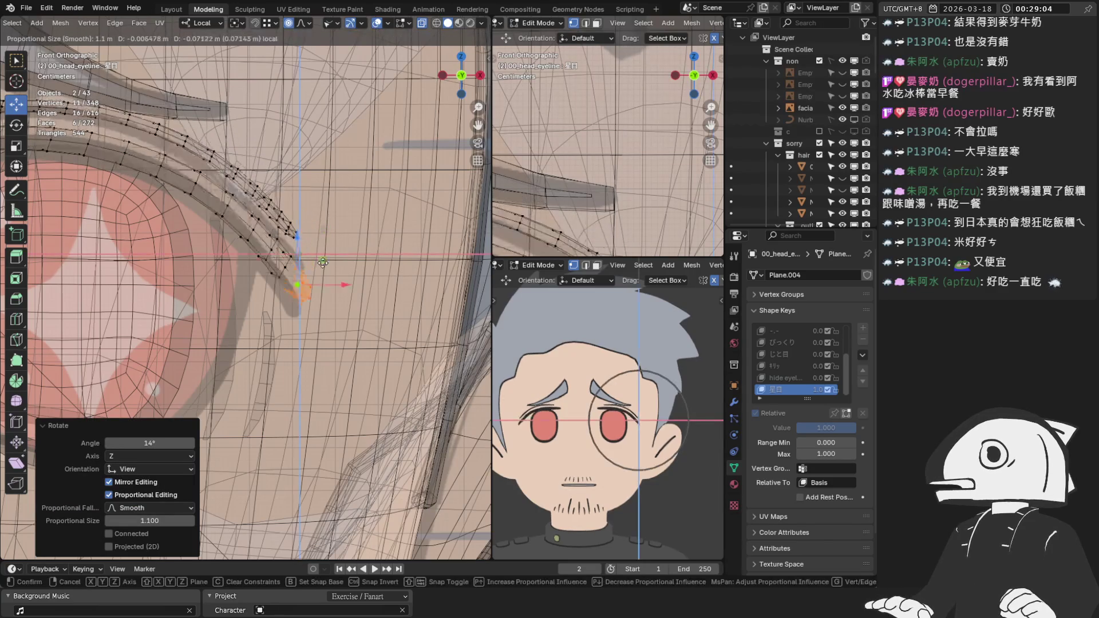
pyautogui.click(320, 281)
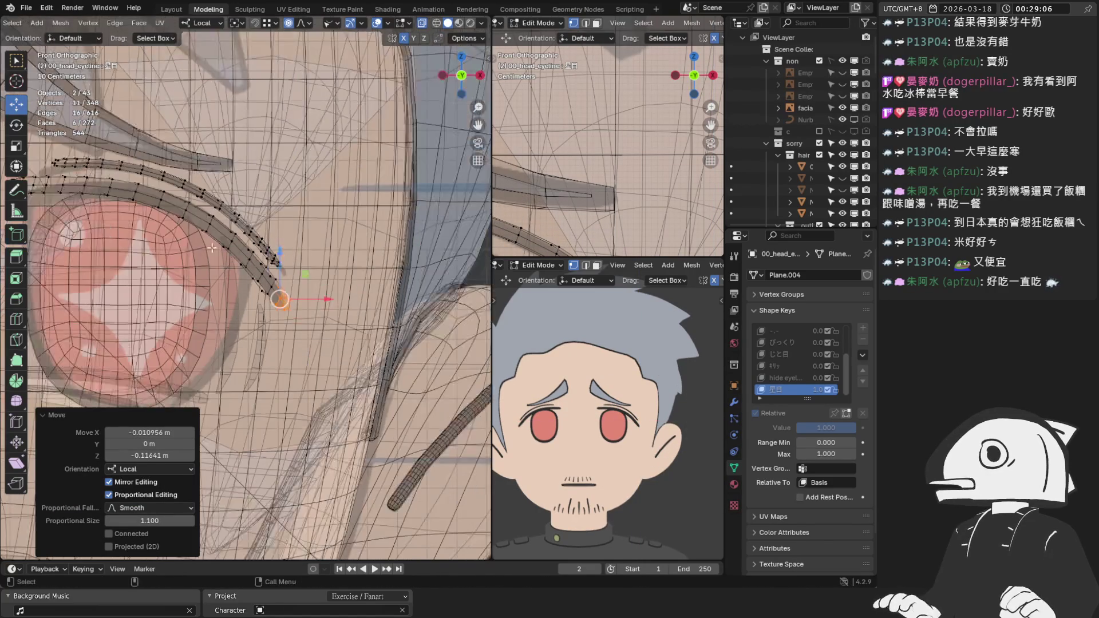
pyautogui.scroll(4, 257, 229)
pyautogui.moveTo(166, 150)
pyautogui.mouseDown()
pyautogui.moveTo(221, 202)
pyautogui.moveTo(208, 170)
pyautogui.mouseUp()
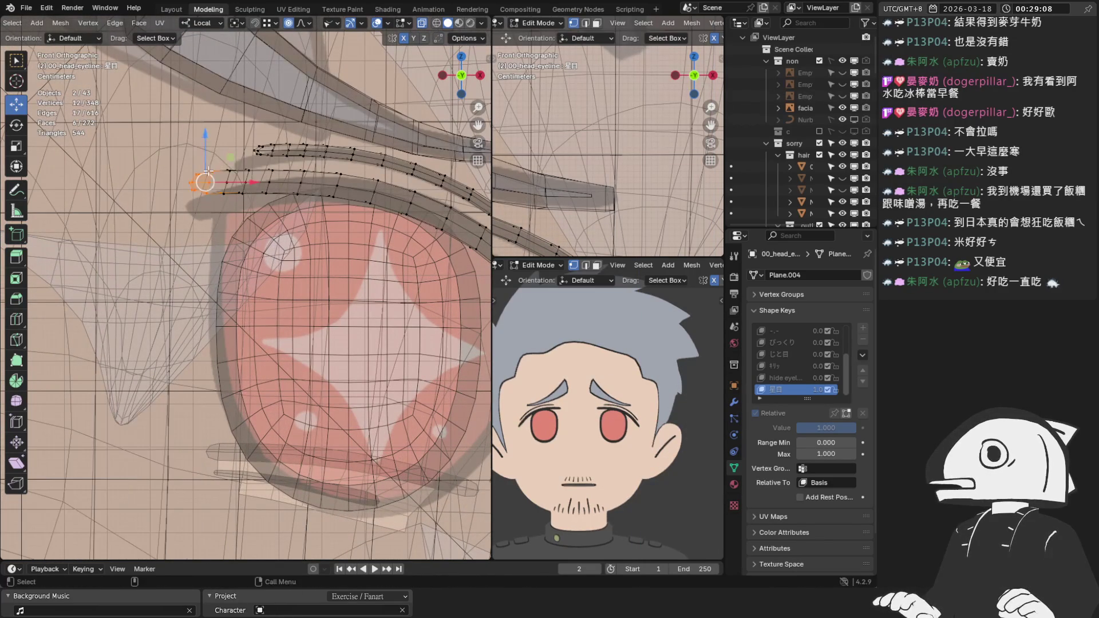
# Rotate the eyeline's inner end by -6.41° and pull the inner tip down and left.
pyautogui.press('r')
pyautogui.click(314, 132)
pyautogui.moveTo(205, 182); pyautogui.dragTo(198, 202)
pyautogui.keyDown('shift'); pyautogui.moveTo(370, 230); pyautogui.dragTo(298, 217, button='middle'); pyautogui.keyUp('shift')
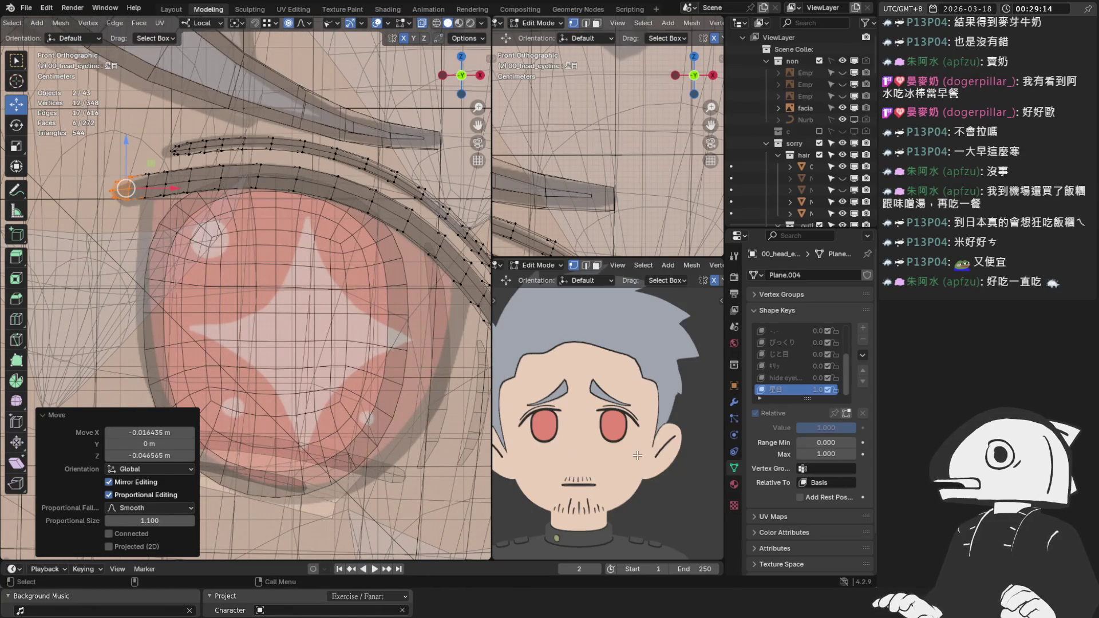
pyautogui.scroll(4, 637, 455)
pyautogui.scroll(3, 271, 275)
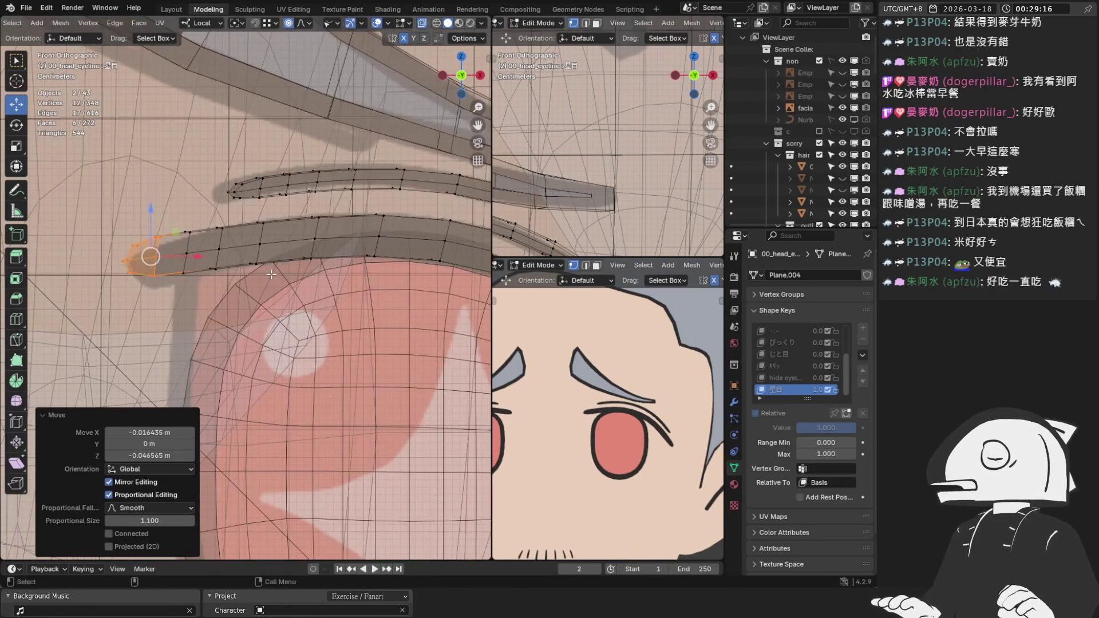
# Refine the inner tip with a -3.18° rotation, a small nudge, and a further -1.13° rotation.
pyautogui.press('g')
pyautogui.scroll(15, 266, 277)
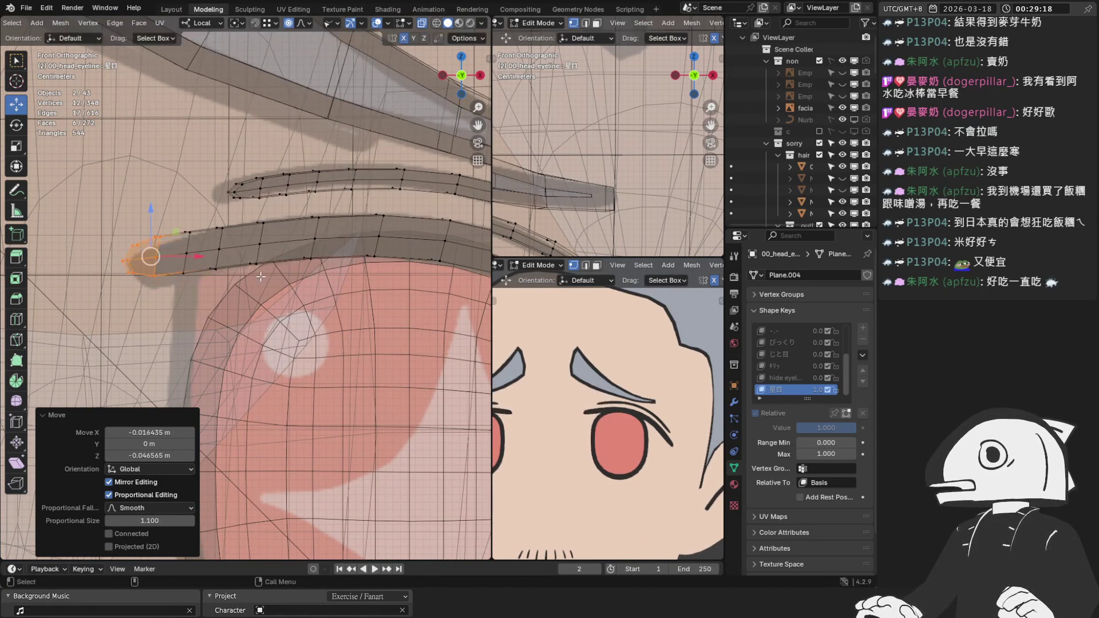
pyautogui.rightClick(263, 280)
pyautogui.scroll(3, 148, 243)
pyautogui.scroll(-1, 243, 288)
pyautogui.press('r')
pyautogui.click(356, 258)
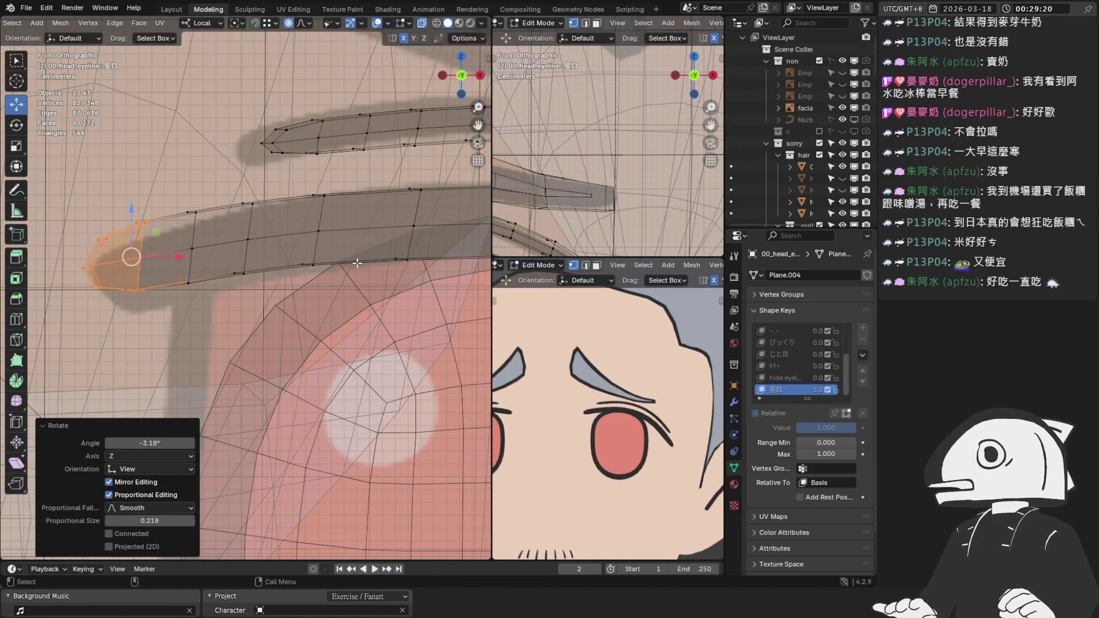
pyautogui.press('g')
pyautogui.click(133, 274)
pyautogui.press('r')
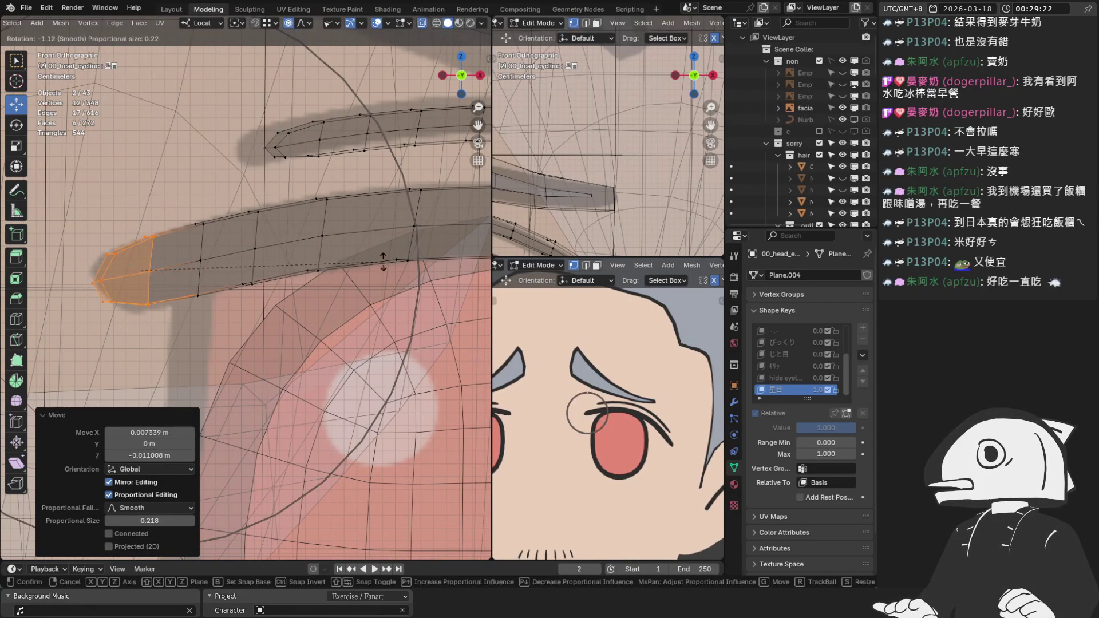
pyautogui.click(382, 256)
pyautogui.scroll(-2, 386, 252)
pyautogui.scroll(3, 386, 252)
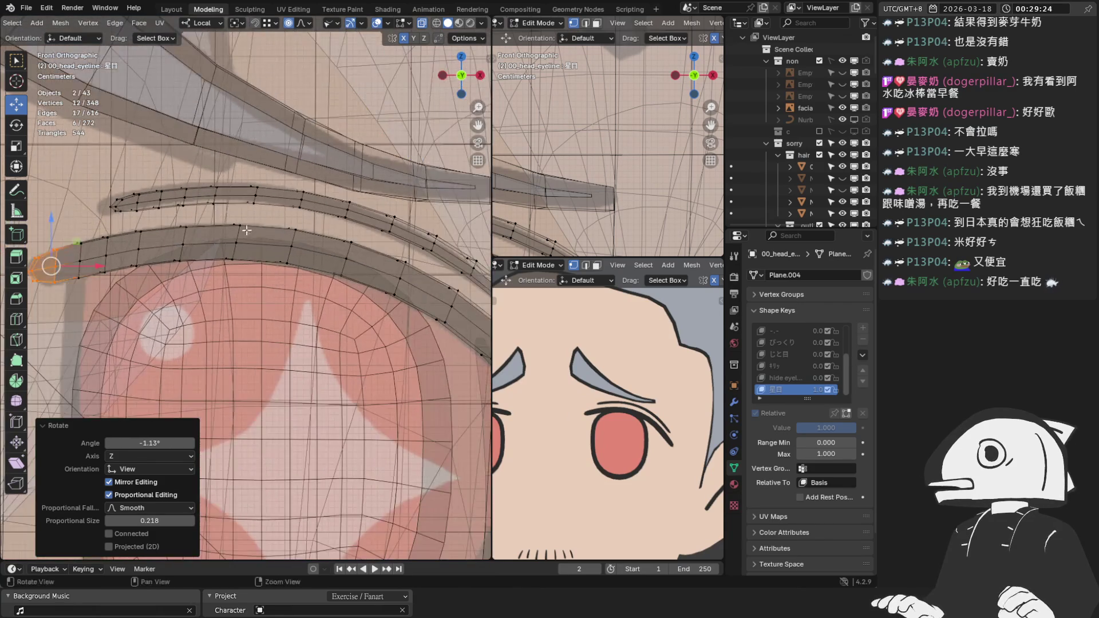
pyautogui.scroll(-3, 154, 252)
# Move the upper eyeline's inner tip with proportional falloff turned off.
pyautogui.moveTo(148, 177); pyautogui.dragTo(218, 206)
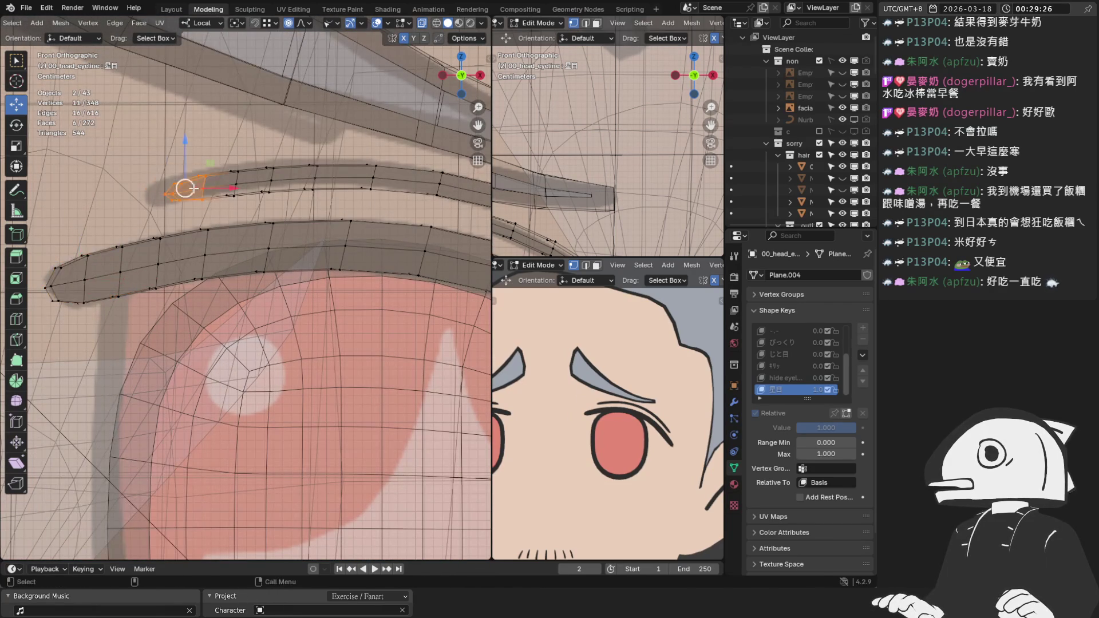
pyautogui.press('g')
pyautogui.press('o')
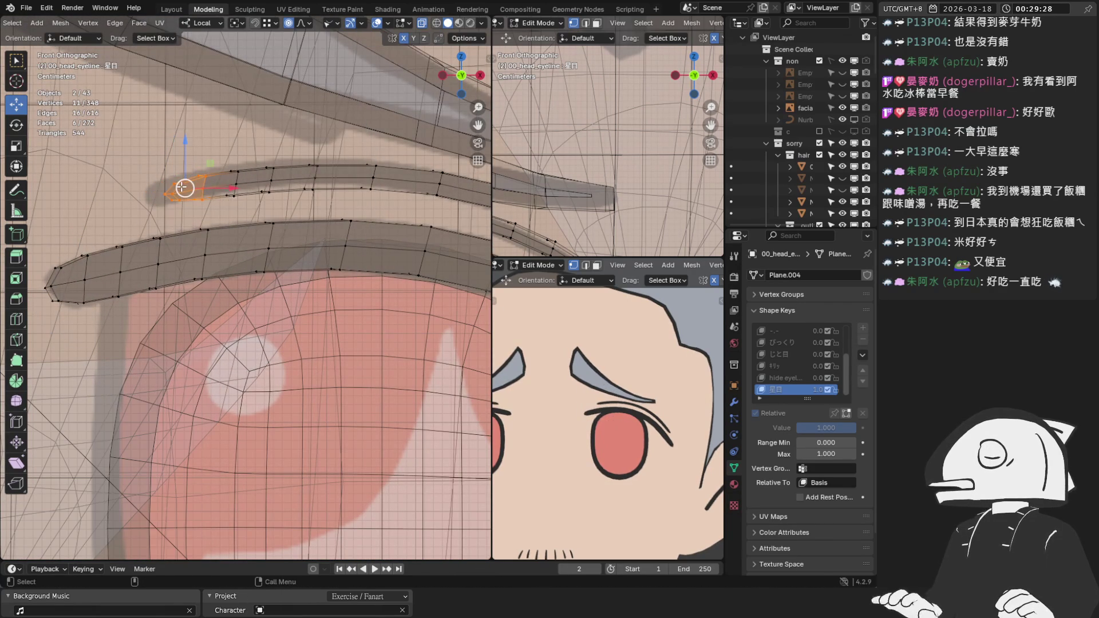
pyautogui.click(183, 187)
pyautogui.press('g')
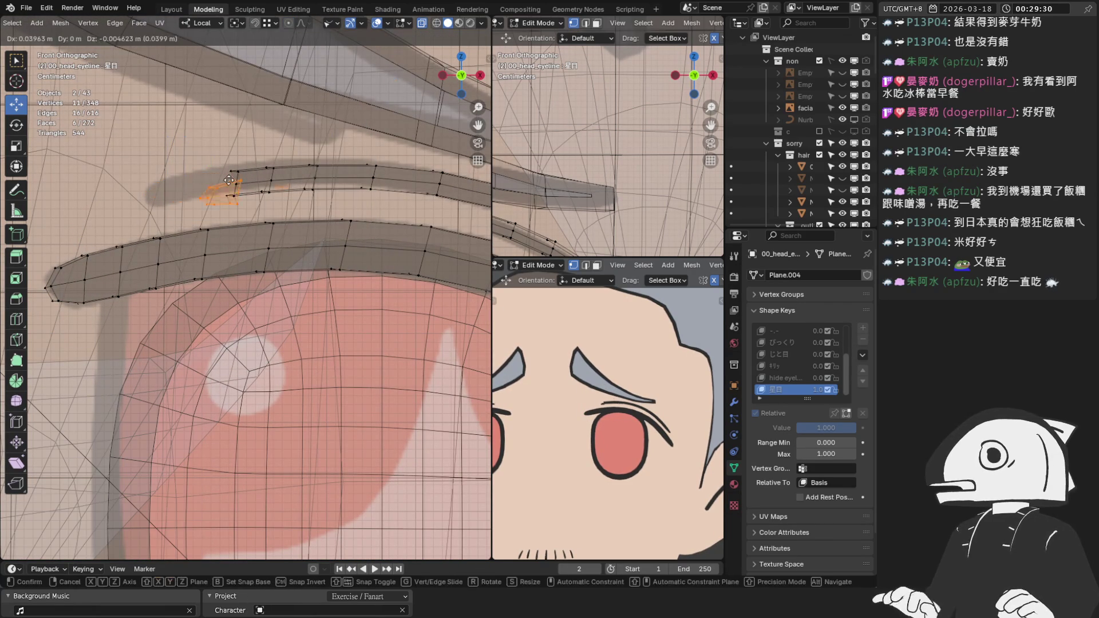
pyautogui.press('Escape')
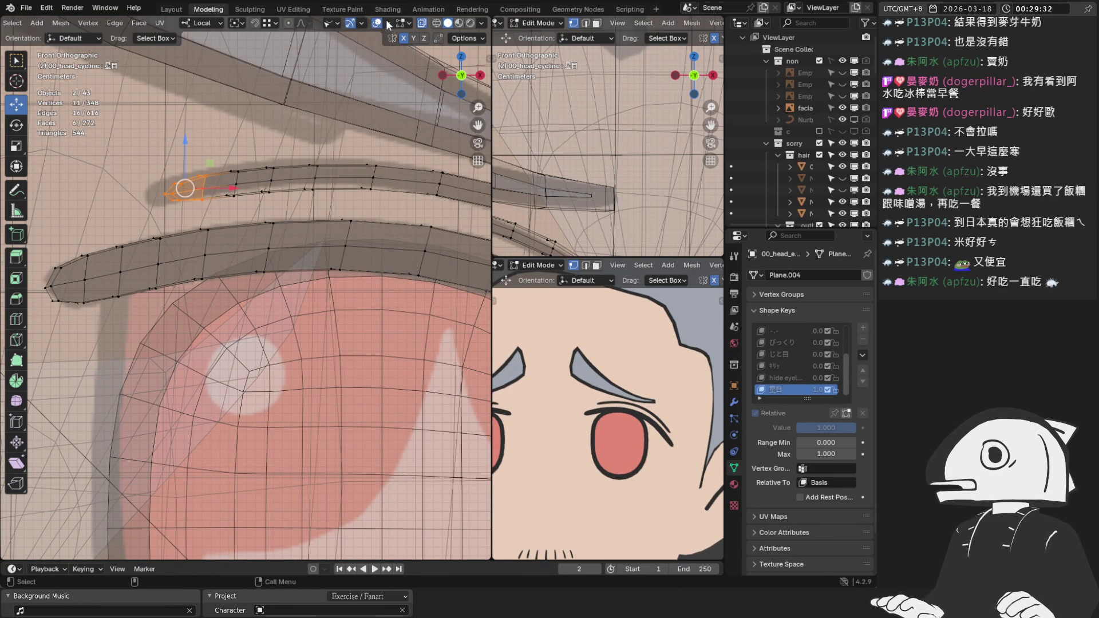
# Switch the proportional falloff curve type and shift the upper eyeline tip left.
pyautogui.click(388, 23)
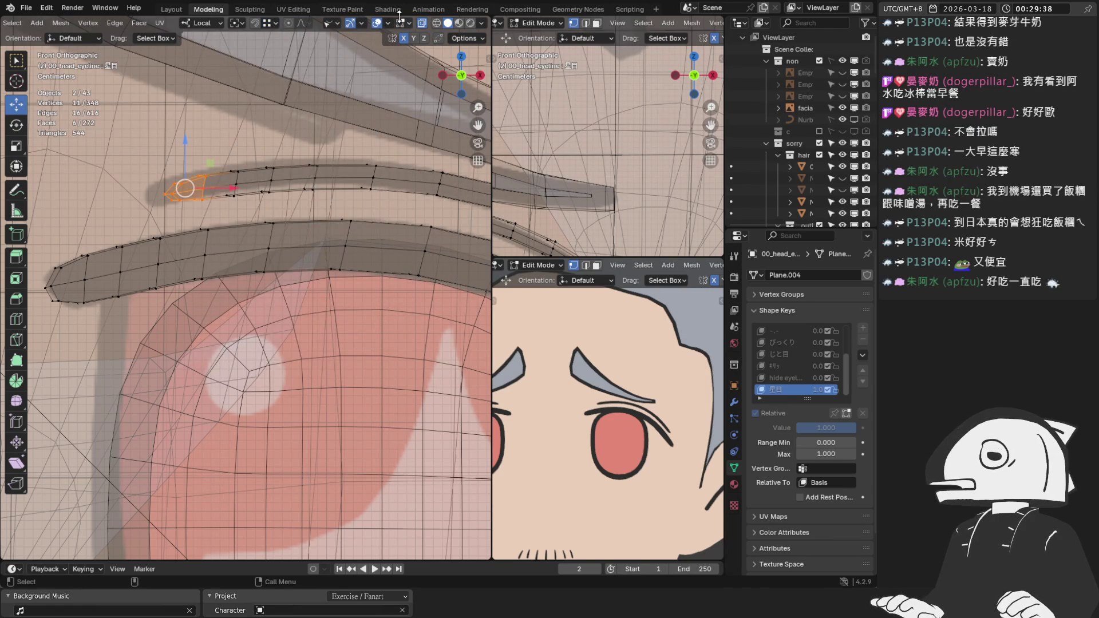
pyautogui.click(388, 26)
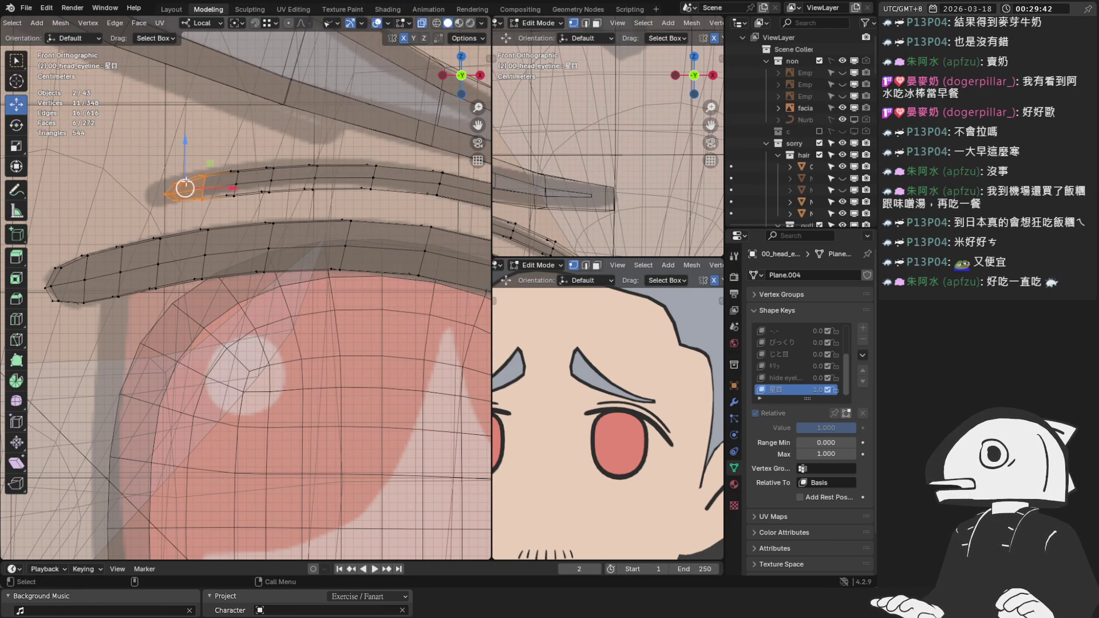
pyautogui.click(300, 22)
pyautogui.click(280, 53)
pyautogui.moveTo(185, 187); pyautogui.dragTo(164, 187)
# Rotate the upper eyeline tip, then raise a middle vertex of the lash strand slightly.
pyautogui.press('r')
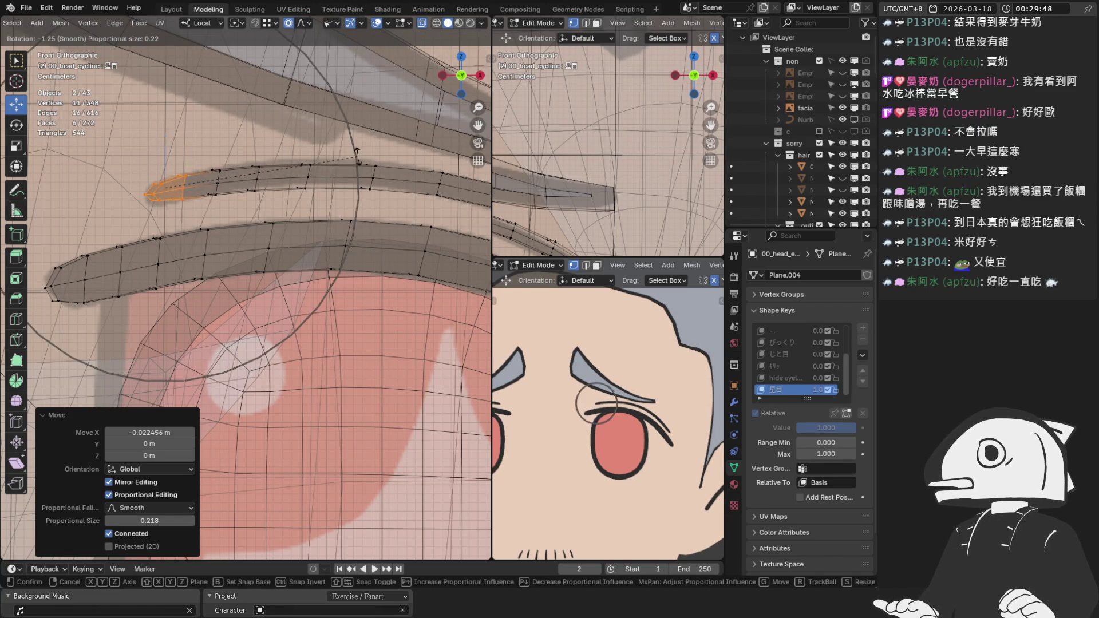
pyautogui.click(358, 153)
pyautogui.click(306, 173)
pyautogui.moveTo(304, 130); pyautogui.dragTo(304, 127)
pyautogui.click(304, 127)
# Select the lash tip vertices, grow the selection, and move them vertically along Z.
pyautogui.moveTo(304, 127)
pyautogui.mouseDown(button='middle')
pyautogui.moveTo(262, 190)
pyautogui.moveTo(234, 123)
pyautogui.mouseUp(button='middle')
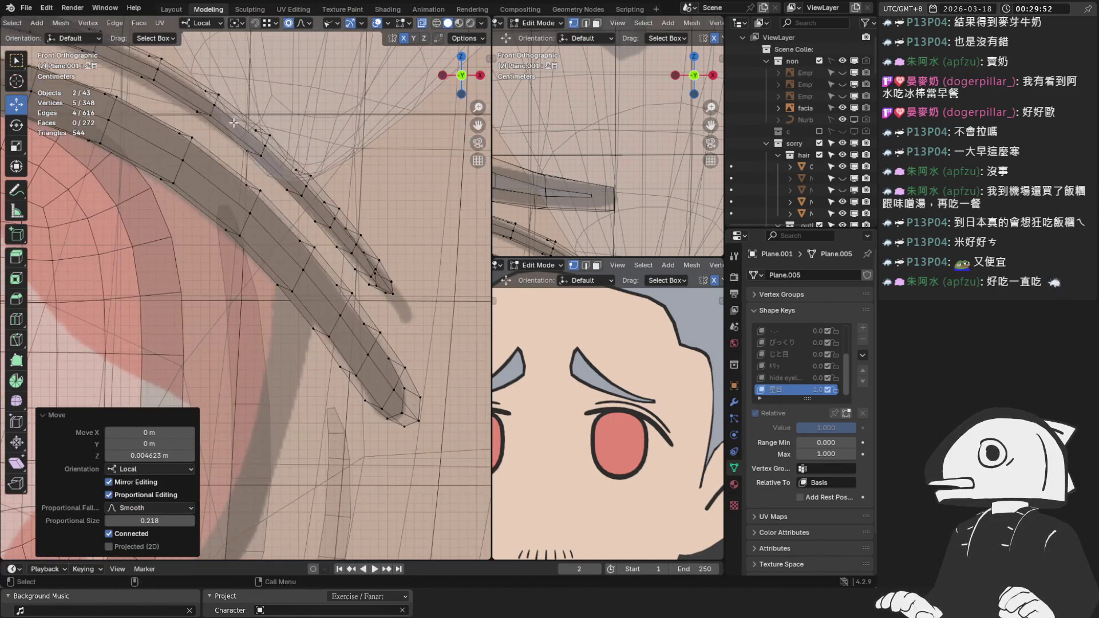
pyautogui.keyDown('alt'); pyautogui.click(217, 100); pyautogui.keyUp('alt')
pyautogui.click(213, 102)
pyautogui.press('ctrl+KP_Add')
pyautogui.press('g')
pyautogui.press('z')
pyautogui.click(209, 106)
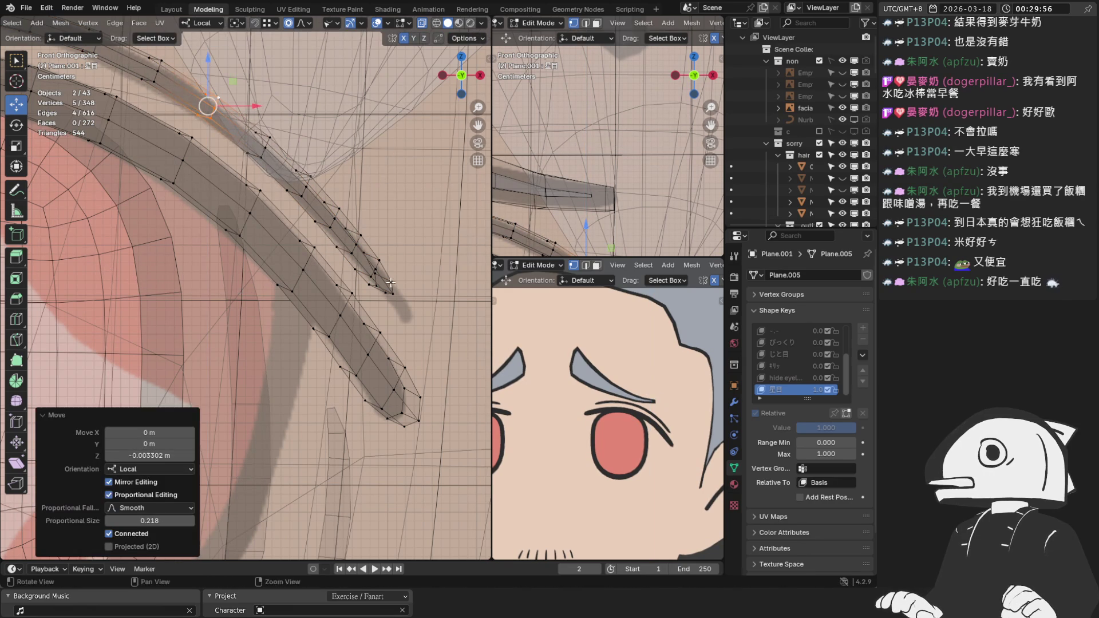
pyautogui.keyDown('shift'); pyautogui.moveTo(400, 381); pyautogui.dragTo(351, 312, button='middle'); pyautogui.keyUp('shift')
# Box-select the eyeline tip vertices and give them a small soft-falloff move.
pyautogui.click(349, 334)
pyautogui.scroll(-2, 352, 311)
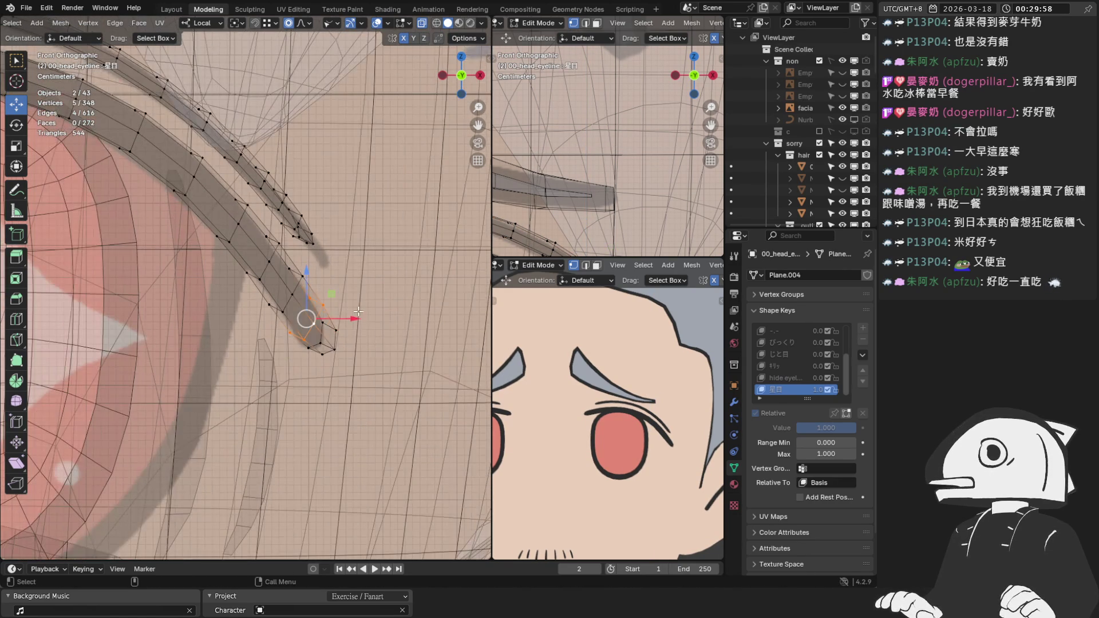
pyautogui.scroll(1, 372, 307)
pyautogui.moveTo(376, 408)
pyautogui.mouseDown()
pyautogui.moveTo(314, 326)
pyautogui.moveTo(323, 331)
pyautogui.mouseUp()
pyautogui.scroll(2, 322, 331)
pyautogui.moveTo(422, 436); pyautogui.dragTo(376, 348)
pyautogui.press('g')
pyautogui.click(432, 337)
# Rotate the eyeline tip, move it up and left (-0.012384 m X, 0.005963 m Z), and turn off X-ray.
pyautogui.press('r')
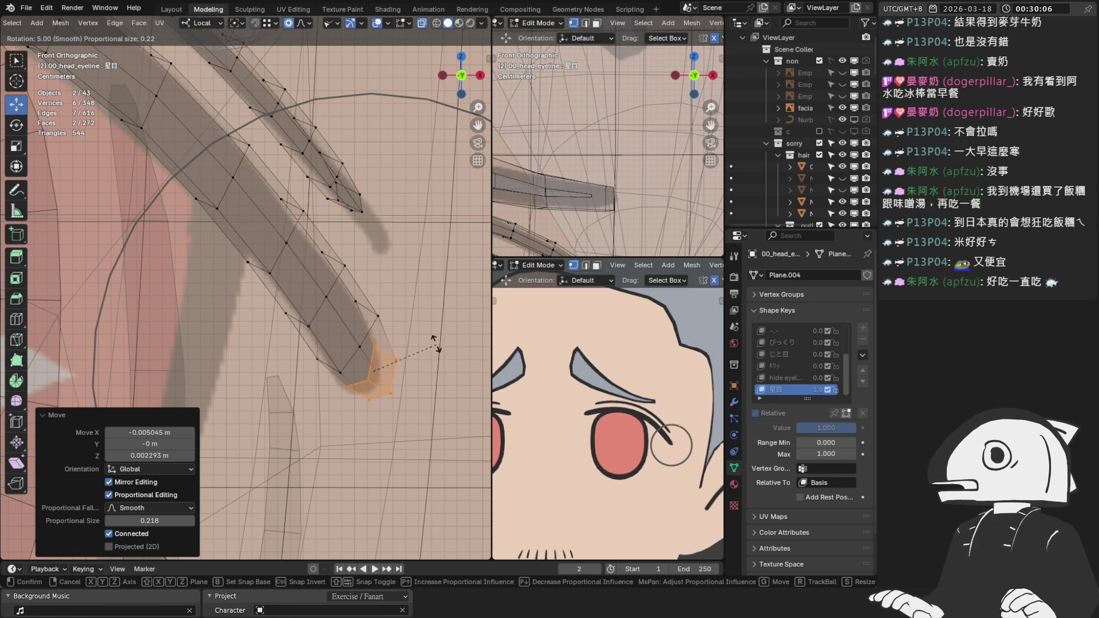
pyautogui.click(422, 324)
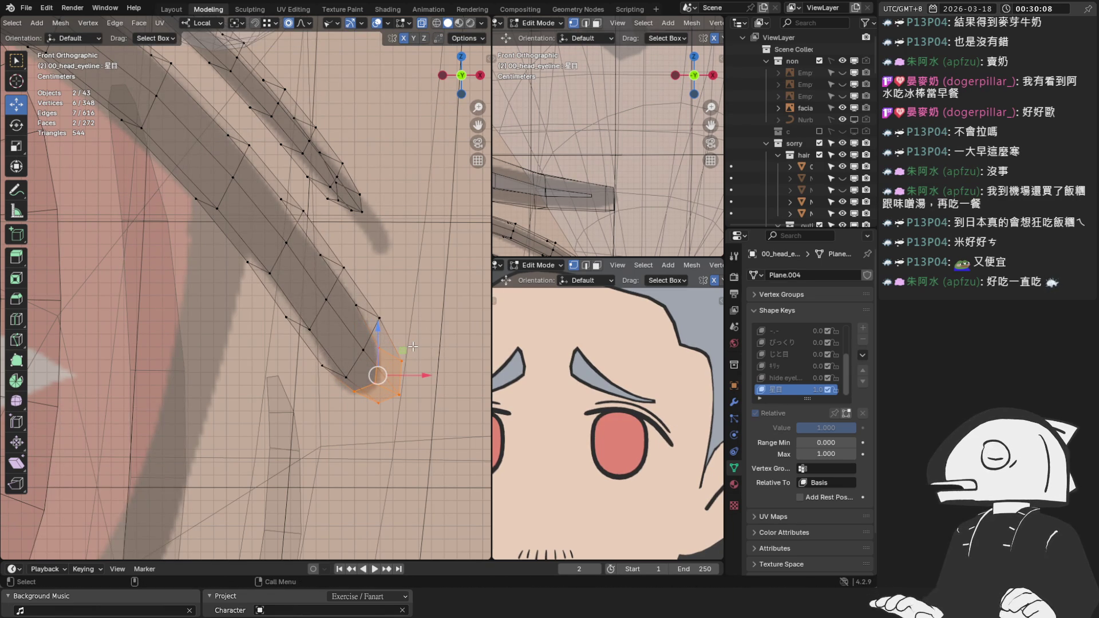
pyautogui.press('g')
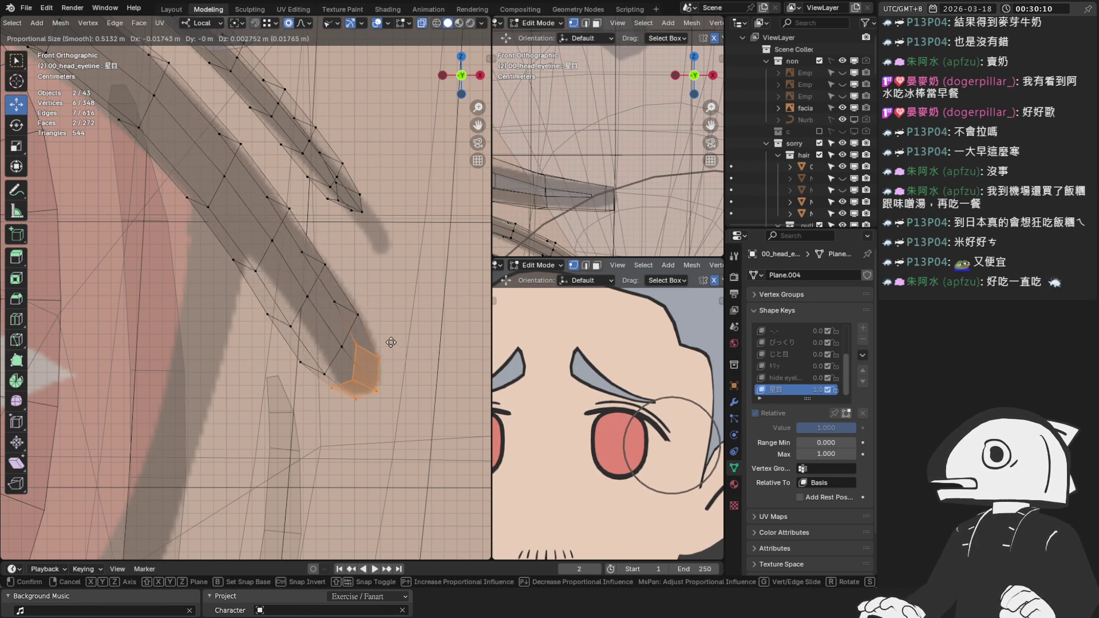
pyautogui.rightClick(404, 366)
pyautogui.press('g')
pyautogui.click(387, 359)
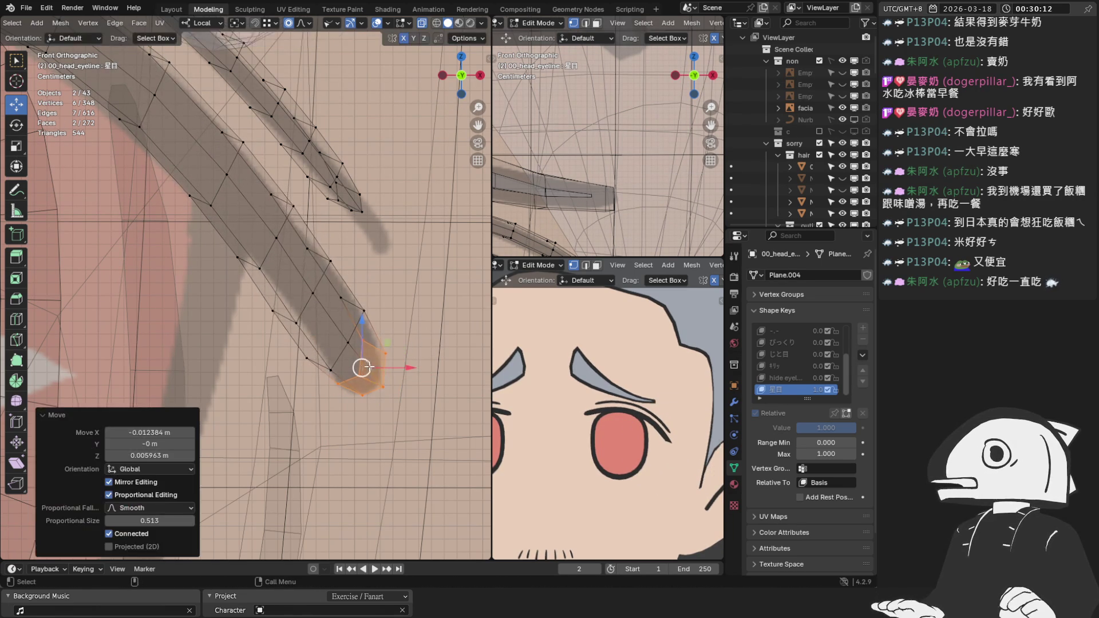
pyautogui.scroll(-2, 390, 329)
pyautogui.moveTo(378, 352); pyautogui.dragTo(412, 343, button='middle')
pyautogui.click(422, 23)
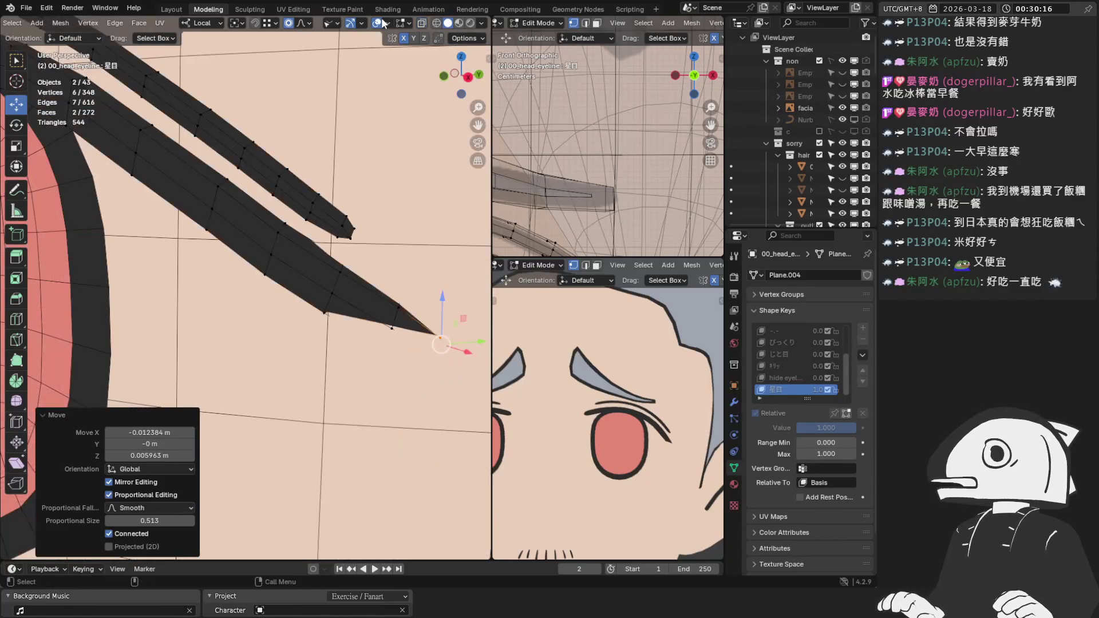
# Slide the eyeline tip along its local Y axis.
pyautogui.moveTo(320, 298); pyautogui.dragTo(297, 309, button='middle')
pyautogui.press('g')
pyautogui.press('y')
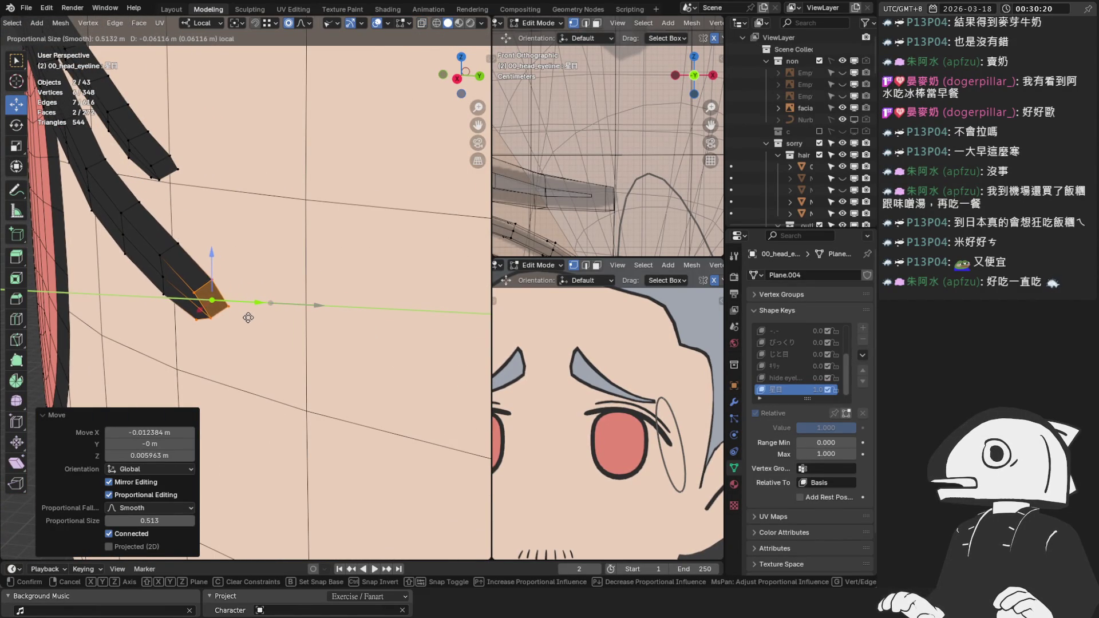
pyautogui.click(245, 316)
pyautogui.moveTo(245, 316)
pyautogui.mouseDown(button='middle')
pyautogui.moveTo(247, 201)
pyautogui.moveTo(221, 184)
pyautogui.moveTo(211, 154)
pyautogui.moveTo(269, 257)
pyautogui.mouseUp(button='middle')
# Select an edge loop of the eyeline and move it with soft proportional falloff.
pyautogui.keyDown('alt'); pyautogui.click(211, 154); pyautogui.keyUp('alt')
pyautogui.press('g')
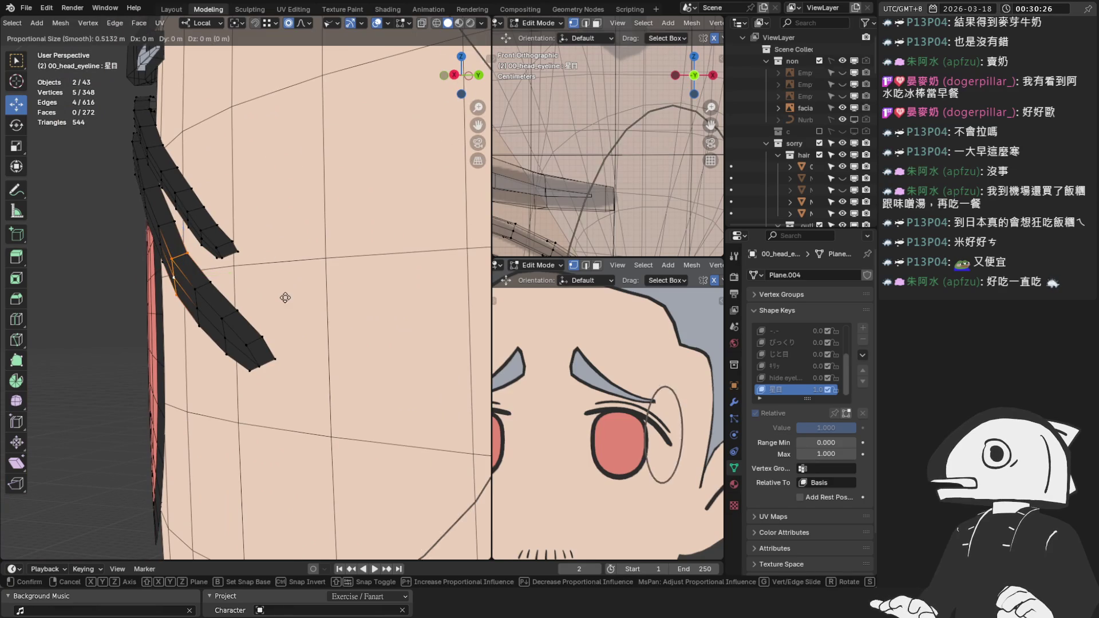
pyautogui.press('Escape')
pyautogui.moveTo(255, 281); pyautogui.dragTo(218, 280, button='middle')
pyautogui.press('g')
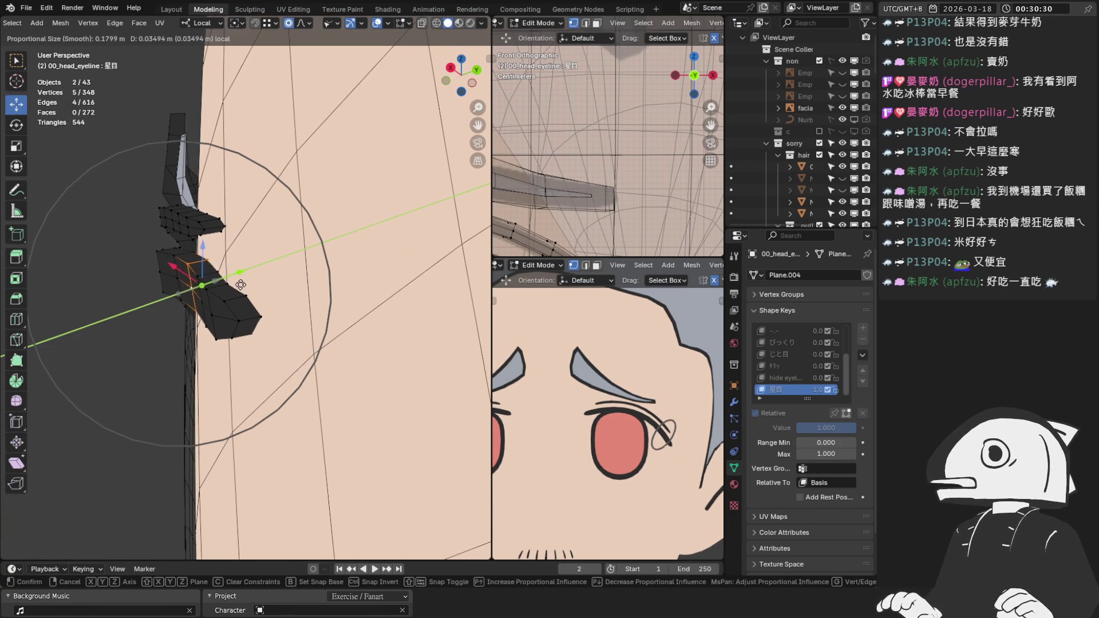
pyautogui.click(250, 290)
pyautogui.moveTo(240, 281); pyautogui.dragTo(196, 254, button='middle')
# Slide two individual eyeline vertices along their local Y axis.
pyautogui.click(195, 254)
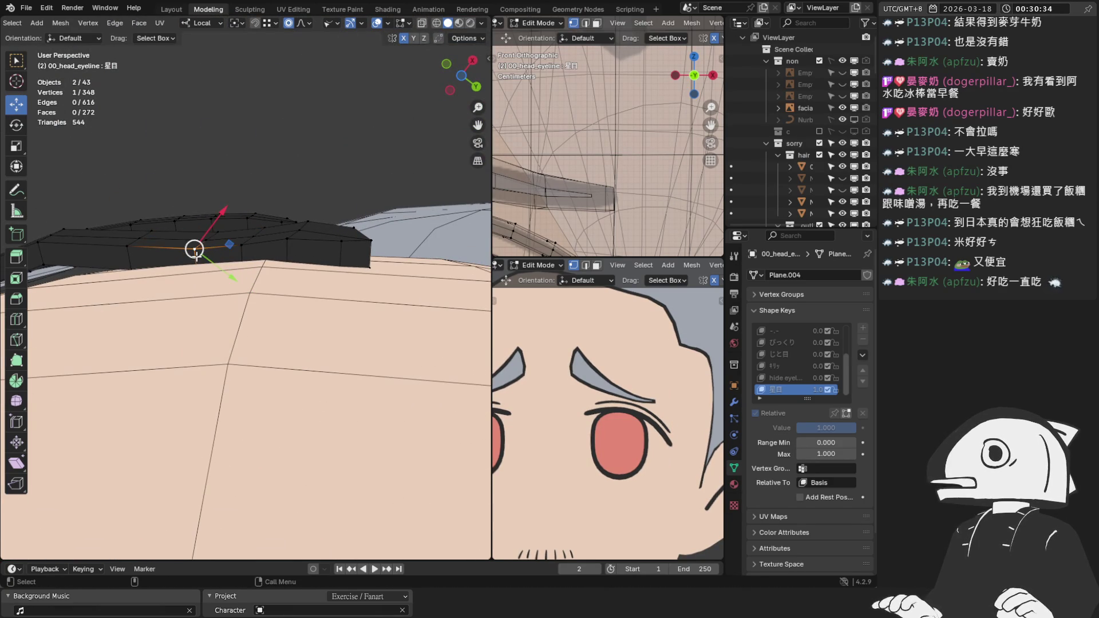
pyautogui.press('g')
pyautogui.press('y')
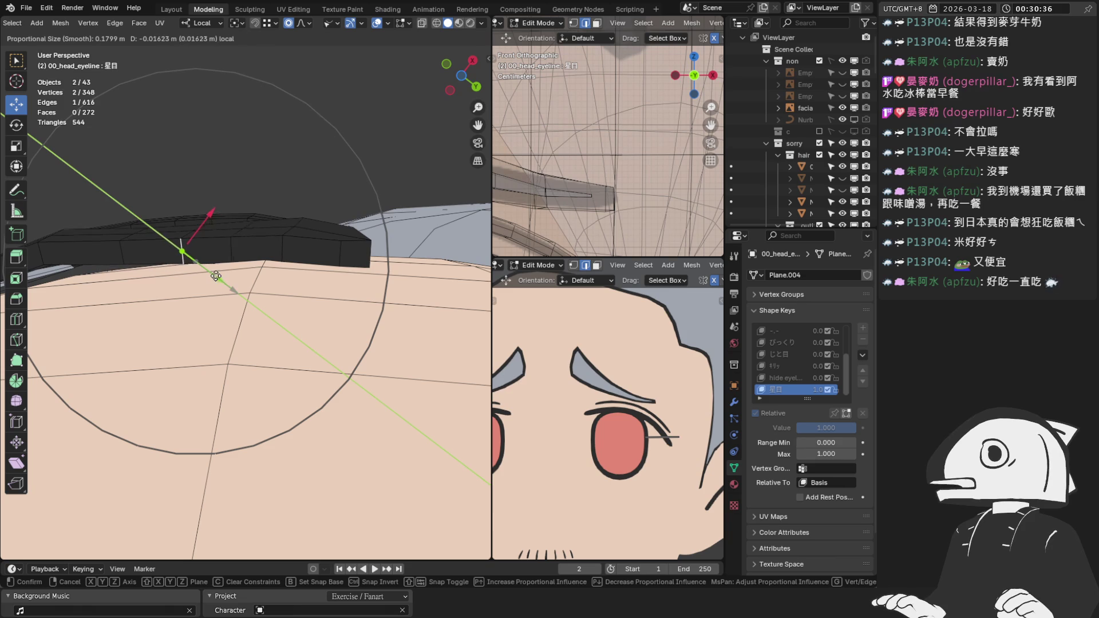
pyautogui.click(216, 275)
pyautogui.click(280, 247)
pyautogui.press('g')
pyautogui.press('y')
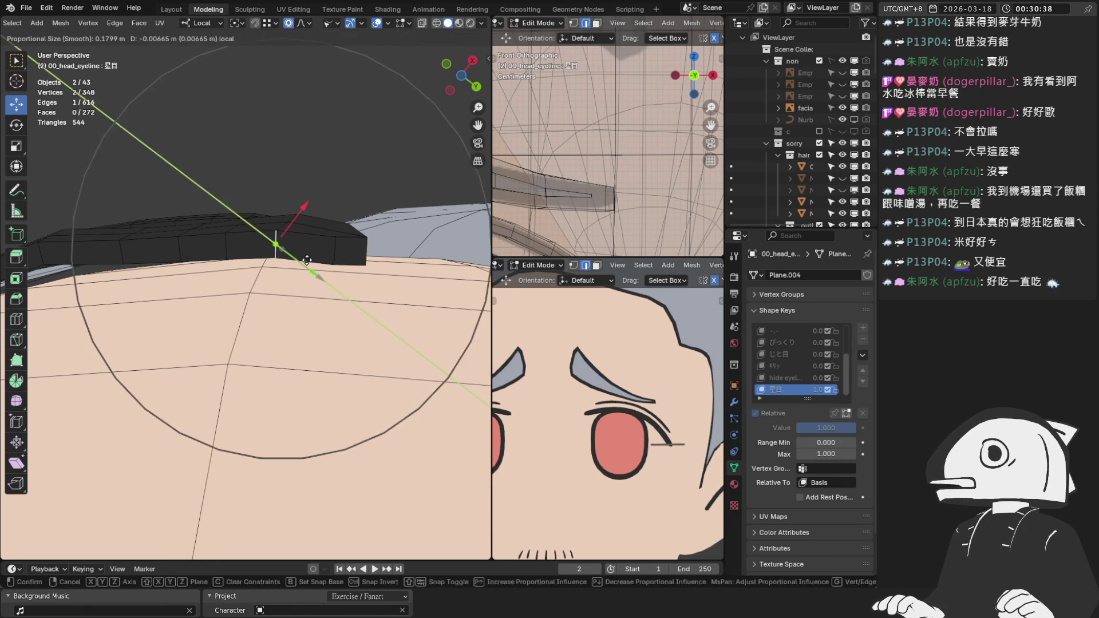
pyautogui.click(310, 264)
pyautogui.moveTo(309, 264); pyautogui.dragTo(207, 329, button='middle')
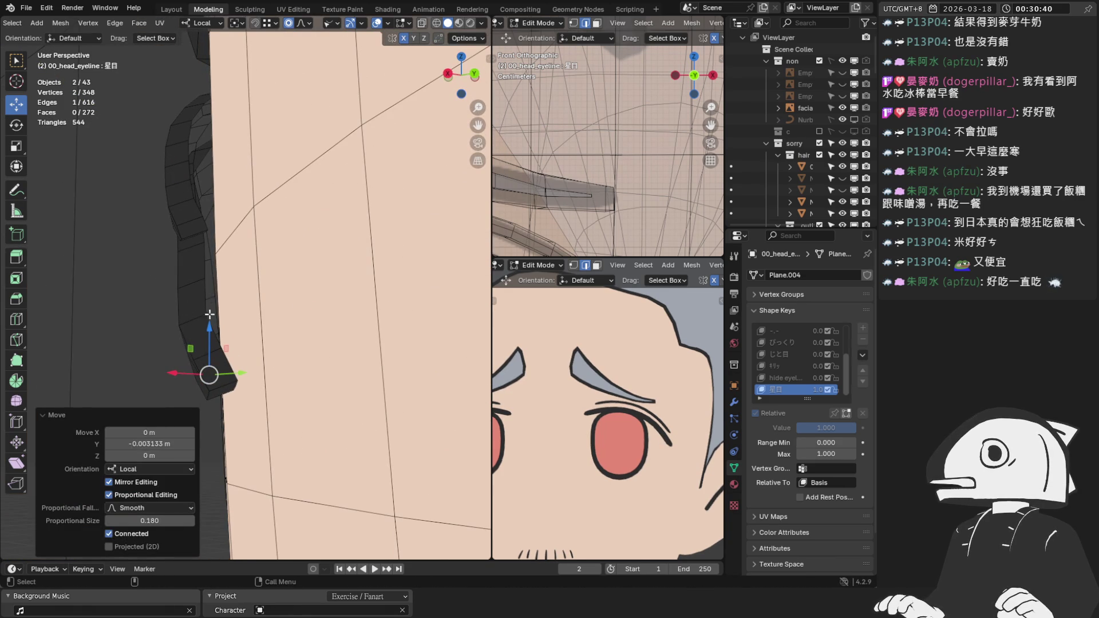
# Select a vertex at the tip end and slide it along local Y.
pyautogui.click(198, 316)
pyautogui.press('g')
pyautogui.press('y')
pyautogui.rightClick(243, 320)
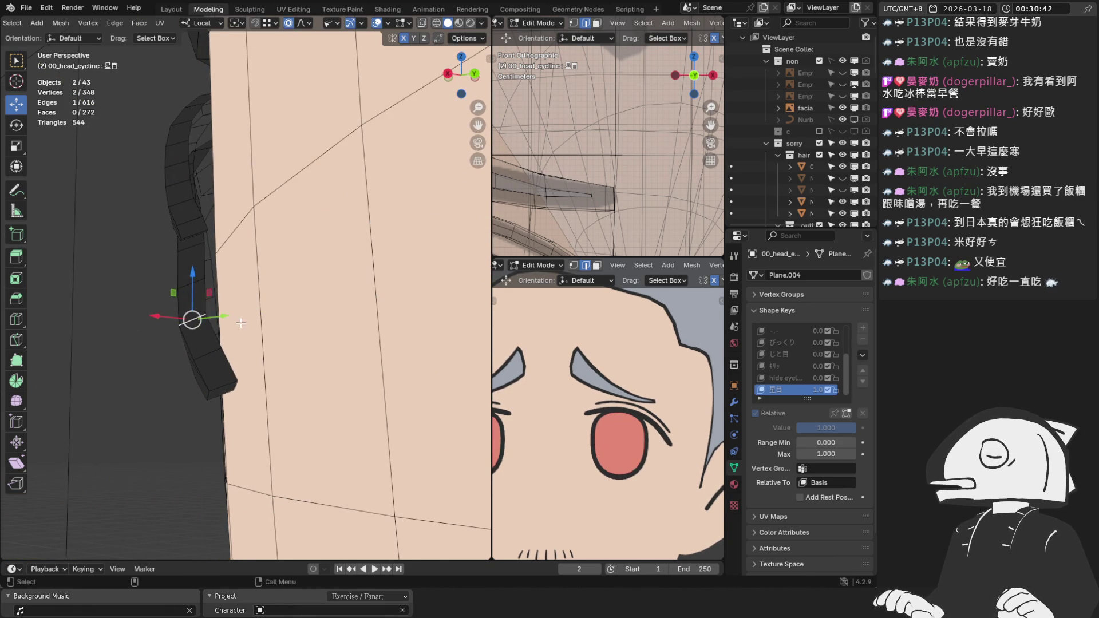
pyautogui.press('g')
pyautogui.press('y')
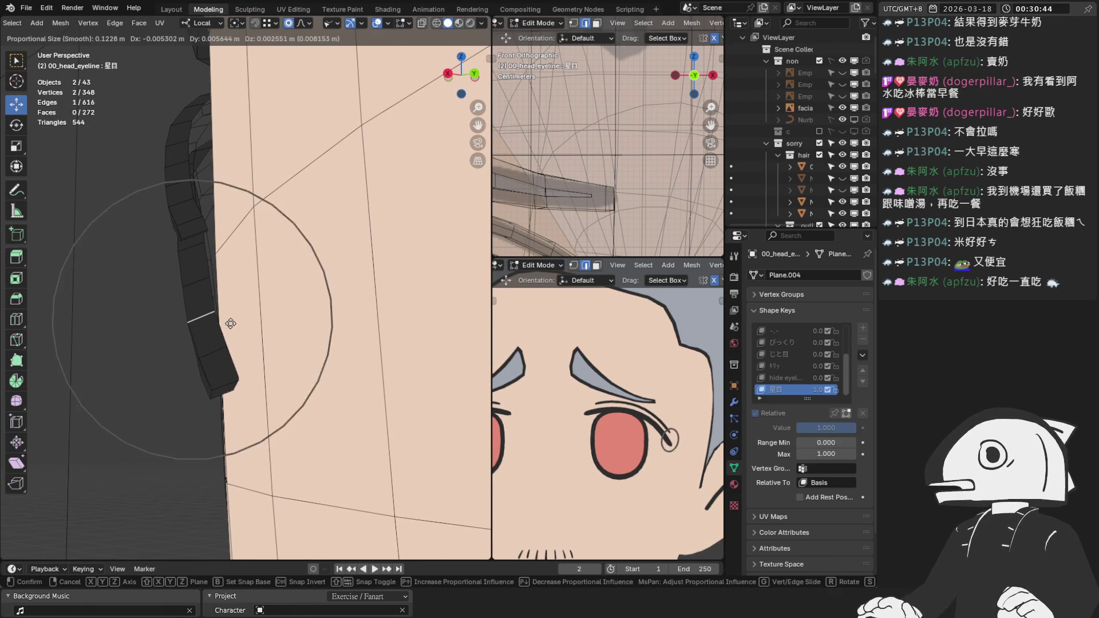
pyautogui.rightClick(233, 321)
pyautogui.press('g')
pyautogui.press('y')
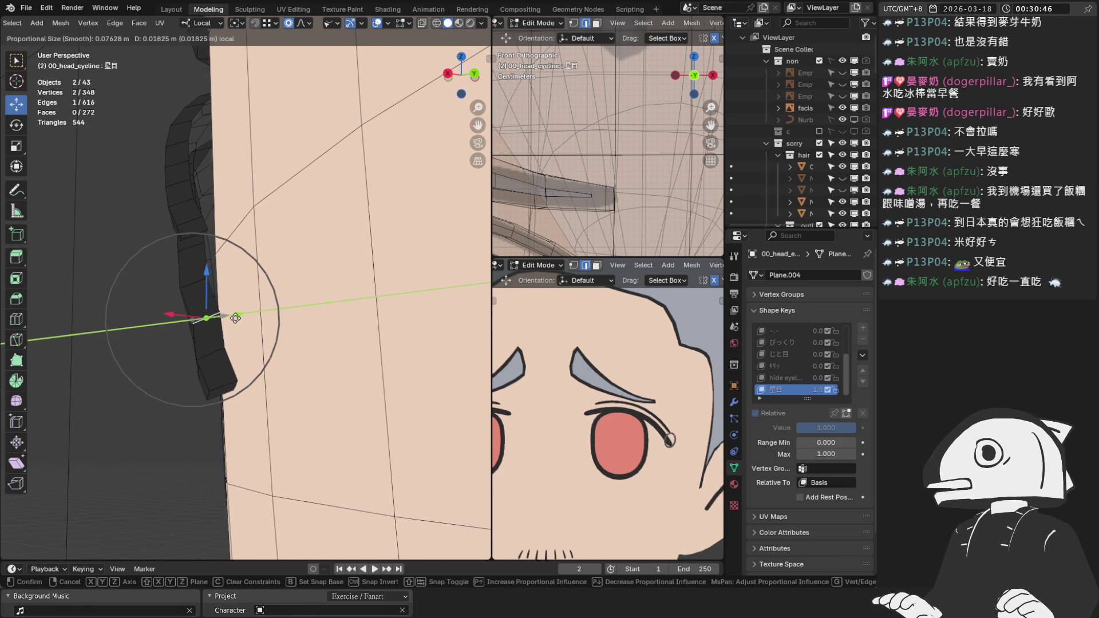
pyautogui.click(236, 321)
# Fine-tune the tip vertex with several more local-Y slides to tuck it against the head.
pyautogui.press('g')
pyautogui.press('y')
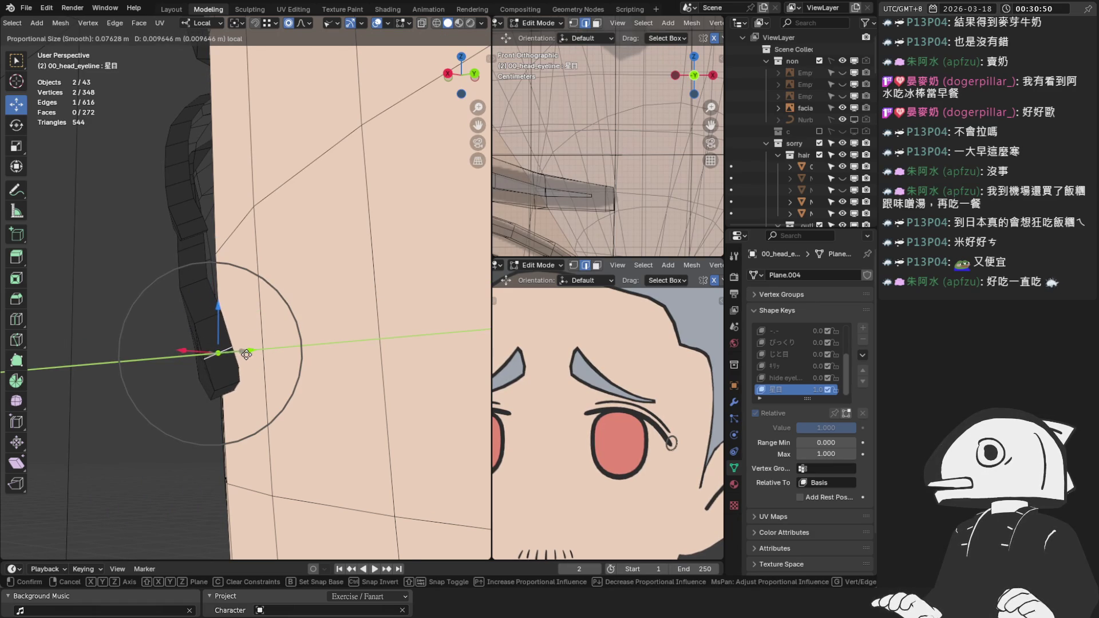
pyautogui.click(246, 354)
pyautogui.moveTo(216, 344)
pyautogui.mouseDown(button='middle')
pyautogui.moveTo(213, 285)
pyautogui.moveTo(241, 311)
pyautogui.moveTo(216, 338)
pyautogui.moveTo(240, 365)
pyautogui.mouseUp(button='middle')
pyautogui.press('g')
pyautogui.press('y')
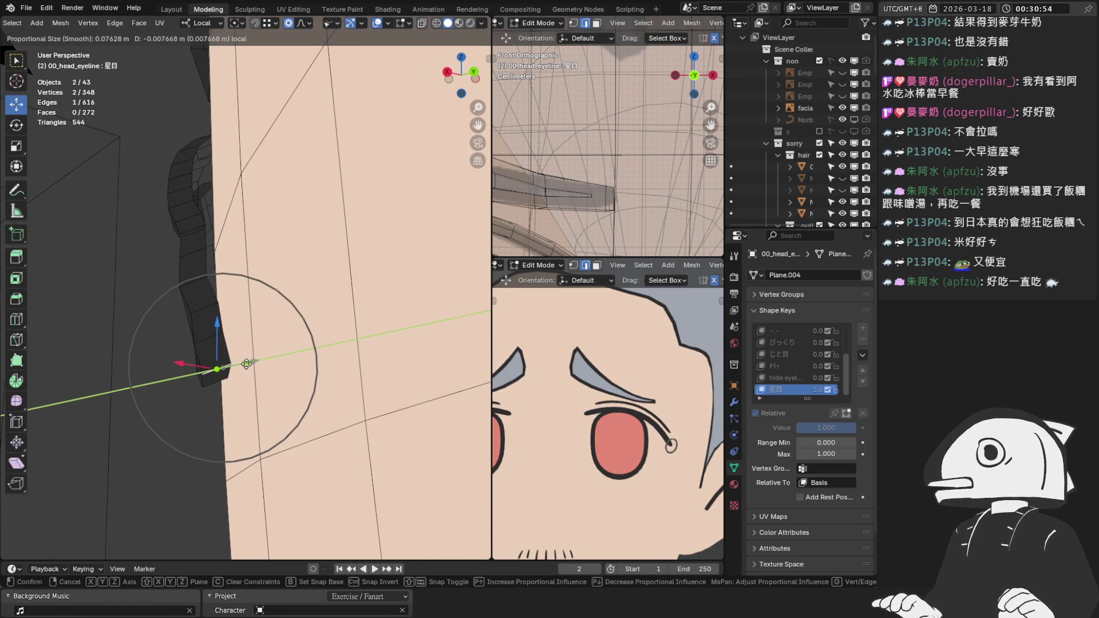
pyautogui.click(246, 364)
pyautogui.press('g')
pyautogui.press('y')
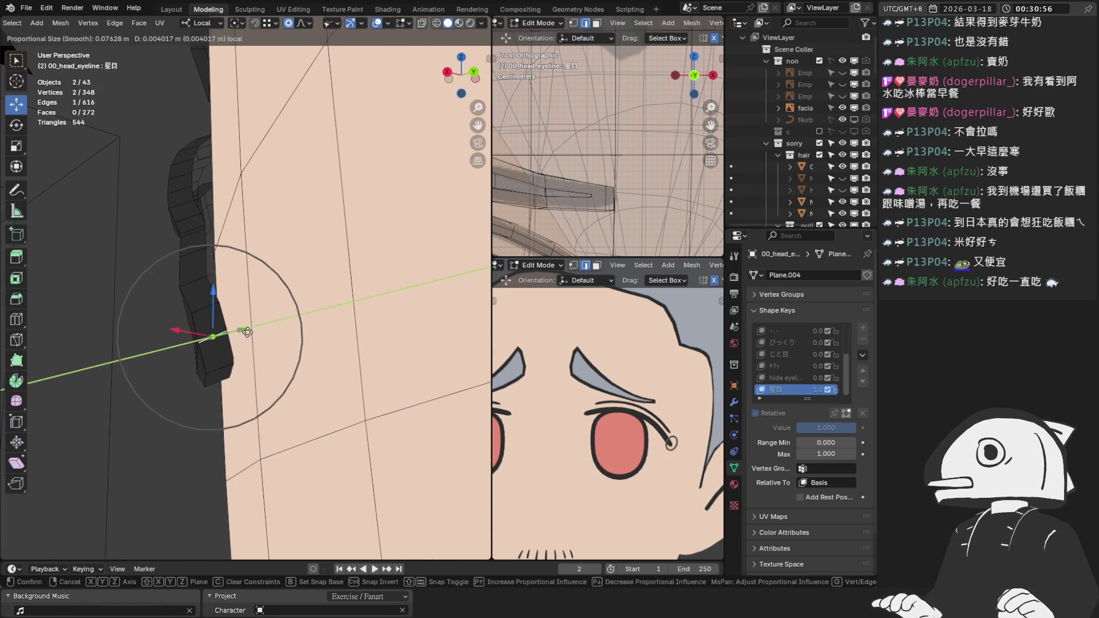
pyautogui.click(247, 335)
pyautogui.press('g')
pyautogui.press('y')
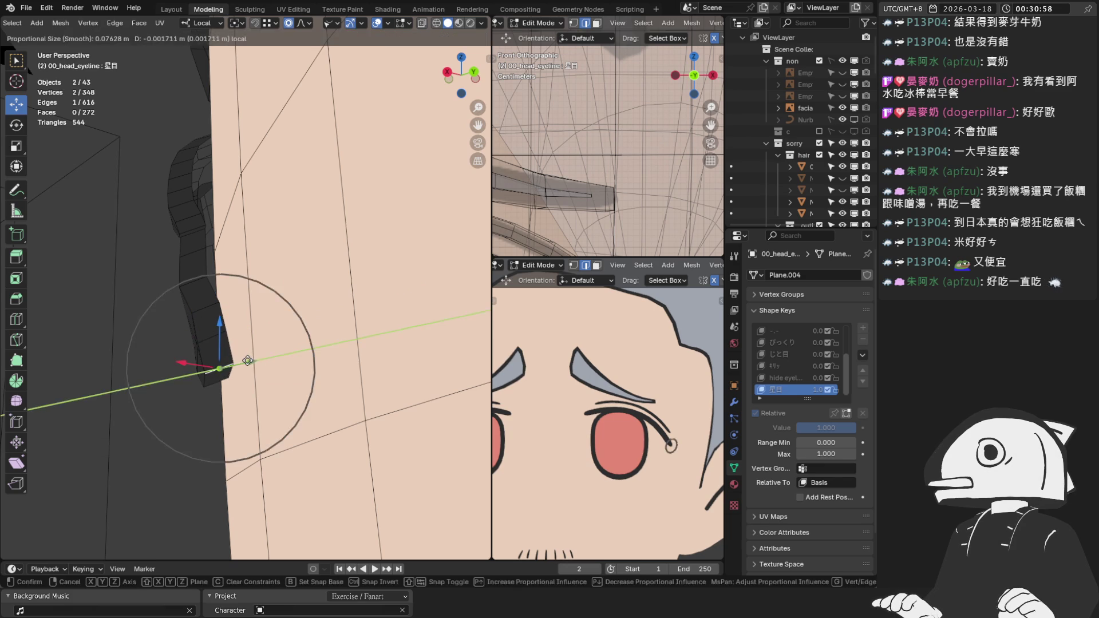
pyautogui.click(243, 361)
# Slide a neighbouring strip edge along local Y, then return to front orthographic view.
pyautogui.click(208, 297)
pyautogui.press('g')
pyautogui.press('y')
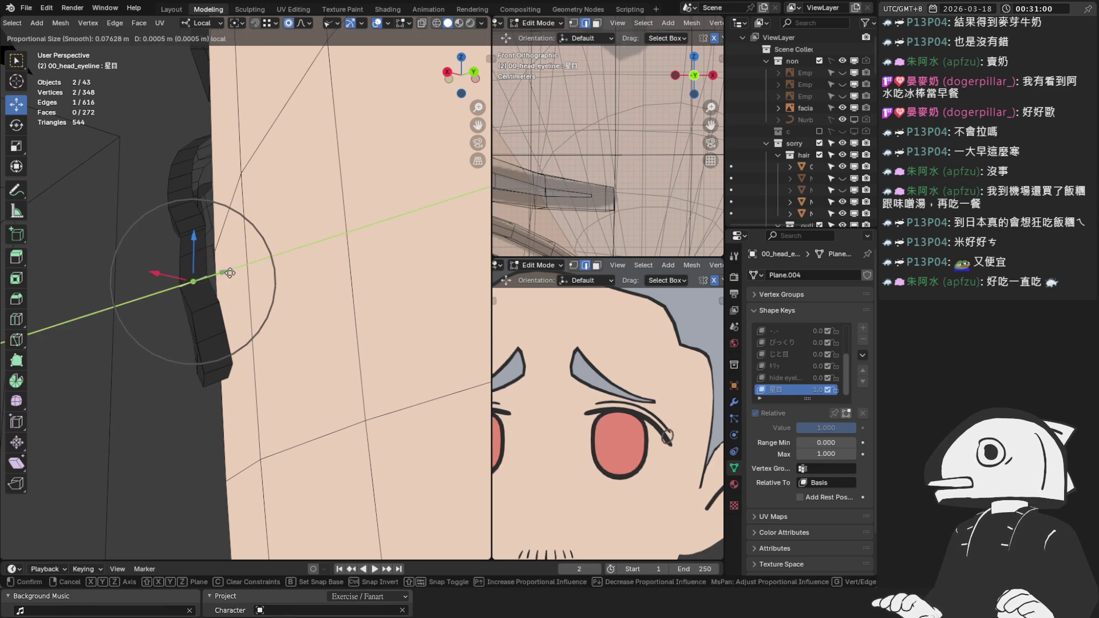
pyautogui.click(238, 274)
pyautogui.moveTo(238, 274)
pyautogui.mouseDown(button='middle')
pyautogui.moveTo(318, 197)
pyautogui.moveTo(352, 320)
pyautogui.moveTo(417, 351)
pyautogui.mouseUp(button='middle')
pyautogui.press('KP_1')
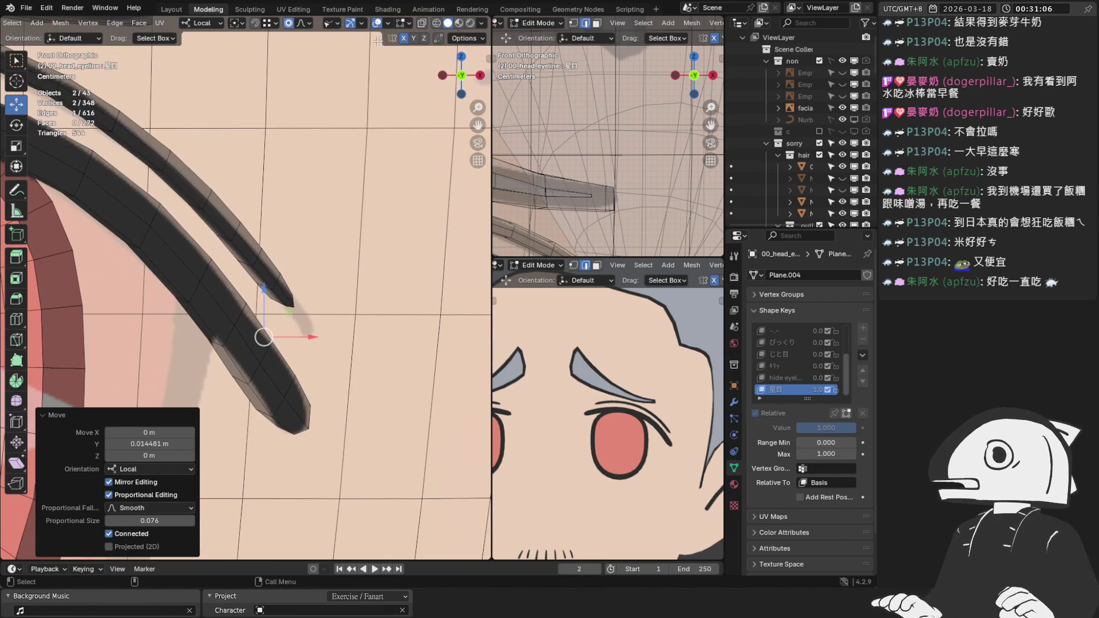
# Re-enable X-ray, switch to vertex select, and drag the lash tip vertices down-right.
pyautogui.click(418, 23)
pyautogui.press('1')
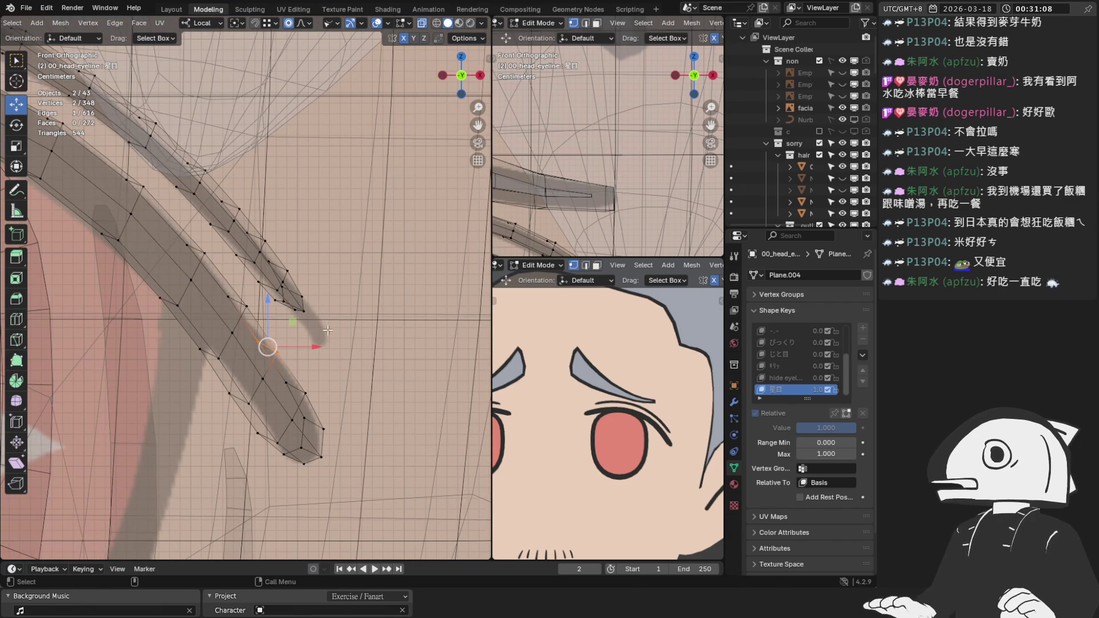
pyautogui.scroll(2, 300, 298)
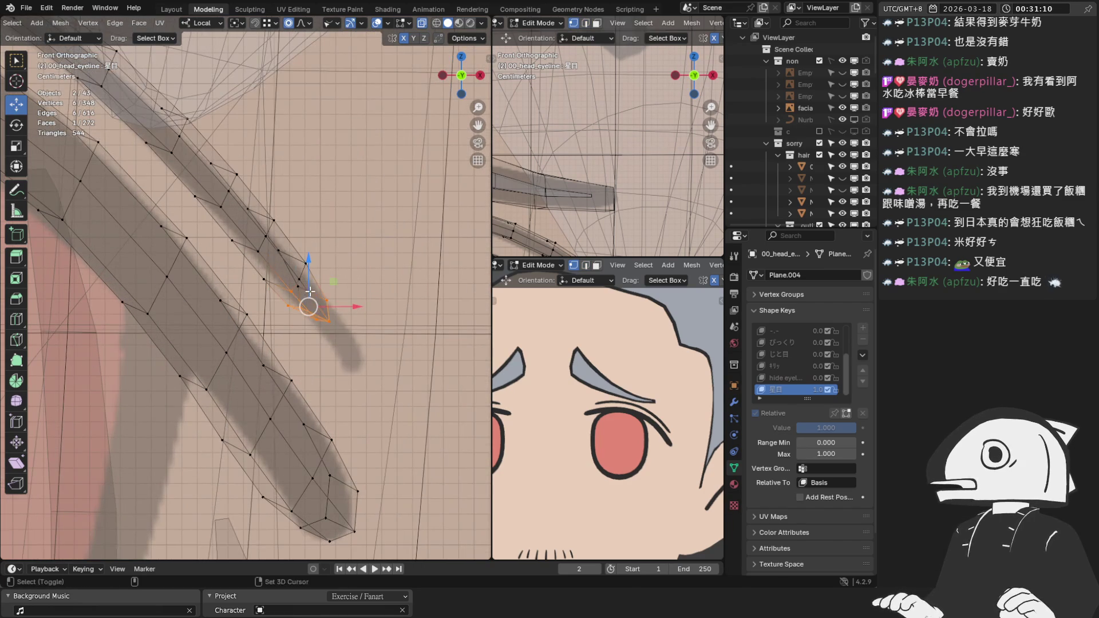
pyautogui.moveTo(305, 297)
pyautogui.mouseDown()
pyautogui.moveTo(373, 354)
pyautogui.moveTo(387, 390)
pyautogui.mouseUp()
pyautogui.scroll(2, 306, 305)
pyautogui.scroll(-5, 338, 321)
pyautogui.scroll(-1, 378, 379)
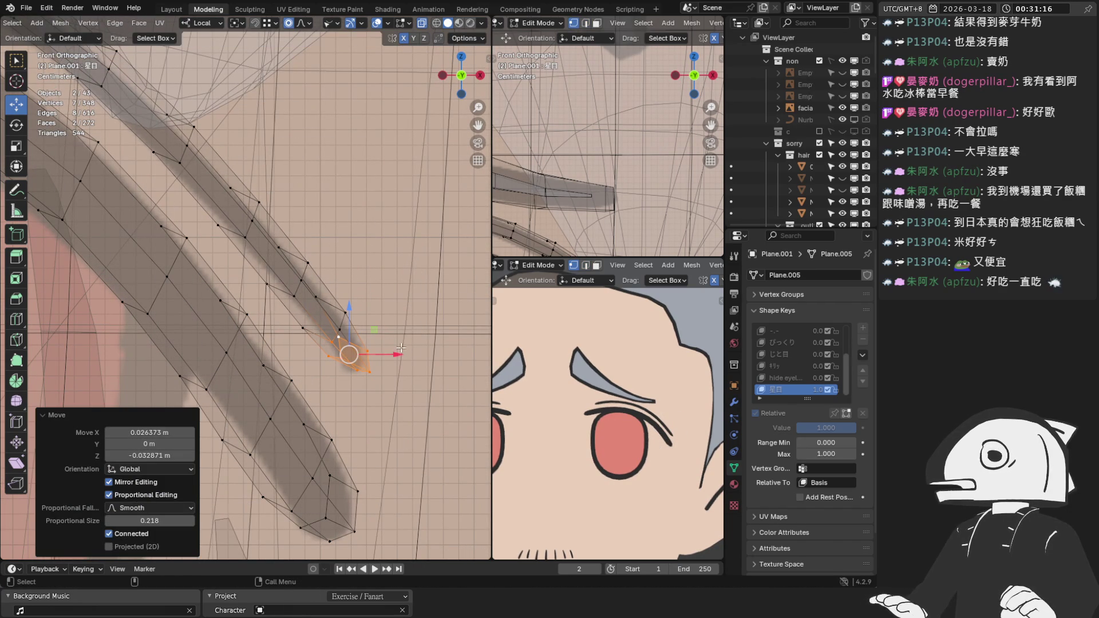
# Rotate the lash tip vertices by 4.03°, then test a small local-Z nudge and undo it.
pyautogui.press('r')
pyautogui.rightClick(446, 353)
pyautogui.press('r')
pyautogui.rightClick(439, 350)
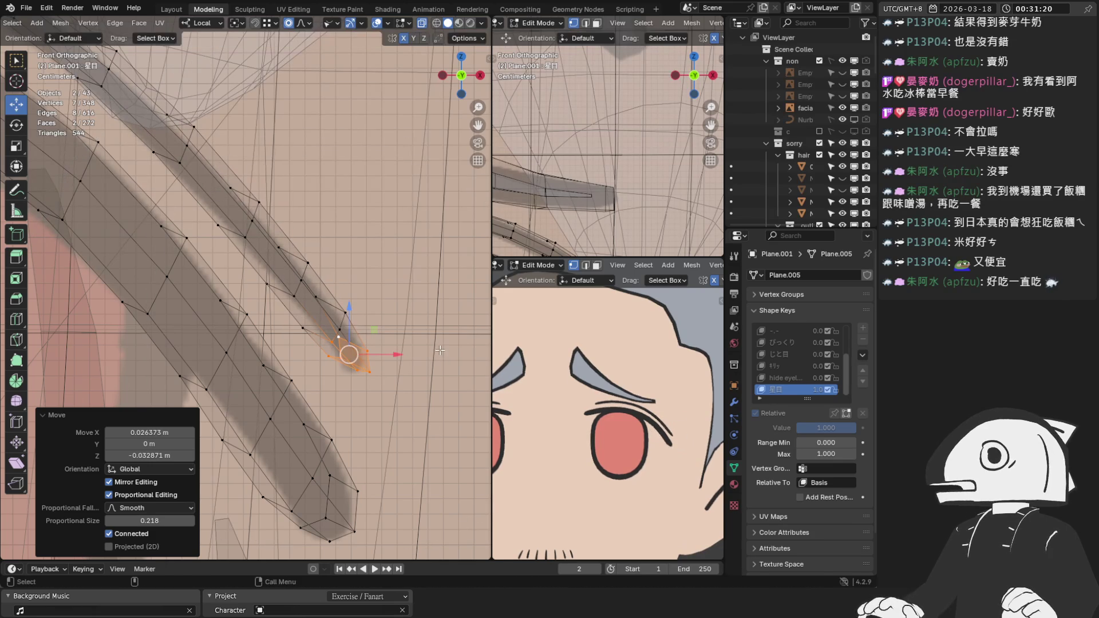
pyautogui.press('r')
pyautogui.click(445, 291)
pyautogui.press('g')
pyautogui.press('z')
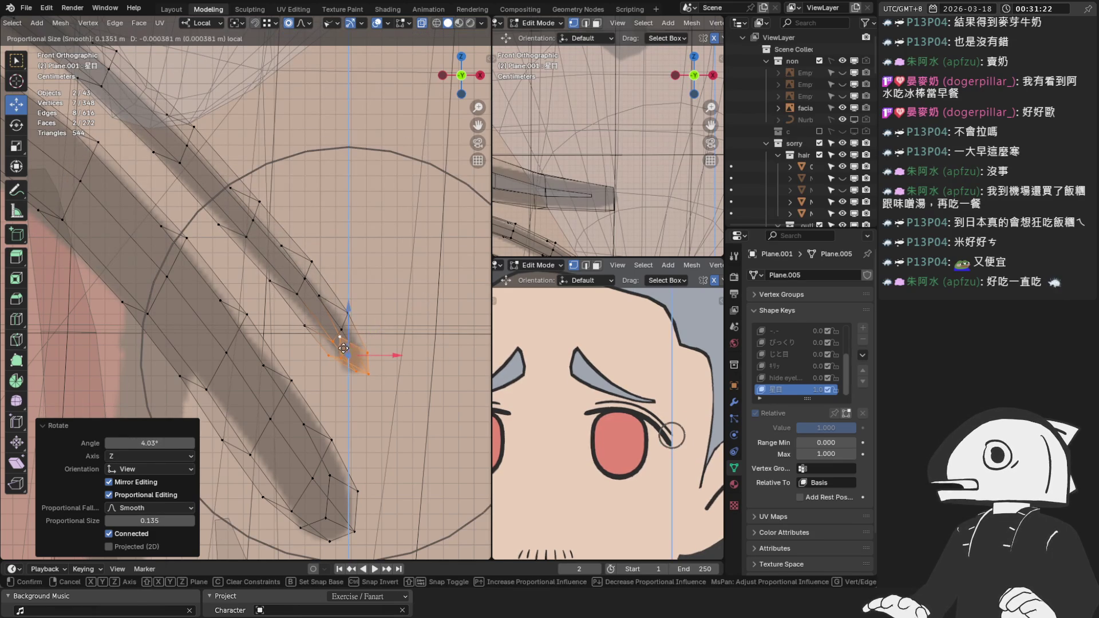
pyautogui.click(348, 351)
pyautogui.scroll(5, 618, 399)
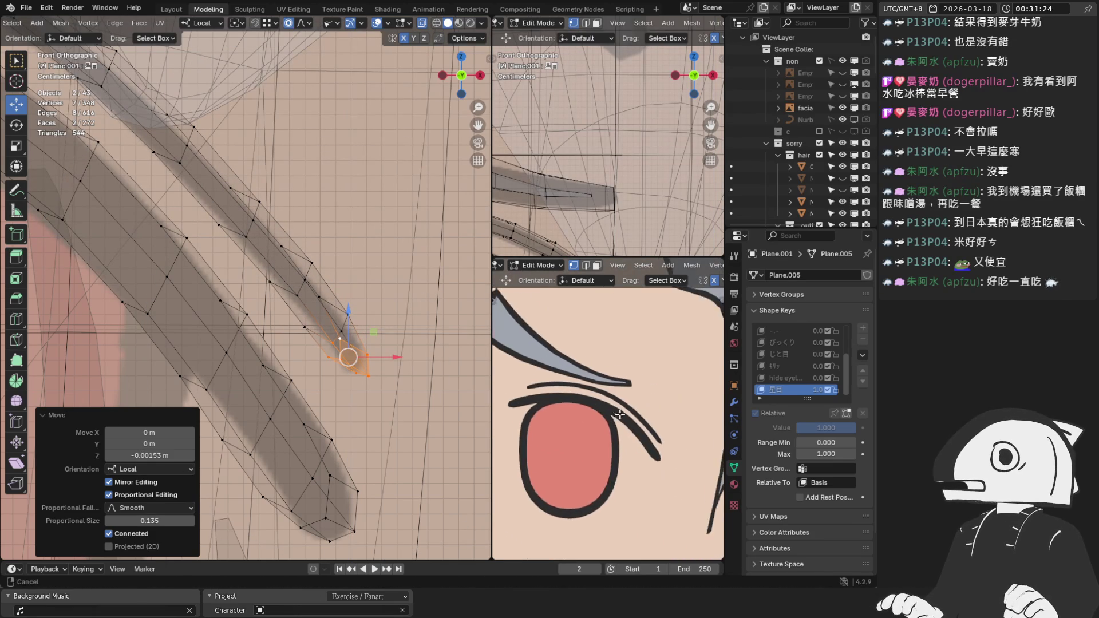
pyautogui.hotkey('ctrl', 'z')
# Soft-move the selected strand vertices up-left, then pull a single strand vertex up-left.
pyautogui.keyDown('shift'); pyautogui.moveTo(225, 156); pyautogui.dragTo(245, 224, button='middle'); pyautogui.keyUp('shift')
pyautogui.press('g')
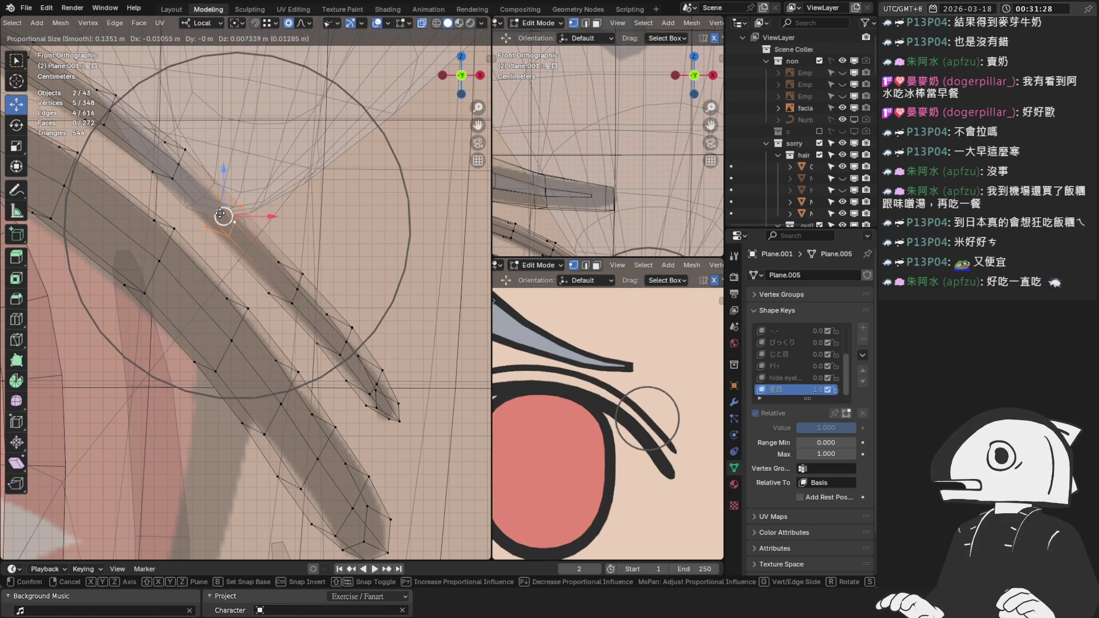
pyautogui.click(223, 212)
pyautogui.hotkey('ctrl', 'z')
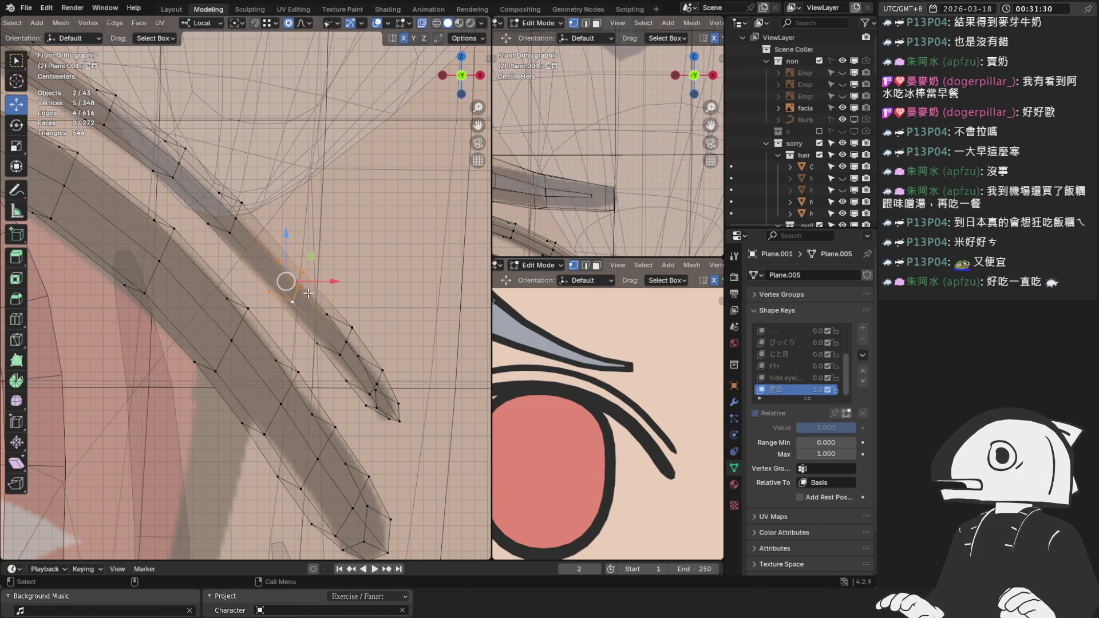
pyautogui.press('g')
pyautogui.click(274, 258)
pyautogui.click(332, 343)
pyautogui.press('g')
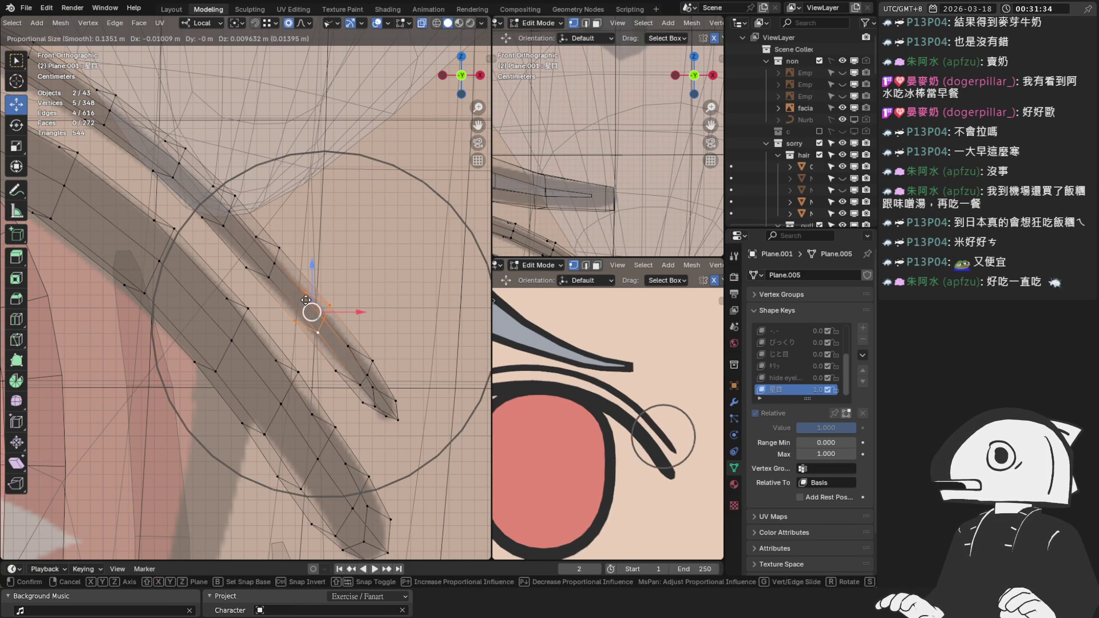
pyautogui.click(306, 300)
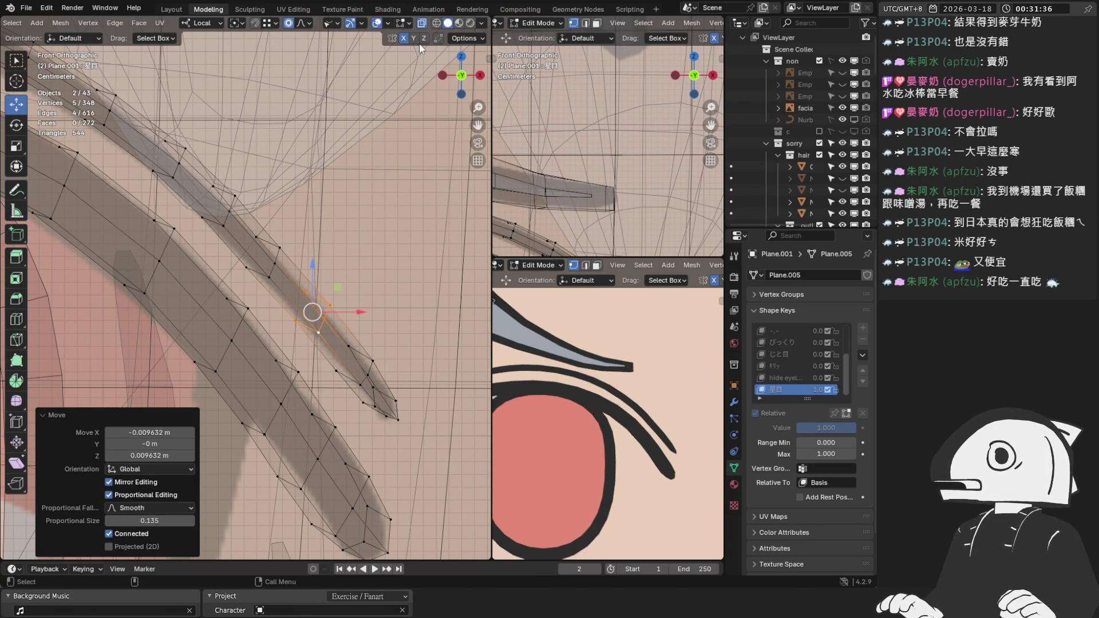
# Grow the selection along the lash strand, apply Set Flow, and soft-move it with falloff 0.092.
pyautogui.press('g')
pyautogui.press('z')
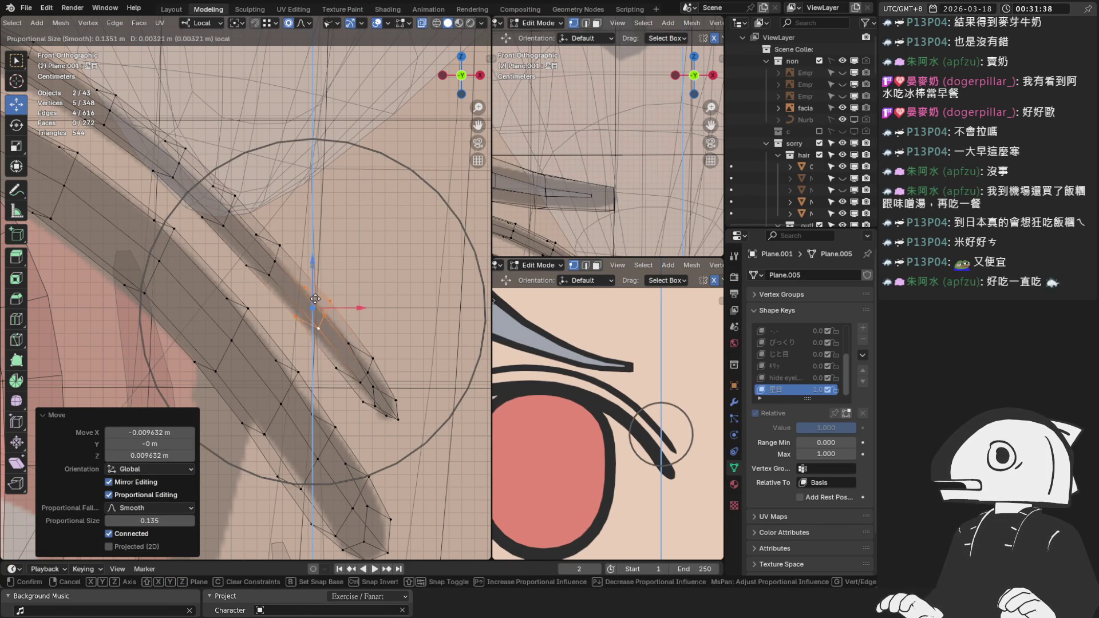
pyautogui.rightClick(318, 295)
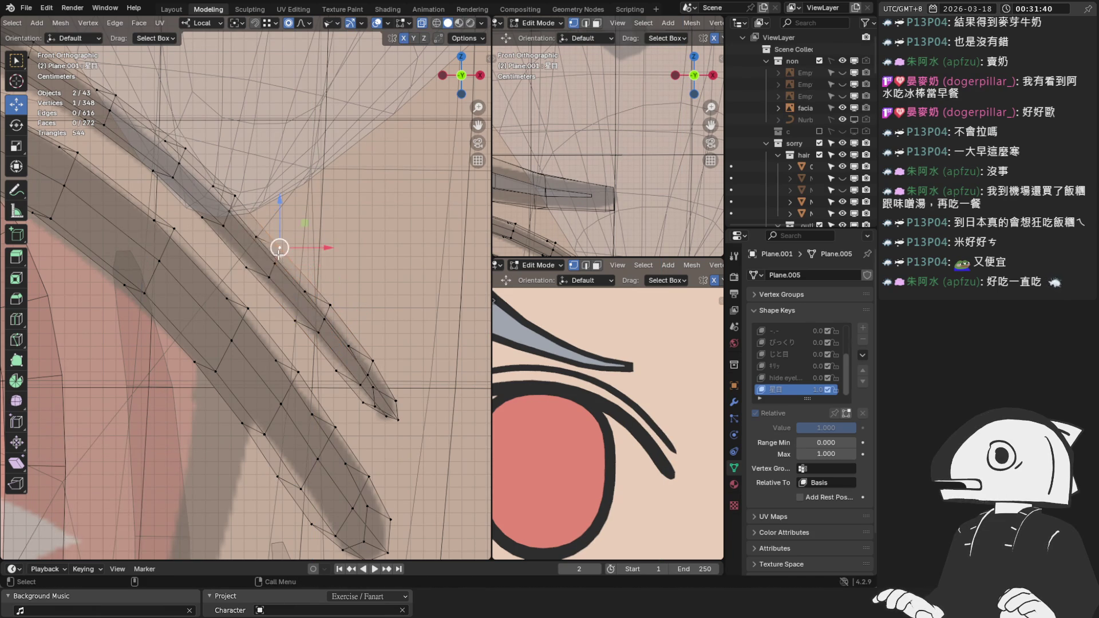
pyautogui.press('ctrl+KP_Add')
pyautogui.rightClick(314, 268)
pyautogui.click(337, 541)
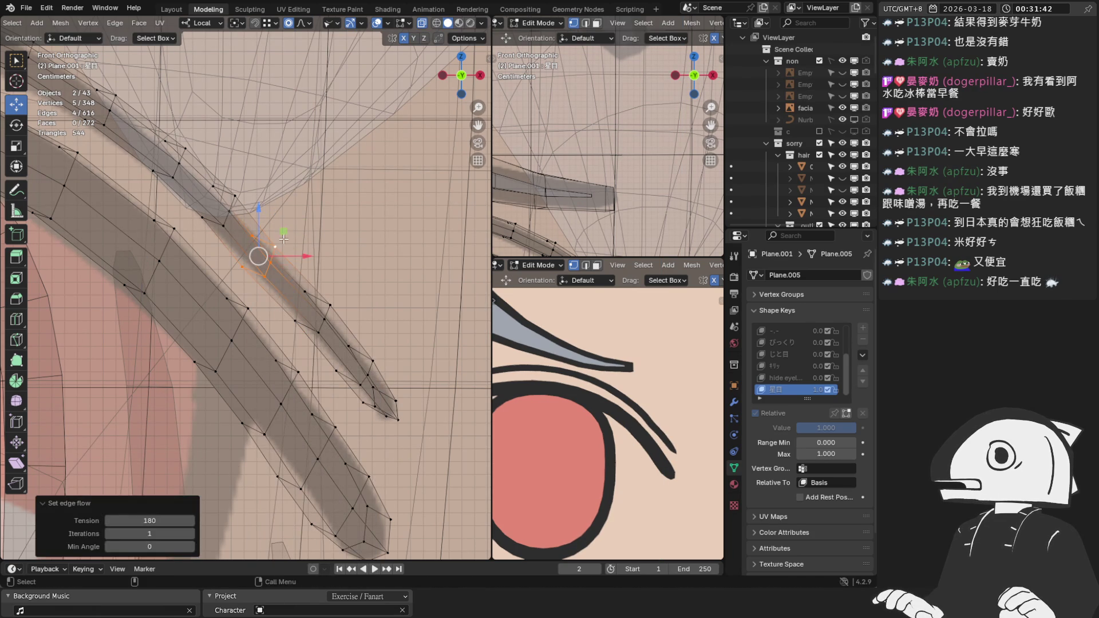
pyautogui.press('g')
pyautogui.scroll(4, 278, 255)
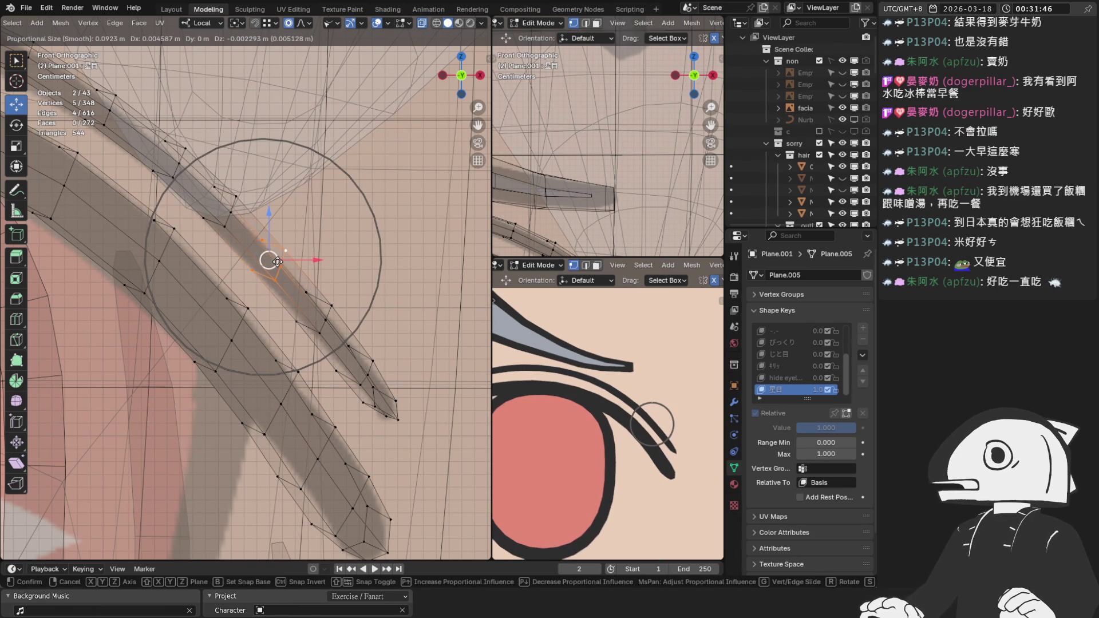
pyautogui.click(277, 261)
# Turn off X-ray, inspect the lash strands, and switch over to the 00_head_eyeline mesh.
pyautogui.moveTo(269, 257)
pyautogui.mouseDown(button='middle')
pyautogui.moveTo(355, 343)
pyautogui.moveTo(272, 334)
pyautogui.mouseUp(button='middle')
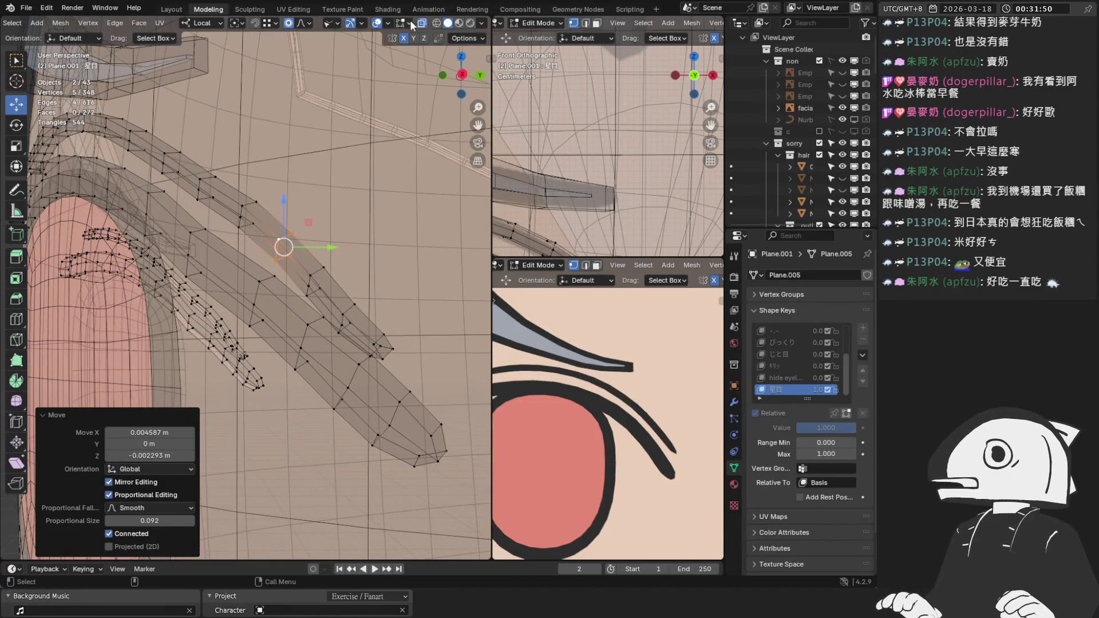
pyautogui.hotkey('alt', 'z')
pyautogui.moveTo(219, 280); pyautogui.dragTo(210, 269, button='middle')
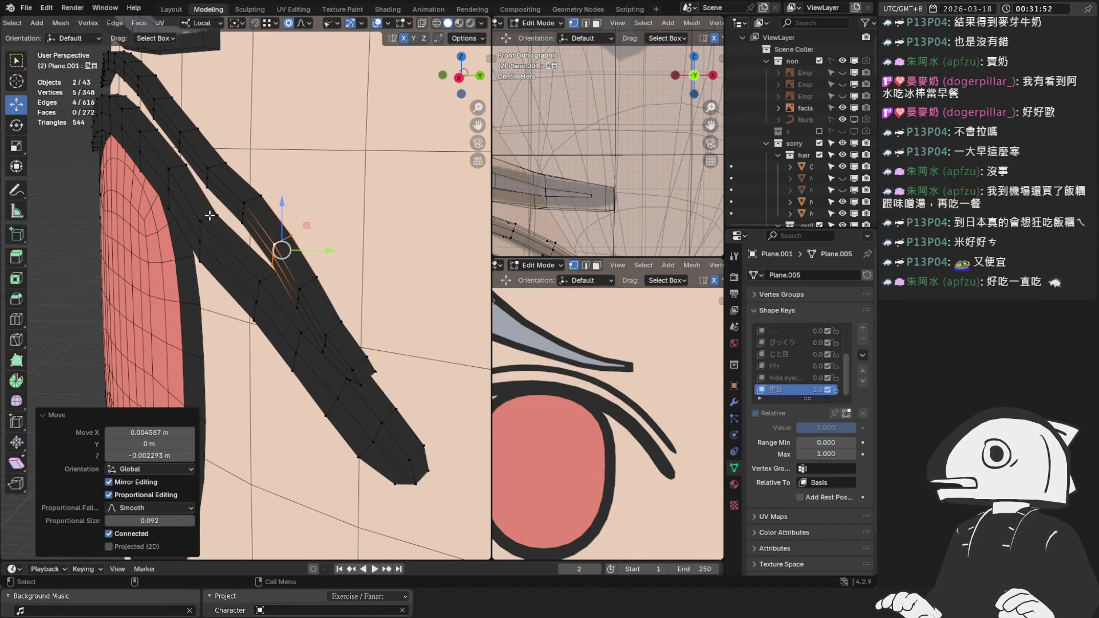
pyautogui.hotkey('ctrl', 'z')
pyautogui.hotkey('ctrl', 'z')
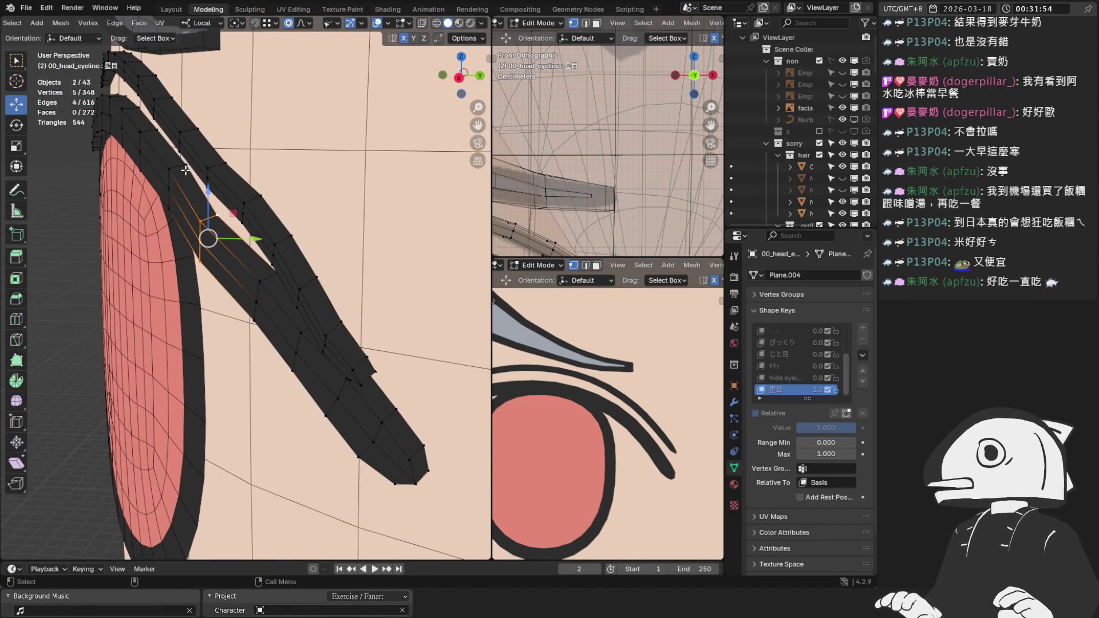
pyautogui.scroll(3, 12, 27)
pyautogui.click(60, 23)
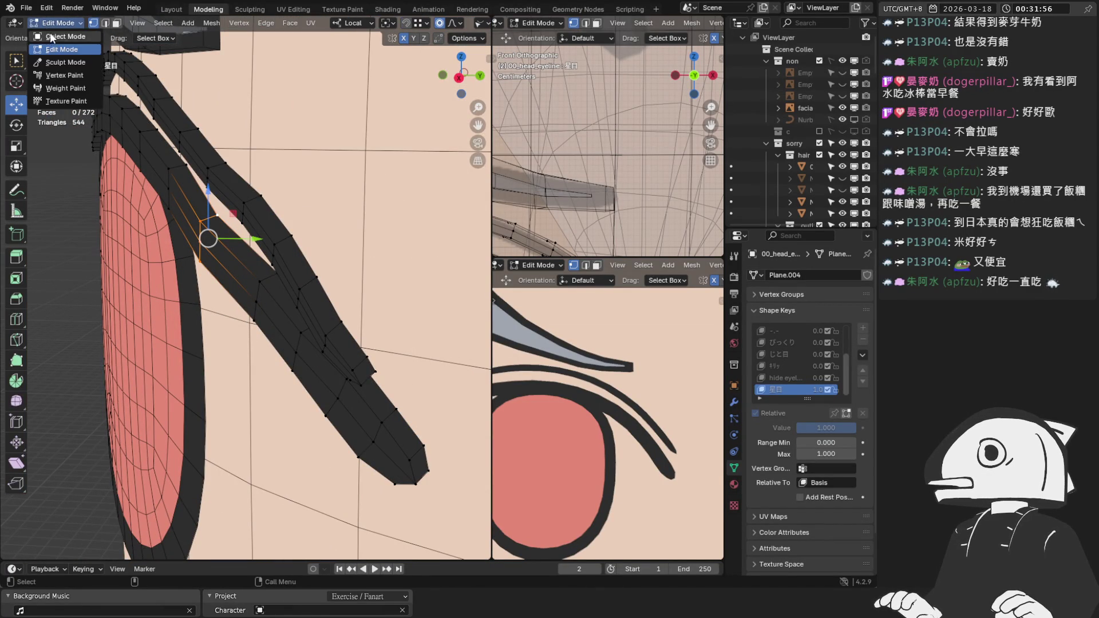
# Isolate the face objects in local view, select 00_head_eyeline with darker shading, and enter Edit Mode.
pyautogui.click(57, 35)
pyautogui.keyDown('shift'); pyautogui.click(339, 212); pyautogui.keyUp('shift')
pyautogui.hotkey('ctrl', 'z')
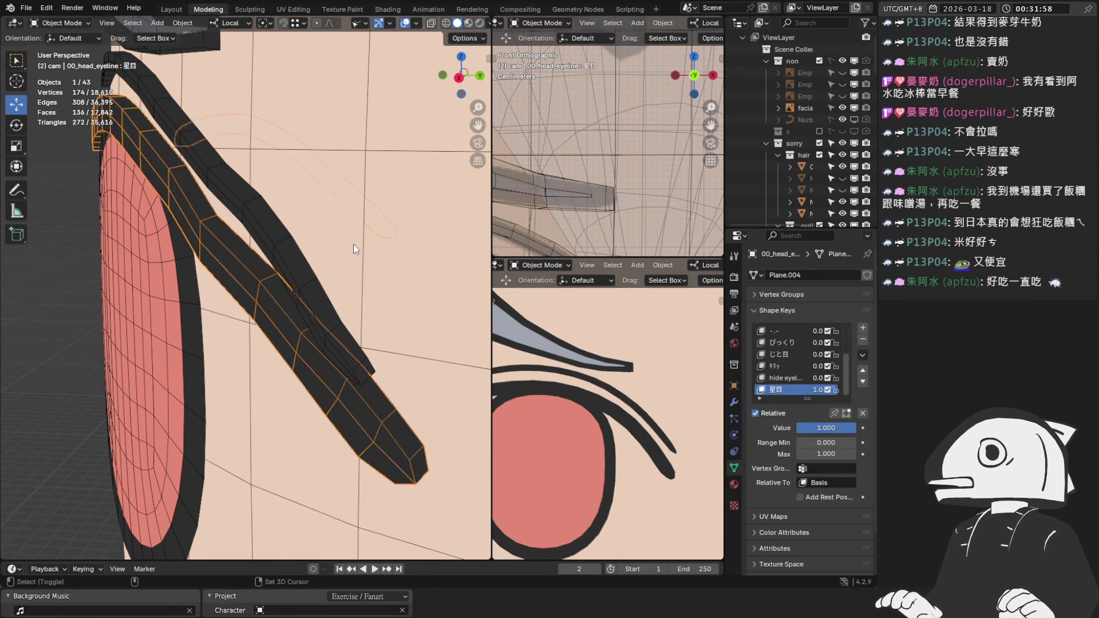
pyautogui.press('KP_Divide')
pyautogui.moveTo(68, 400)
pyautogui.keyDown('ctrl'); pyautogui.mouseDown(button='middle')
pyautogui.moveTo(124, 342)
pyautogui.moveTo(205, 342)
pyautogui.moveTo(214, 324)
pyautogui.mouseUp(button='middle'); pyautogui.keyUp('ctrl')
pyautogui.click(217, 339)
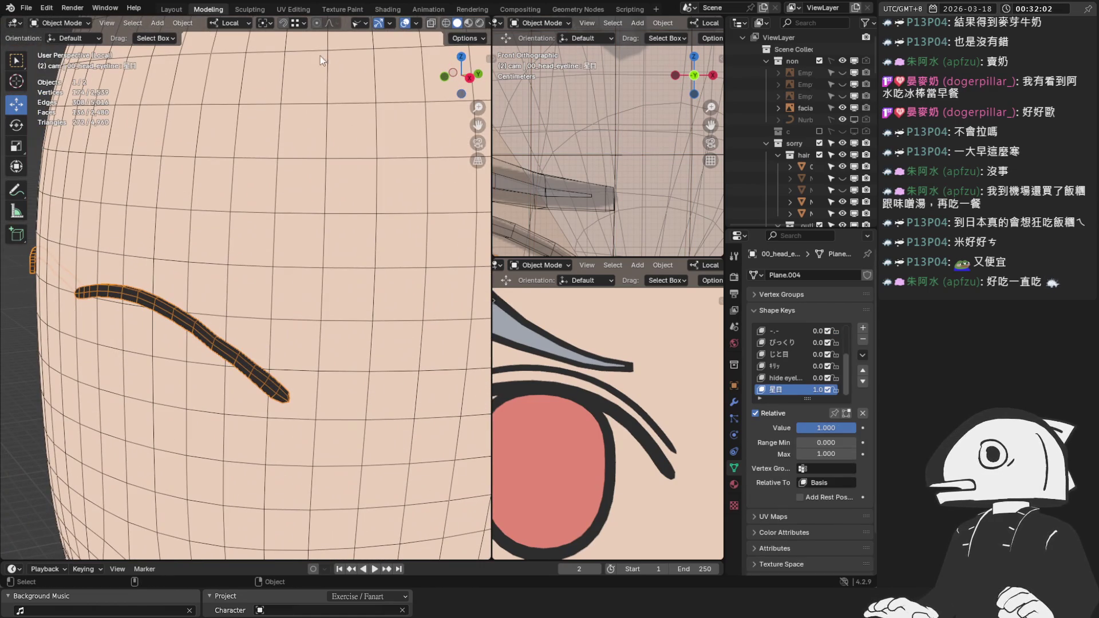
pyautogui.click(484, 23)
pyautogui.click(449, 66)
pyautogui.moveTo(381, 128)
pyautogui.keyDown('ctrl'); pyautogui.mouseDown(button='middle')
pyautogui.moveTo(181, 383)
pyautogui.moveTo(311, 283)
pyautogui.moveTo(265, 297)
pyautogui.moveTo(251, 372)
pyautogui.moveTo(243, 333)
pyautogui.mouseUp(button='middle'); pyautogui.keyUp('ctrl')
pyautogui.scroll(-3, 311, 284)
pyautogui.press('Tab')
pyautogui.scroll(4, 290, 294)
# Slide eyeline vertices along Y with proportional falloff to start bending the upper strip.
pyautogui.press('g')
pyautogui.press('y')
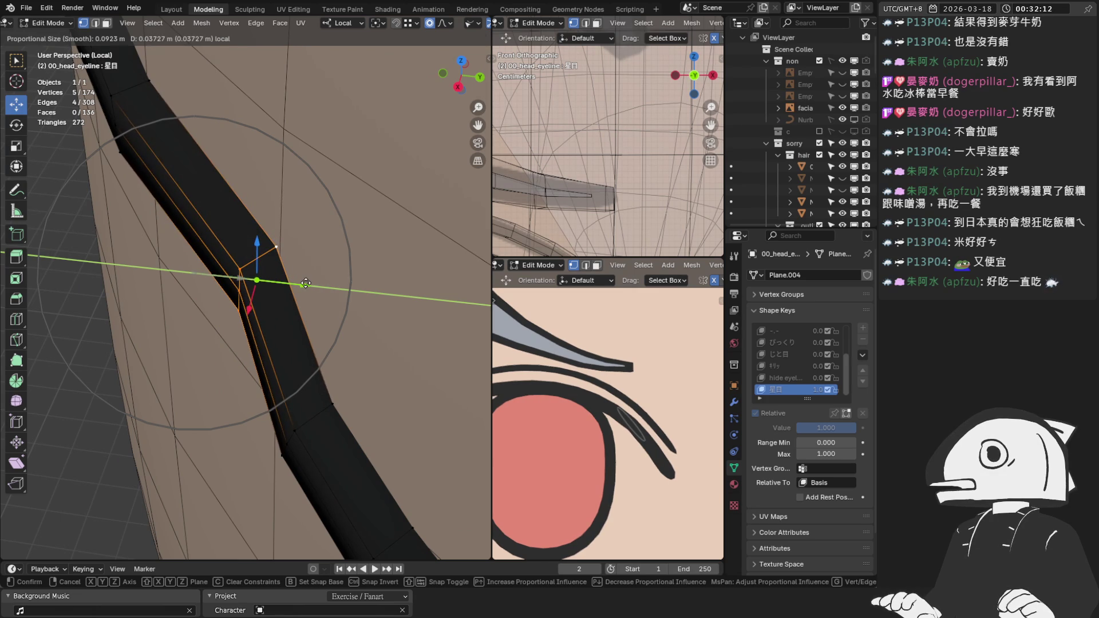
pyautogui.click(294, 378)
pyautogui.press('g')
pyautogui.press('y')
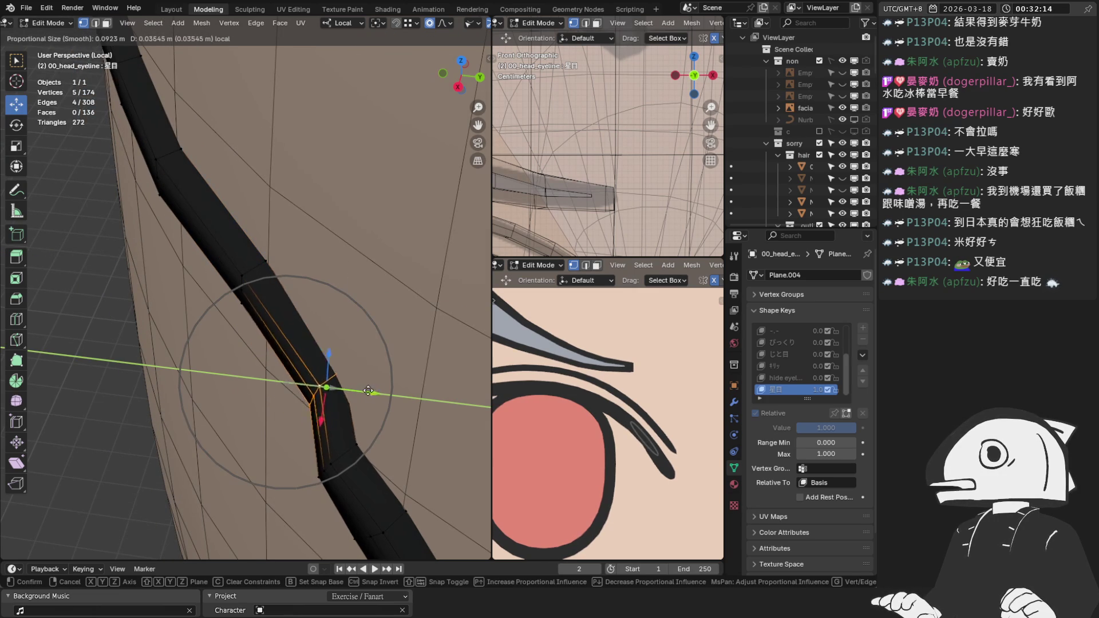
pyautogui.click(265, 322)
pyautogui.moveTo(265, 322); pyautogui.dragTo(209, 319, button='middle')
pyautogui.click(173, 308)
pyautogui.moveTo(209, 325); pyautogui.dragTo(225, 331)
pyautogui.click(223, 378)
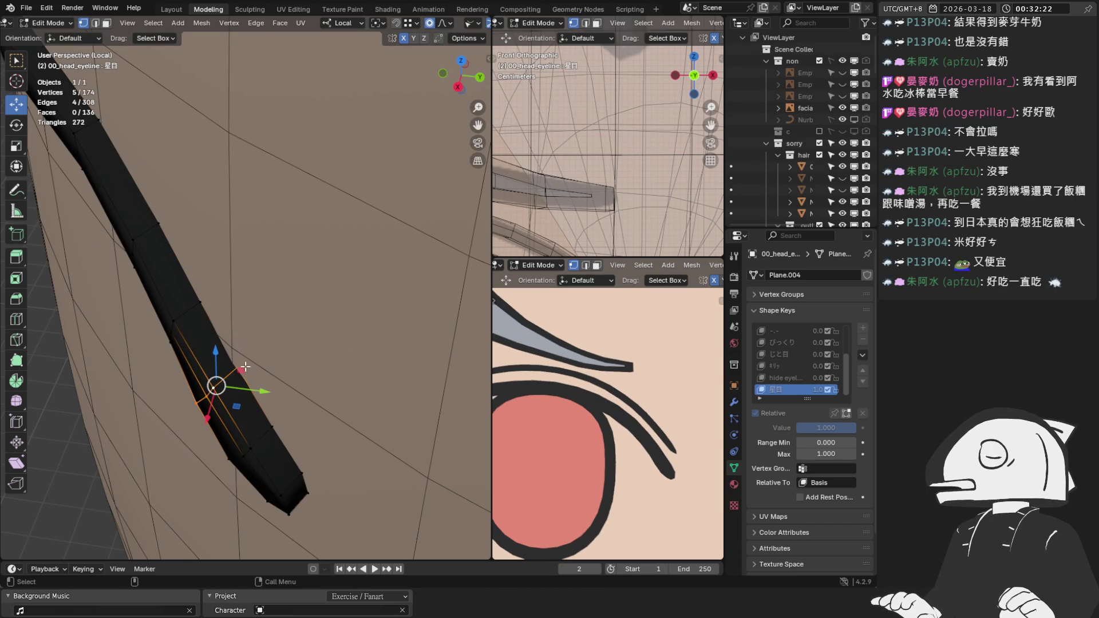
pyautogui.moveTo(265, 372); pyautogui.dragTo(274, 369)
pyautogui.moveTo(273, 368)
pyautogui.mouseDown(button='middle')
pyautogui.moveTo(240, 343)
pyautogui.moveTo(279, 211)
pyautogui.moveTo(272, 286)
pyautogui.moveTo(273, 264)
pyautogui.mouseUp(button='middle')
pyautogui.scroll(2, 270, 265)
pyautogui.scroll(-2, 271, 267)
# Switch to edge select and slide strip edges along Y in three passes.
pyautogui.press('2')
pyautogui.click(265, 311)
pyautogui.moveTo(265, 311)
pyautogui.mouseDown(button='middle')
pyautogui.moveTo(265, 290)
pyautogui.moveTo(269, 299)
pyautogui.mouseUp(button='middle')
pyautogui.press('g')
pyautogui.press('y')
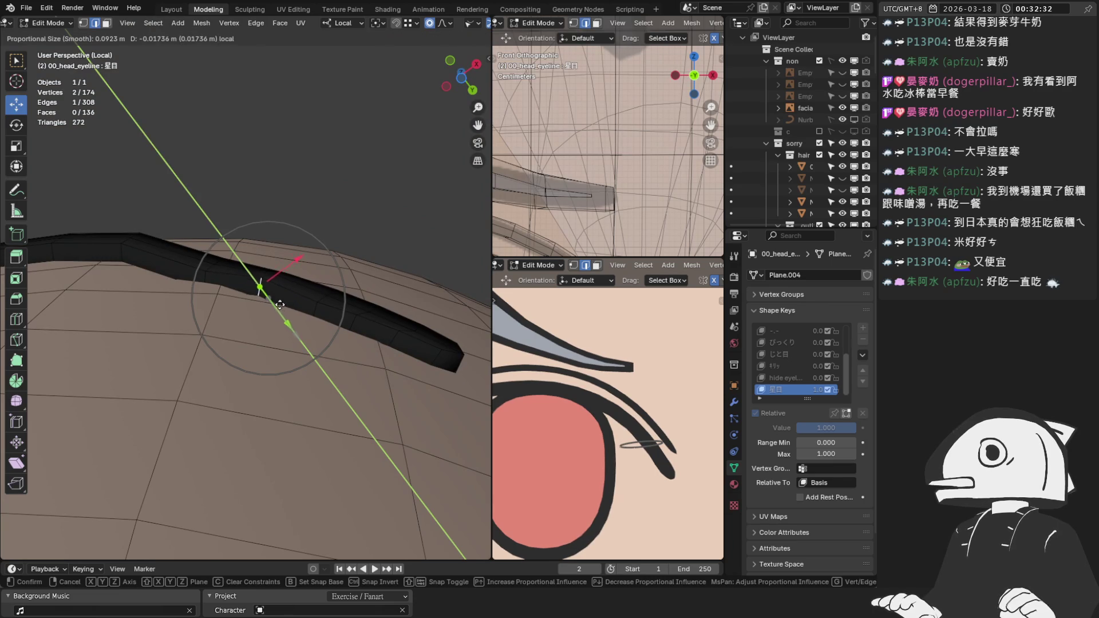
pyautogui.click(279, 309)
pyautogui.press('g')
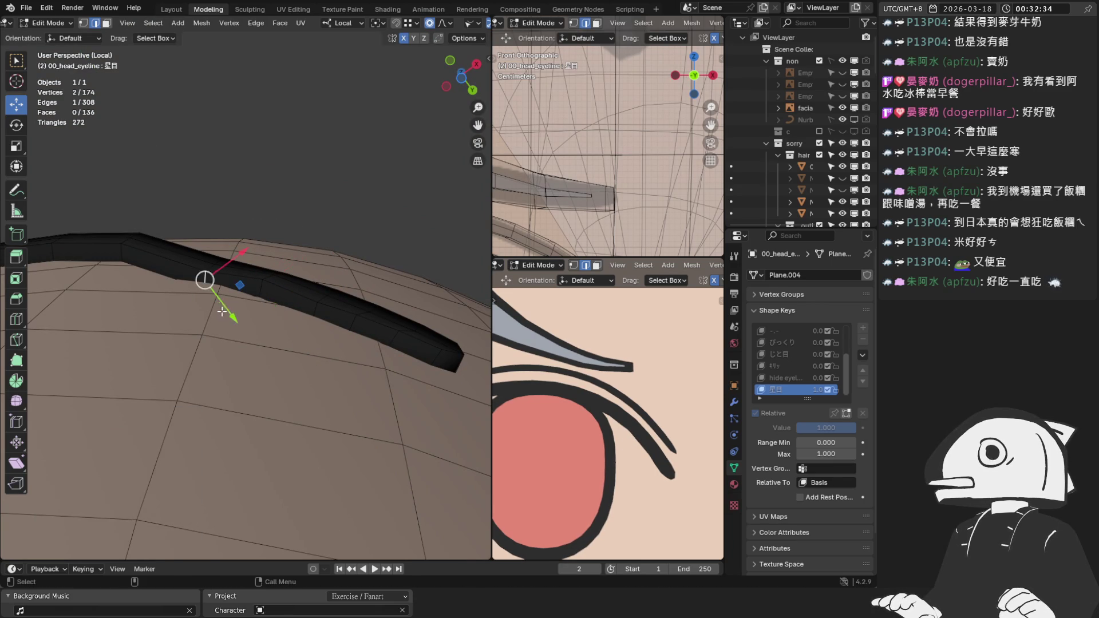
pyautogui.press('y')
pyautogui.click(220, 296)
pyautogui.moveTo(219, 296)
pyautogui.mouseDown(button='middle')
pyautogui.moveTo(201, 263)
pyautogui.moveTo(162, 309)
pyautogui.moveTo(171, 348)
pyautogui.moveTo(313, 290)
pyautogui.mouseUp(button='middle')
pyautogui.press('g')
pyautogui.press('y')
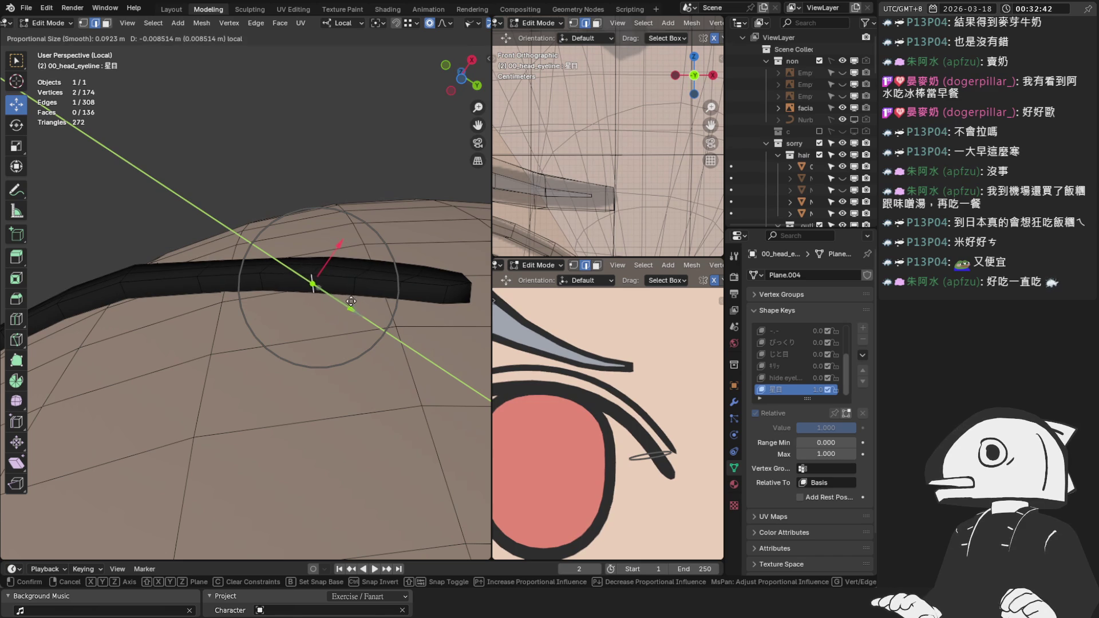
pyautogui.click(351, 301)
pyautogui.moveTo(343, 298)
pyautogui.mouseDown(button='middle')
pyautogui.moveTo(192, 308)
pyautogui.moveTo(235, 246)
pyautogui.moveTo(217, 224)
pyautogui.moveTo(228, 213)
pyautogui.moveTo(297, 216)
pyautogui.moveTo(321, 162)
pyautogui.moveTo(305, 238)
pyautogui.moveTo(321, 243)
pyautogui.moveTo(265, 294)
pyautogui.moveTo(287, 286)
pyautogui.moveTo(320, 315)
pyautogui.moveTo(269, 298)
pyautogui.moveTo(294, 274)
pyautogui.moveTo(252, 257)
pyautogui.moveTo(344, 188)
pyautogui.moveTo(331, 207)
pyautogui.mouseUp(button='middle')
pyautogui.scroll(2, 333, 201)
# Select an edge path along the strip and slide it along Y twice.
pyautogui.keyDown('ctrl'); pyautogui.click(355, 143); pyautogui.keyUp('ctrl')
pyautogui.press('g')
pyautogui.press('y')
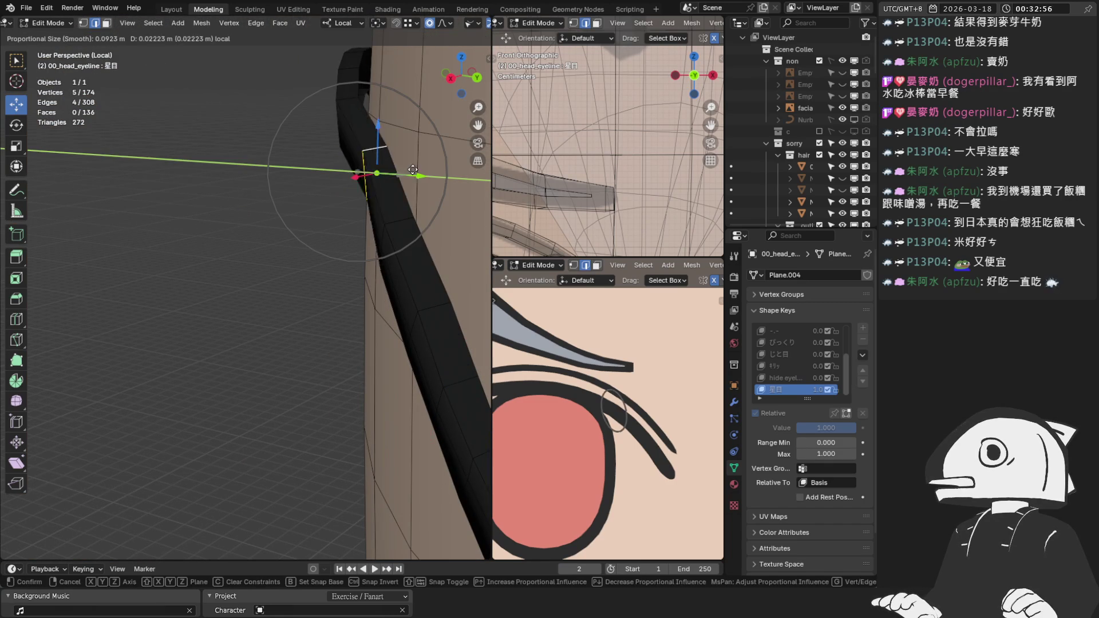
pyautogui.click(422, 170)
pyautogui.press('g')
pyautogui.press('y')
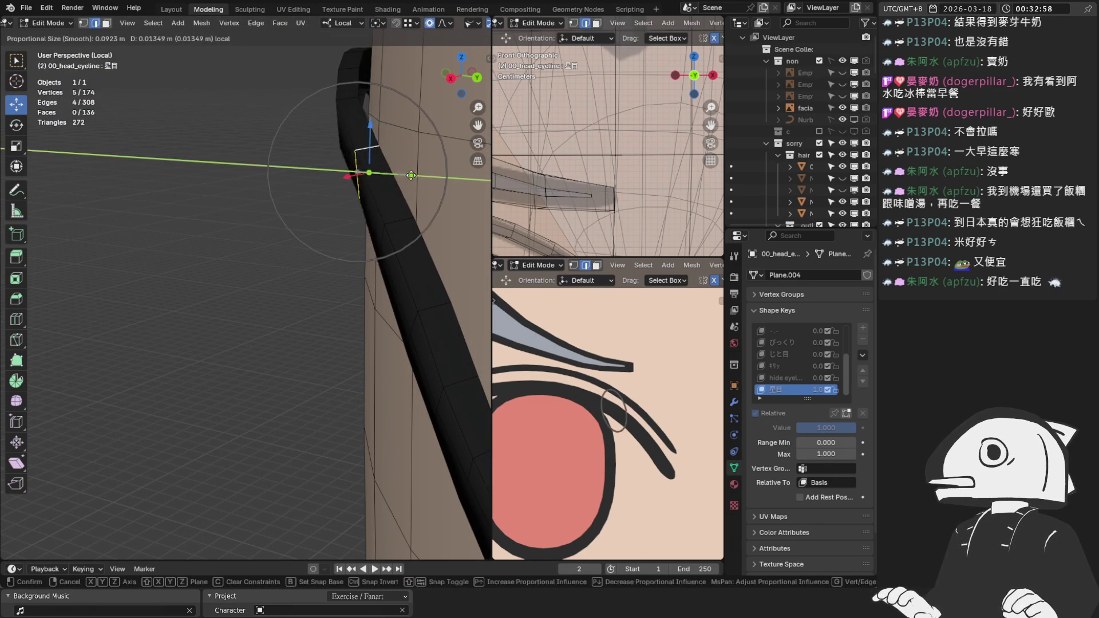
pyautogui.click(424, 178)
# Frame a single strip edge and slide it along Y twice with falloff.
pyautogui.moveTo(380, 171)
pyautogui.mouseDown(button='middle')
pyautogui.moveTo(400, 177)
pyautogui.moveTo(359, 309)
pyautogui.mouseUp(button='middle')
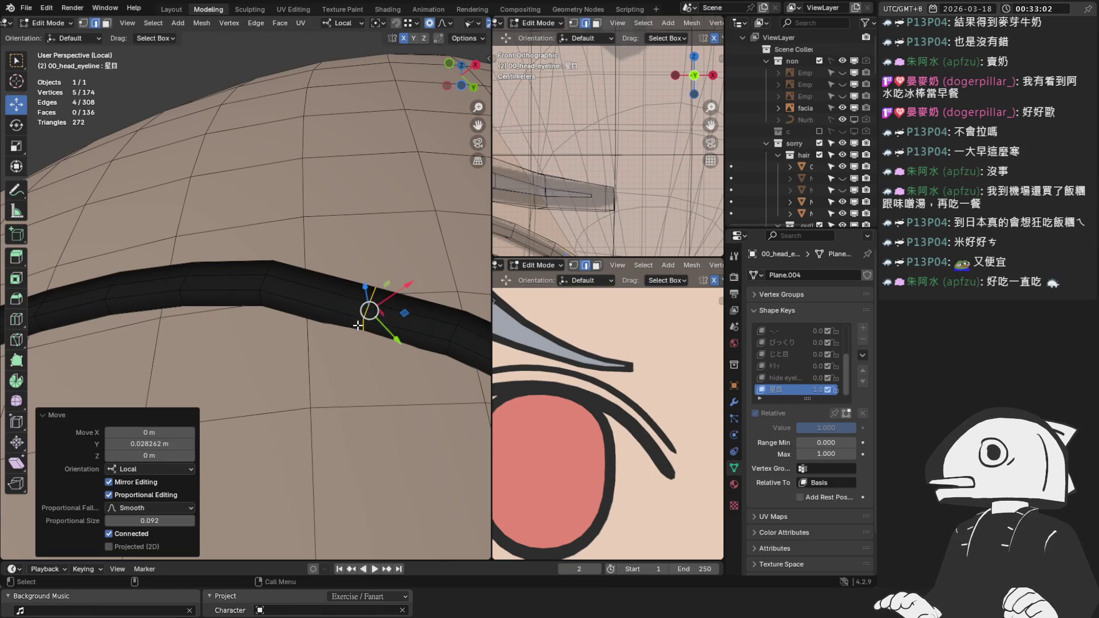
pyautogui.click(358, 325)
pyautogui.press('KP_Decimal')
pyautogui.scroll(-2, 343, 263)
pyautogui.moveTo(305, 263)
pyautogui.mouseDown(button='middle')
pyautogui.moveTo(269, 286)
pyautogui.moveTo(177, 280)
pyautogui.mouseUp(button='middle')
pyautogui.press('g')
pyautogui.press('y')
pyautogui.click(267, 291)
pyautogui.press('g')
pyautogui.press('y')
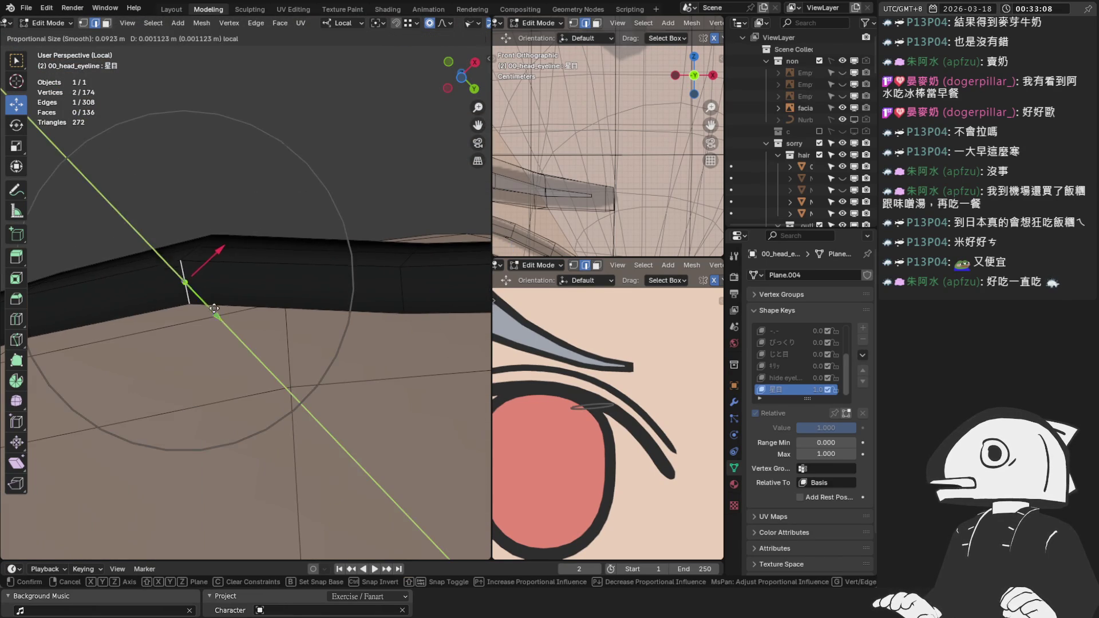
pyautogui.click(227, 319)
# Pick vertices further along the strip and slide them along Y.
pyautogui.moveTo(227, 319); pyautogui.dragTo(150, 377, button='middle')
pyautogui.click(232, 151)
pyautogui.press('g')
pyautogui.press('y')
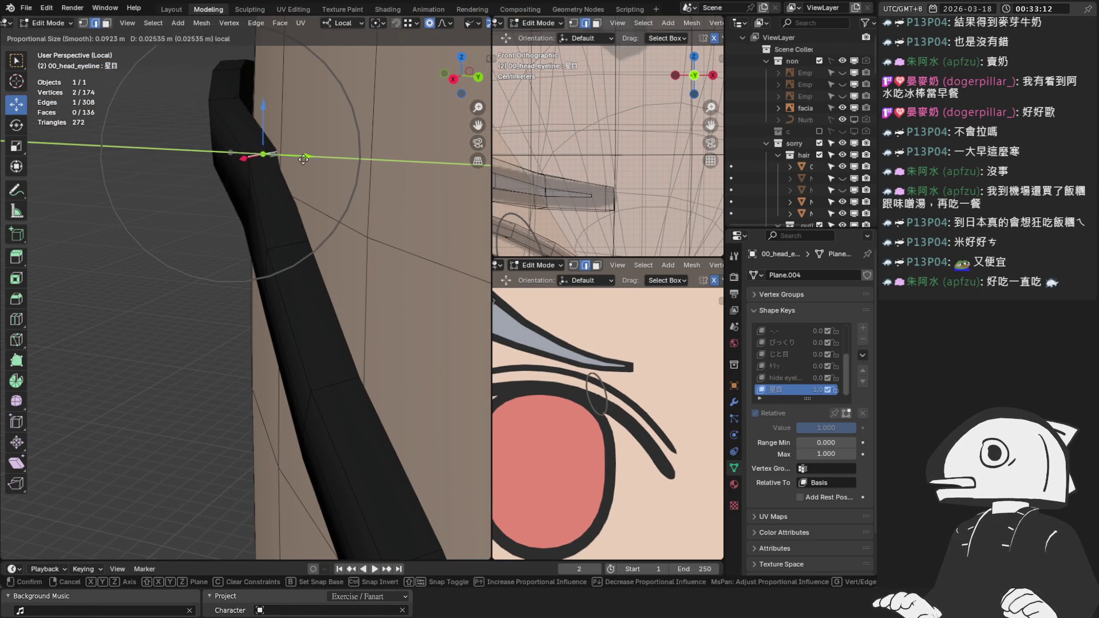
pyautogui.click(296, 161)
pyautogui.moveTo(295, 160)
pyautogui.mouseDown(button='middle')
pyautogui.moveTo(253, 189)
pyautogui.moveTo(269, 240)
pyautogui.moveTo(248, 189)
pyautogui.mouseUp(button='middle')
pyautogui.press('y')
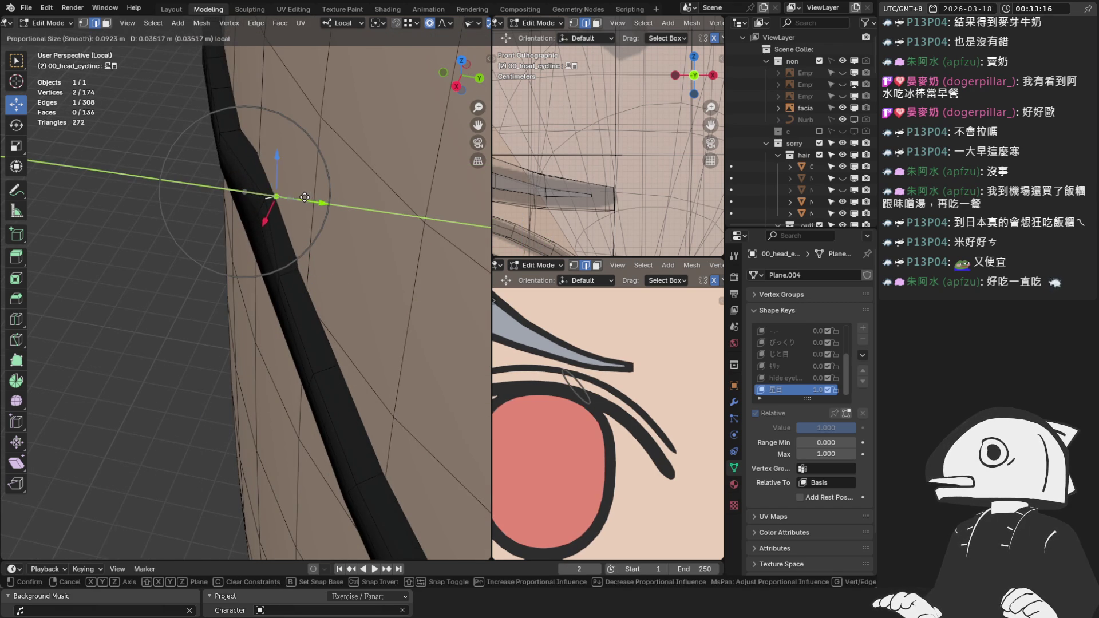
pyautogui.click(290, 194)
# Bend the outer part of the strip with two more Y moves from different angles.
pyautogui.moveTo(290, 194)
pyautogui.mouseDown(button='middle')
pyautogui.moveTo(188, 269)
pyautogui.moveTo(235, 238)
pyautogui.moveTo(133, 285)
pyautogui.mouseUp(button='middle')
pyautogui.press('g')
pyautogui.press('y')
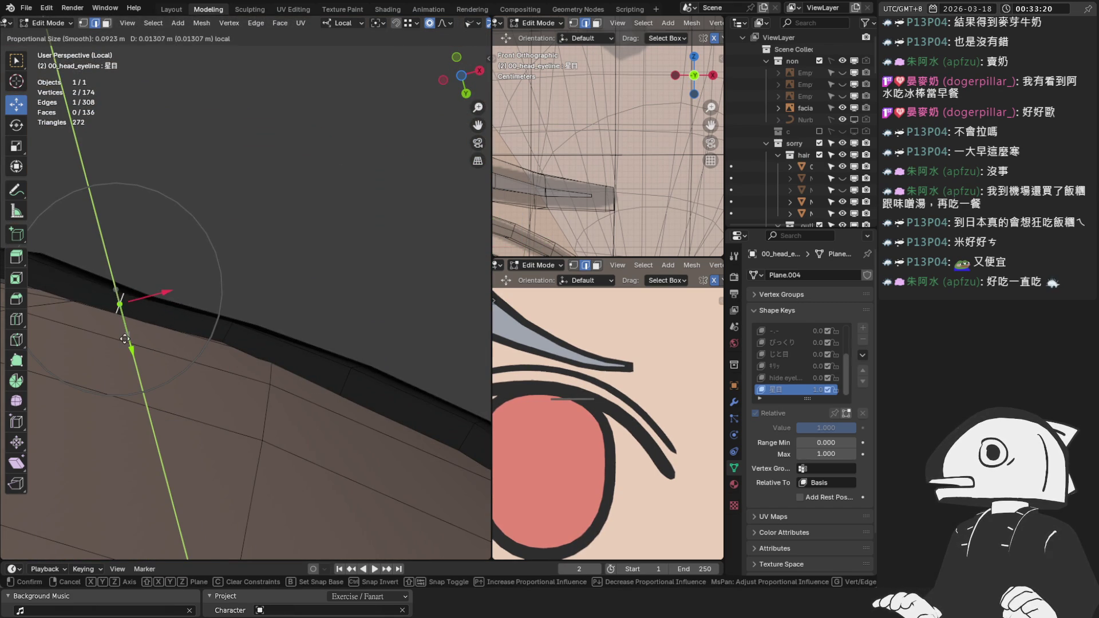
pyautogui.click(124, 338)
pyautogui.moveTo(124, 337)
pyautogui.mouseDown(button='middle')
pyautogui.moveTo(160, 294)
pyautogui.moveTo(321, 321)
pyautogui.mouseUp(button='middle')
pyautogui.press('g')
pyautogui.press('y')
pyautogui.click(235, 301)
pyautogui.moveTo(235, 300)
pyautogui.mouseDown(button='middle')
pyautogui.moveTo(238, 275)
pyautogui.moveTo(162, 326)
pyautogui.moveTo(269, 241)
pyautogui.moveTo(257, 214)
pyautogui.mouseUp(button='middle')
# Refine the last eyeline vertex to 0.002883 m along Y, mirrored, then exit to front view.
pyautogui.hotkey('ctrl', 'z')
pyautogui.press('g')
pyautogui.press('y')
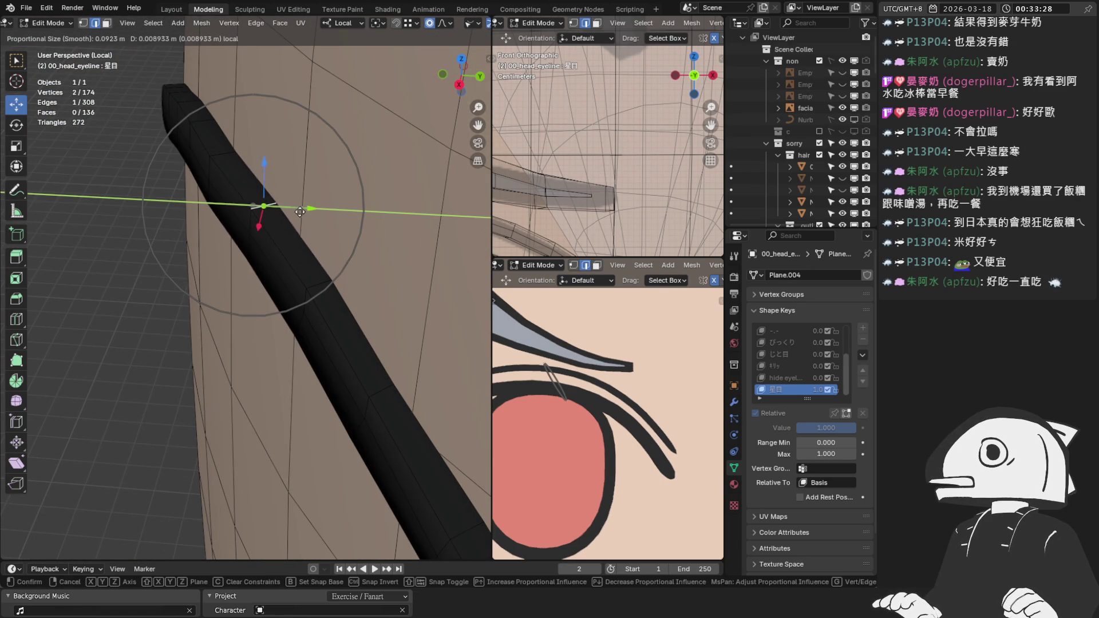
pyautogui.click(300, 214)
pyautogui.hotkey('ctrl', 'z')
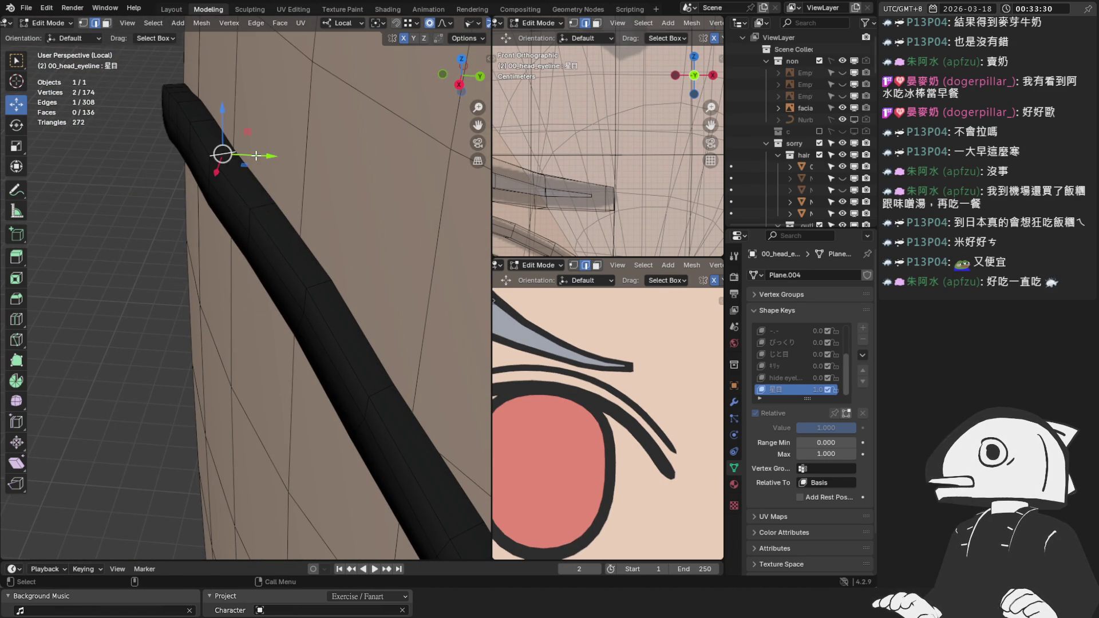
pyautogui.press('g')
pyautogui.press('y')
pyautogui.click(265, 162)
pyautogui.moveTo(246, 233)
pyautogui.mouseDown(button='middle')
pyautogui.moveTo(235, 269)
pyautogui.moveTo(244, 311)
pyautogui.moveTo(287, 272)
pyautogui.moveTo(326, 291)
pyautogui.moveTo(371, 350)
pyautogui.moveTo(270, 336)
pyautogui.moveTo(180, 292)
pyautogui.moveTo(235, 240)
pyautogui.mouseUp(button='middle')
pyautogui.press('g')
pyautogui.press('y')
pyautogui.click(320, 279)
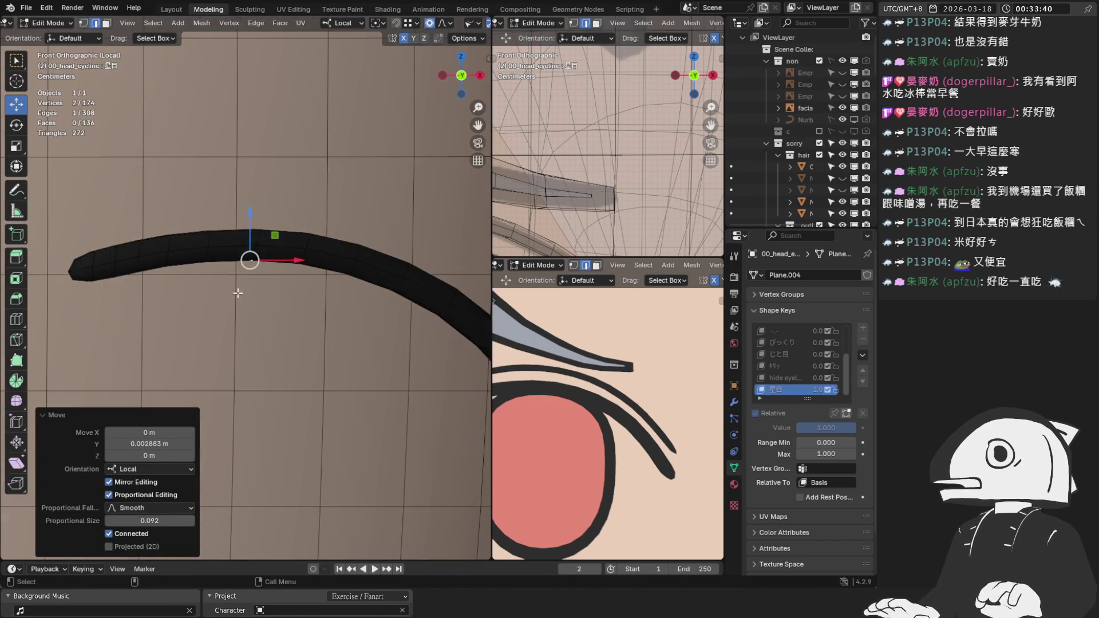
pyautogui.press('Tab')
pyautogui.press('KP_1')
pyautogui.scroll(-3, 234, 241)
# Bring back all scene objects, hide the overlays and switch to a front view of the eye.
pyautogui.press('KP_Divide')
pyautogui.scroll(-2, 200, 237)
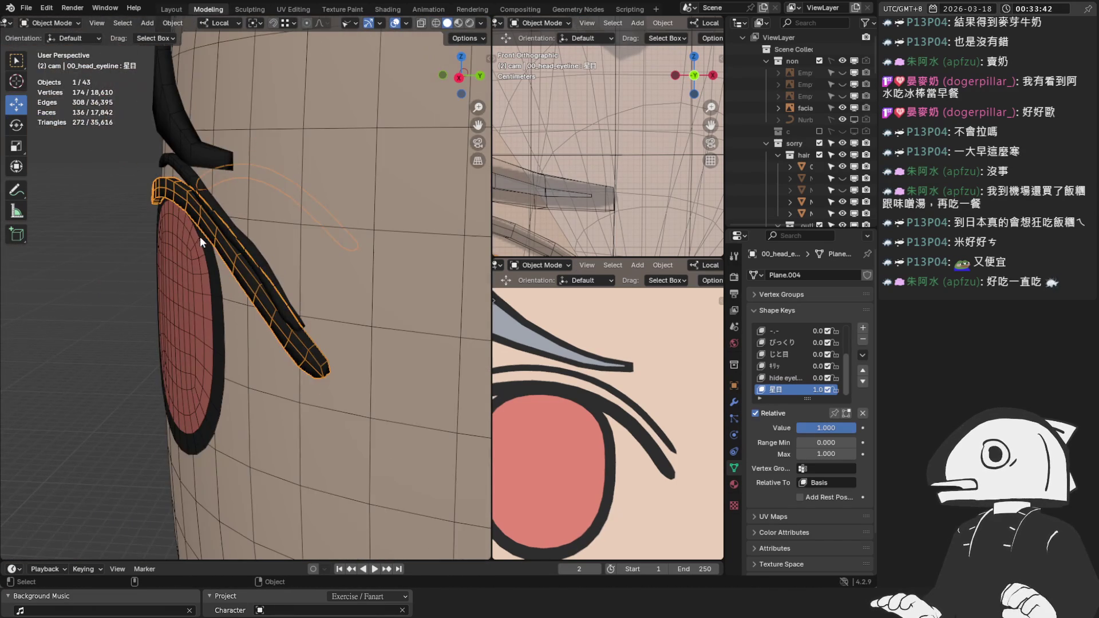
pyautogui.scroll(1, 199, 235)
pyautogui.scroll(-2, 199, 235)
pyautogui.press('KP_0')
pyautogui.hotkey('shift', 'alt', 'z')
pyautogui.scroll(-3, 274, 183)
pyautogui.scroll(-4, 263, 183)
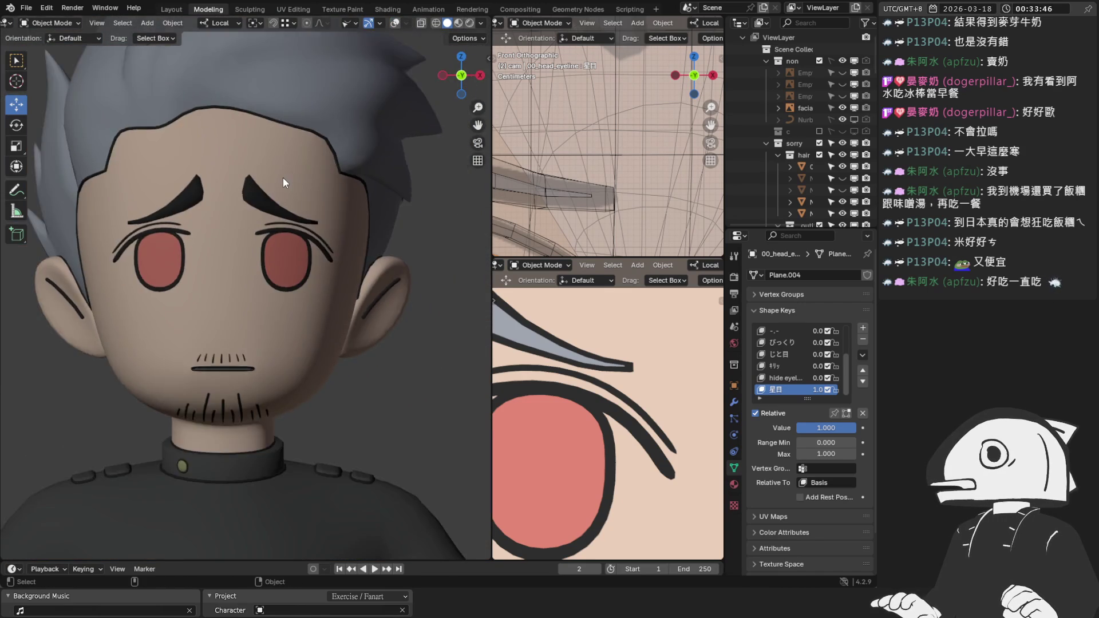
pyautogui.scroll(6, 386, 92)
pyautogui.press('KP_1')
# Toggle the viewport overlays repeatedly to compare the eye shape, selecting the eyelash Plane.001.
pyautogui.click(395, 23)
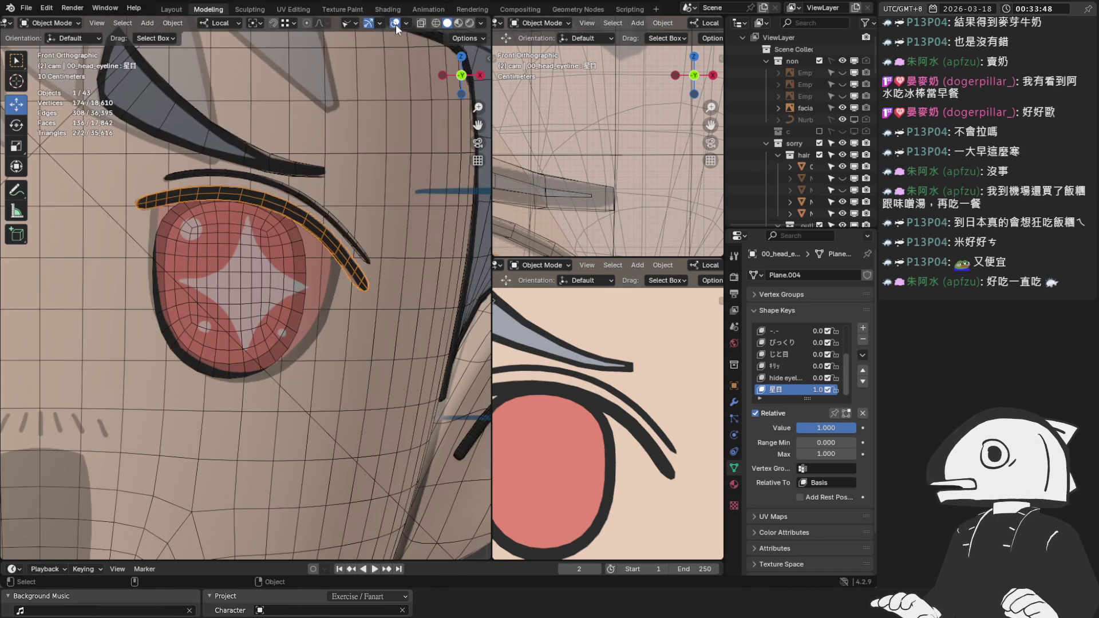
pyautogui.click(397, 23)
pyautogui.click(397, 23)
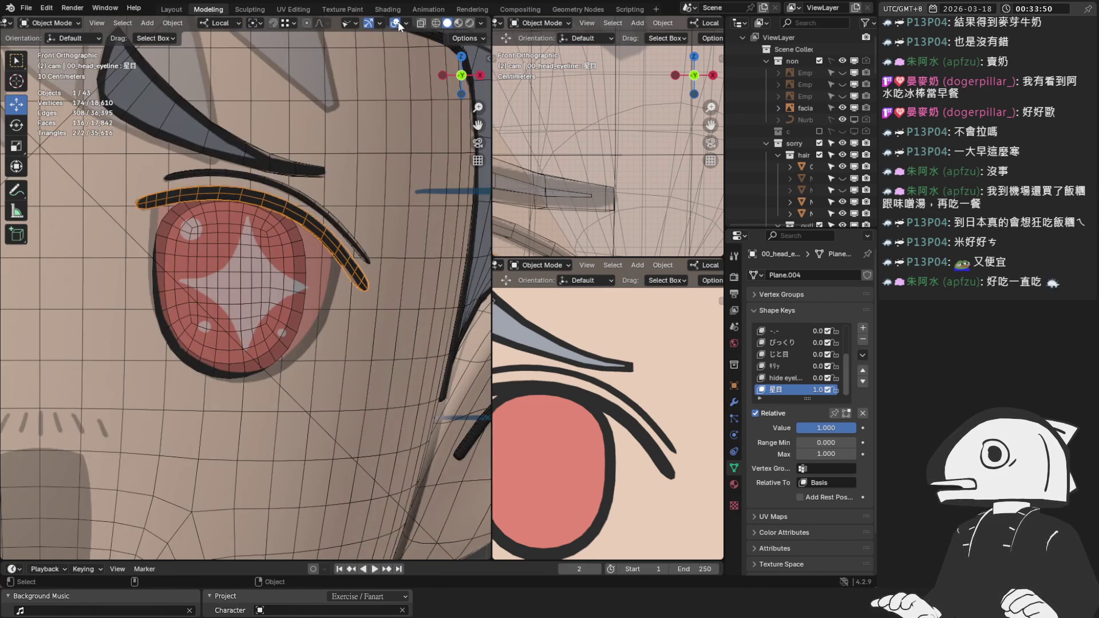
pyautogui.click(397, 22)
pyautogui.click(397, 23)
pyautogui.click(397, 22)
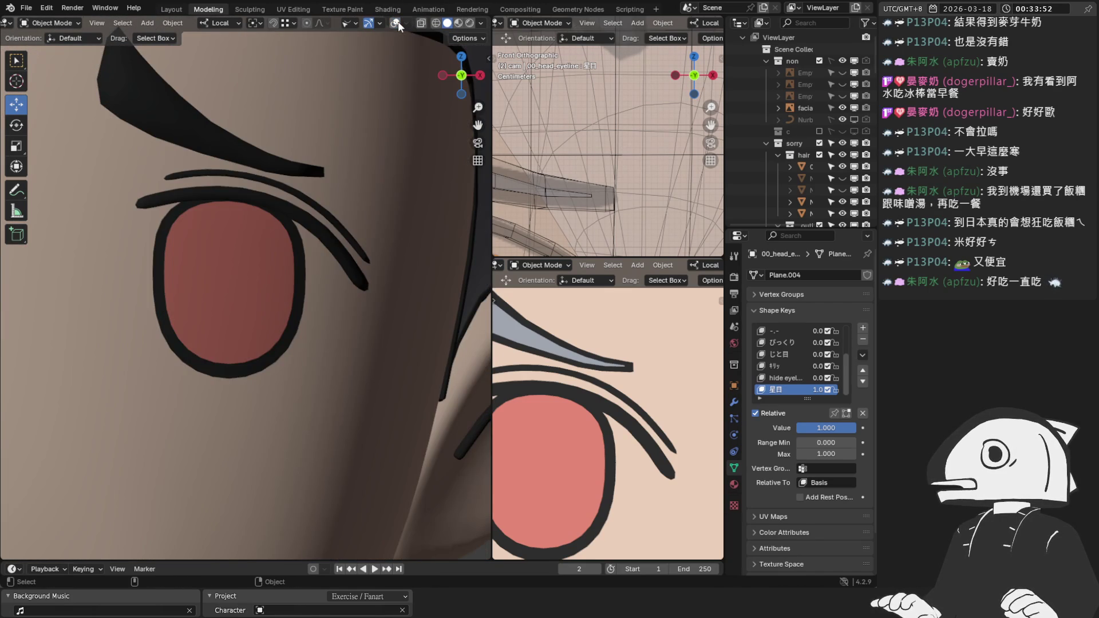
pyautogui.click(397, 23)
pyautogui.scroll(5, 383, 152)
pyautogui.click(318, 255)
pyautogui.scroll(-1, 340, 217)
pyautogui.click(397, 23)
# Turn overlays back on, select the 00_head_face mesh and add the eyelash to the selection.
pyautogui.moveTo(294, 172)
pyautogui.mouseDown(button='middle')
pyautogui.moveTo(146, 233)
pyautogui.moveTo(144, 222)
pyautogui.mouseUp(button='middle')
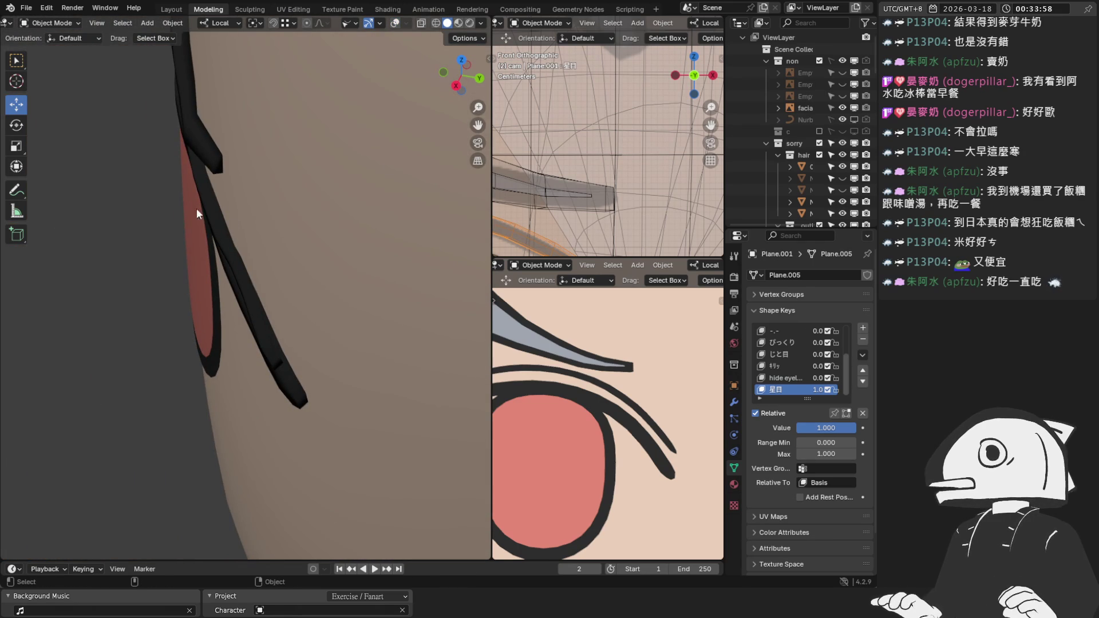
pyautogui.moveTo(222, 224); pyautogui.dragTo(358, 91, button='middle')
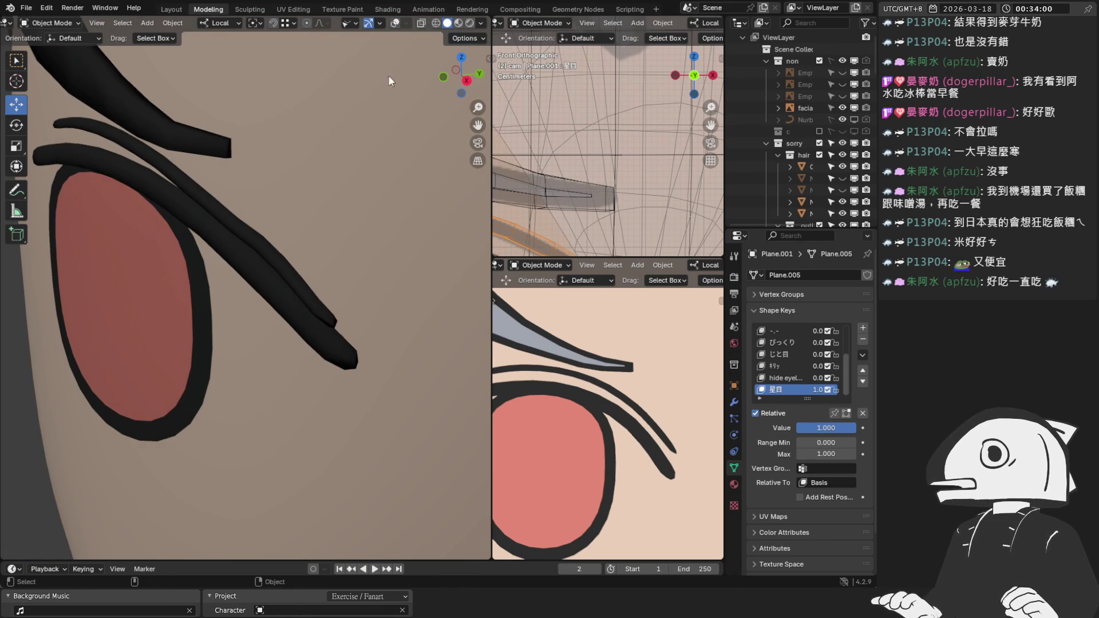
pyautogui.click(394, 23)
pyautogui.click(313, 207)
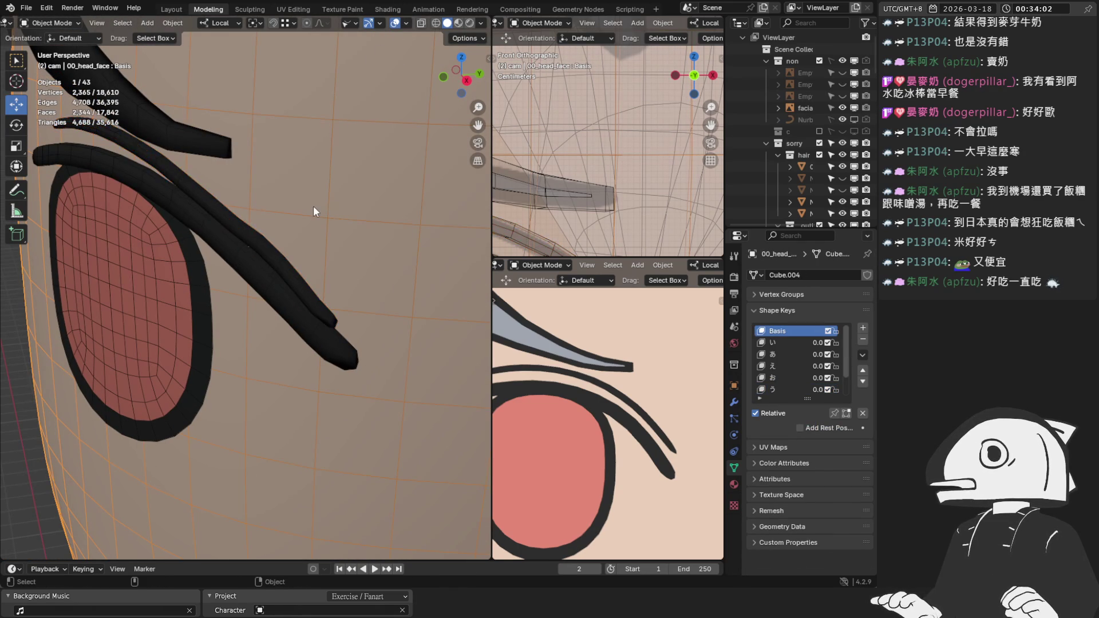
pyautogui.keyDown('shift'); pyautogui.click(248, 219); pyautogui.keyUp('shift')
# Isolate the face and eyelash in local Edit Mode and move the selected eyelash vertices along Y.
pyautogui.press('KP_Divide')
pyautogui.press('Tab')
pyautogui.scroll(5, 156, 318)
pyautogui.moveTo(156, 317); pyautogui.dragTo(230, 341, button='middle')
pyautogui.scroll(4, 230, 340)
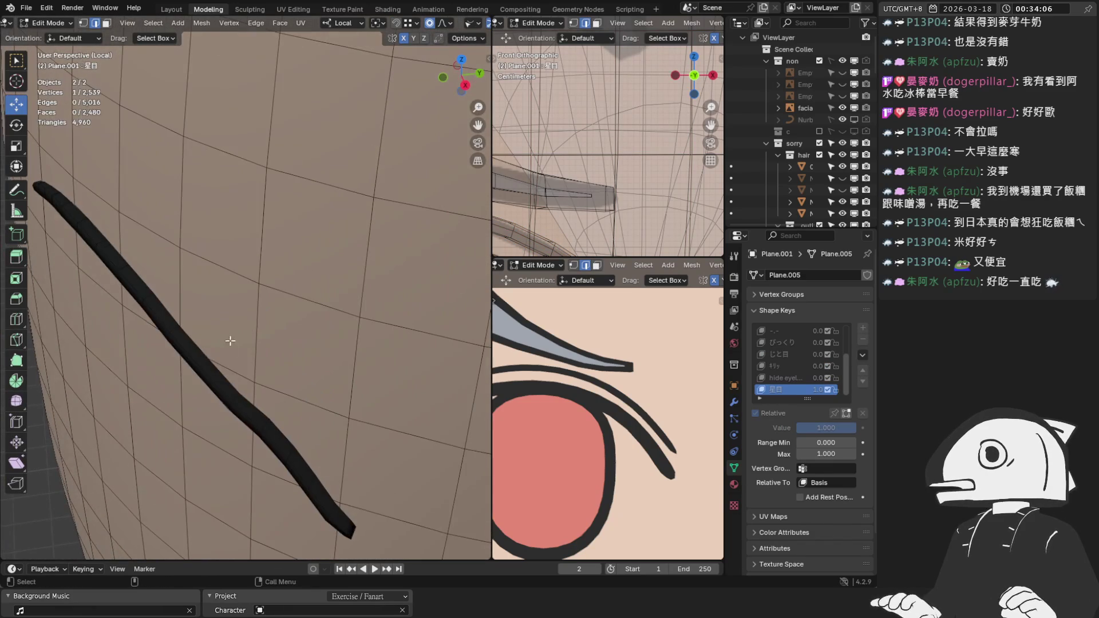
pyautogui.press('KP_1')
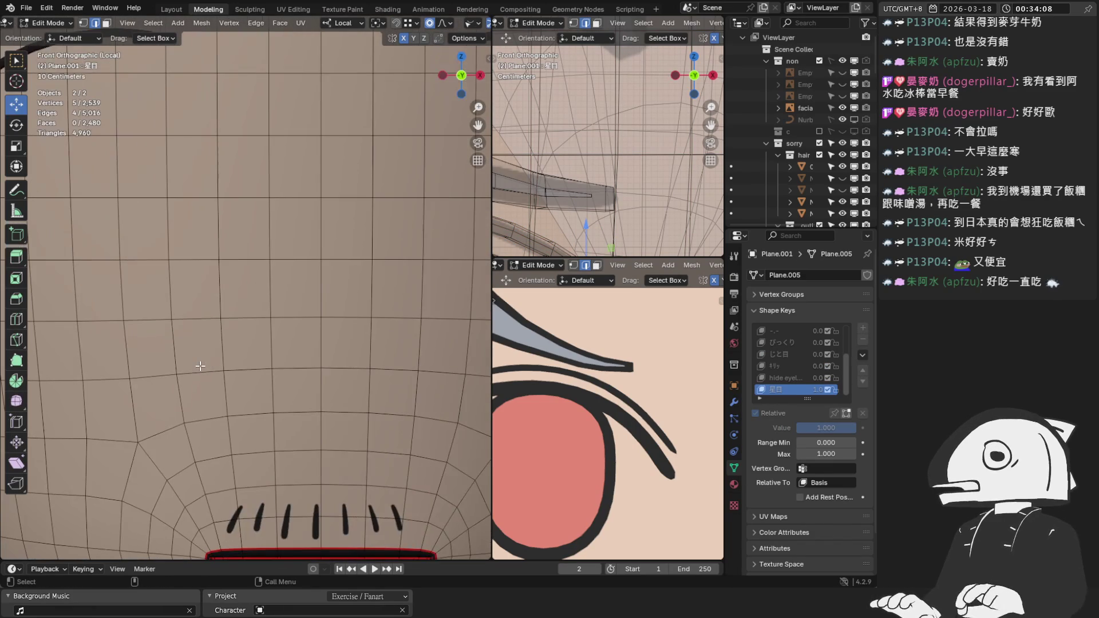
pyautogui.press('KP_Decimal')
pyautogui.moveTo(311, 323)
pyautogui.mouseDown(button='middle')
pyautogui.moveTo(309, 255)
pyautogui.moveTo(270, 279)
pyautogui.moveTo(157, 300)
pyautogui.moveTo(229, 306)
pyautogui.moveTo(252, 292)
pyautogui.mouseUp(button='middle')
pyautogui.press('g')
pyautogui.press('y')
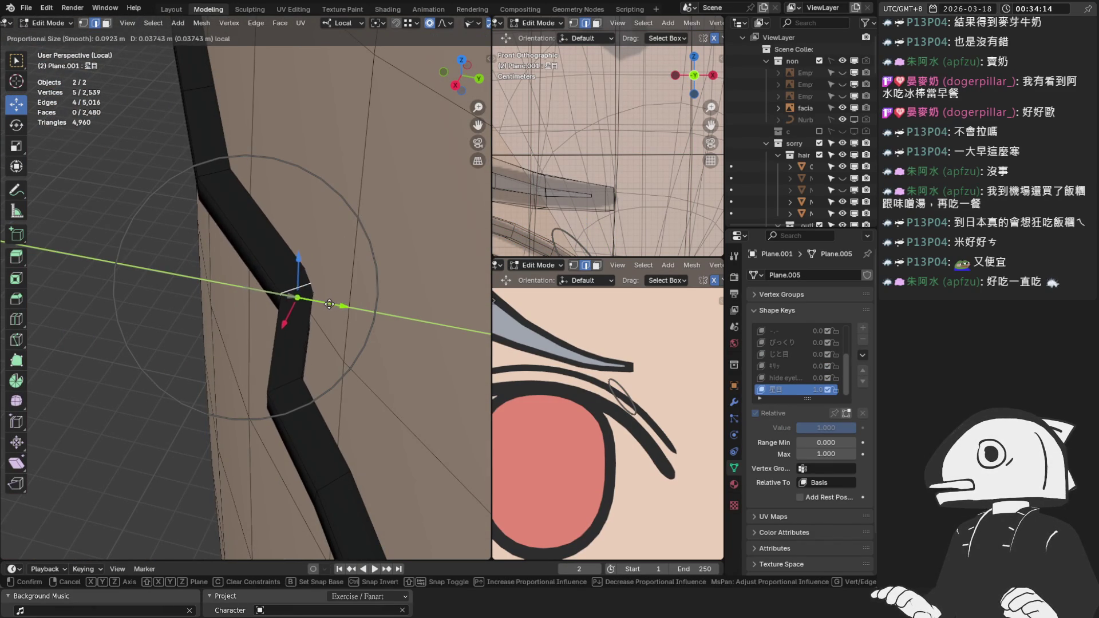
pyautogui.click(323, 303)
# Shift another eyelash edge along Y and push neighbouring vertices with proportional falloff.
pyautogui.moveTo(323, 304); pyautogui.dragTo(339, 209, button='middle')
pyautogui.click(293, 295)
pyautogui.press('g')
pyautogui.press('y')
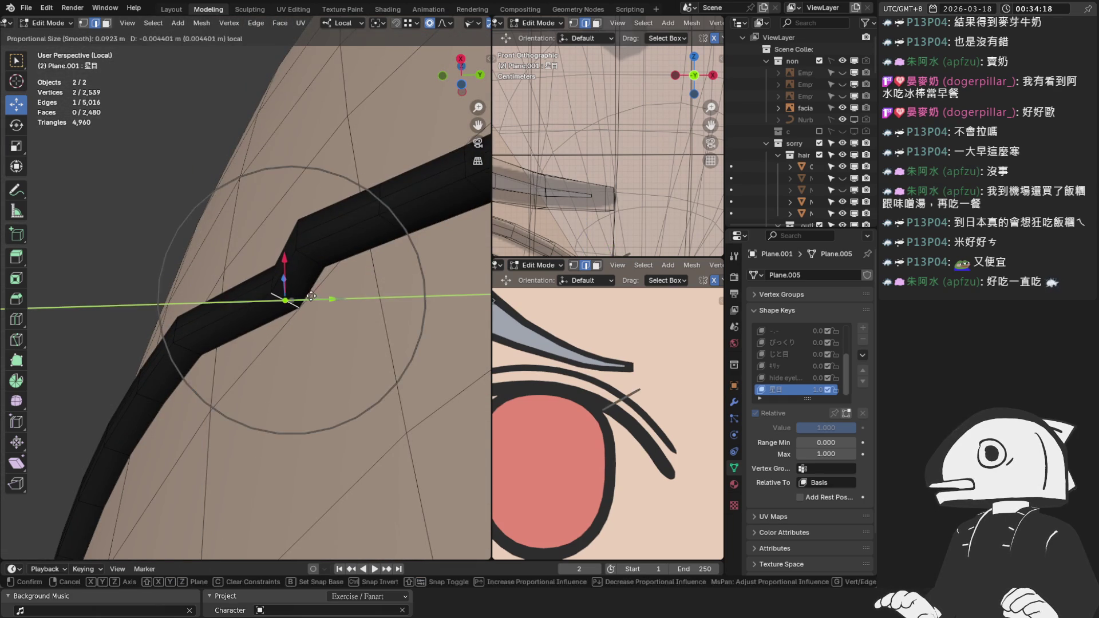
pyautogui.click(313, 296)
pyautogui.hotkey('ctrl', 'z')
pyautogui.hotkey('ctrl', 'z')
pyautogui.moveTo(313, 259); pyautogui.dragTo(304, 376, button='middle')
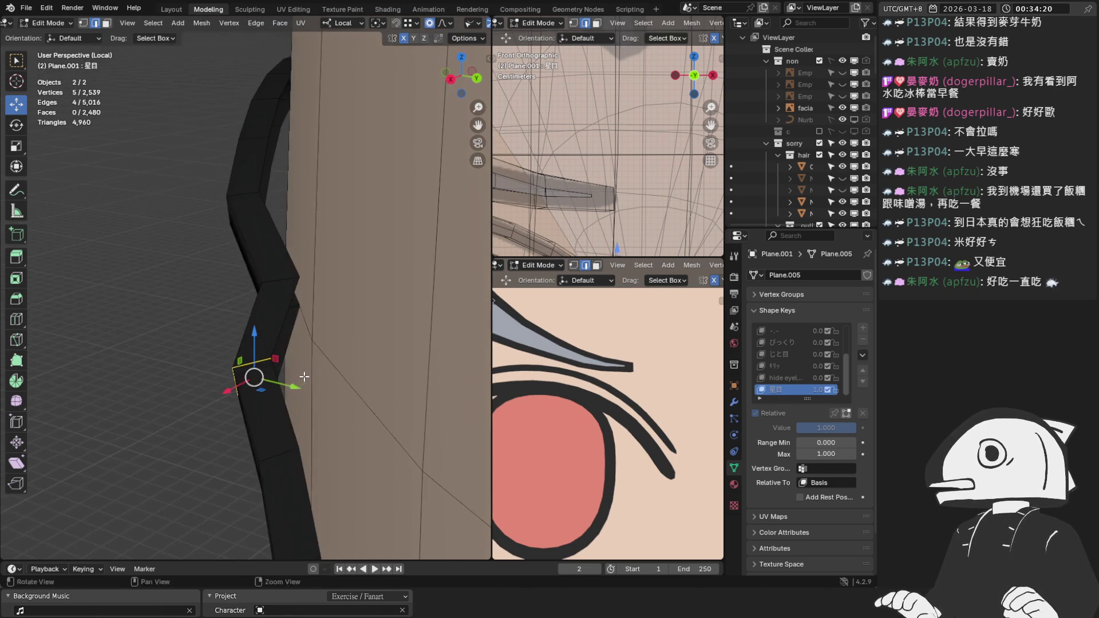
pyautogui.moveTo(290, 391)
pyautogui.mouseDown()
pyautogui.moveTo(340, 406)
pyautogui.moveTo(327, 402)
pyautogui.mouseUp()
pyautogui.moveTo(329, 401)
pyautogui.mouseDown(button='middle')
pyautogui.moveTo(389, 229)
pyautogui.moveTo(422, 292)
pyautogui.mouseUp(button='middle')
# Nudge a single eyelash vertex, then move a longer run of strip vertices along Y.
pyautogui.moveTo(359, 226); pyautogui.dragTo(361, 229)
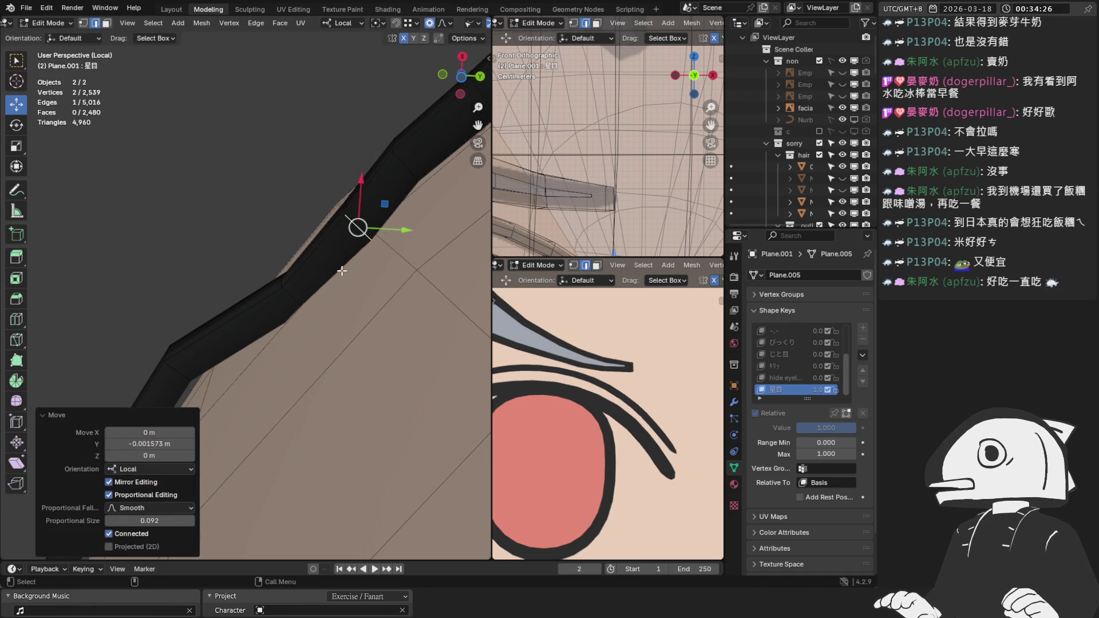
pyautogui.click(300, 302)
pyautogui.moveTo(321, 299); pyautogui.dragTo(326, 305)
pyautogui.click(324, 304)
pyautogui.scroll(-2, 320, 295)
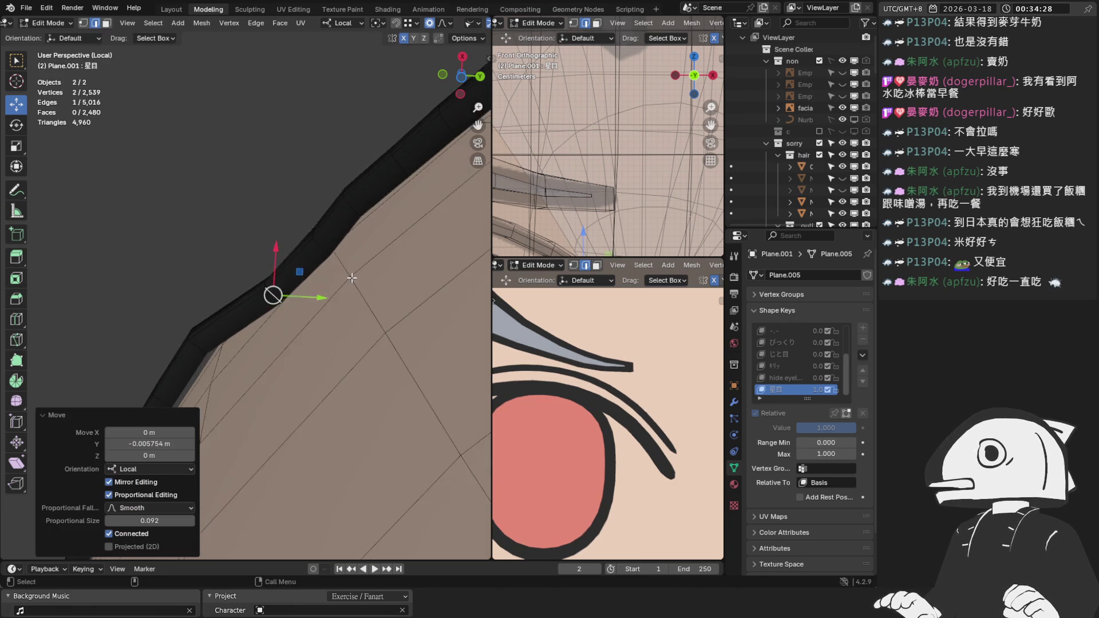
pyautogui.keyDown('alt'); pyautogui.click(301, 262); pyautogui.keyUp('alt')
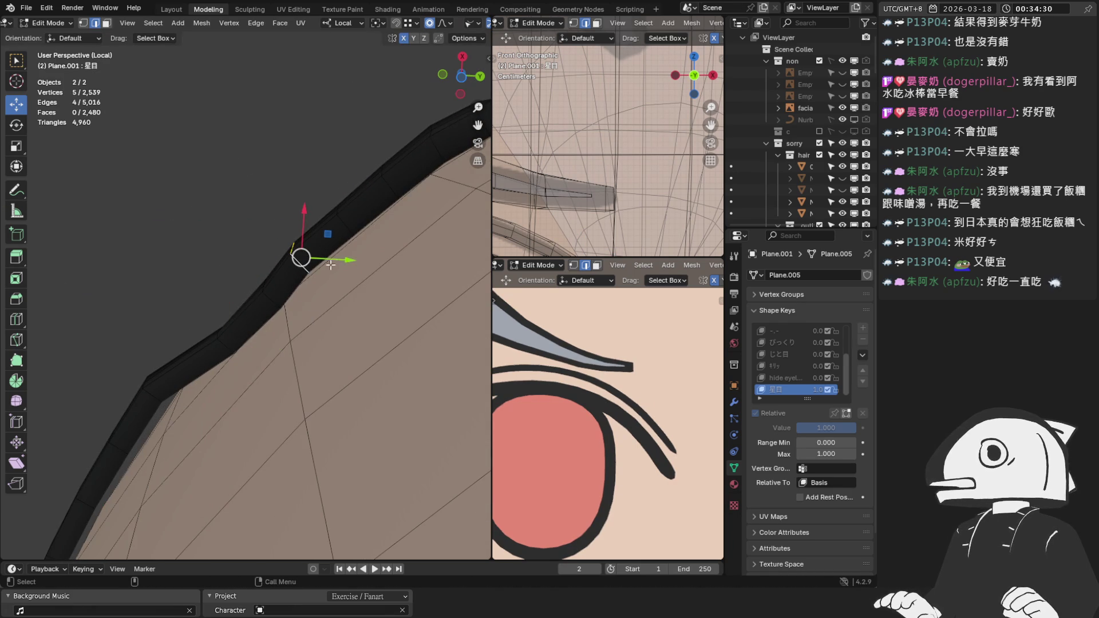
pyautogui.moveTo(361, 262); pyautogui.dragTo(354, 265)
pyautogui.rightClick(366, 278)
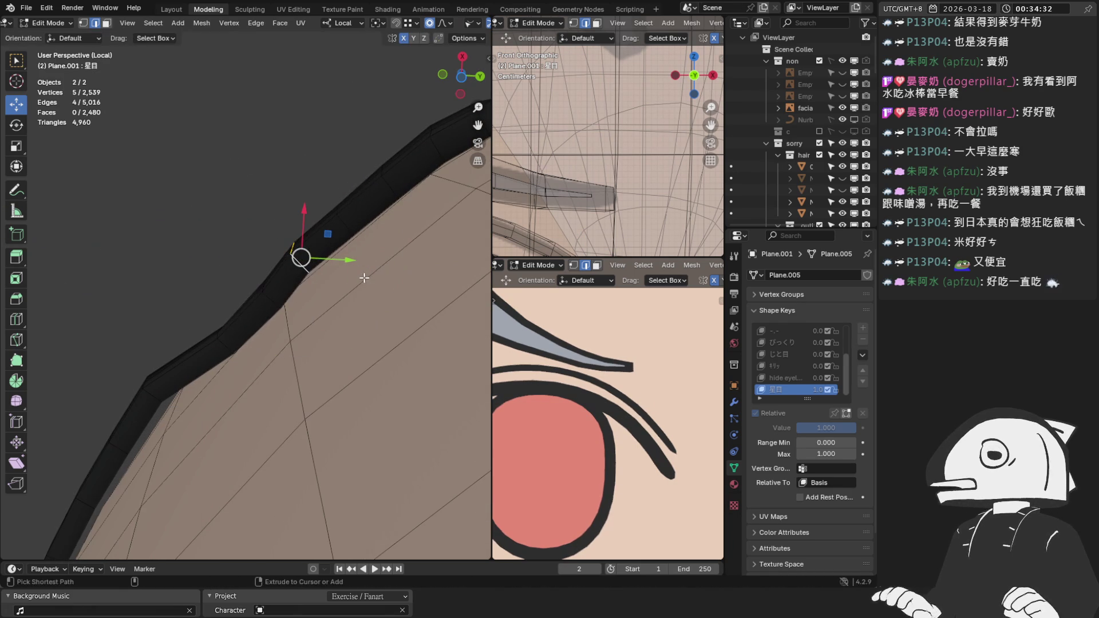
pyautogui.moveTo(350, 260)
pyautogui.mouseDown()
pyautogui.moveTo(376, 312)
pyautogui.moveTo(369, 301)
pyautogui.mouseUp()
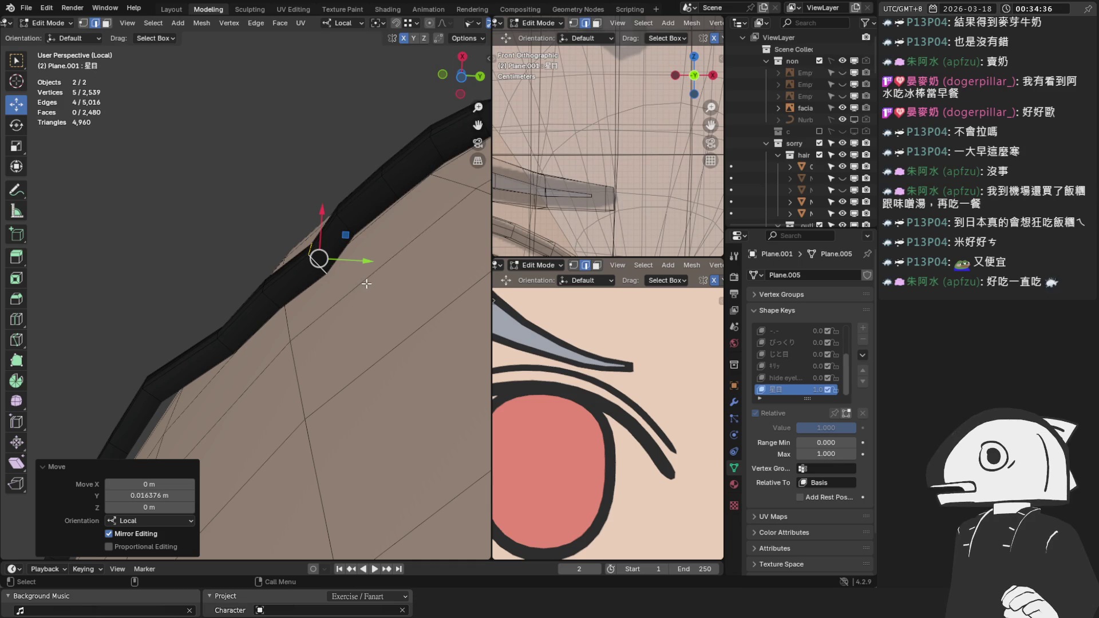
# Slide the strip's lower part and an upper edge along Y, then save the file.
pyautogui.moveTo(373, 217); pyautogui.dragTo(299, 267, button='middle')
pyautogui.click(276, 308)
pyautogui.moveTo(312, 312)
pyautogui.mouseDown()
pyautogui.moveTo(354, 316)
pyautogui.moveTo(342, 315)
pyautogui.mouseUp()
pyautogui.moveTo(352, 334)
pyautogui.mouseDown(button='middle')
pyautogui.moveTo(336, 189)
pyautogui.moveTo(351, 233)
pyautogui.moveTo(357, 210)
pyautogui.mouseUp(button='middle')
pyautogui.click(328, 200)
pyautogui.moveTo(352, 182); pyautogui.dragTo(344, 201)
pyautogui.hotkey('ctrl', 's')
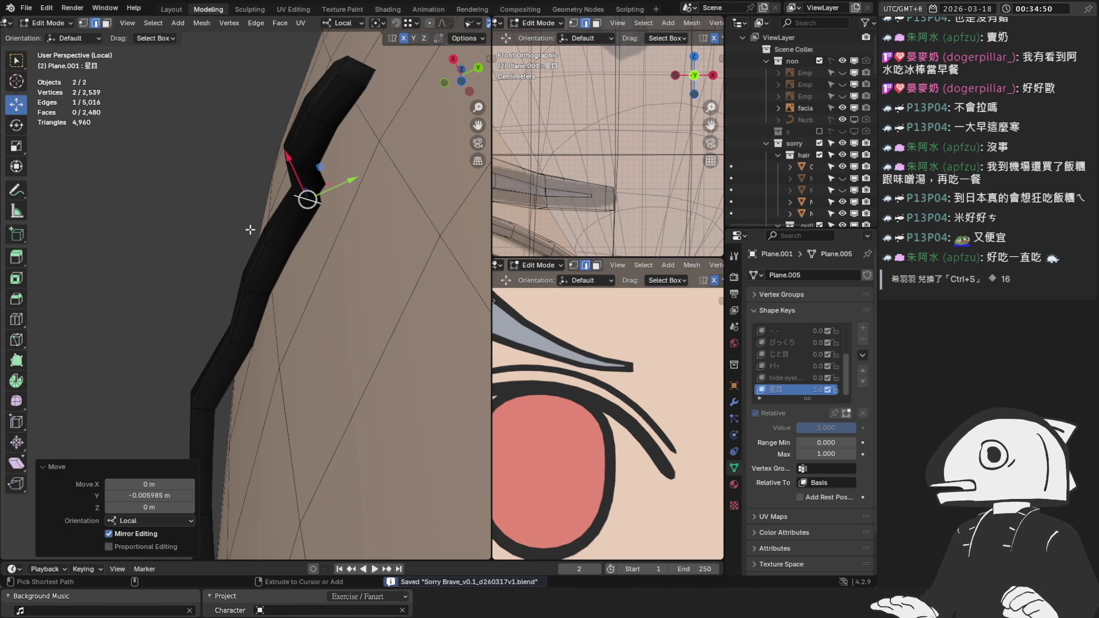
# Move a five-vertex section of the strip along Y twice to deepen the kink.
pyautogui.moveTo(375, 333)
pyautogui.mouseDown(button='middle')
pyautogui.moveTo(441, 302)
pyautogui.moveTo(338, 297)
pyautogui.mouseUp(button='middle')
pyautogui.keyDown('alt'); pyautogui.click(303, 268); pyautogui.keyUp('alt')
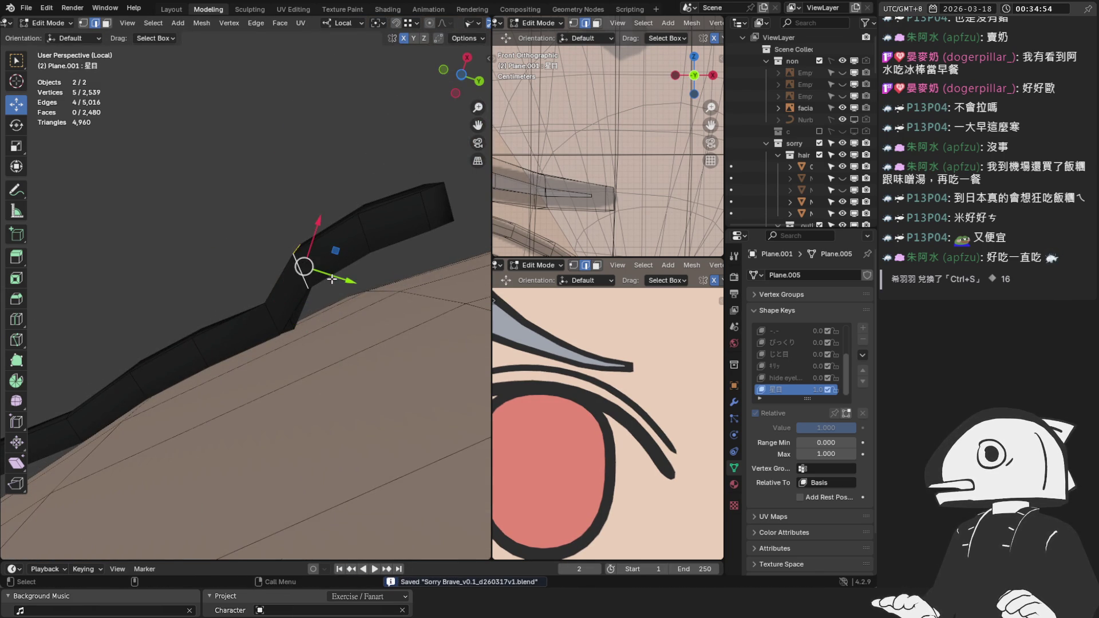
pyautogui.press('g')
pyautogui.press('y')
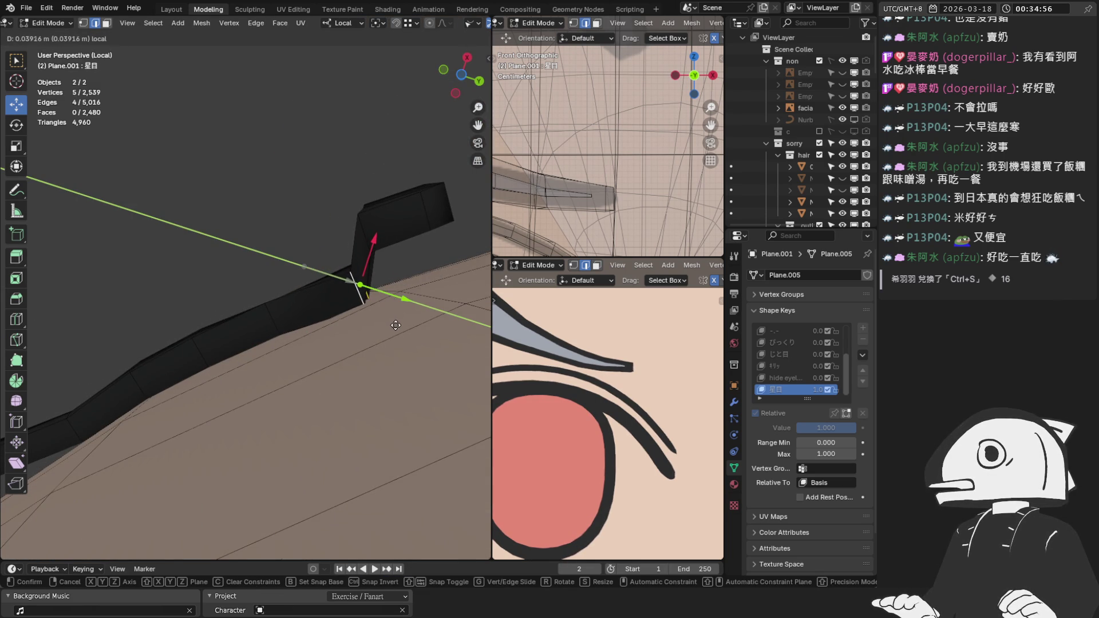
pyautogui.click(394, 324)
pyautogui.moveTo(358, 288); pyautogui.dragTo(346, 326, button='middle')
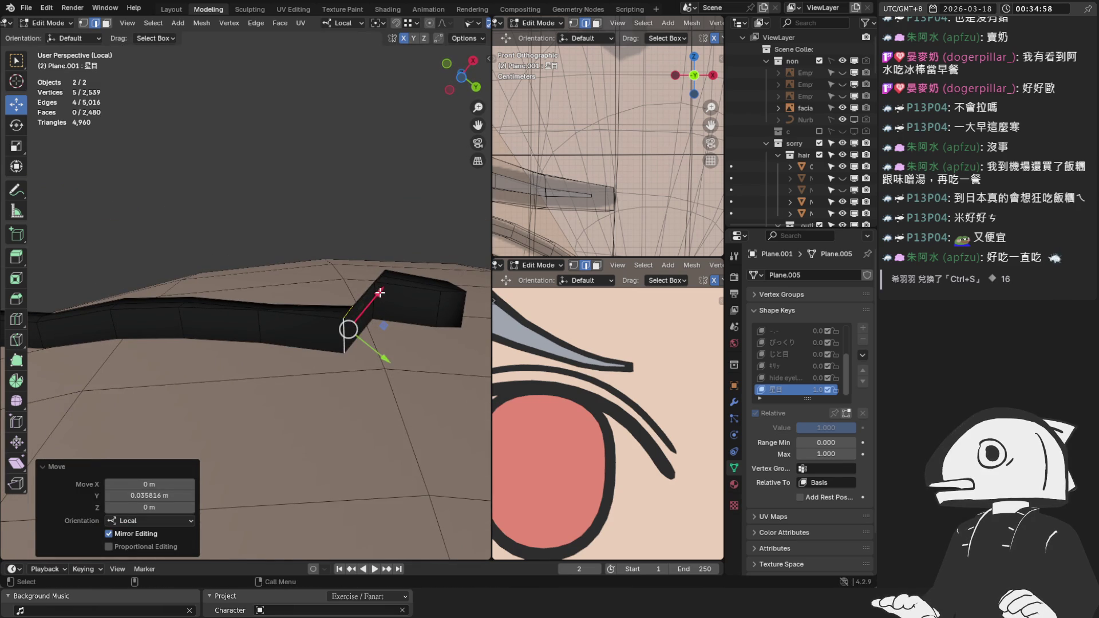
pyautogui.hotkey('ctrl', 'z')
pyautogui.press('g')
pyautogui.press('y')
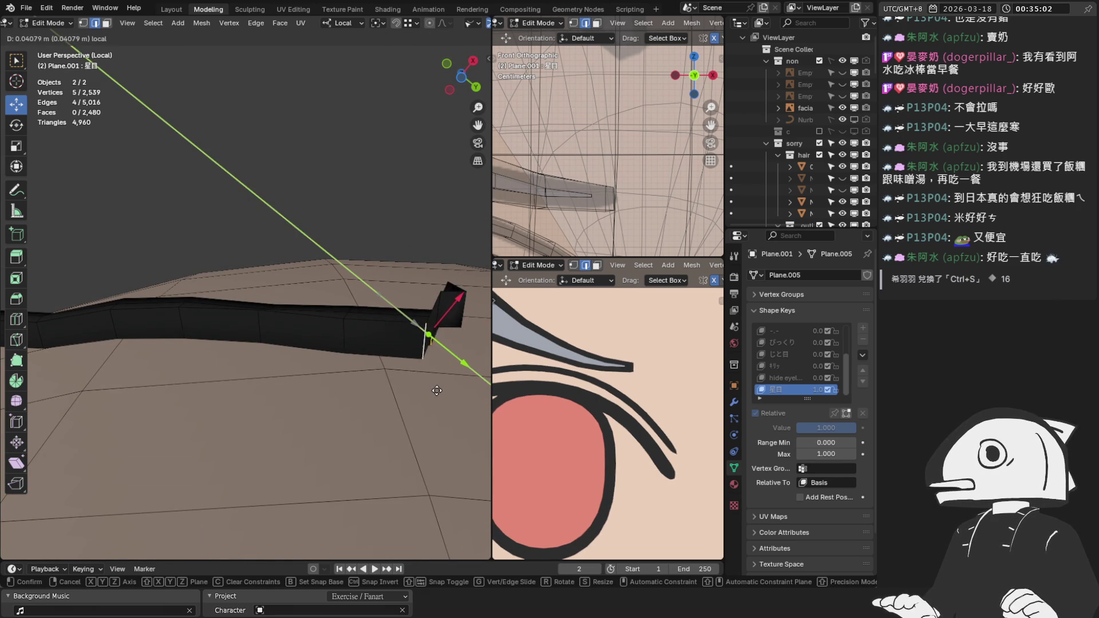
pyautogui.click(436, 390)
pyautogui.moveTo(436, 391)
pyautogui.mouseDown(button='middle')
pyautogui.moveTo(361, 451)
pyautogui.moveTo(299, 407)
pyautogui.moveTo(314, 448)
pyautogui.moveTo(363, 456)
pyautogui.moveTo(430, 428)
pyautogui.moveTo(446, 354)
pyautogui.mouseUp(button='middle')
pyautogui.keyDown('ctrl'); pyautogui.moveTo(575, 149); pyautogui.dragTo(576, 121, button='middle'); pyautogui.keyUp('ctrl')
pyautogui.moveTo(412, 343); pyautogui.dragTo(423, 324, button='middle')
# In vertex select mode, box-select the strand tip and move it along Y.
pyautogui.press('1')
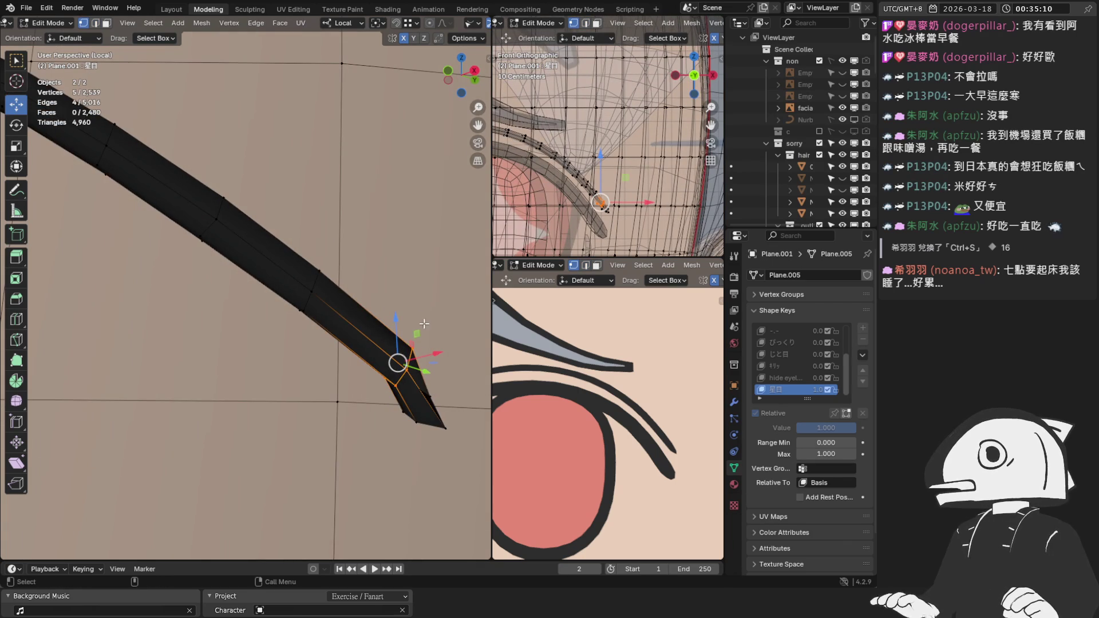
pyautogui.press('KP_1')
pyautogui.scroll(5, 599, 149)
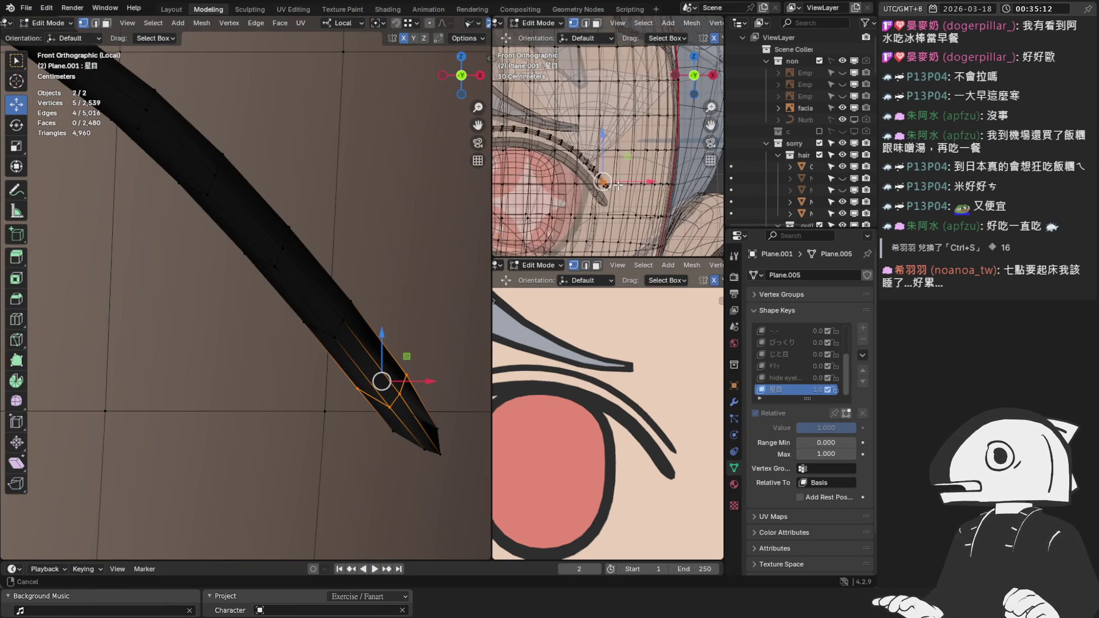
pyautogui.moveTo(601, 208)
pyautogui.mouseDown()
pyautogui.moveTo(549, 164)
pyautogui.moveTo(558, 161)
pyautogui.mouseUp()
pyautogui.moveTo(366, 435)
pyautogui.mouseDown(button='middle')
pyautogui.moveTo(343, 452)
pyautogui.moveTo(335, 400)
pyautogui.mouseUp(button='middle')
pyautogui.press('g')
pyautogui.press('y')
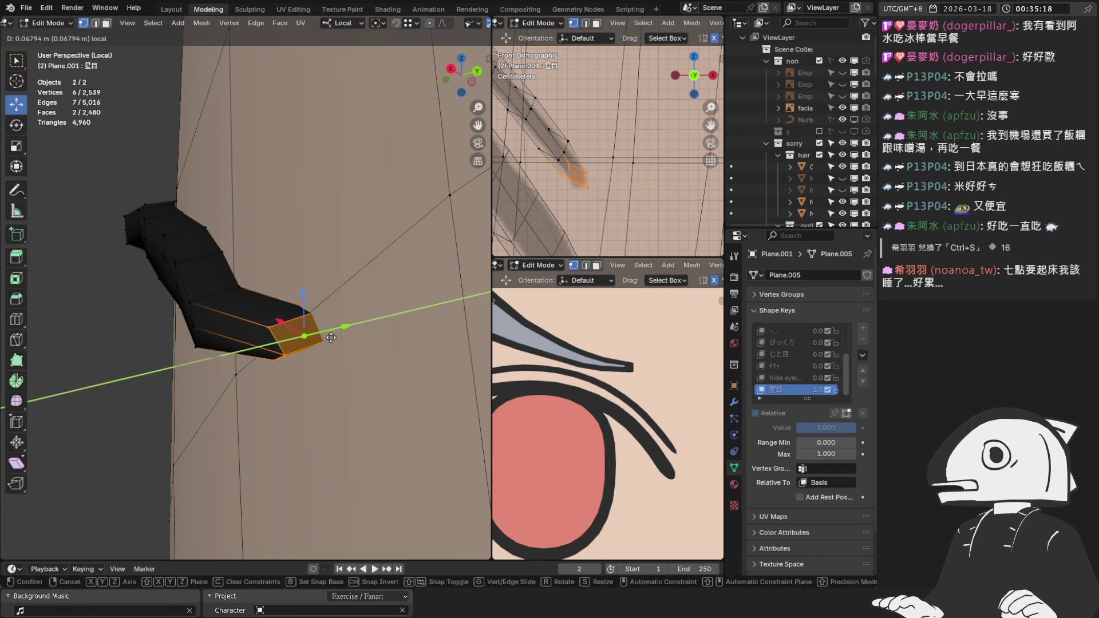
pyautogui.click(320, 339)
# With X-ray on, pull a single tip vertex down along Y, then turn X-ray off.
pyautogui.moveTo(320, 338)
pyautogui.mouseDown(button='middle')
pyautogui.moveTo(289, 353)
pyautogui.moveTo(232, 279)
pyautogui.mouseUp(button='middle')
pyautogui.click(217, 281)
pyautogui.click(215, 263)
pyautogui.scroll(3, 232, 263)
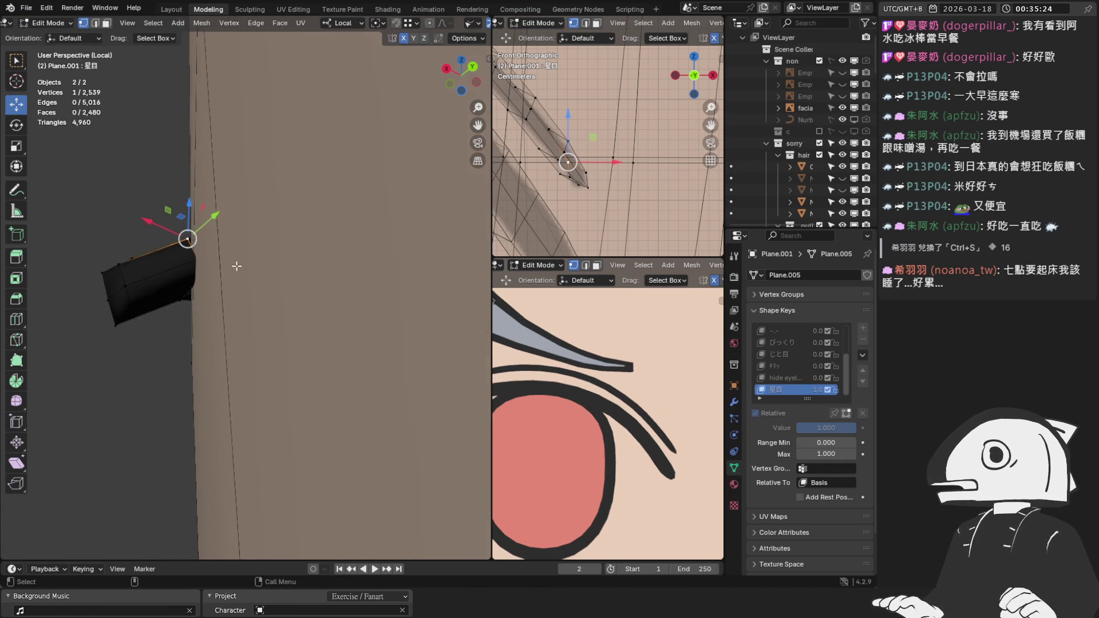
pyautogui.scroll(-3, 417, 28)
pyautogui.scroll(-2, 475, 23)
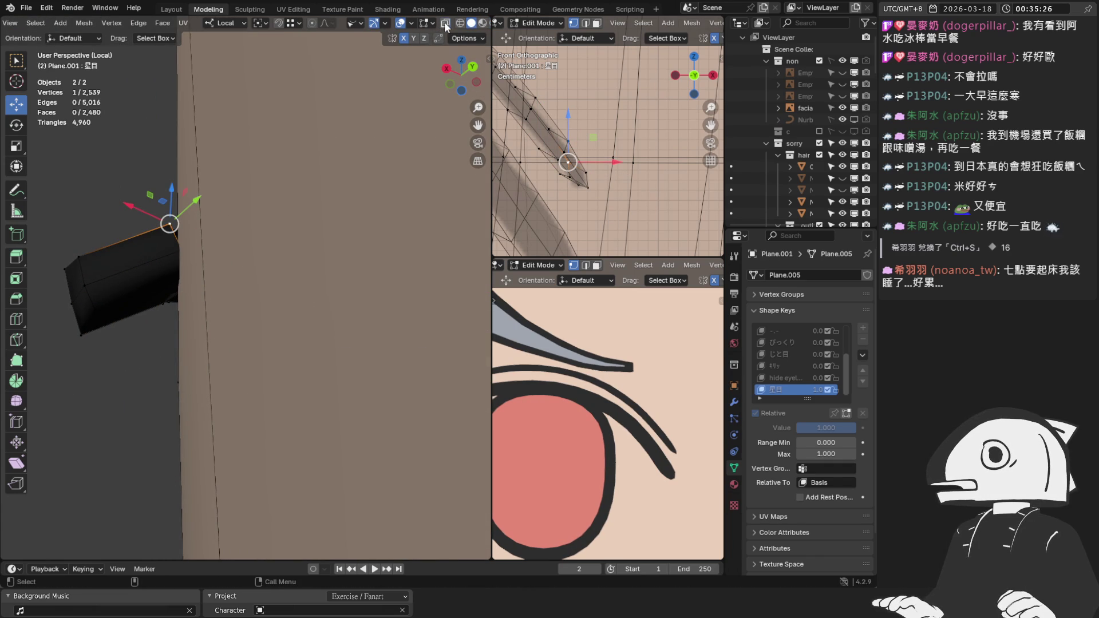
pyautogui.click(444, 21)
pyautogui.moveTo(197, 199); pyautogui.dragTo(202, 270)
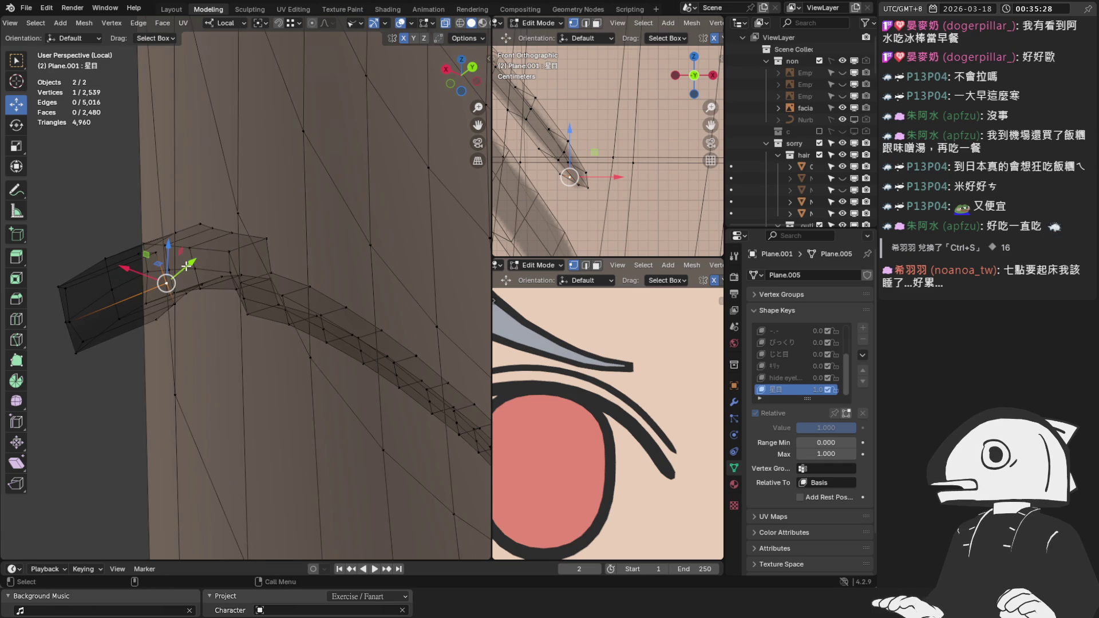
pyautogui.moveTo(201, 270); pyautogui.dragTo(201, 273, button='middle')
pyautogui.moveTo(229, 293); pyautogui.dragTo(458, 52)
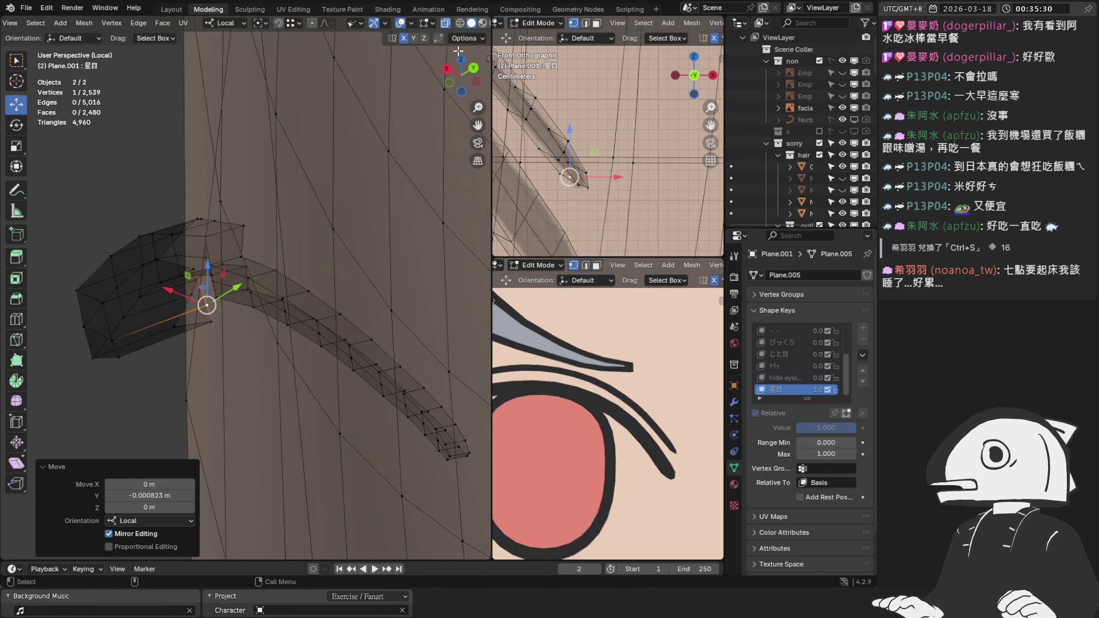
pyautogui.click(449, 24)
pyautogui.moveTo(172, 343); pyautogui.dragTo(267, 214, button='middle')
pyautogui.click(267, 213)
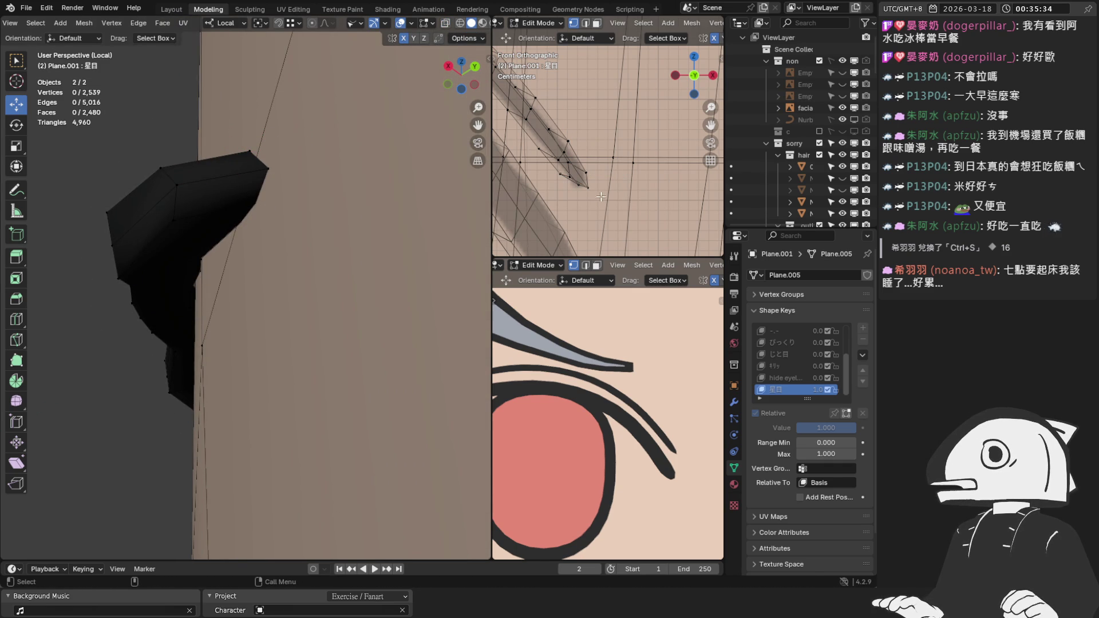
# Raise one tip vertex along Y and move another, undoing the last change.
pyautogui.click(568, 185)
pyautogui.click(578, 184)
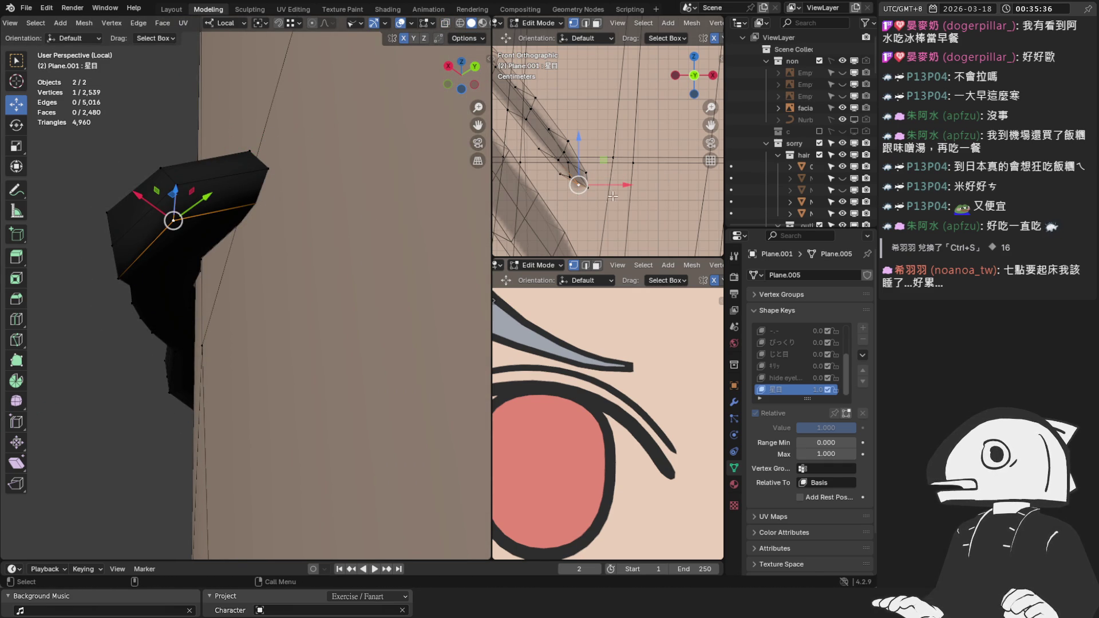
pyautogui.scroll(3, 572, 213)
pyautogui.click(283, 186)
pyautogui.moveTo(295, 189)
pyautogui.mouseDown()
pyautogui.moveTo(278, 191)
pyautogui.moveTo(254, 142)
pyautogui.moveTo(269, 131)
pyautogui.moveTo(262, 143)
pyautogui.mouseUp()
pyautogui.moveTo(263, 143)
pyautogui.mouseDown(button='middle')
pyautogui.moveTo(318, 262)
pyautogui.moveTo(363, 253)
pyautogui.moveTo(268, 257)
pyautogui.mouseUp(button='middle')
pyautogui.click(251, 257)
pyautogui.moveTo(264, 257)
pyautogui.mouseDown()
pyautogui.moveTo(344, 262)
pyautogui.moveTo(277, 285)
pyautogui.mouseUp()
pyautogui.moveTo(277, 285)
pyautogui.mouseDown(button='middle')
pyautogui.moveTo(241, 172)
pyautogui.moveTo(216, 196)
pyautogui.moveTo(225, 164)
pyautogui.moveTo(268, 187)
pyautogui.mouseUp(button='middle')
pyautogui.hotkey('ctrl', 'z')
# Move three vertices along the strip slightly along Y, redoing the move with smaller offsets.
pyautogui.moveTo(272, 189); pyautogui.dragTo(282, 184)
pyautogui.moveTo(228, 118)
pyautogui.mouseDown()
pyautogui.moveTo(278, 154)
pyautogui.moveTo(316, 158)
pyautogui.mouseUp()
pyautogui.moveTo(316, 158)
pyautogui.mouseDown(button='middle')
pyautogui.moveTo(281, 228)
pyautogui.moveTo(290, 255)
pyautogui.moveTo(267, 274)
pyautogui.moveTo(213, 241)
pyautogui.moveTo(229, 159)
pyautogui.moveTo(243, 233)
pyautogui.mouseUp(button='middle')
pyautogui.hotkey('ctrl', 'z')
pyautogui.moveTo(243, 233)
pyautogui.mouseDown()
pyautogui.moveTo(261, 239)
pyautogui.moveTo(273, 205)
pyautogui.moveTo(292, 220)
pyautogui.mouseUp()
pyautogui.moveTo(292, 220)
pyautogui.mouseDown(button='middle')
pyautogui.moveTo(218, 211)
pyautogui.moveTo(325, 219)
pyautogui.moveTo(289, 196)
pyautogui.moveTo(322, 230)
pyautogui.mouseUp(button='middle')
pyautogui.scroll(5, 274, 219)
# Shift five band vertices and the strip's left-end vertices along Y, refining the end with a smaller move.
pyautogui.click(306, 208)
pyautogui.moveTo(322, 230); pyautogui.dragTo(269, 216)
pyautogui.moveTo(269, 216); pyautogui.dragTo(235, 193, button='middle')
pyautogui.keyDown('shift'); pyautogui.click(234, 193); pyautogui.keyUp('shift')
pyautogui.moveTo(257, 232); pyautogui.dragTo(263, 244)
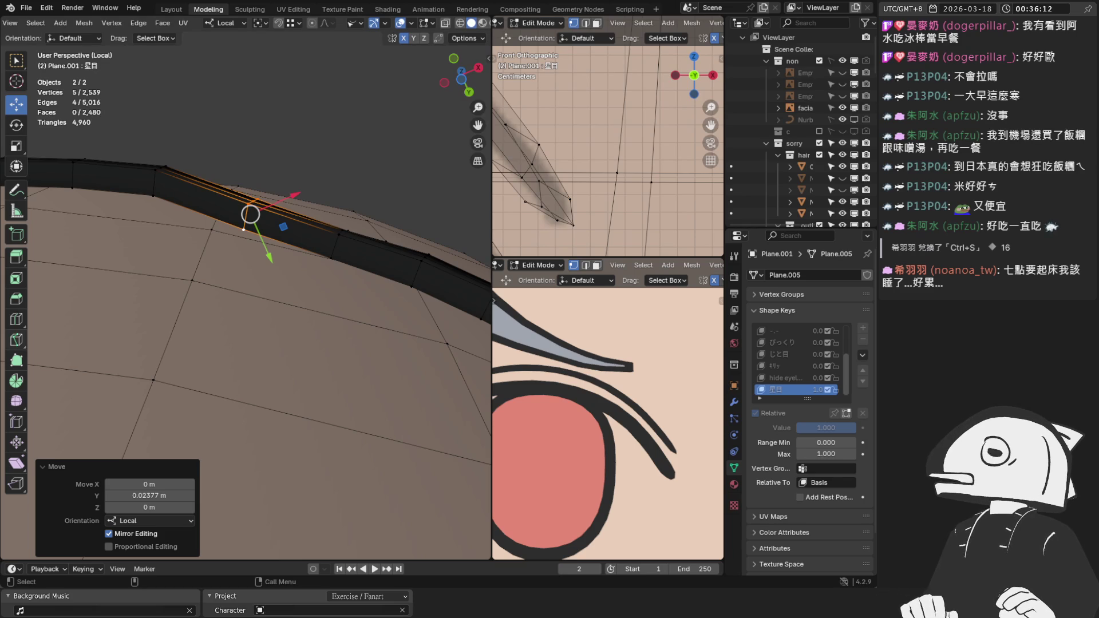
pyautogui.keyDown('alt'); pyautogui.click(155, 178); pyautogui.keyUp('alt')
pyautogui.moveTo(175, 217); pyautogui.dragTo(179, 233)
pyautogui.moveTo(179, 233)
pyautogui.mouseDown(button='middle')
pyautogui.moveTo(196, 240)
pyautogui.moveTo(233, 221)
pyautogui.mouseUp(button='middle')
pyautogui.hotkey('ctrl', 'z')
pyautogui.moveTo(245, 255); pyautogui.dragTo(239, 245)
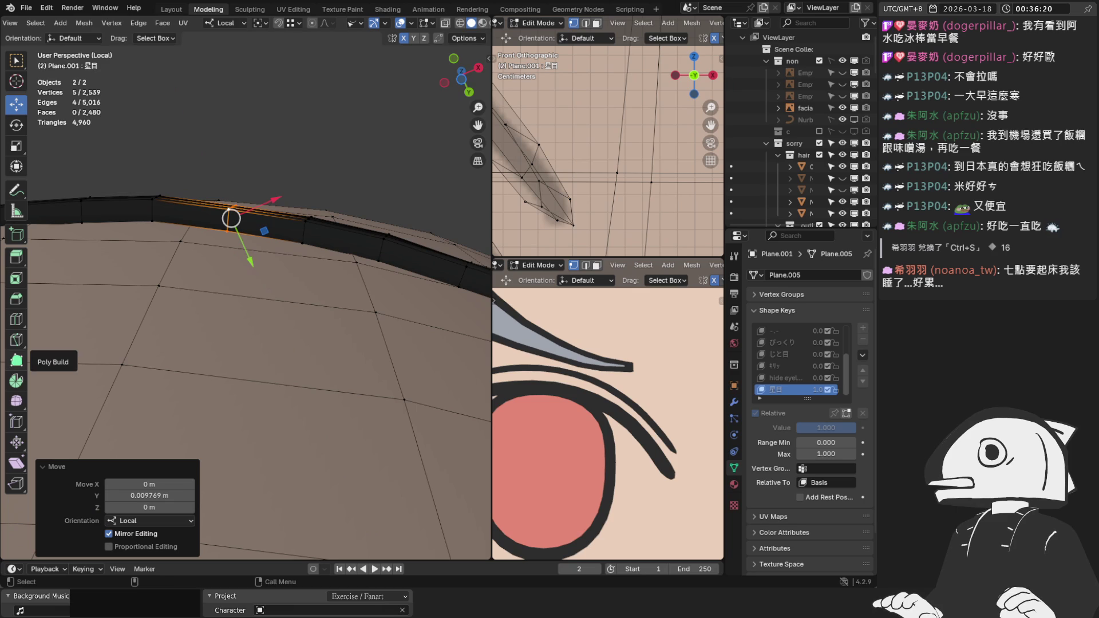
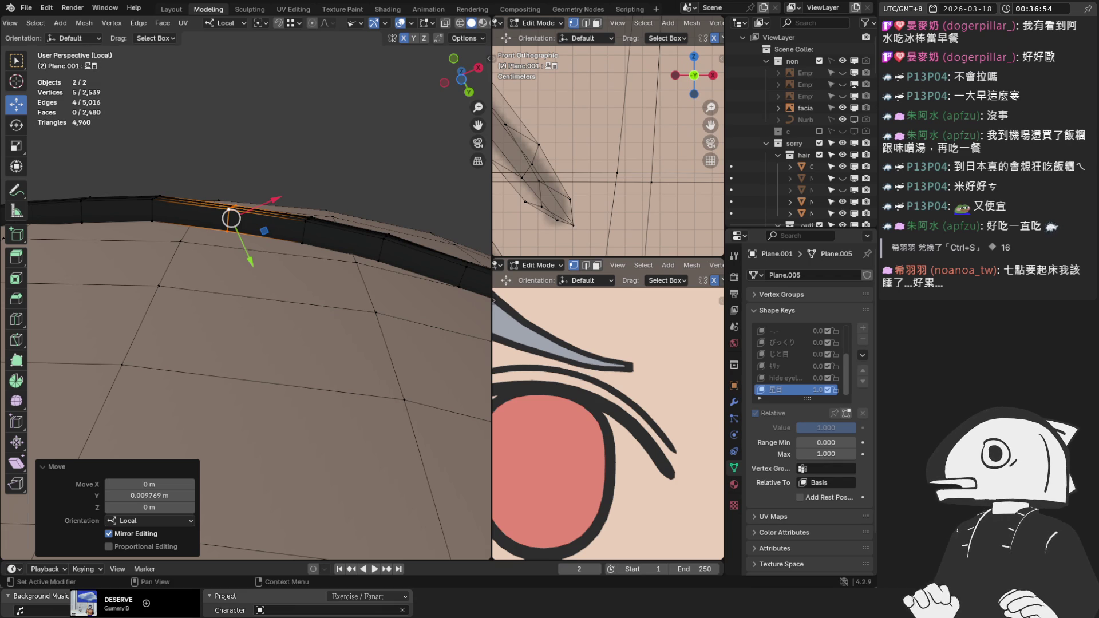
# Slide the first two edge loops of the crease band along local Y.
pyautogui.moveTo(347, 200); pyautogui.dragTo(307, 265, button='middle')
pyautogui.keyDown('alt'); pyautogui.click(307, 265); pyautogui.keyUp('alt')
pyautogui.press('g')
pyautogui.press('y')
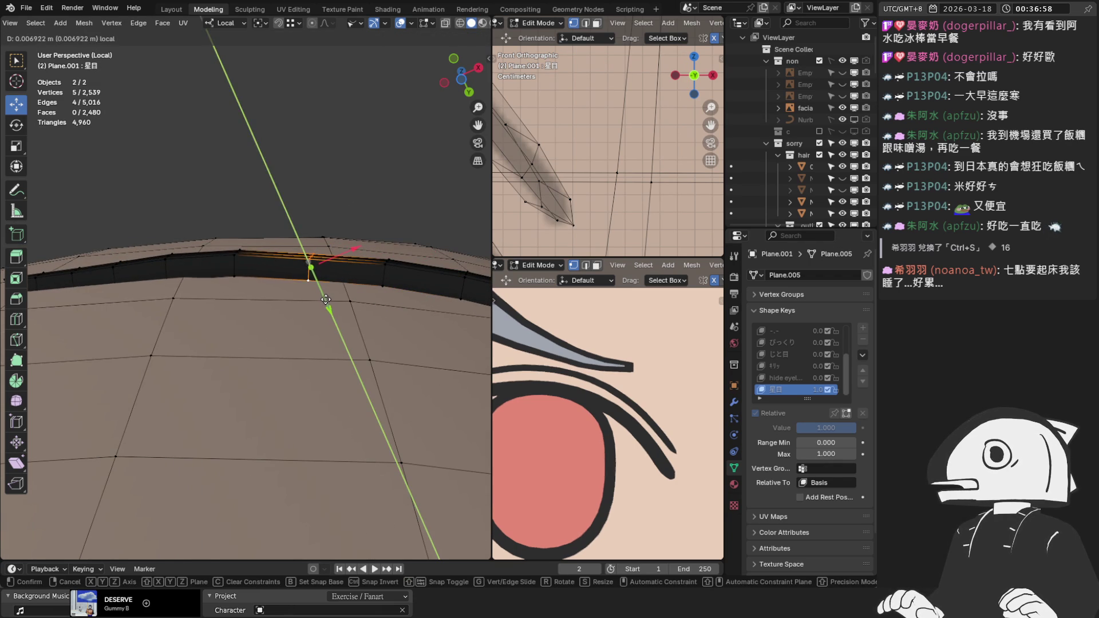
pyautogui.click(323, 298)
pyautogui.moveTo(322, 298); pyautogui.dragTo(299, 286, button='middle')
pyautogui.keyDown('alt'); pyautogui.click(216, 268); pyautogui.keyUp('alt')
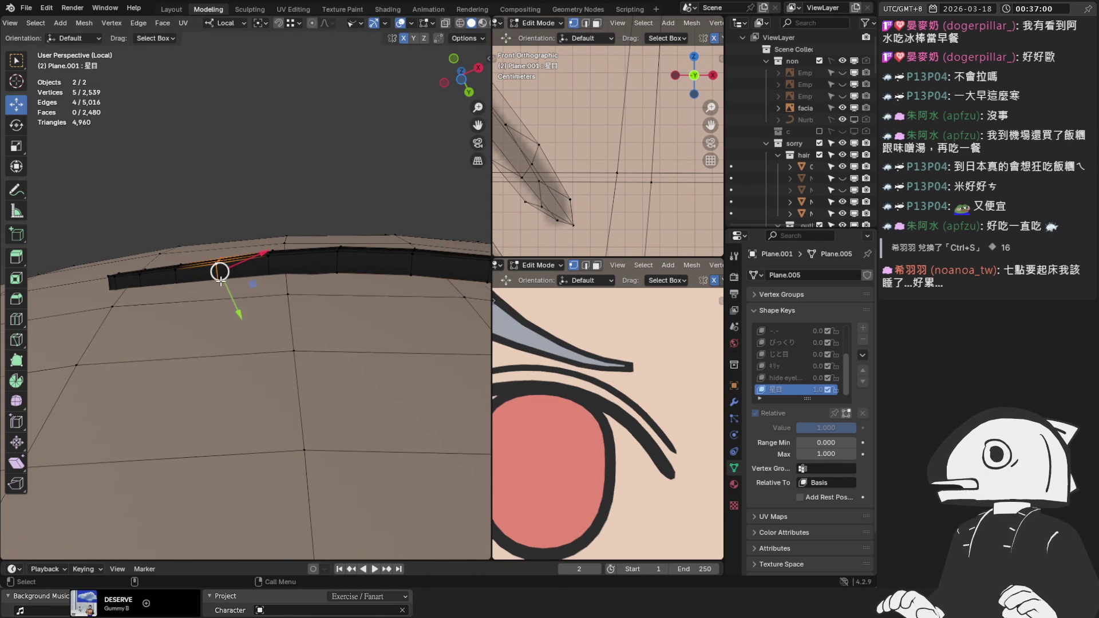
pyautogui.moveTo(236, 309); pyautogui.dragTo(228, 297, button='middle')
pyautogui.press('g')
pyautogui.press('y')
pyautogui.click(210, 254)
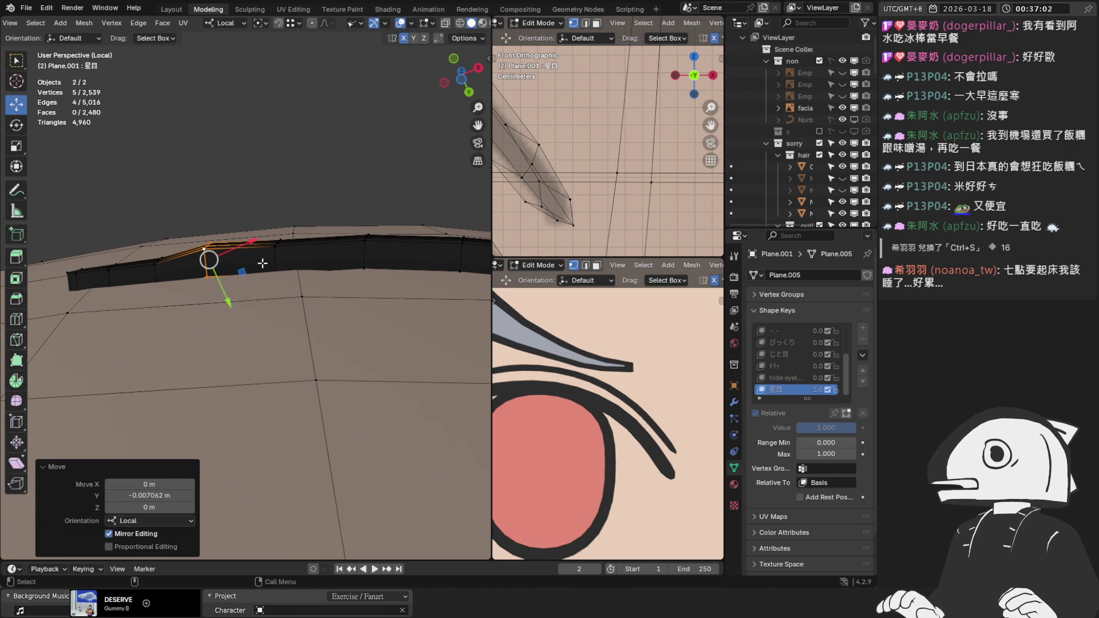
# Slide the band's top edge loop and the next loop along local Y.
pyautogui.keyDown('alt'); pyautogui.click(277, 258); pyautogui.keyUp('alt')
pyautogui.press('g')
pyautogui.press('y')
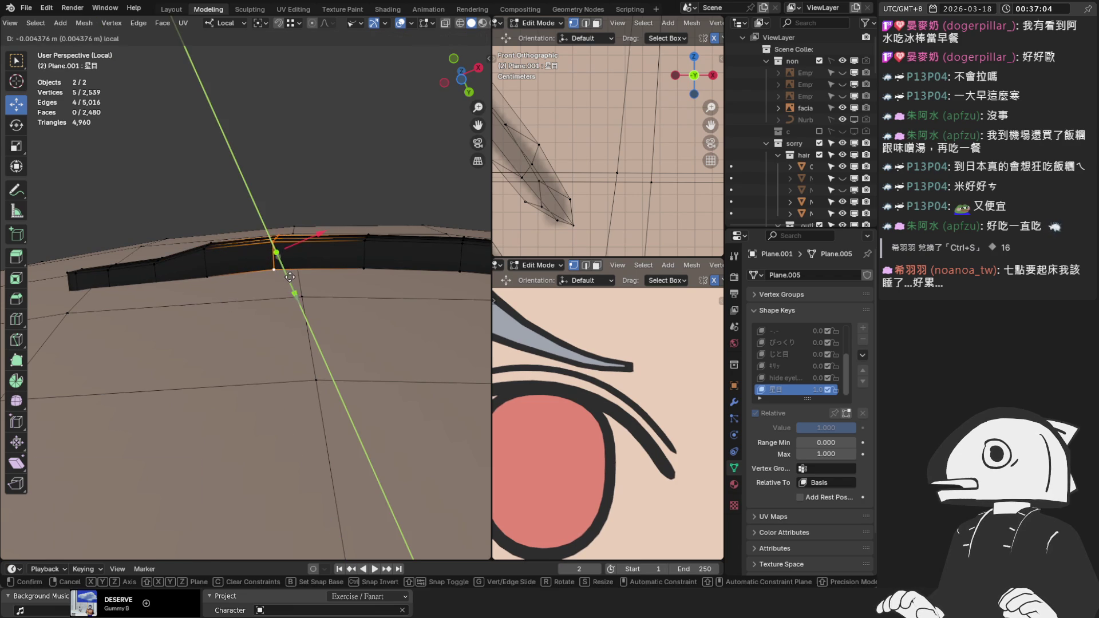
pyautogui.click(294, 286)
pyautogui.keyDown('alt'); pyautogui.click(372, 264); pyautogui.keyUp('alt')
pyautogui.press('g')
pyautogui.press('y')
pyautogui.click(366, 261)
# Slide two more edge loops on the band's other part along local Y.
pyautogui.keyDown('shift'); pyautogui.moveTo(159, 285); pyautogui.dragTo(249, 272, button='middle'); pyautogui.keyUp('shift')
pyautogui.keyDown('alt'); pyautogui.click(246, 261); pyautogui.keyUp('alt')
pyautogui.press('g')
pyautogui.press('y')
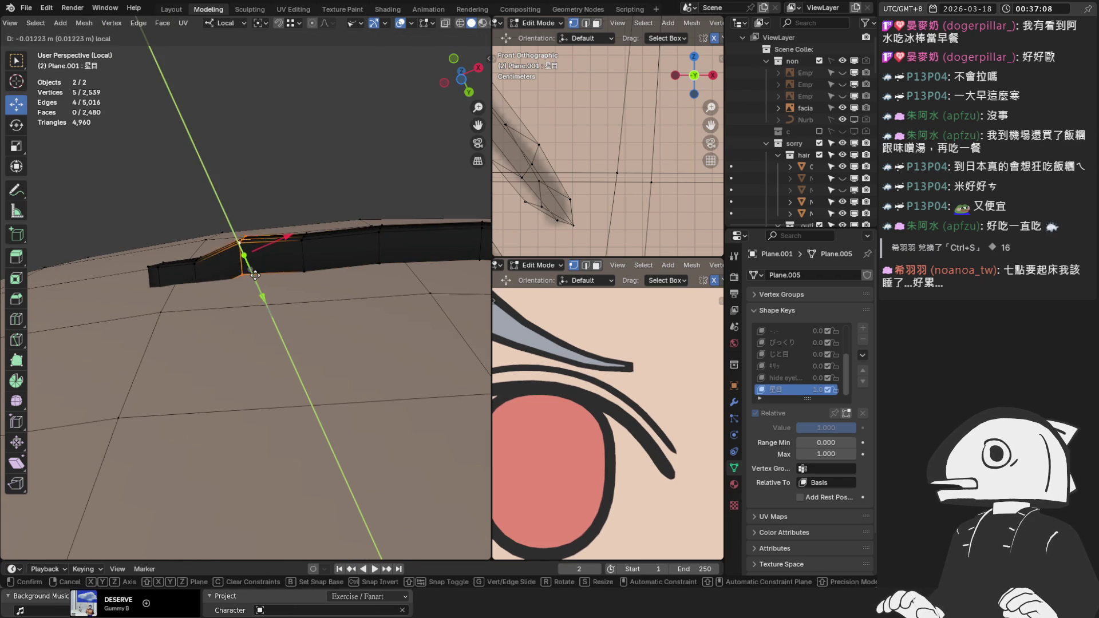
pyautogui.click(304, 263)
pyautogui.keyDown('alt'); pyautogui.click(304, 260); pyautogui.keyUp('alt')
pyautogui.press('g')
pyautogui.press('y')
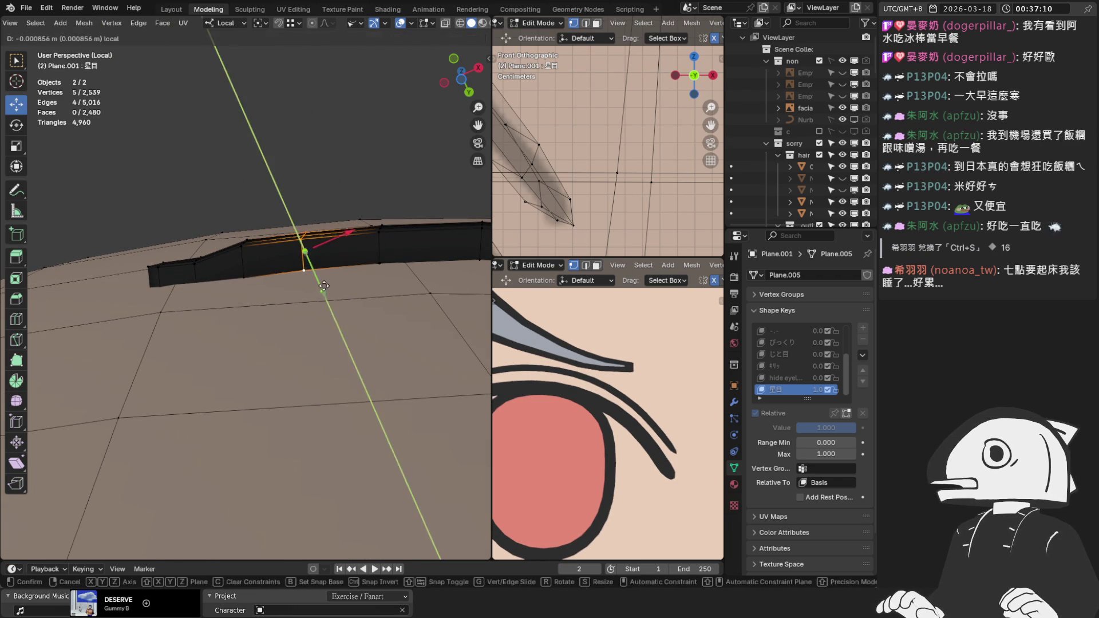
pyautogui.click(305, 258)
# Grow the selection over the band's end and nudge it slightly along local Y.
pyautogui.moveTo(305, 258)
pyautogui.mouseDown(button='middle')
pyautogui.moveTo(207, 309)
pyautogui.moveTo(291, 385)
pyautogui.moveTo(232, 196)
pyautogui.mouseUp(button='middle')
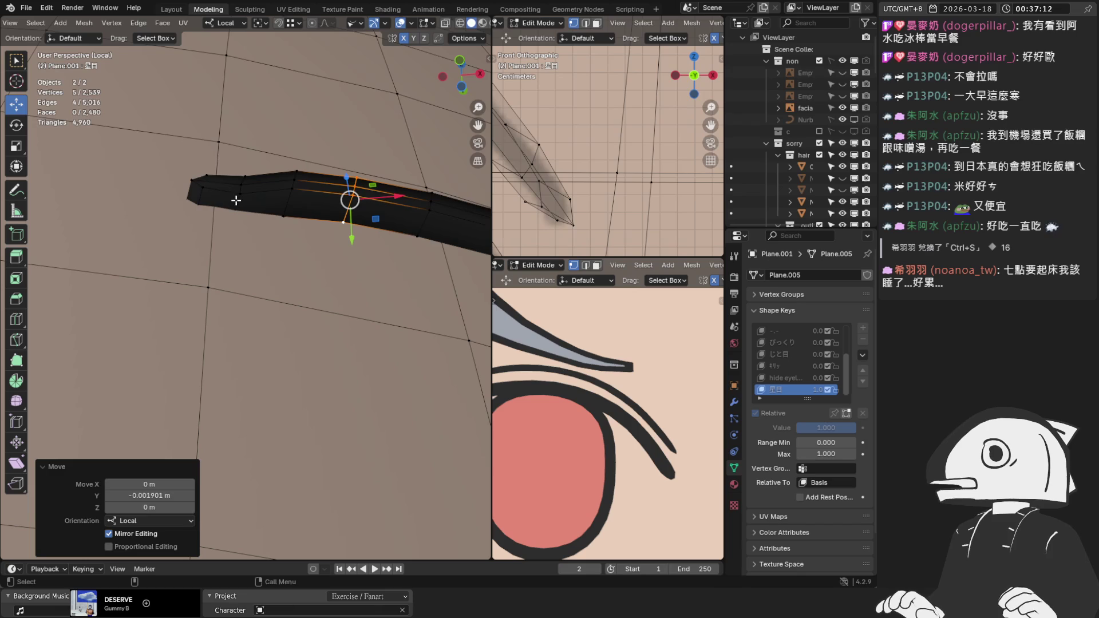
pyautogui.keyDown('alt'); pyautogui.click(239, 200); pyautogui.keyUp('alt')
pyautogui.press('KP_Decimal')
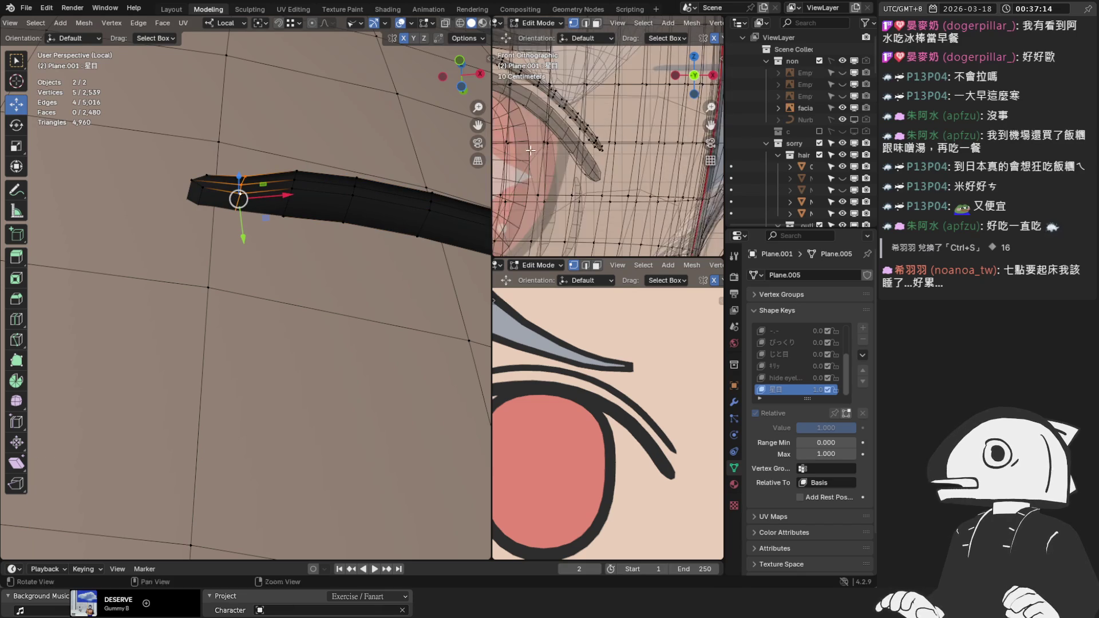
pyautogui.scroll(5, 586, 148)
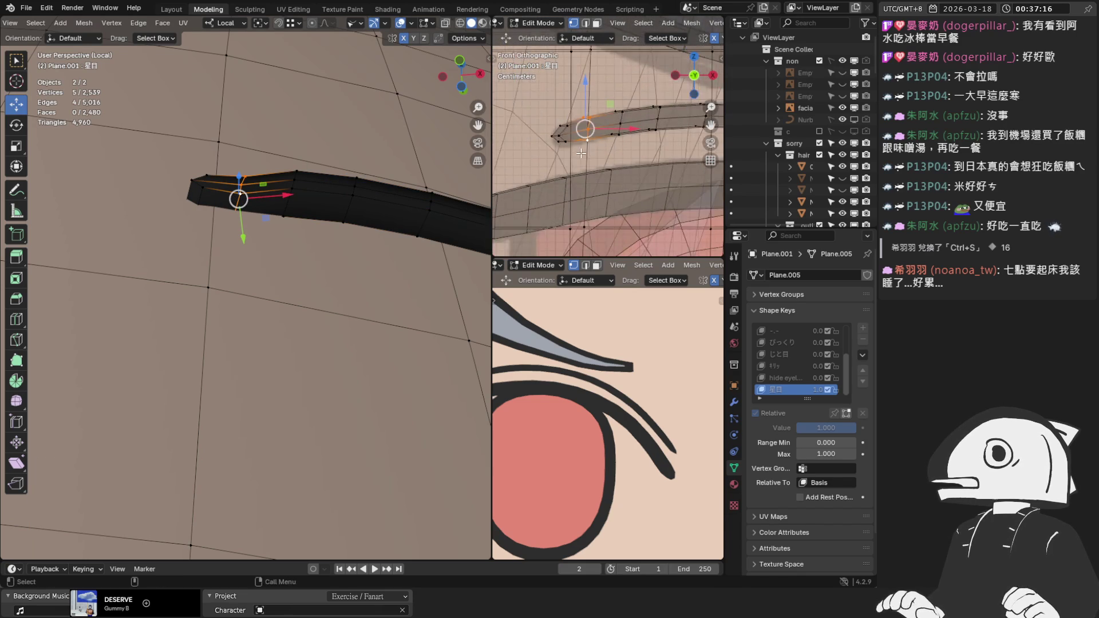
pyautogui.press('ctrl+KP_Add')
pyautogui.moveTo(359, 163); pyautogui.dragTo(305, 175, button='middle')
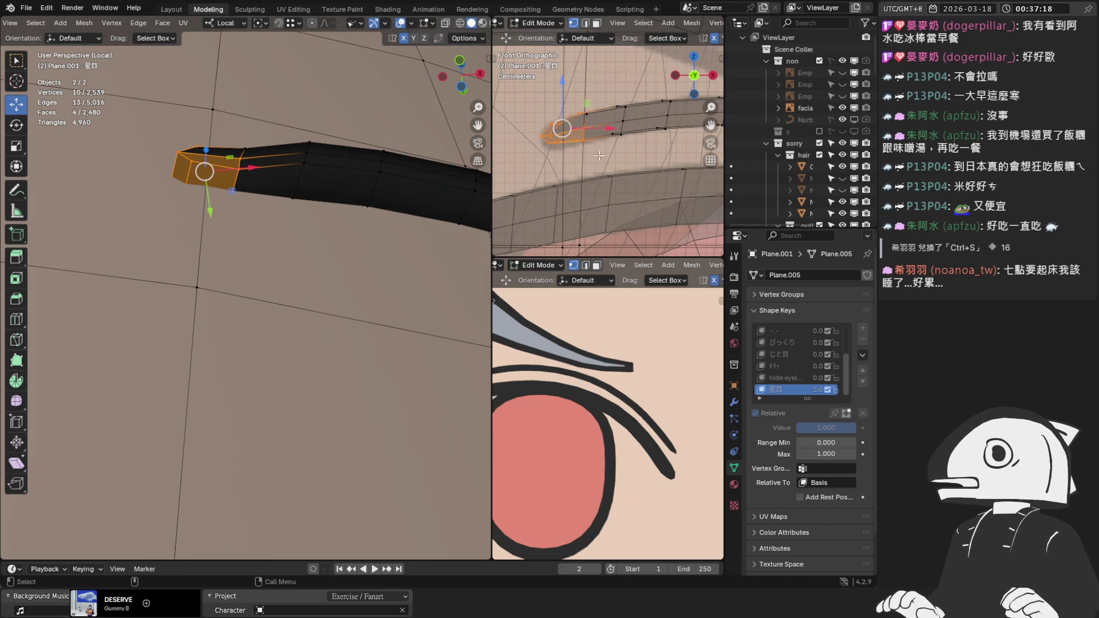
pyautogui.press('g')
pyautogui.press('y')
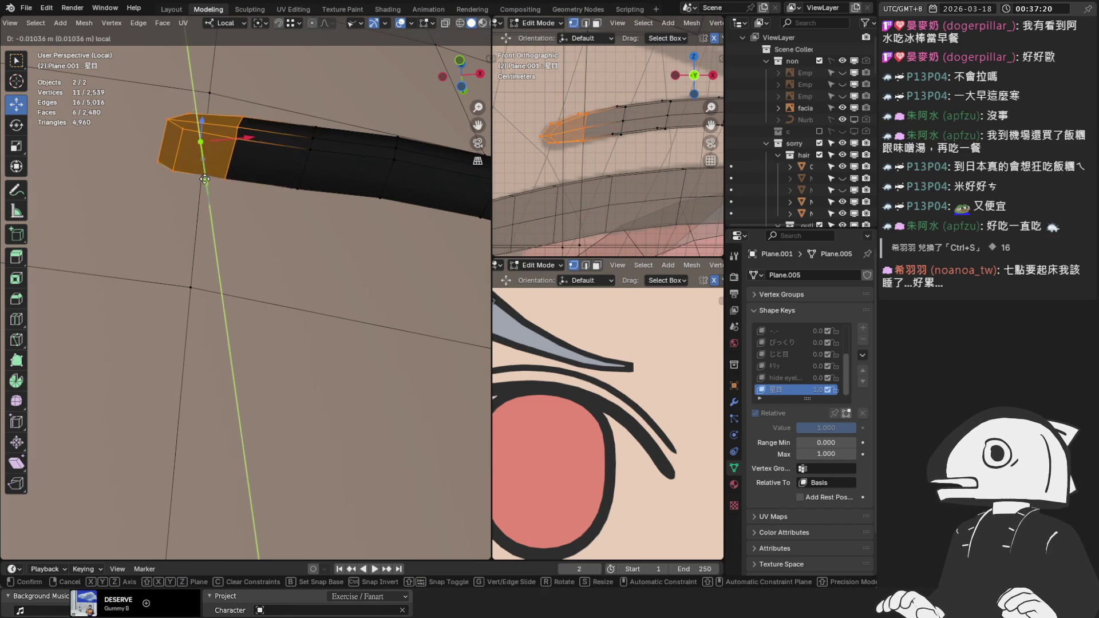
pyautogui.click(293, 167)
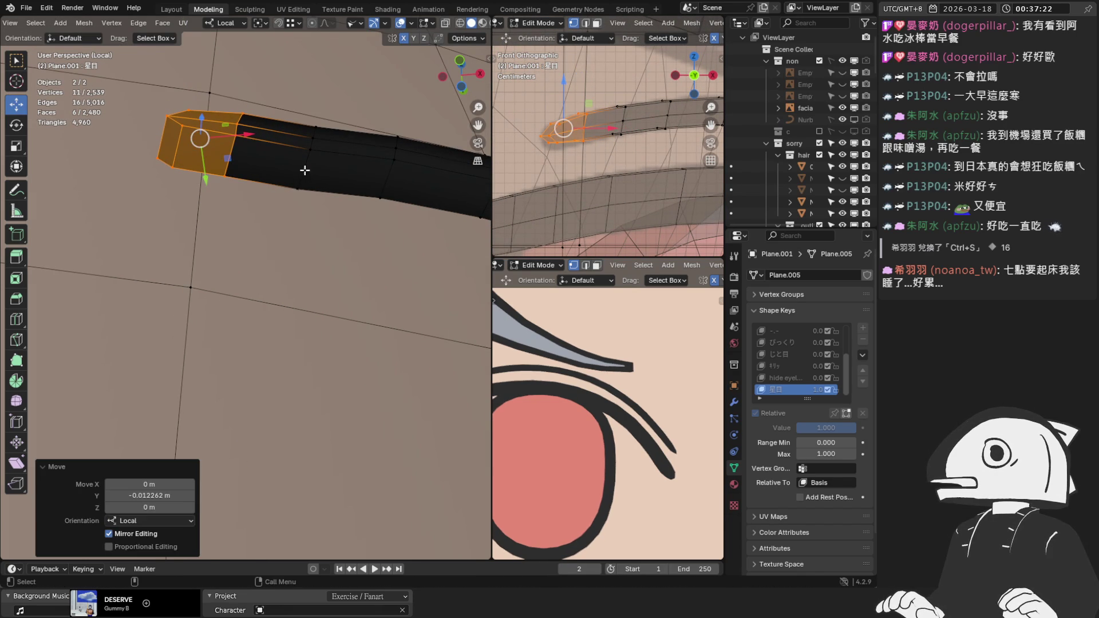
pyautogui.hotkey('ctrl', 'z')
pyautogui.press('g')
pyautogui.press('y')
pyautogui.click(313, 195)
# Switch to an orthographic front view and return to Object Mode.
pyautogui.press('KP_Decimal')
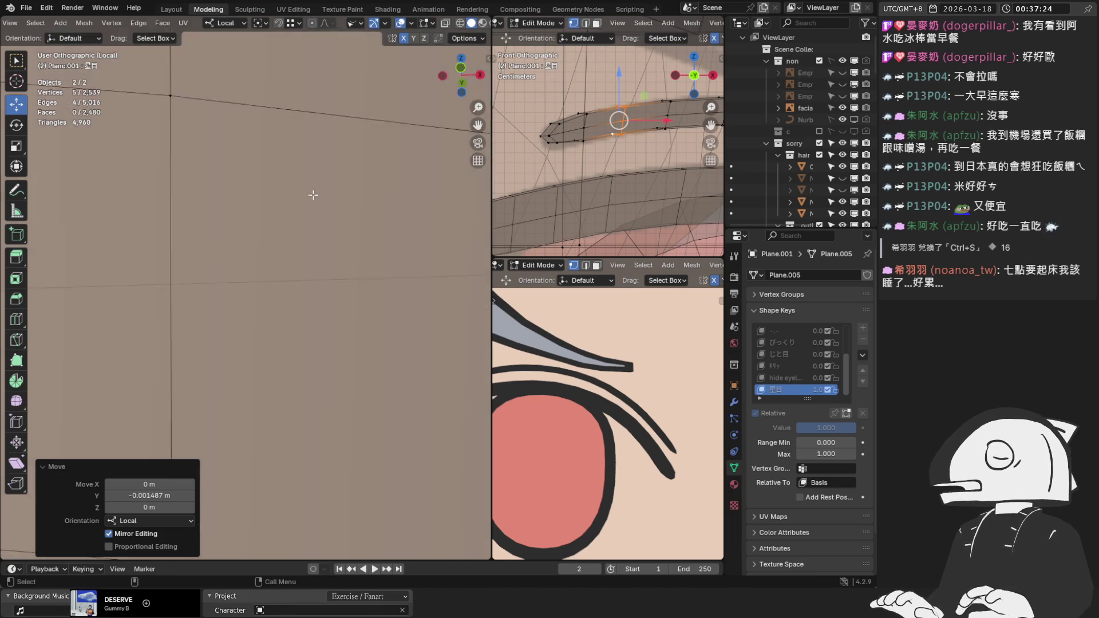
pyautogui.press('KP_1')
pyautogui.press('Tab')
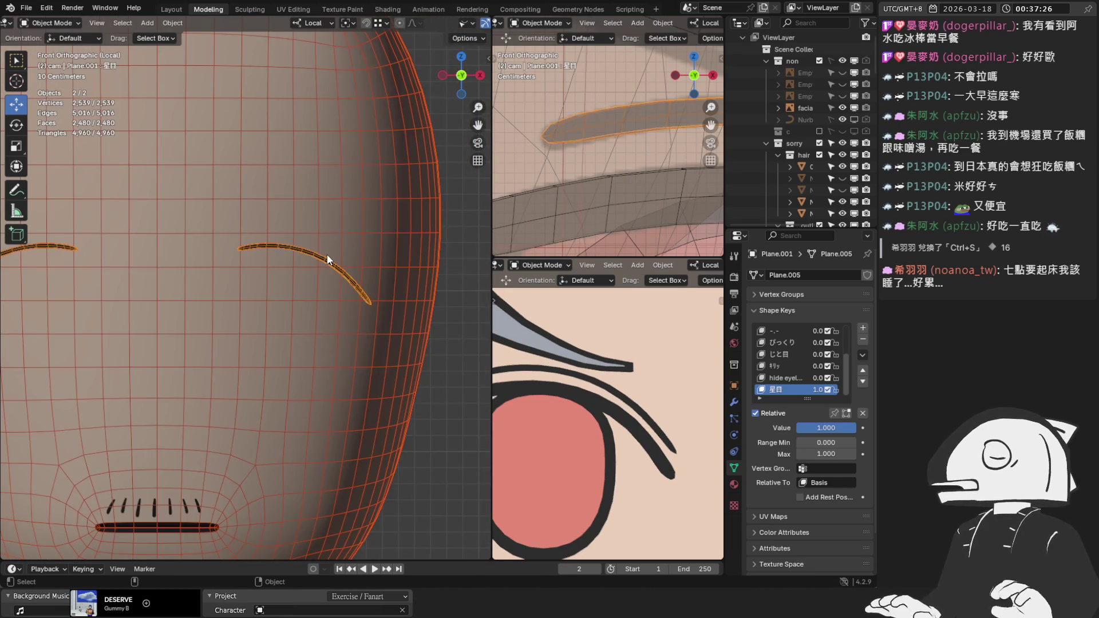
# Exit Local view and check the whole face from the side without overlays.
pyautogui.press('KP_Divide')
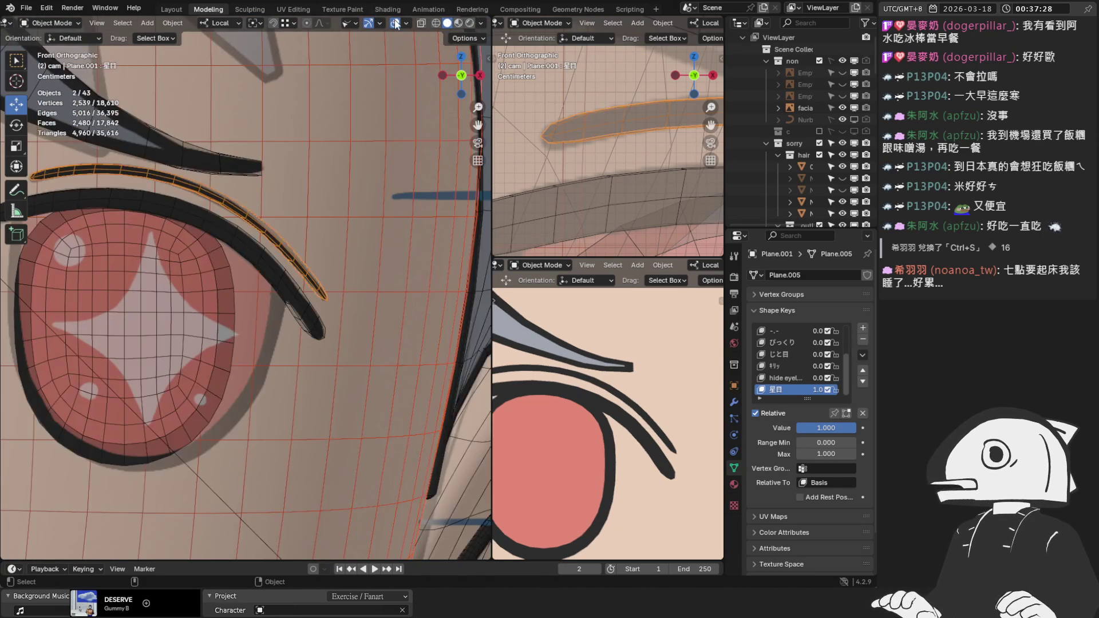
pyautogui.click(394, 23)
pyautogui.moveTo(321, 167)
pyautogui.mouseDown(button='middle')
pyautogui.moveTo(229, 177)
pyautogui.moveTo(155, 169)
pyautogui.moveTo(154, 186)
pyautogui.moveTo(254, 137)
pyautogui.mouseUp(button='middle')
pyautogui.click(393, 27)
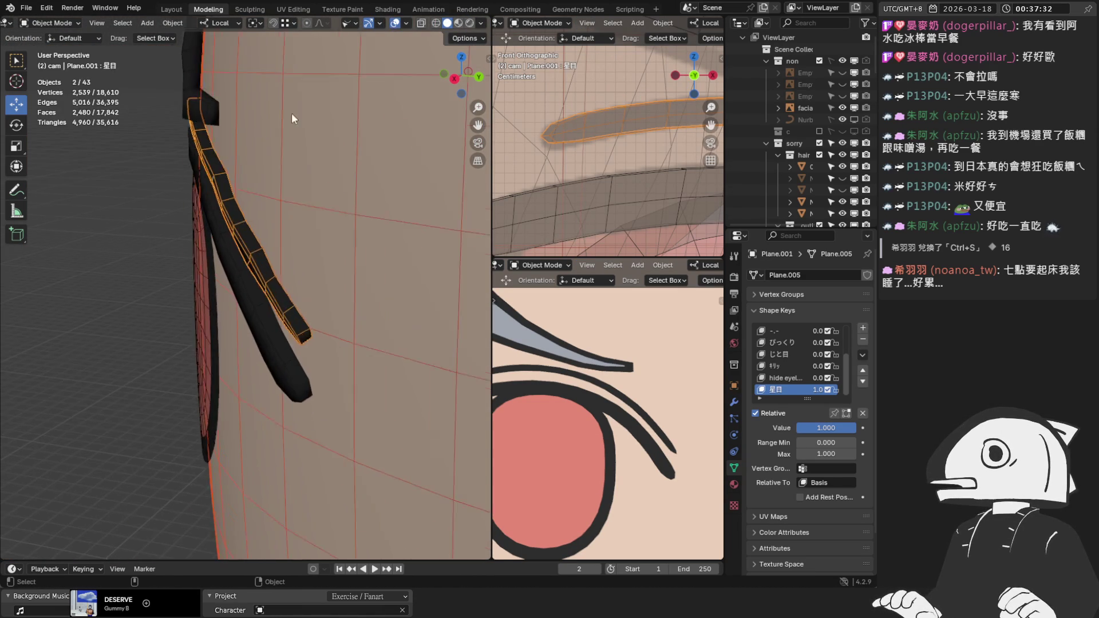
# In Edit Mode, push two crease-line edge loops along their depth axis.
pyautogui.press('Tab')
pyautogui.moveTo(242, 197); pyautogui.dragTo(225, 238, button='middle')
pyautogui.keyDown('alt'); pyautogui.click(226, 238); pyautogui.keyUp('alt')
pyautogui.moveTo(254, 251)
pyautogui.mouseDown()
pyautogui.moveTo(246, 293)
pyautogui.moveTo(279, 302)
pyautogui.mouseUp()
pyautogui.keyDown('alt'); pyautogui.click(265, 335); pyautogui.keyUp('alt')
pyautogui.moveTo(295, 357)
pyautogui.mouseDown()
pyautogui.moveTo(303, 362)
pyautogui.moveTo(294, 357)
pyautogui.mouseUp()
pyautogui.moveTo(295, 357)
pyautogui.mouseDown(button='middle')
pyautogui.moveTo(275, 312)
pyautogui.moveTo(297, 255)
pyautogui.moveTo(258, 226)
pyautogui.moveTo(277, 270)
pyautogui.moveTo(248, 228)
pyautogui.mouseUp(button='middle')
pyautogui.press('2')
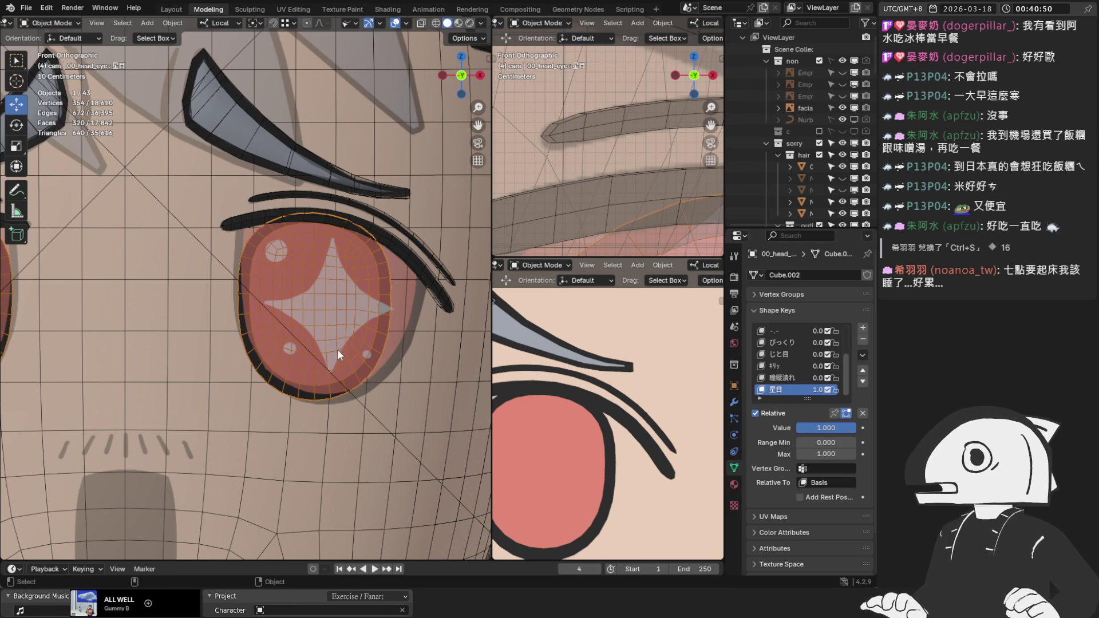
# Enable Proportional Editing and pull the eye's upper rim edge outward.
pyautogui.scroll(3, 336, 356)
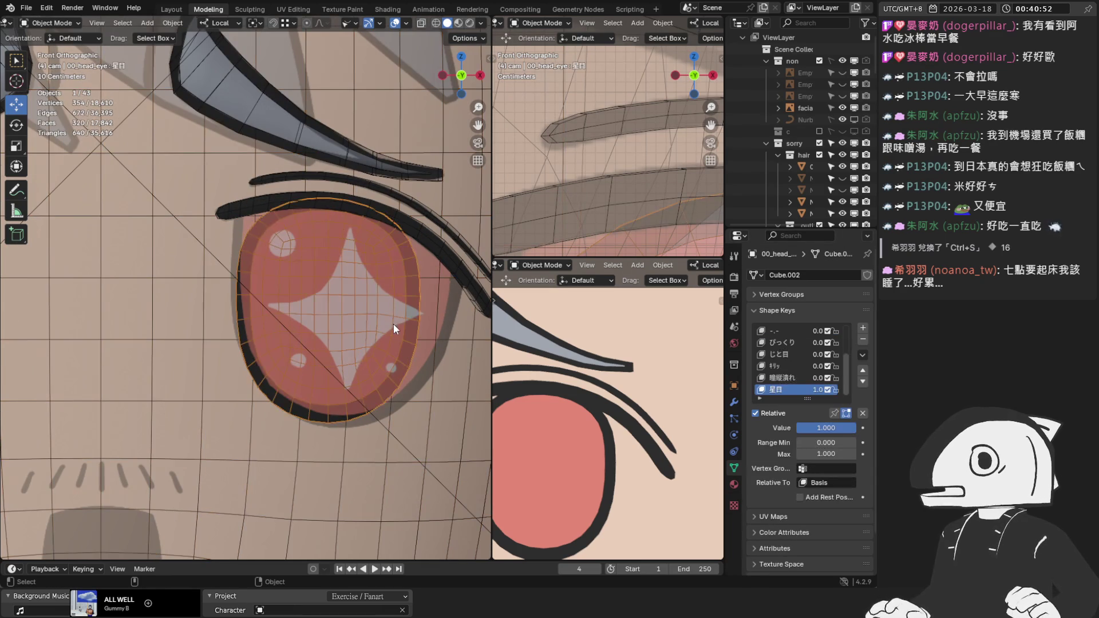
pyautogui.press('Tab')
pyautogui.scroll(3, 330, 233)
pyautogui.press('2')
pyautogui.click(335, 209)
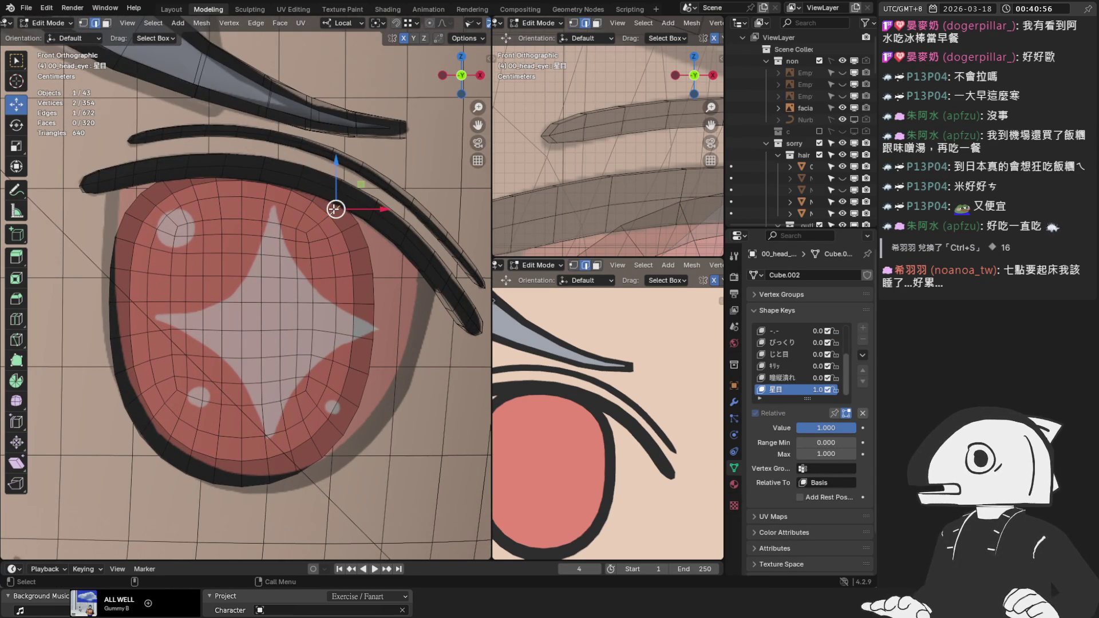
pyautogui.press('o')
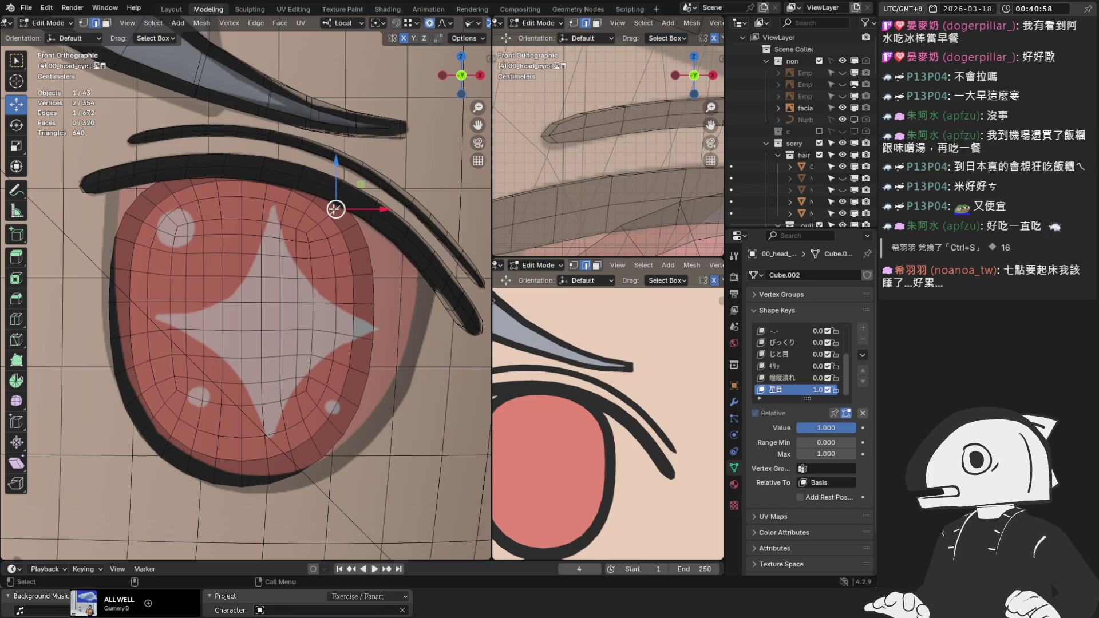
pyautogui.press('g')
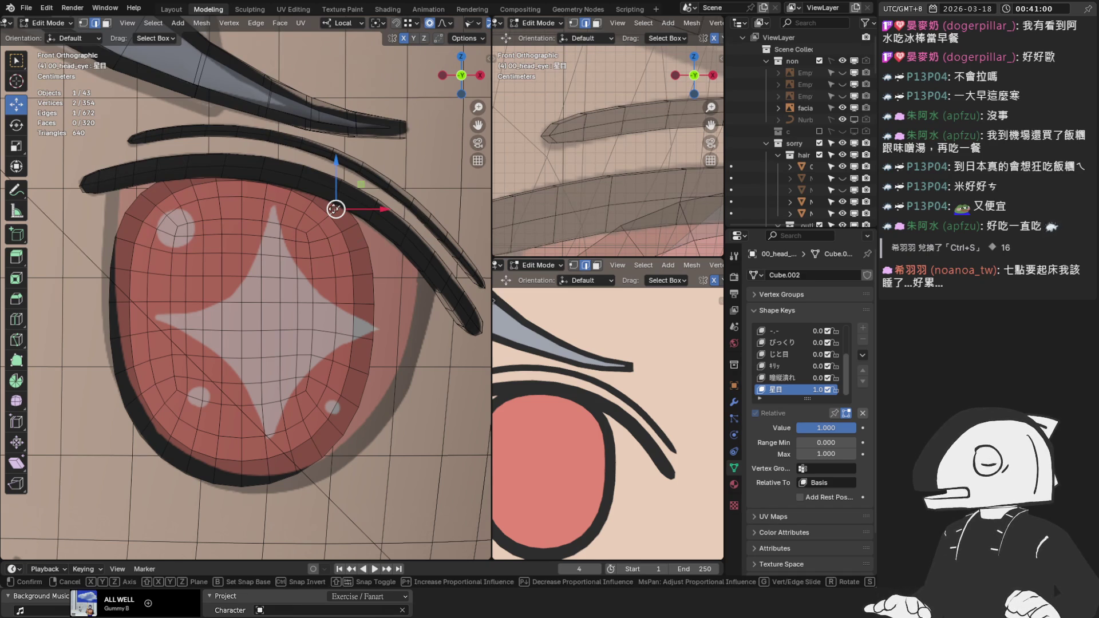
pyautogui.press('Escape')
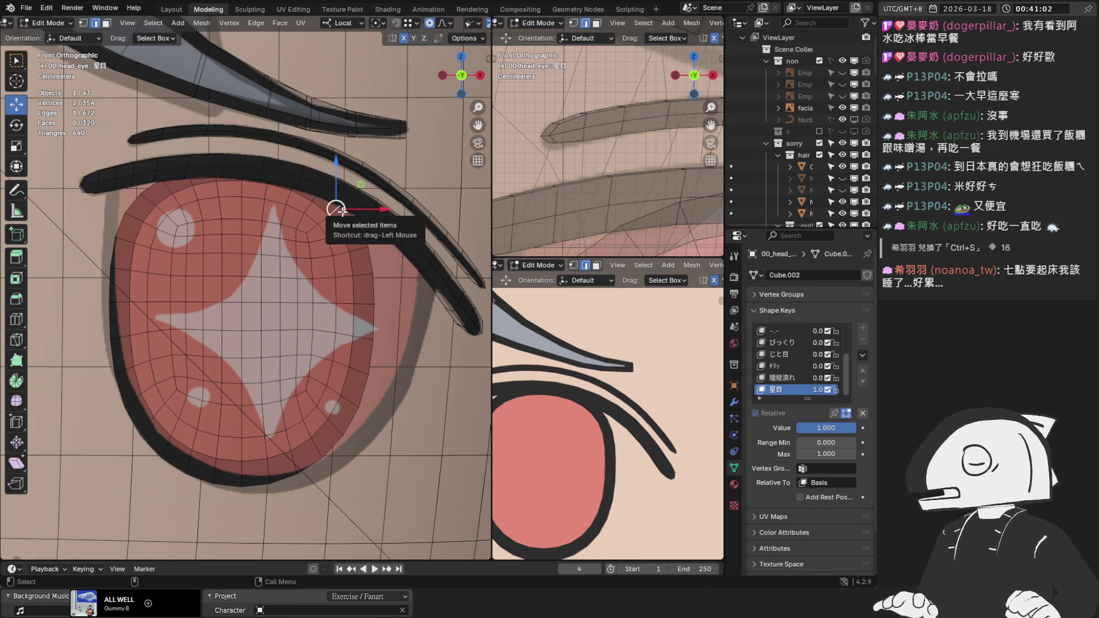
pyautogui.moveTo(341, 211)
pyautogui.mouseDown()
pyautogui.moveTo(385, 222)
pyautogui.moveTo(363, 229)
pyautogui.moveTo(372, 222)
pyautogui.mouseUp()
pyautogui.scroll(-13, 378, 218)
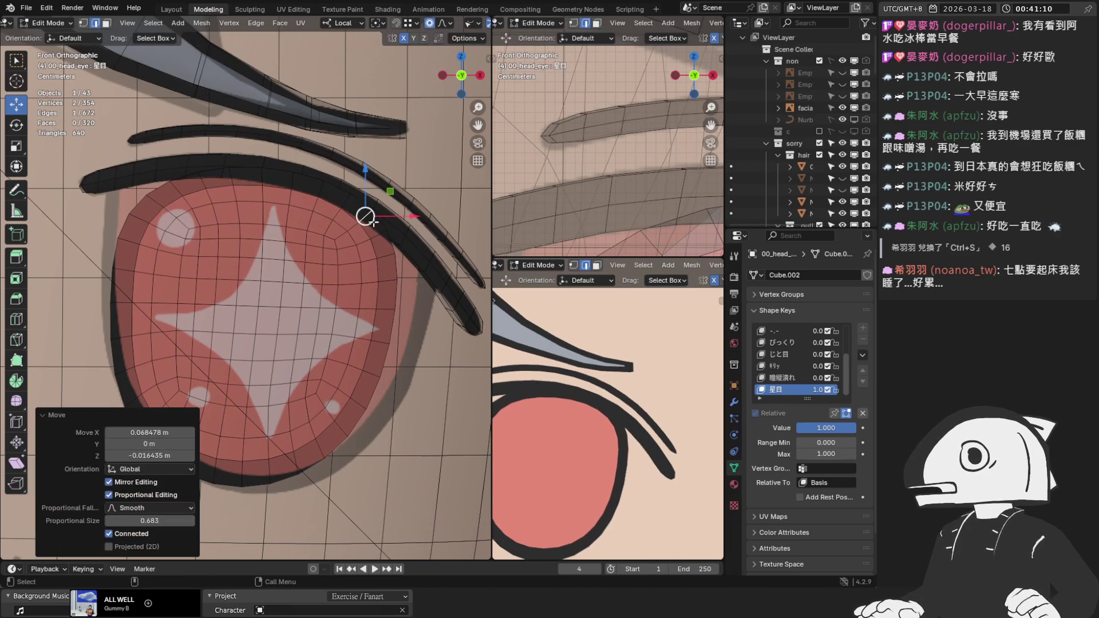
# Adjust the upper-left eyelid, iris right edge, bottom rim and lower-left rim vertices.
pyautogui.click(154, 197)
pyautogui.moveTo(153, 197); pyautogui.dragTo(141, 188)
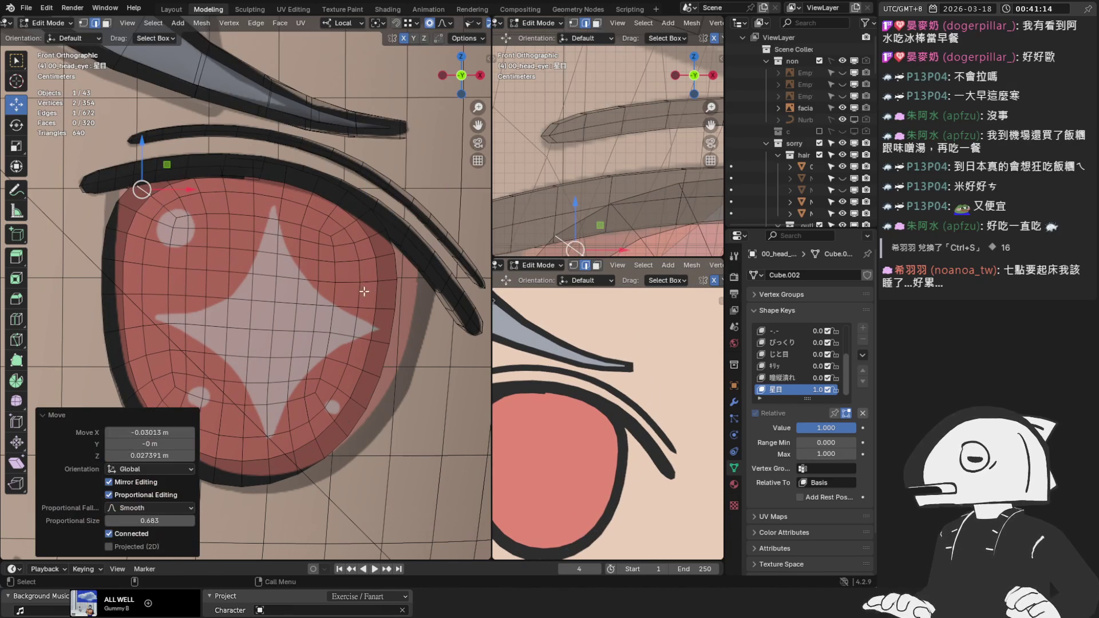
pyautogui.click(379, 340)
pyautogui.keyDown('shift'); pyautogui.moveTo(380, 338); pyautogui.dragTo(384, 320, button='middle'); pyautogui.keyUp('shift')
pyautogui.moveTo(361, 313); pyautogui.dragTo(393, 318)
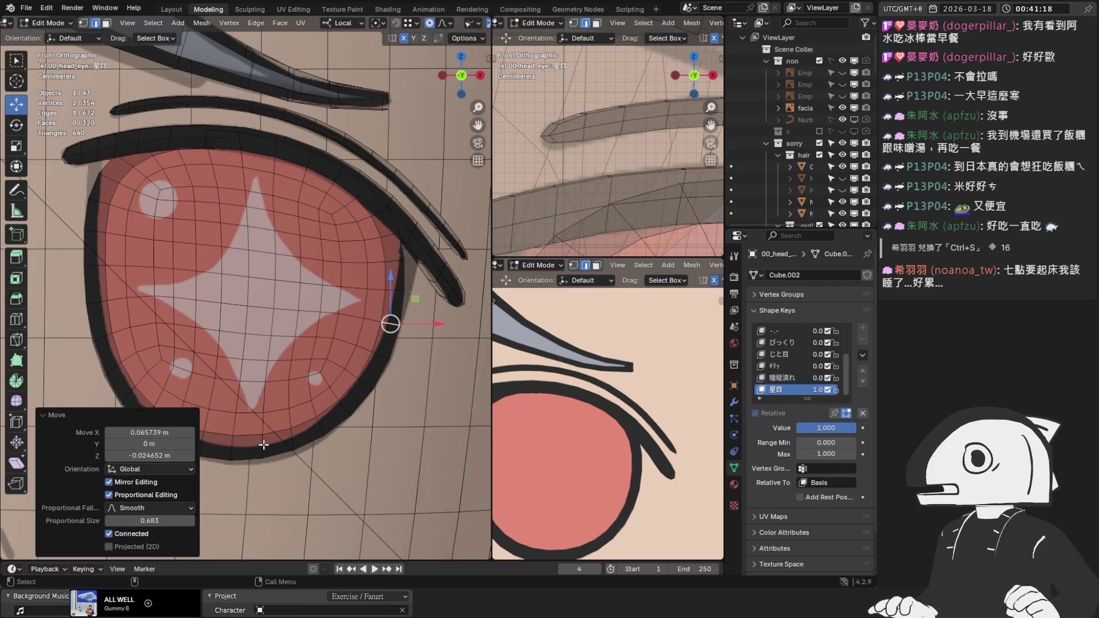
pyautogui.click(262, 450)
pyautogui.keyDown('shift'); pyautogui.moveTo(262, 450); pyautogui.dragTo(288, 418, button='middle'); pyautogui.keyUp('shift')
pyautogui.moveTo(288, 418); pyautogui.dragTo(287, 422)
pyautogui.click(200, 412)
pyautogui.keyDown('shift'); pyautogui.moveTo(201, 412); pyautogui.dragTo(237, 402, button='middle'); pyautogui.keyUp('shift')
pyautogui.moveTo(239, 395); pyautogui.dragTo(238, 397)
# Move the eye's right rim vertex up and left with soft falloff.
pyautogui.scroll(2, 216, 350)
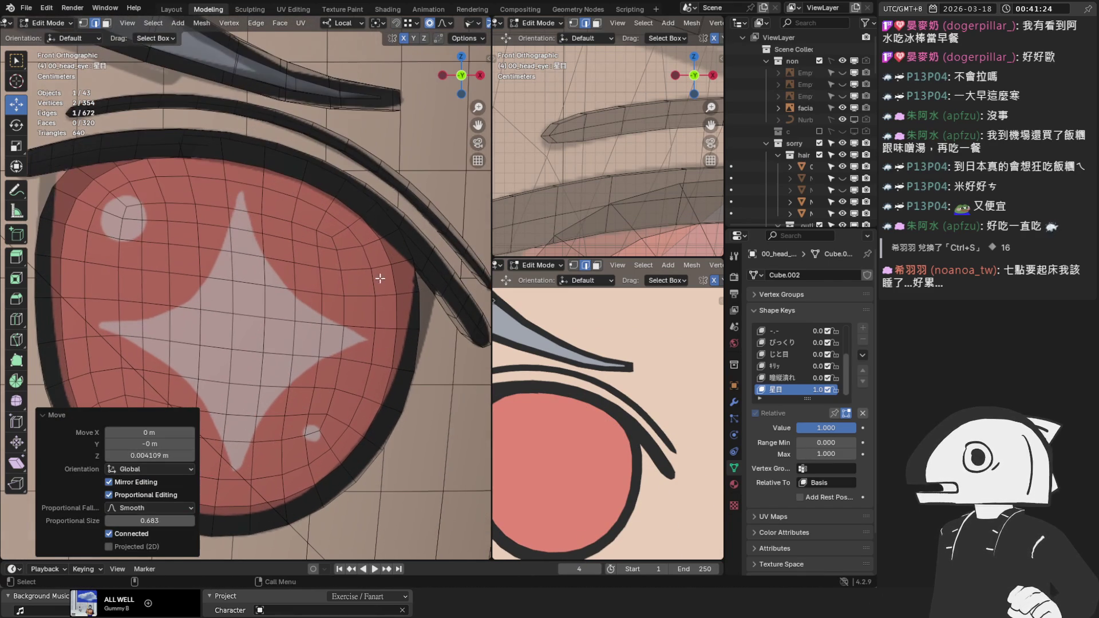
pyautogui.click(389, 234)
pyautogui.keyDown('shift'); pyautogui.moveTo(389, 233); pyautogui.dragTo(355, 218, button='middle'); pyautogui.keyUp('shift')
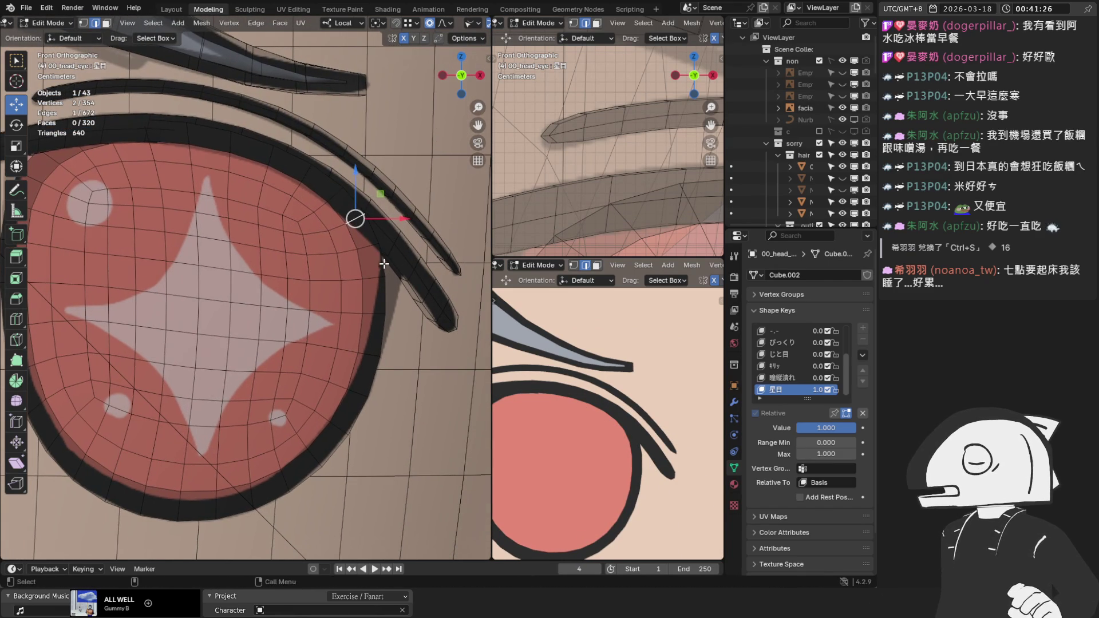
pyautogui.press('g')
pyautogui.scroll(5, 389, 266)
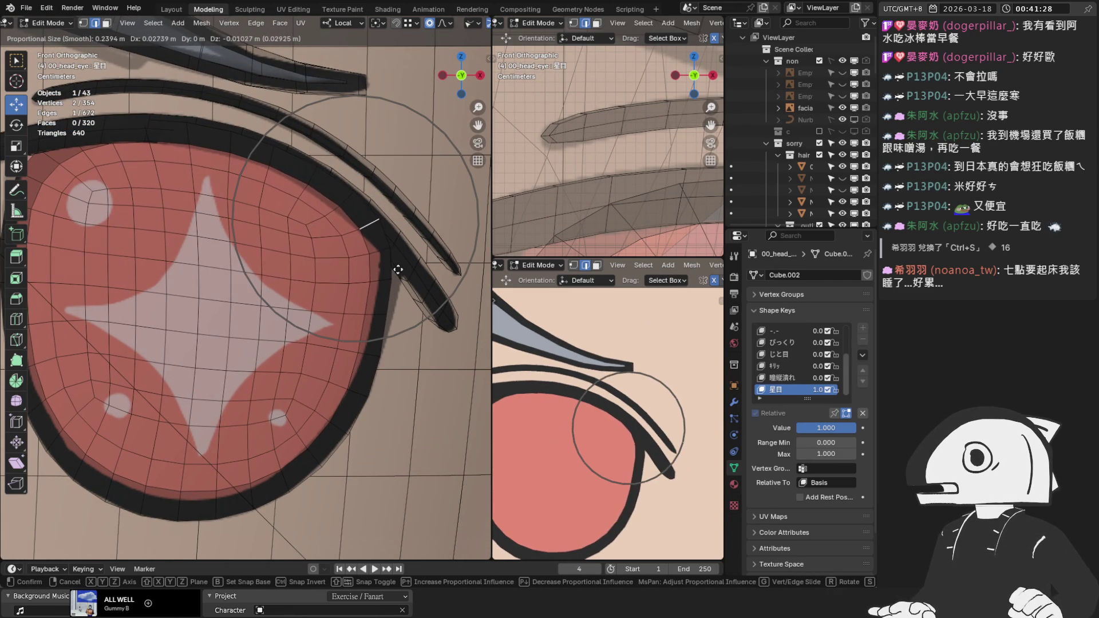
pyautogui.click(398, 270)
pyautogui.keyDown('shift'); pyautogui.moveTo(398, 270); pyautogui.dragTo(344, 171, button='middle'); pyautogui.keyUp('shift')
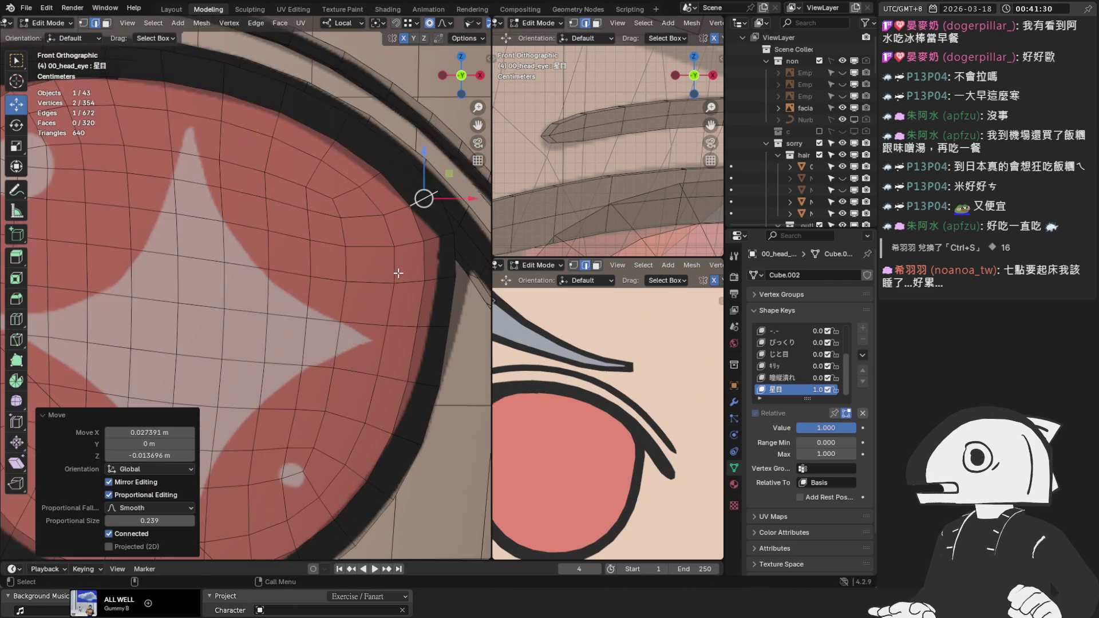
pyautogui.scroll(2, 401, 284)
pyautogui.press('g')
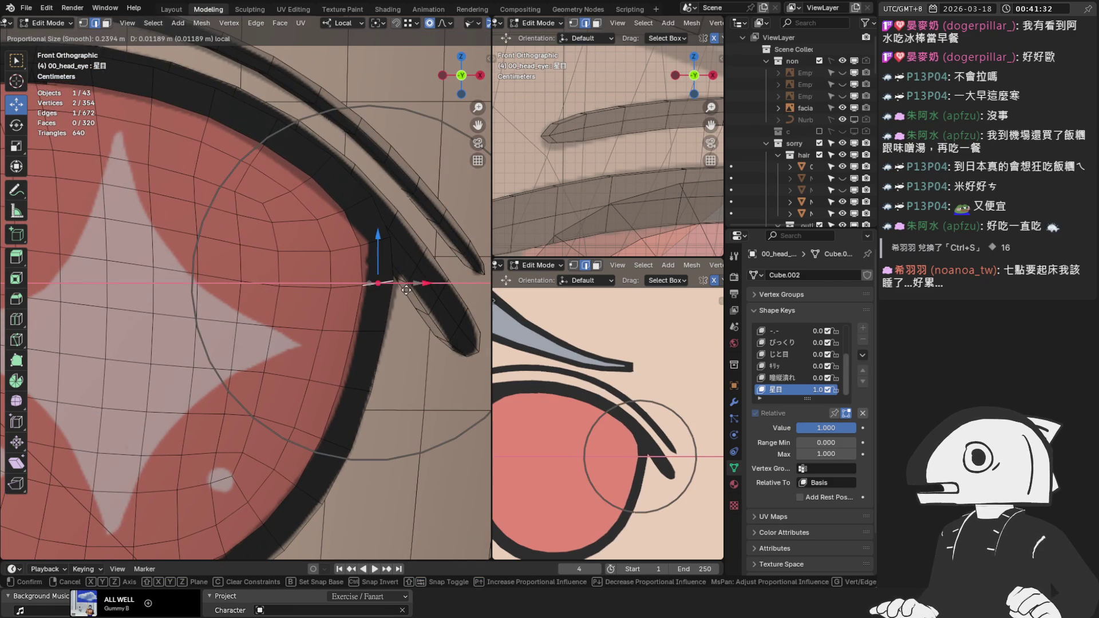
pyautogui.click(373, 250)
pyautogui.press('g')
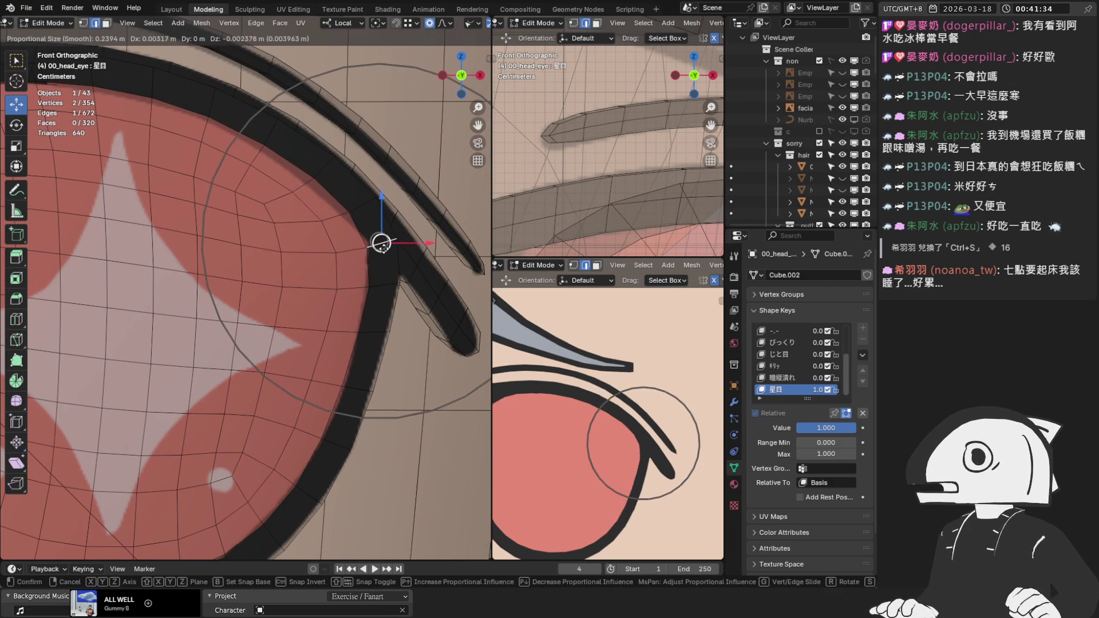
pyautogui.click(385, 240)
pyautogui.moveTo(385, 240)
pyautogui.mouseDown(button='middle')
pyautogui.moveTo(255, 263)
pyautogui.moveTo(172, 238)
pyautogui.mouseUp(button='middle')
# In front view, move the eye's top-left rim vertex up and to the left.
pyautogui.scroll(3, 362, 253)
pyautogui.moveTo(300, 255); pyautogui.dragTo(269, 229, button='middle')
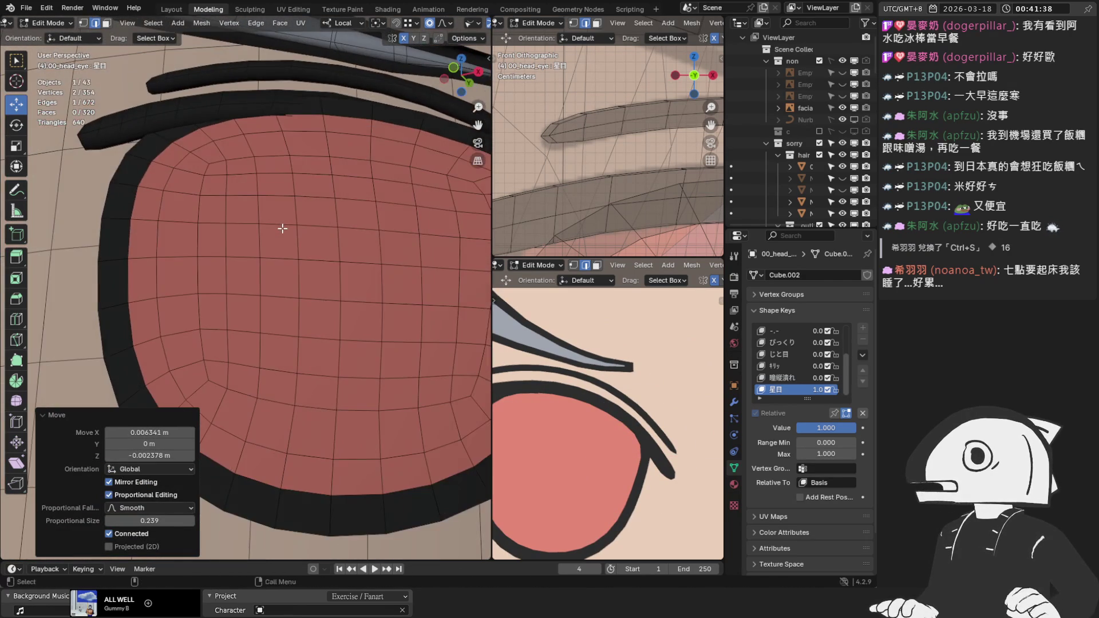
pyautogui.press('KP_1')
pyautogui.scroll(2, 240, 198)
pyautogui.click(235, 187)
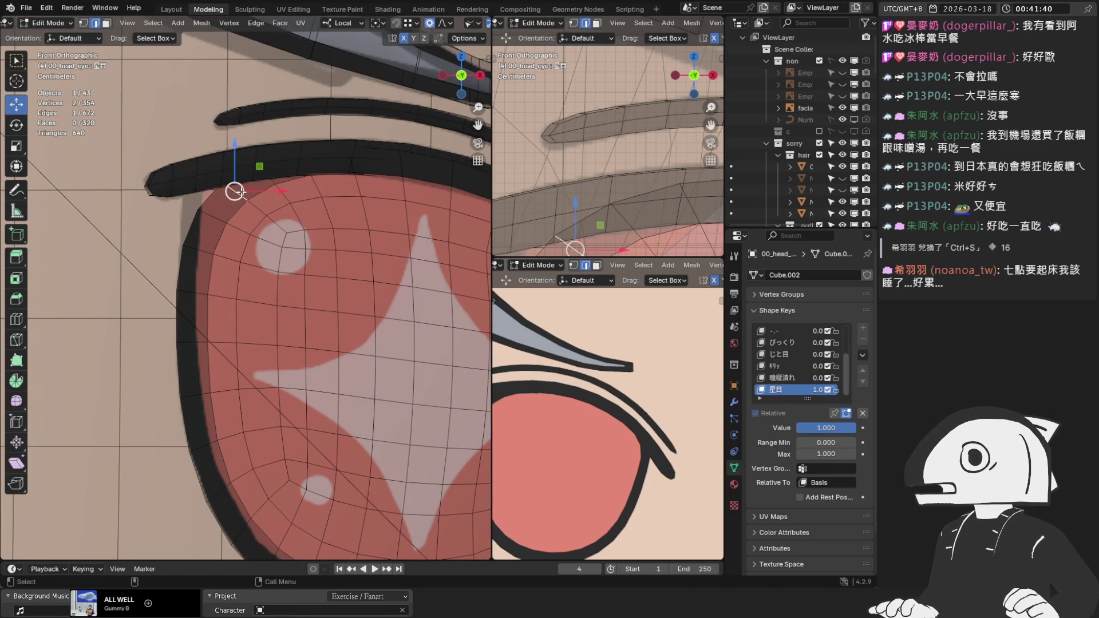
pyautogui.press('g')
pyautogui.click(217, 192)
pyautogui.hotkey('ctrl', 'z')
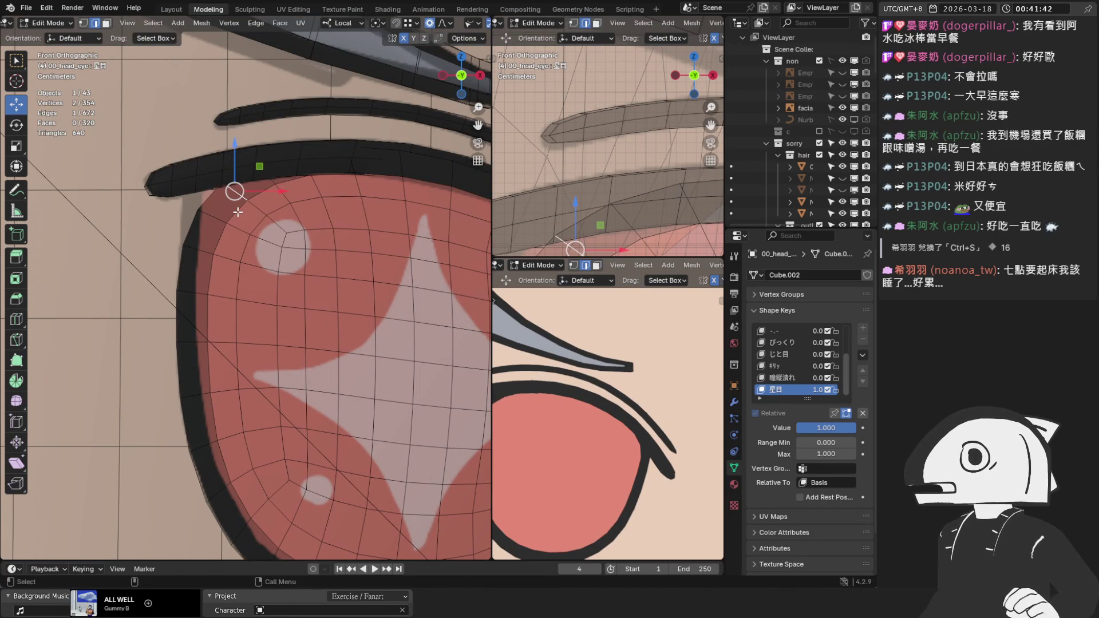
pyautogui.press('g')
pyautogui.scroll(1, 221, 203)
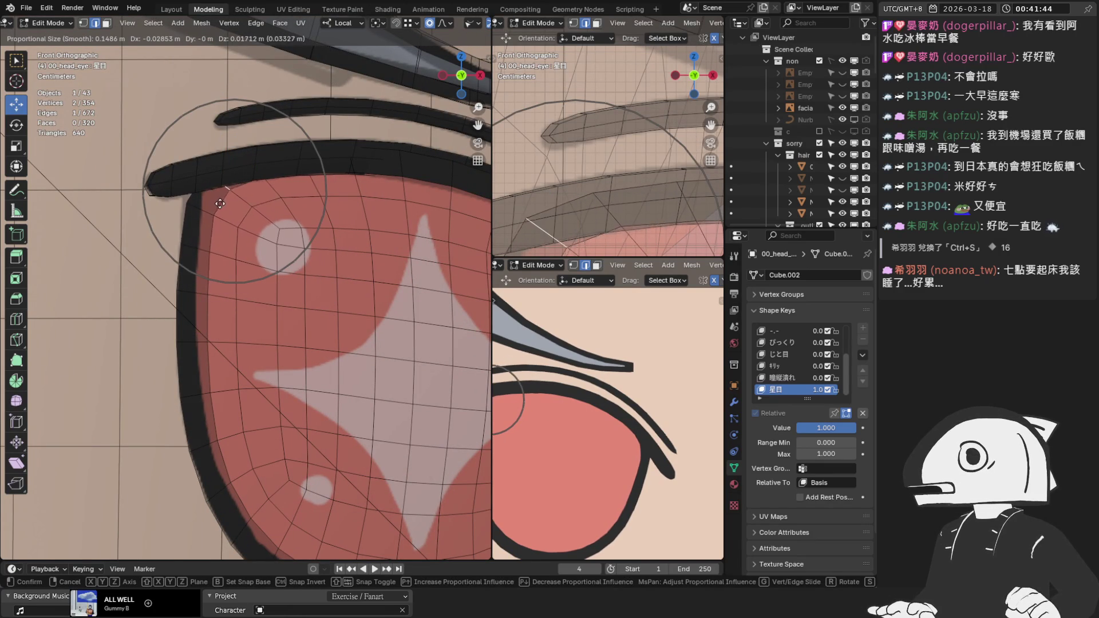
pyautogui.click(216, 198)
# Undo a trial X-move of a lower rim vertex, then nudge the top-left corner vertex up-left.
pyautogui.click(194, 247)
pyautogui.press('g')
pyautogui.press('x')
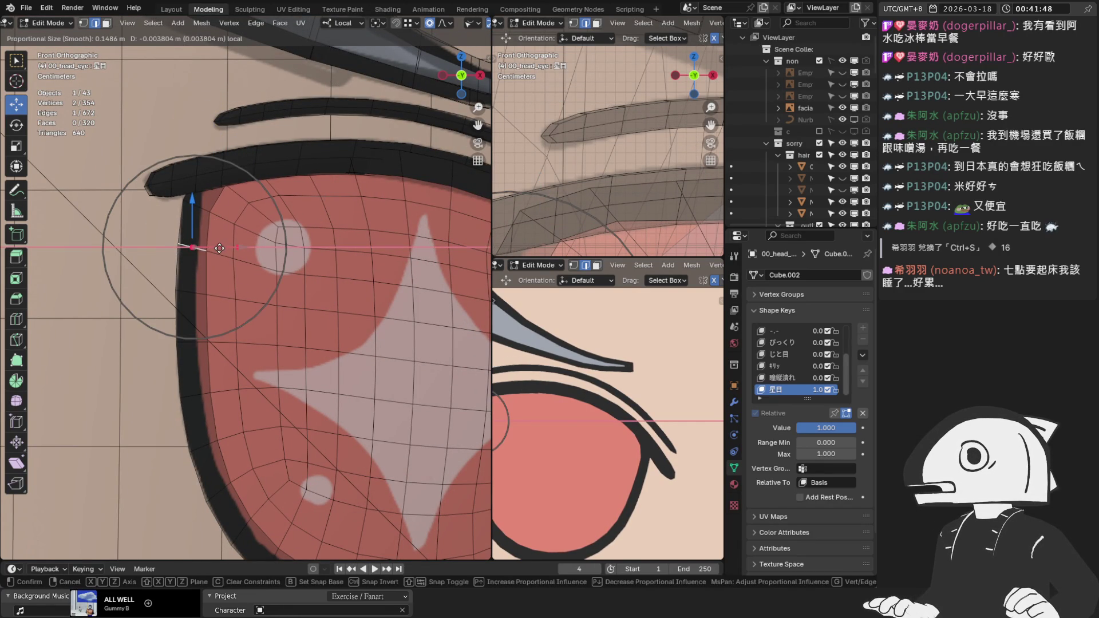
pyautogui.click(220, 248)
pyautogui.hotkey('ctrl', 'z')
pyautogui.scroll(-2, 240, 216)
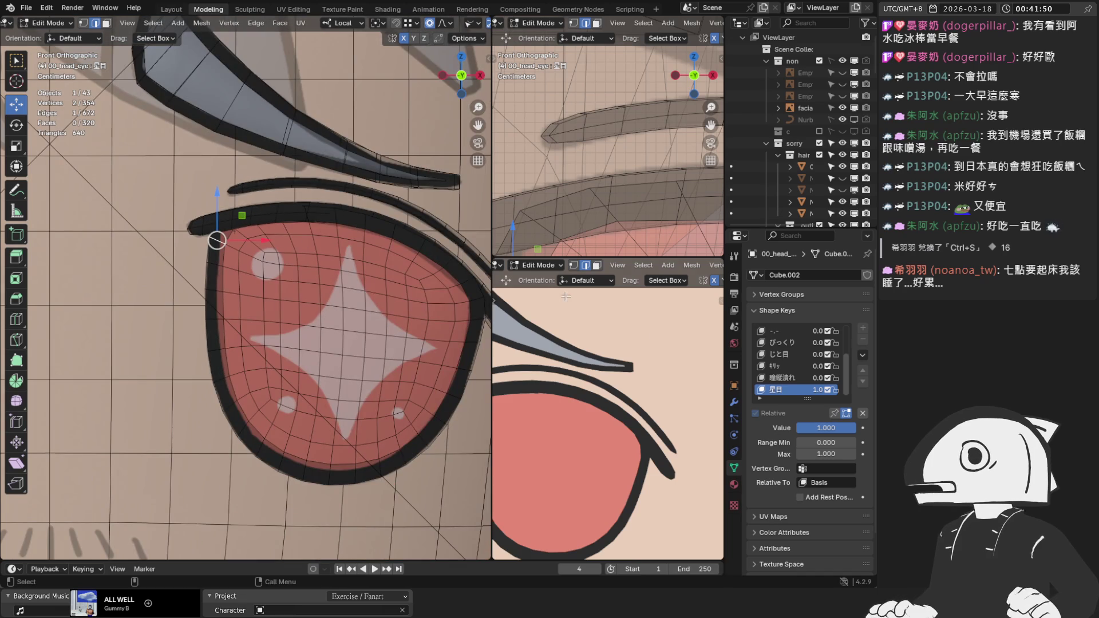
pyautogui.scroll(1, 248, 241)
pyautogui.scroll(3, 248, 241)
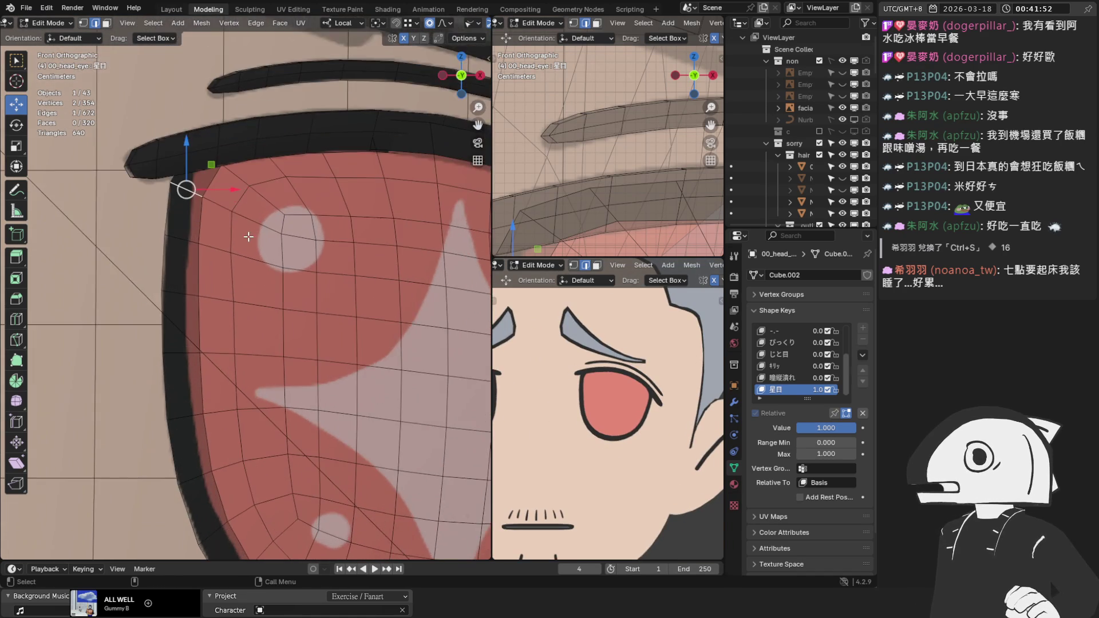
pyautogui.press('g')
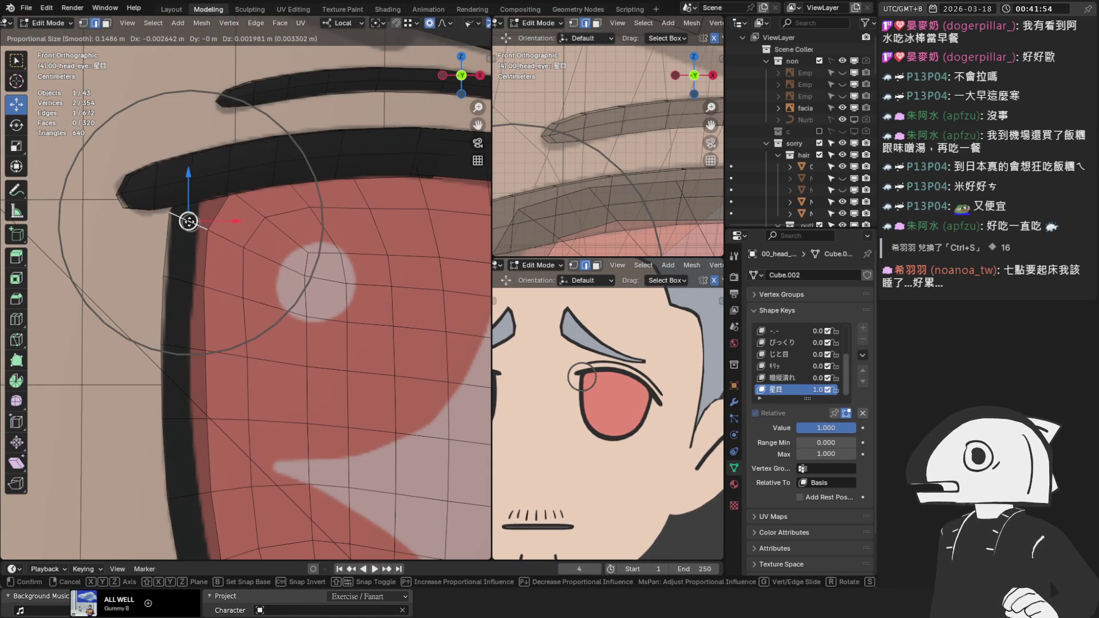
pyautogui.click(183, 215)
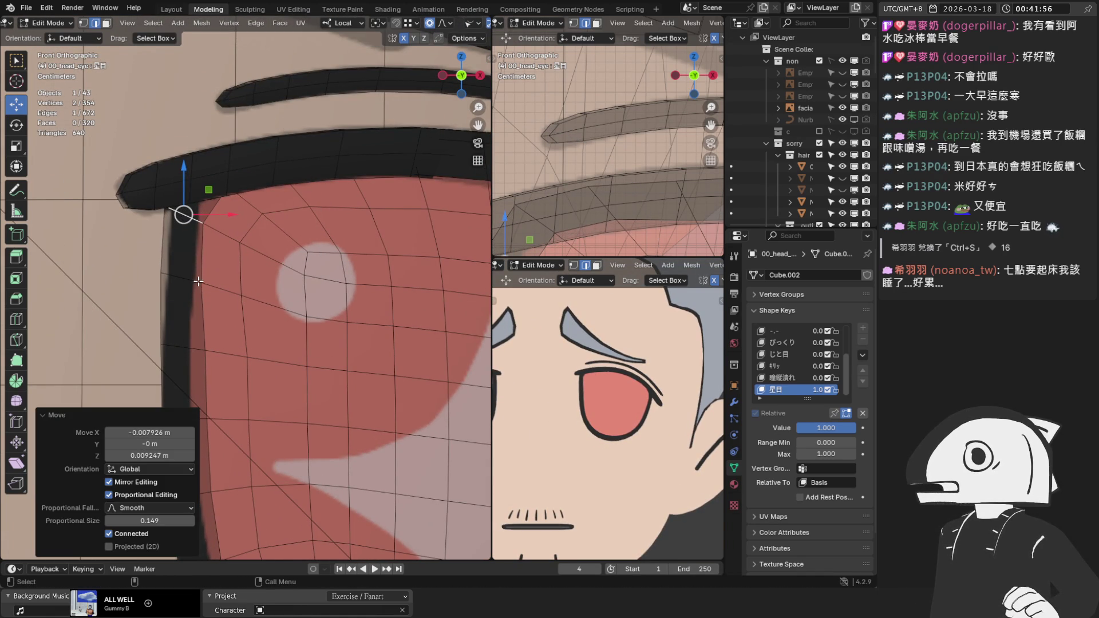
# In vertex select with proportional editing off, move two eye-outline vertices toward the eyelash.
pyautogui.keyDown('shift'); pyautogui.moveTo(240, 303); pyautogui.dragTo(265, 260, button='middle'); pyautogui.keyUp('shift')
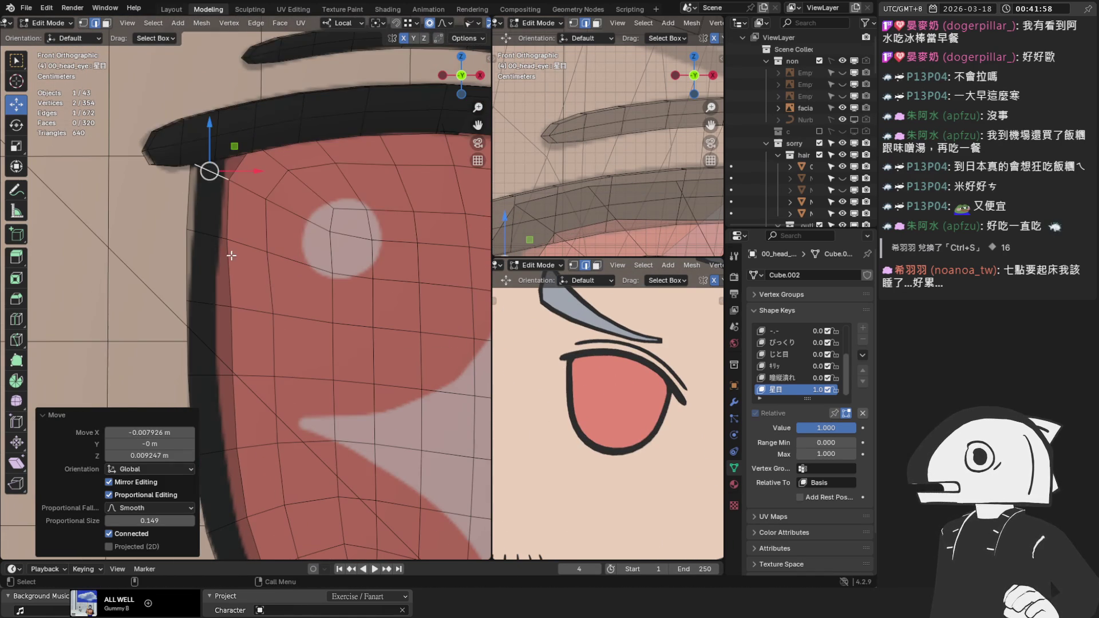
pyautogui.click(208, 303)
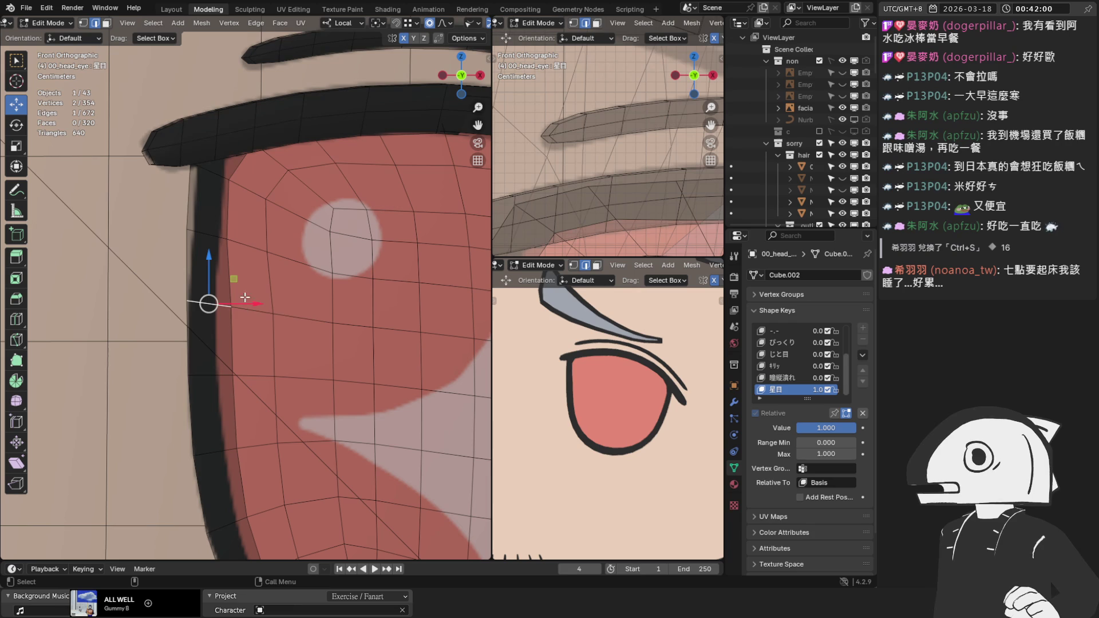
pyautogui.press('1')
pyautogui.click(230, 239)
pyautogui.press('g')
pyautogui.press('o')
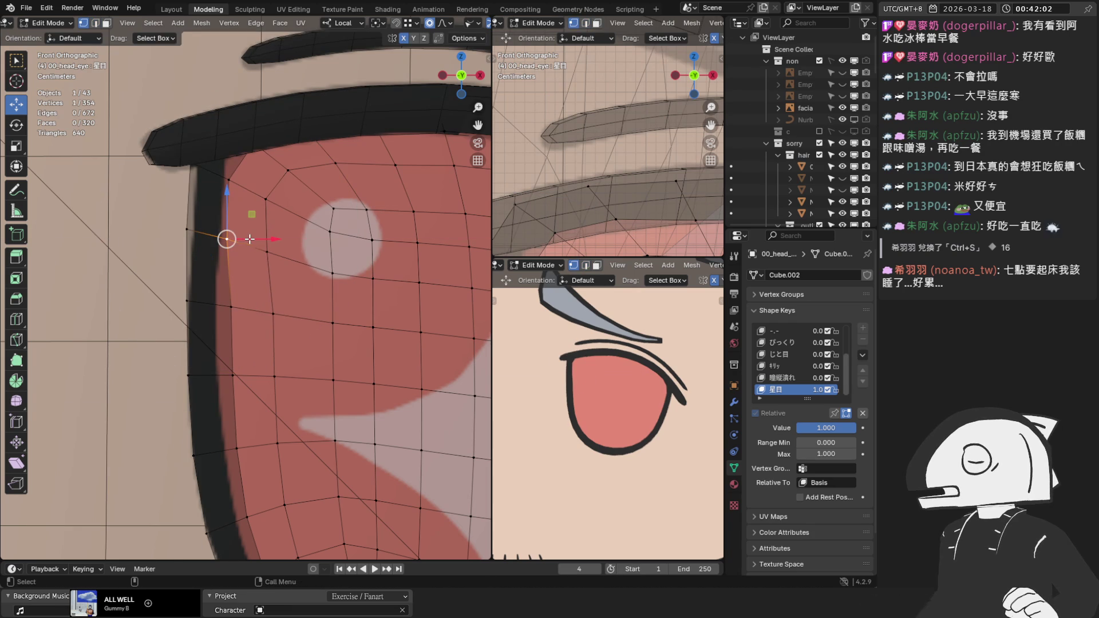
pyautogui.click(261, 236)
pyautogui.click(229, 177)
pyautogui.press('g')
pyautogui.click(260, 184)
# Shift the remaining outline vertices right, sliding the lower one along X until it hugs the eyelash.
pyautogui.click(265, 199)
pyautogui.press('g')
pyautogui.click(294, 200)
pyautogui.click(289, 170)
pyautogui.press('g')
pyautogui.click(289, 171)
pyautogui.click(270, 252)
pyautogui.press('g')
pyautogui.press('x')
pyautogui.click(299, 255)
pyautogui.click(270, 251)
pyautogui.press('g')
pyautogui.click(280, 198)
pyautogui.click(272, 250)
pyautogui.press('g')
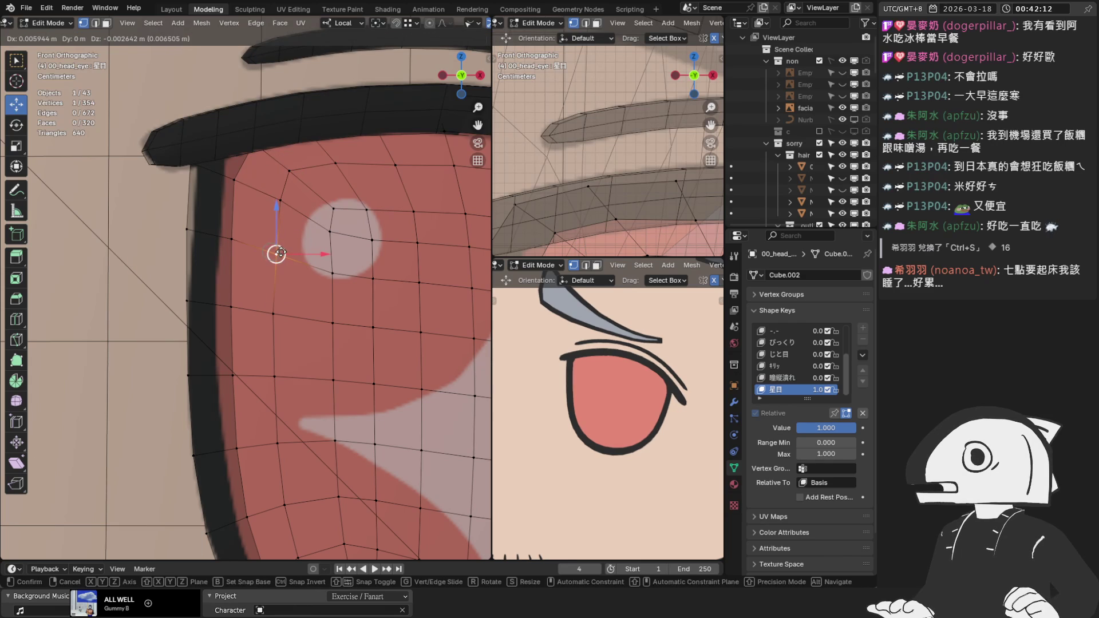
pyautogui.click(279, 252)
# Check the eye from the side, return to Object Mode, and view the star eye head-on.
pyautogui.scroll(-4, 303, 250)
pyautogui.moveTo(328, 251)
pyautogui.mouseDown(button='middle')
pyautogui.moveTo(216, 258)
pyautogui.moveTo(369, 293)
pyautogui.mouseUp(button='middle')
pyautogui.press('Tab')
pyautogui.press('KP_1')
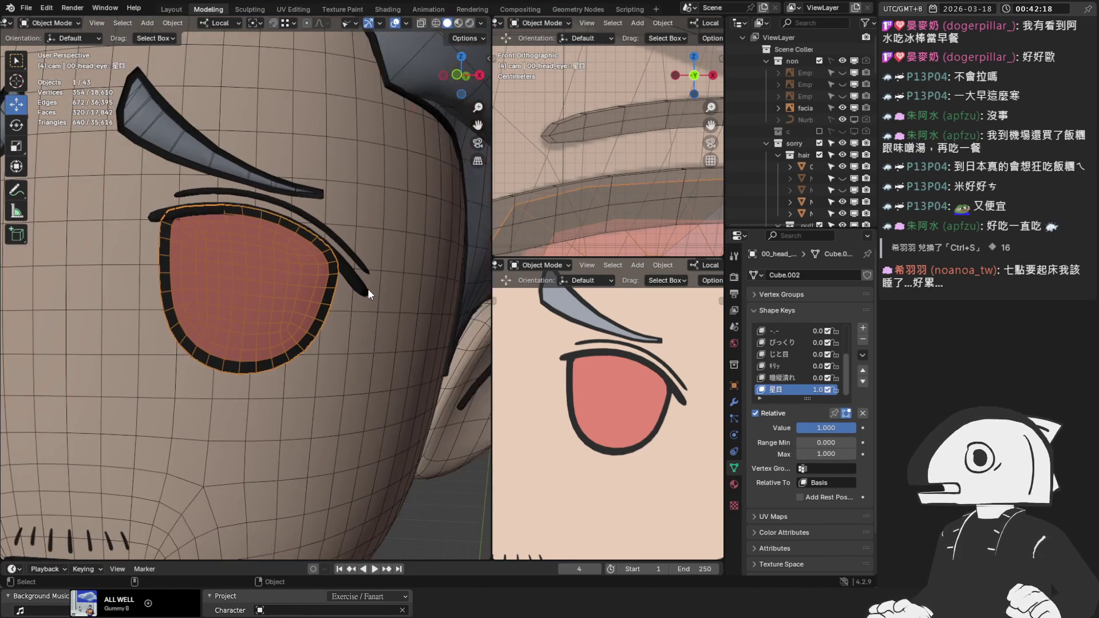
pyautogui.press('z')
pyautogui.press('2')
pyautogui.scroll(2, 369, 291)
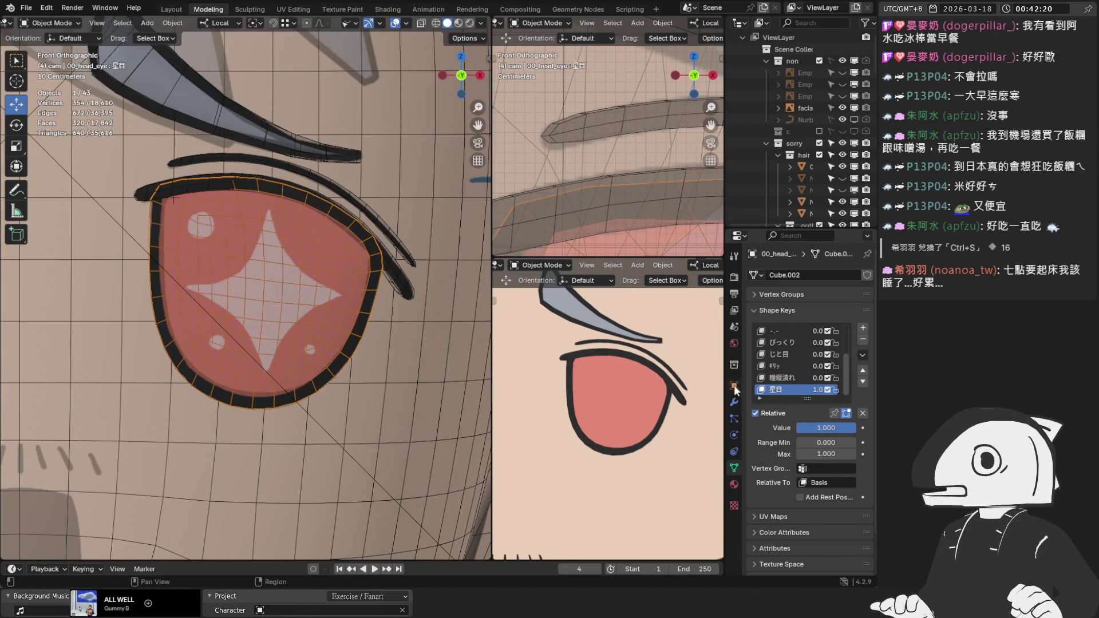
# Add a Shrinkwrap modifier targeting the face: Project method, Y axis only, Outside snap mode.
pyautogui.click(733, 403)
pyautogui.click(777, 273)
pyautogui.click(777, 269)
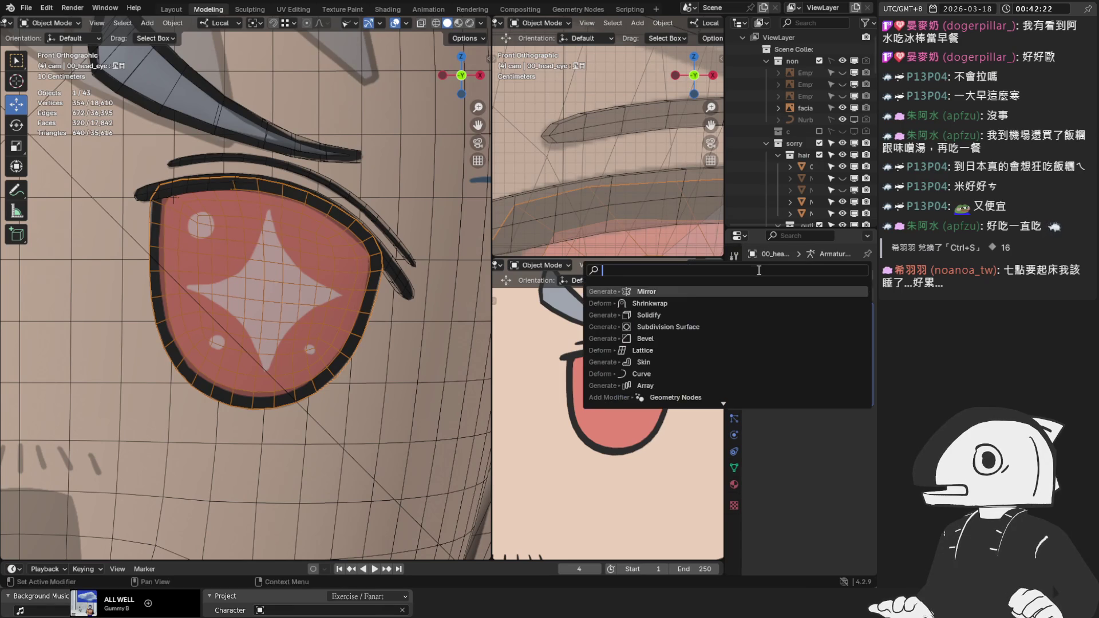
pyautogui.click(683, 303)
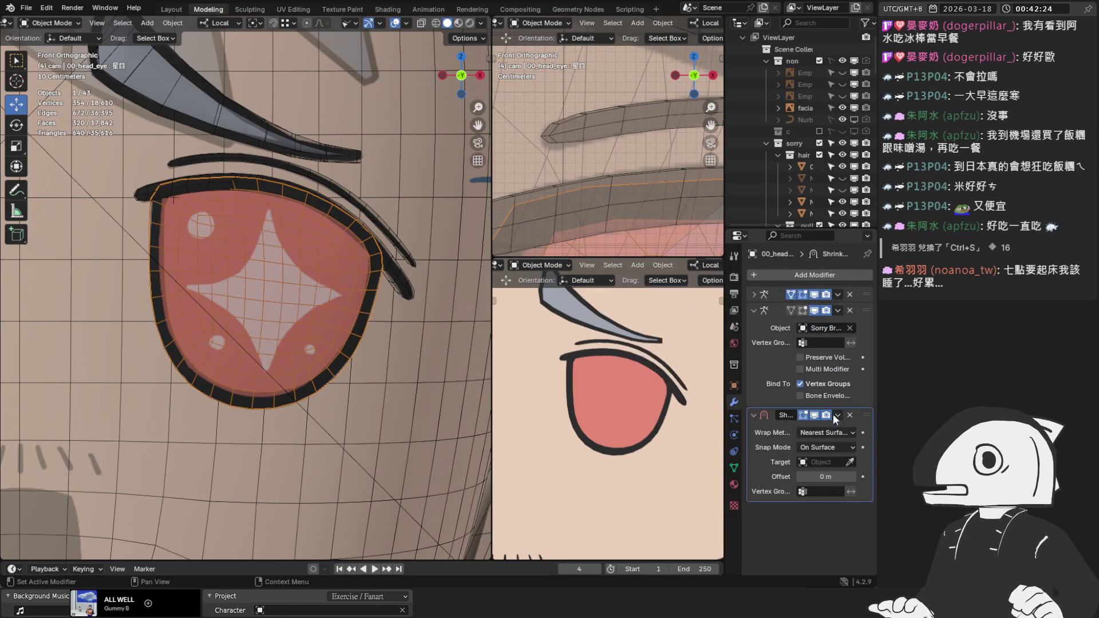
pyautogui.click(850, 462)
pyautogui.click(491, 421)
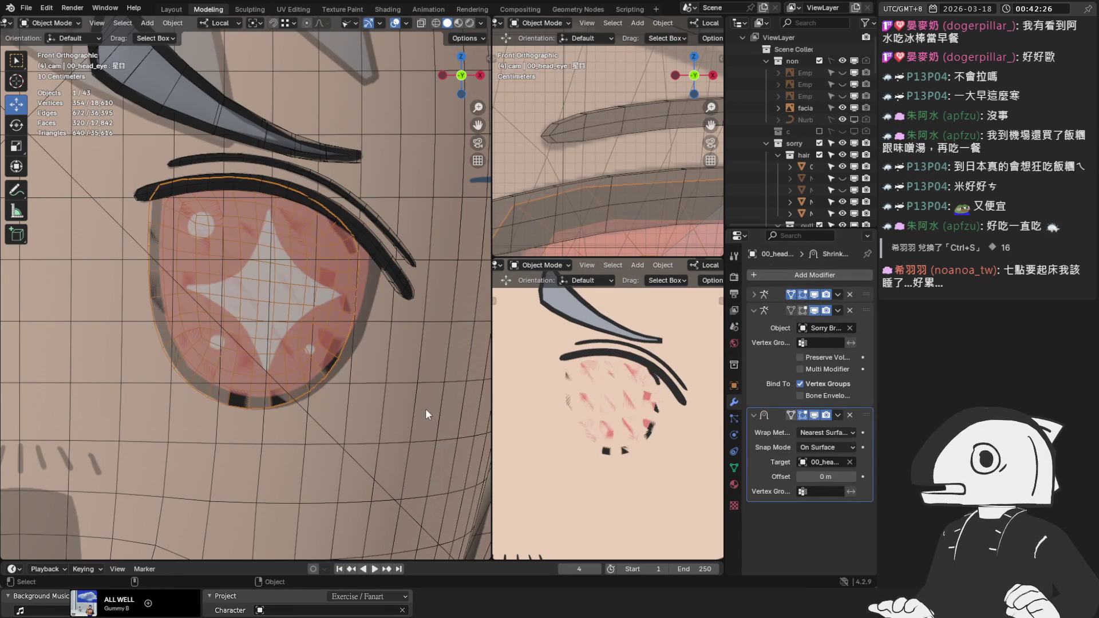
pyautogui.click(825, 446)
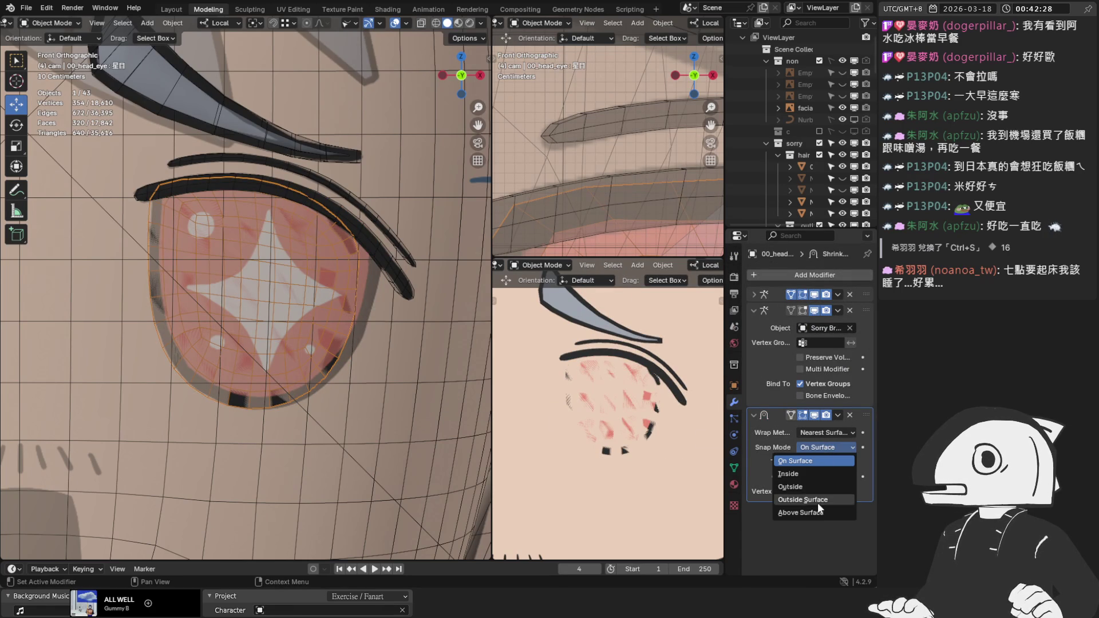
pyautogui.click(802, 499)
pyautogui.click(823, 433)
pyautogui.click(810, 458)
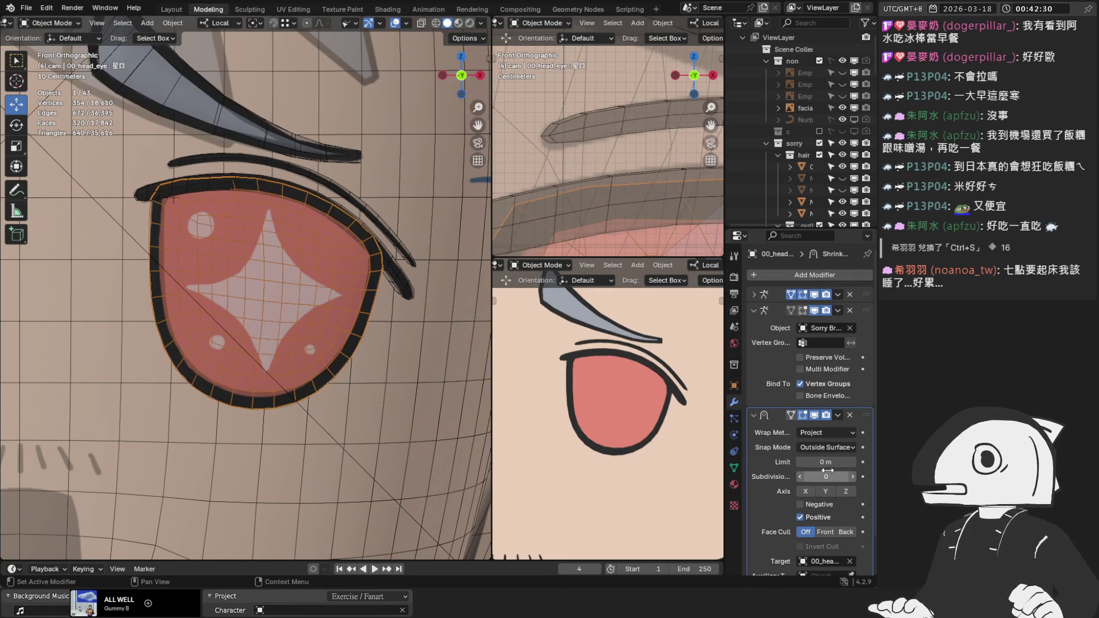
pyautogui.click(825, 491)
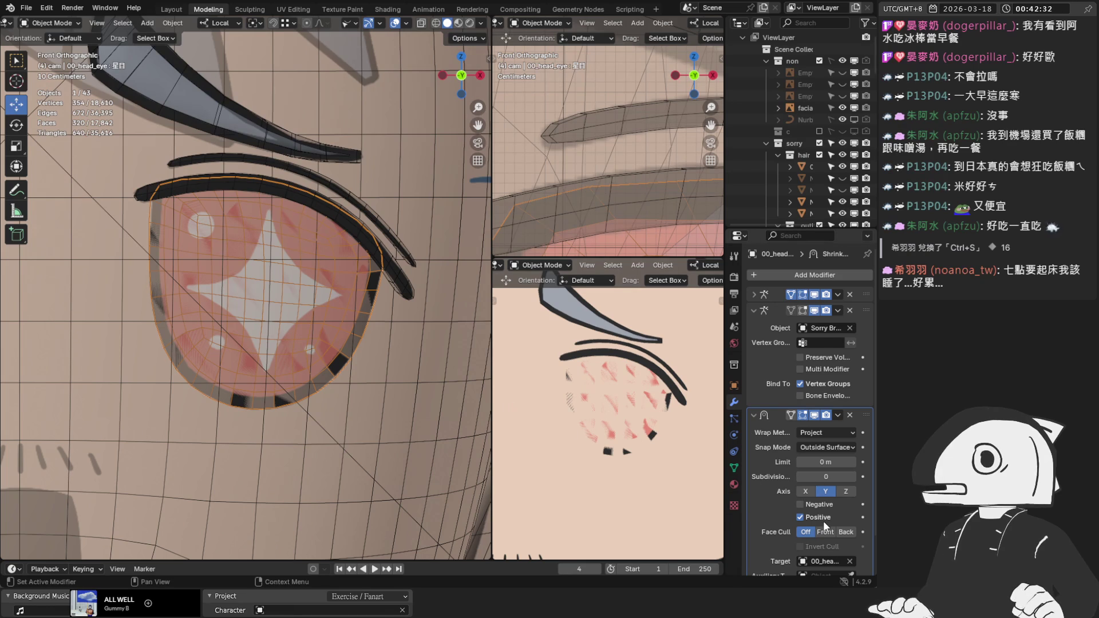
# Set the Shrinkwrap offset to 0.009 m and check the eye from the front and an angle.
pyautogui.scroll(-2, 837, 538)
pyautogui.moveTo(824, 548); pyautogui.dragTo(836, 548)
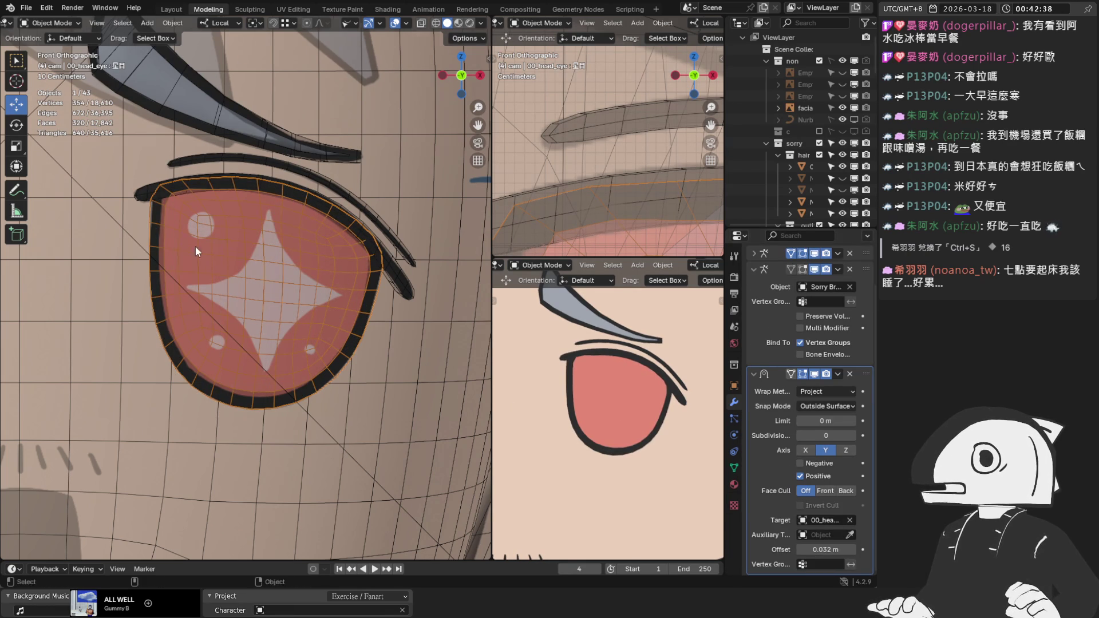
pyautogui.scroll(4, 195, 246)
pyautogui.moveTo(190, 224); pyautogui.dragTo(102, 211, button='middle')
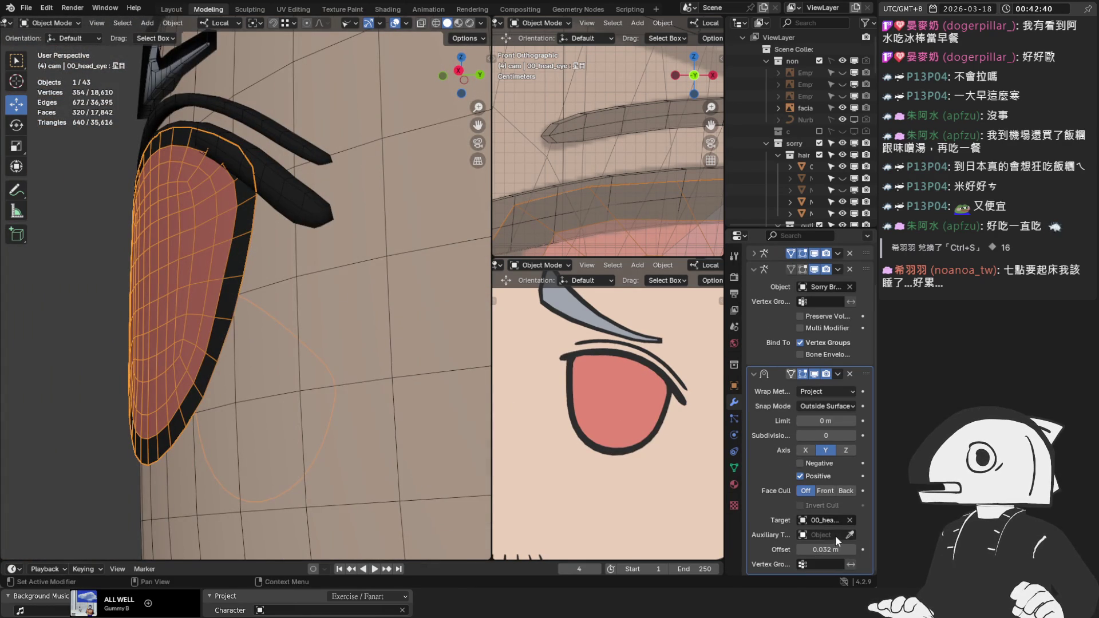
pyautogui.moveTo(824, 549)
pyautogui.mouseDown()
pyautogui.moveTo(812, 550)
pyautogui.moveTo(825, 549)
pyautogui.mouseUp()
pyautogui.moveTo(412, 400); pyautogui.dragTo(366, 350, button='middle')
pyautogui.press('KP_1')
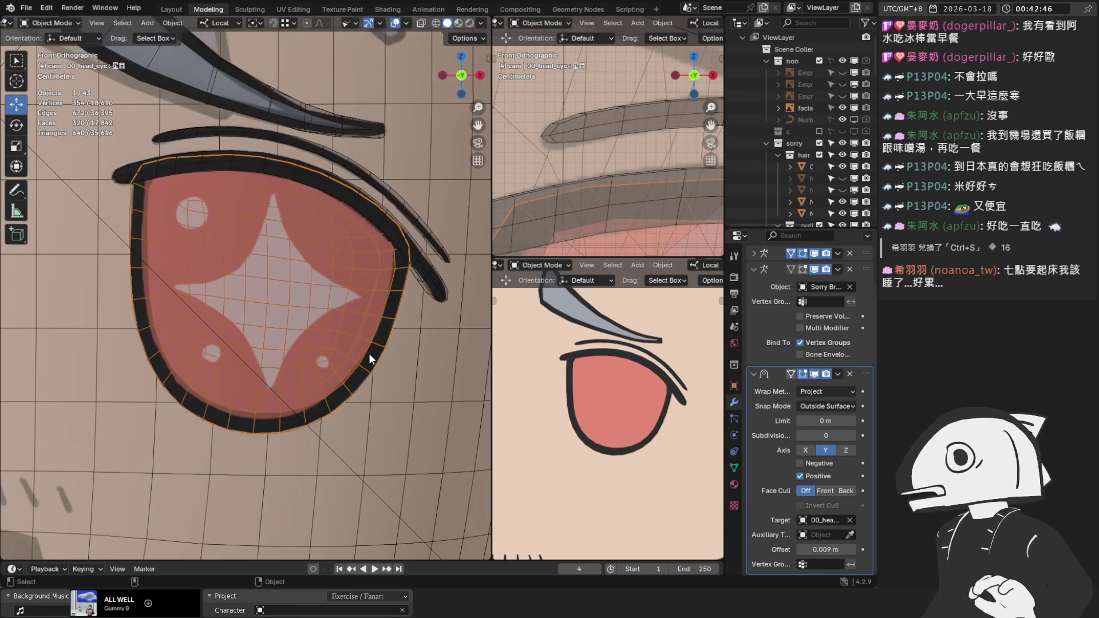
pyautogui.moveTo(368, 353)
pyautogui.mouseDown(button='middle')
pyautogui.moveTo(397, 291)
pyautogui.moveTo(222, 259)
pyautogui.moveTo(236, 260)
pyautogui.mouseUp(button='middle')
pyautogui.press('KP_1')
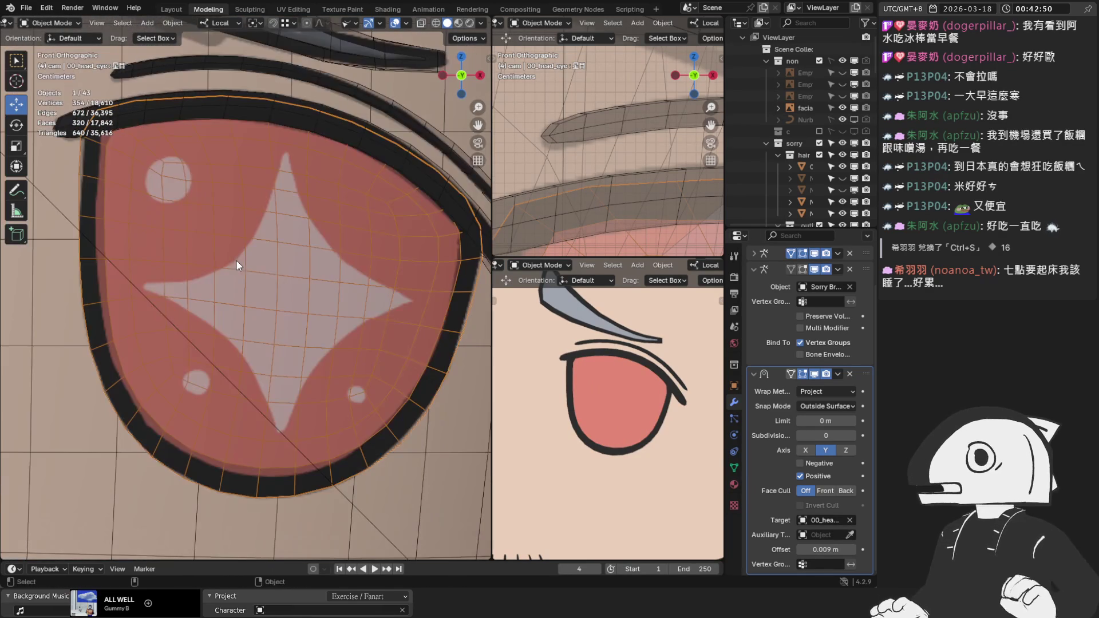
# Apply the Shrinkwrap modifier as a shape key and show the eye mesh's Shape Keys list.
pyautogui.click(836, 375)
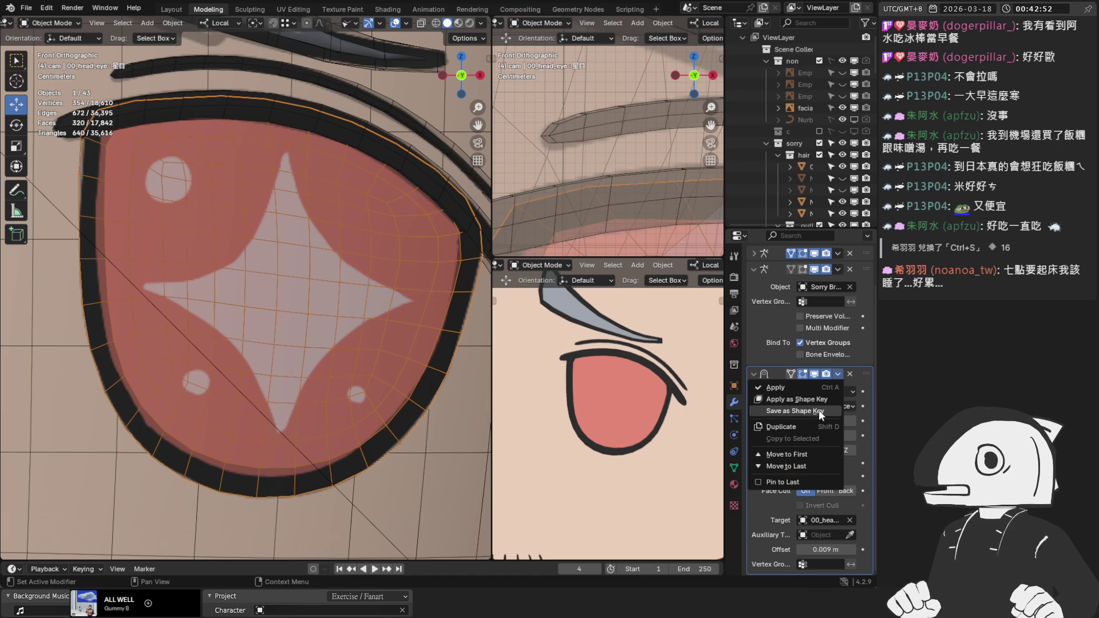
pyautogui.click(819, 410)
pyautogui.click(847, 373)
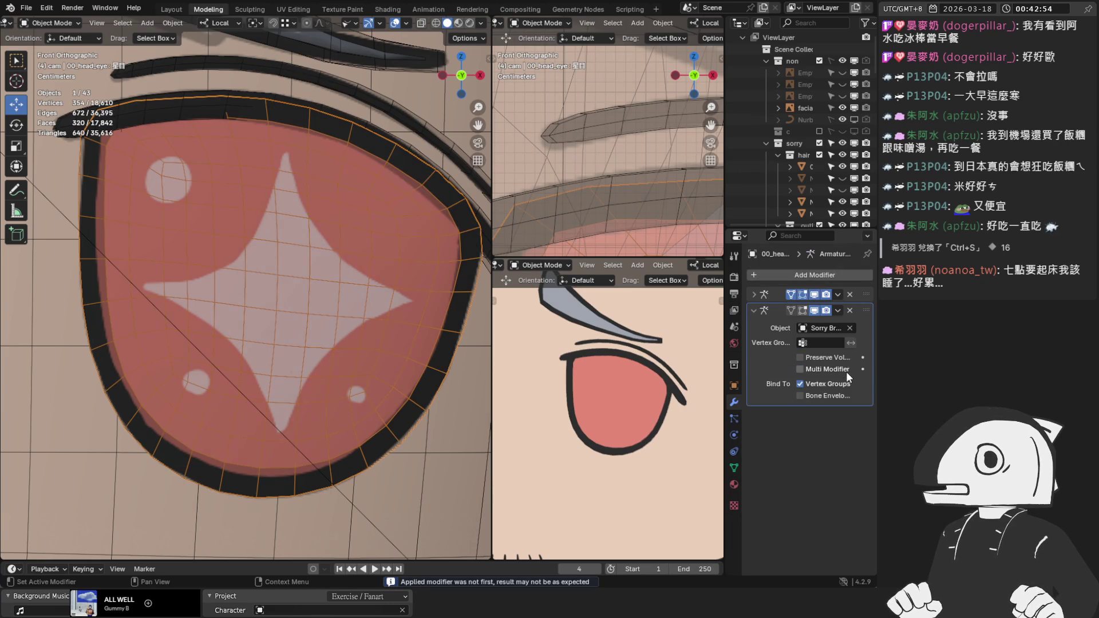
pyautogui.click(735, 463)
pyautogui.scroll(-1, 812, 364)
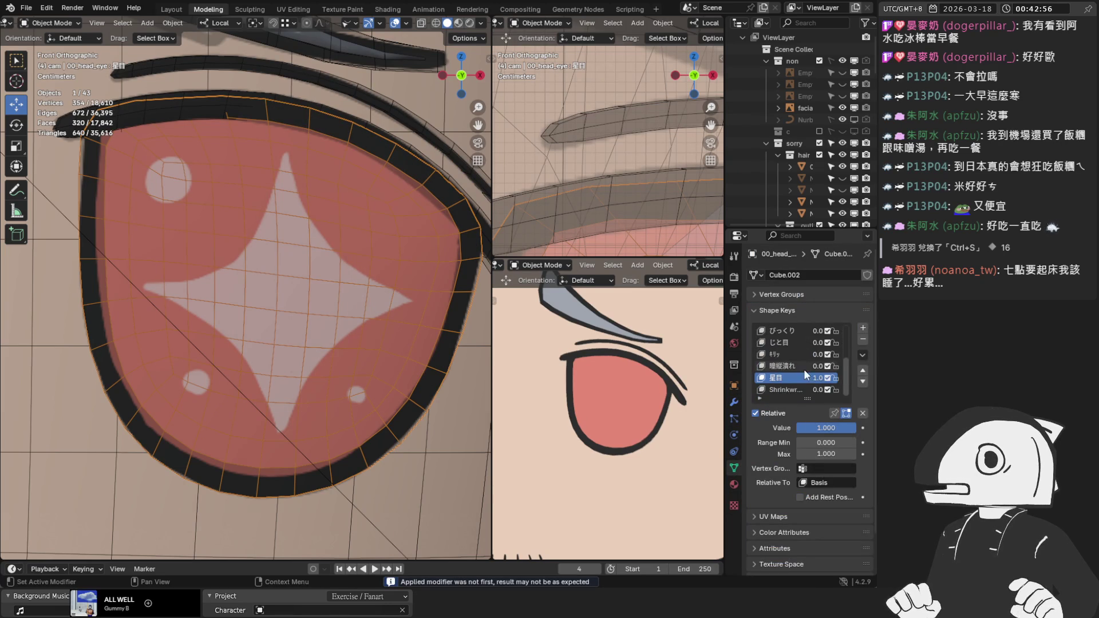
pyautogui.click(861, 340)
pyautogui.hotkey('ctrl', 'z')
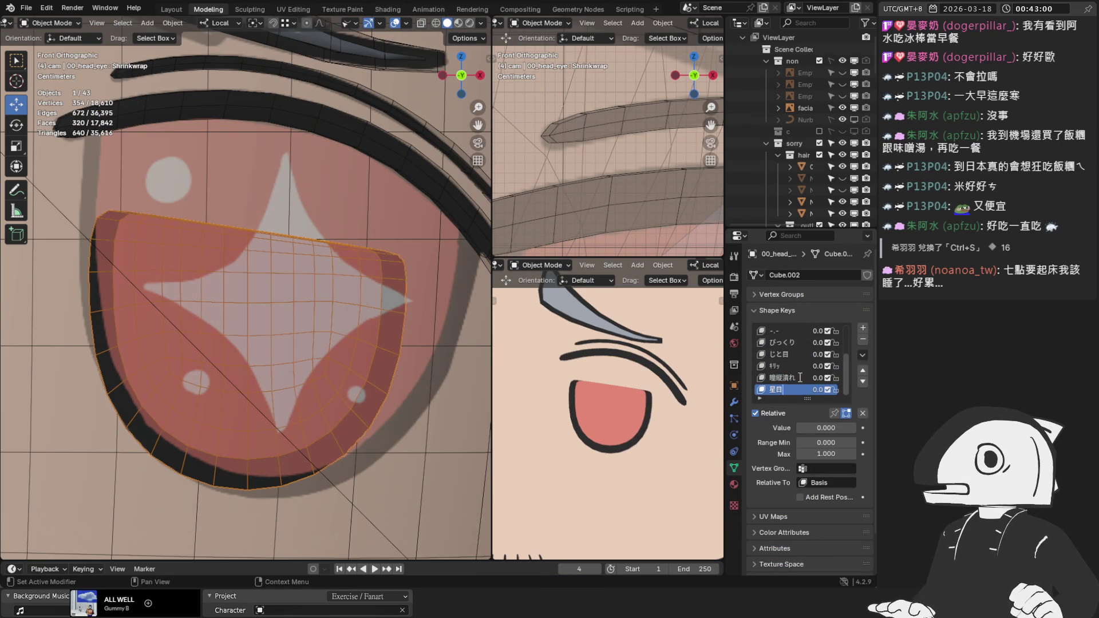
pyautogui.hotkey('ctrl', 'z')
pyautogui.hotkey('ctrl', 'z')
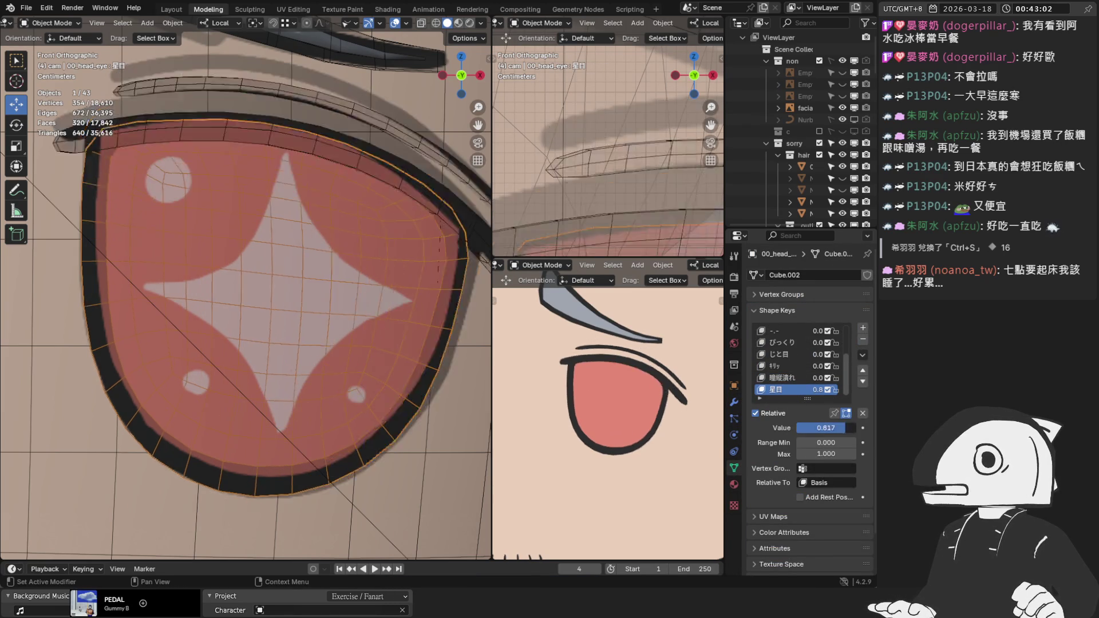
pyautogui.hotkey('ctrl', 'z')
pyautogui.click(395, 23)
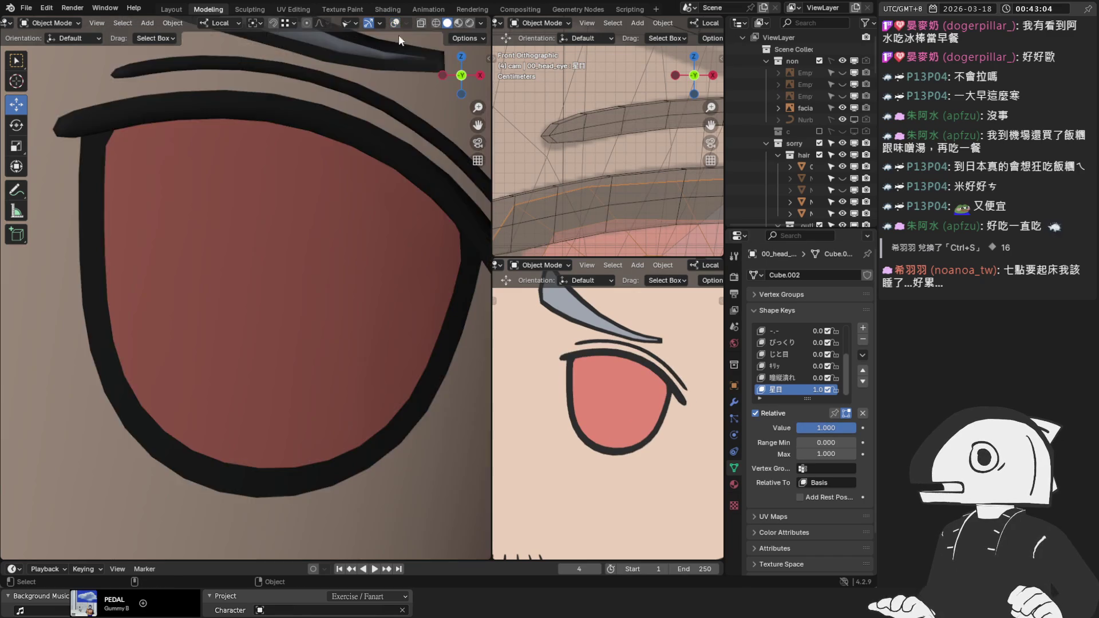
pyautogui.scroll(-5, 379, 161)
pyautogui.moveTo(826, 427)
pyautogui.mouseDown()
pyautogui.moveTo(801, 427)
pyautogui.moveTo(856, 428)
pyautogui.mouseUp()
pyautogui.hotkey('ctrl', 'z')
pyautogui.hotkey('ctrl', 'shift', 'z')
pyautogui.hotkey('ctrl', 'z')
pyautogui.hotkey('ctrl', 'shift', 'z')
pyautogui.scroll(-5, 324, 282)
pyautogui.scroll(-3, 666, 371)
pyautogui.scroll(4, 666, 371)
pyautogui.scroll(2, 665, 371)
pyautogui.click(395, 23)
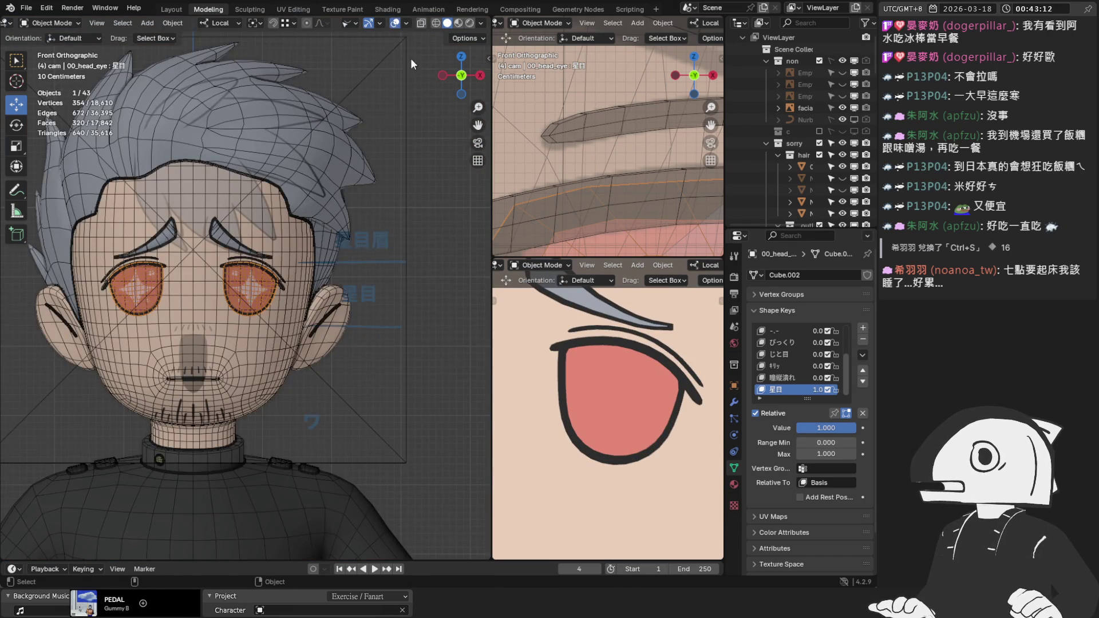
pyautogui.scroll(2, 674, 345)
pyautogui.scroll(1, 674, 345)
pyautogui.scroll(6, 269, 287)
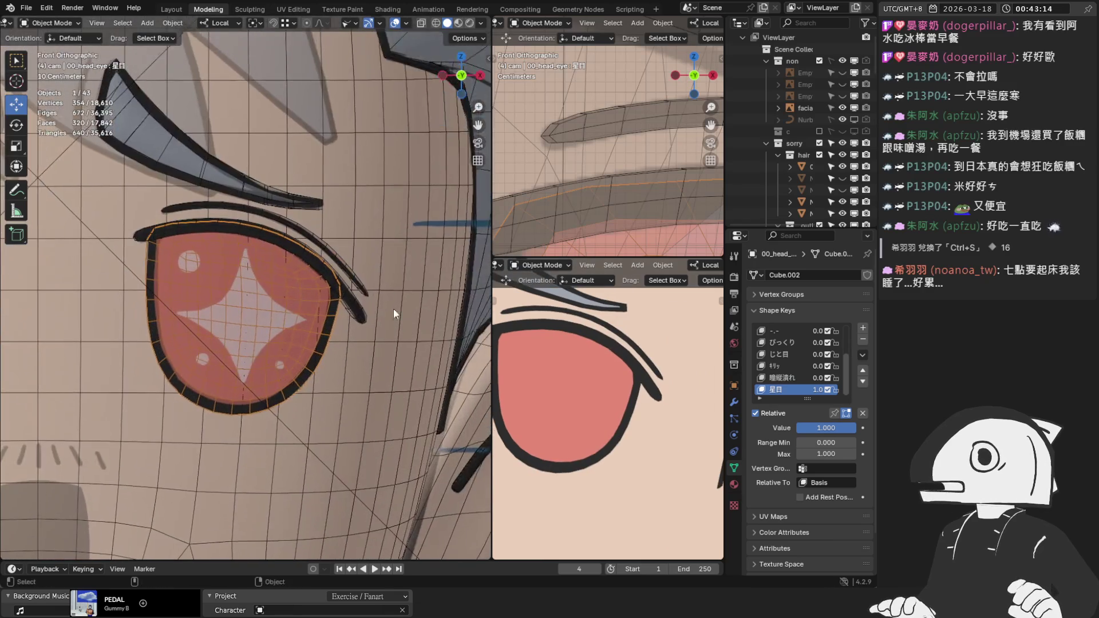
pyautogui.scroll(1, 619, 330)
# With proportional editing on, move the upper eyelash line's end vertices outward and up.
pyautogui.click(298, 204)
pyautogui.press('Tab')
pyautogui.scroll(2, 389, 228)
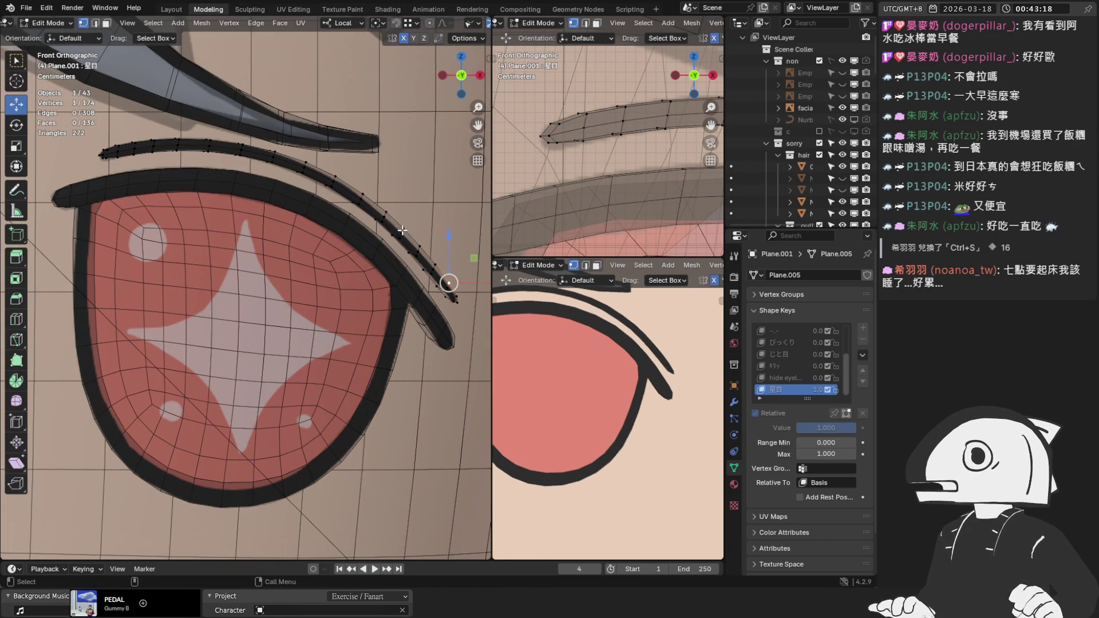
pyautogui.keyDown('shift'); pyautogui.moveTo(431, 239); pyautogui.dragTo(376, 248, button='middle'); pyautogui.keyUp('shift')
pyautogui.press('o')
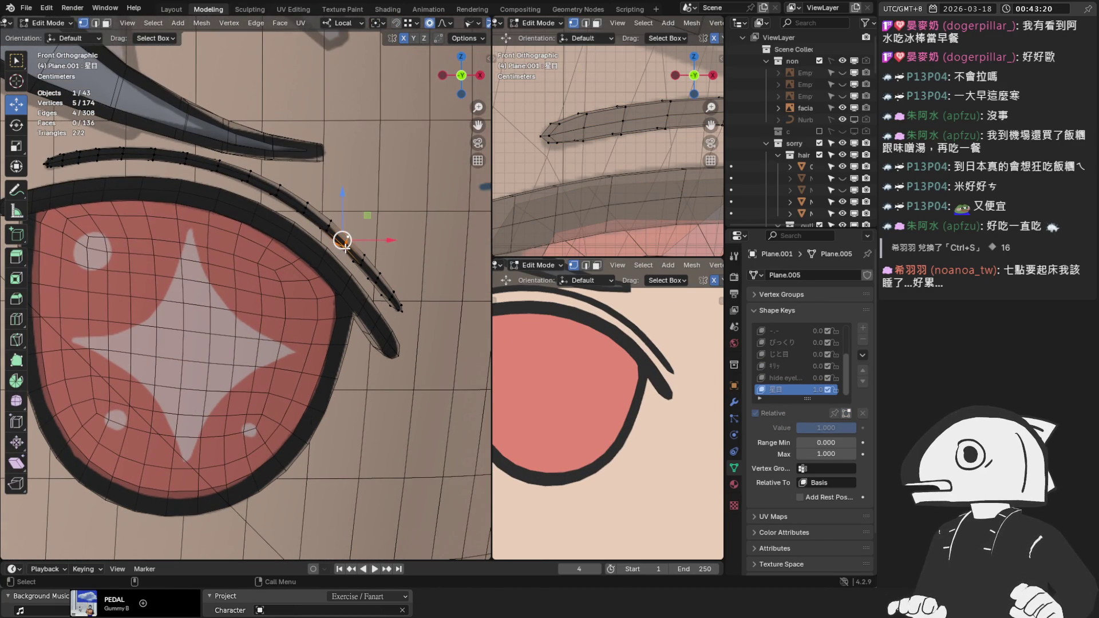
pyautogui.scroll(-10, 345, 241)
pyautogui.moveTo(342, 240); pyautogui.dragTo(351, 238)
pyautogui.scroll(-1, 350, 241)
pyautogui.scroll(-2, 352, 238)
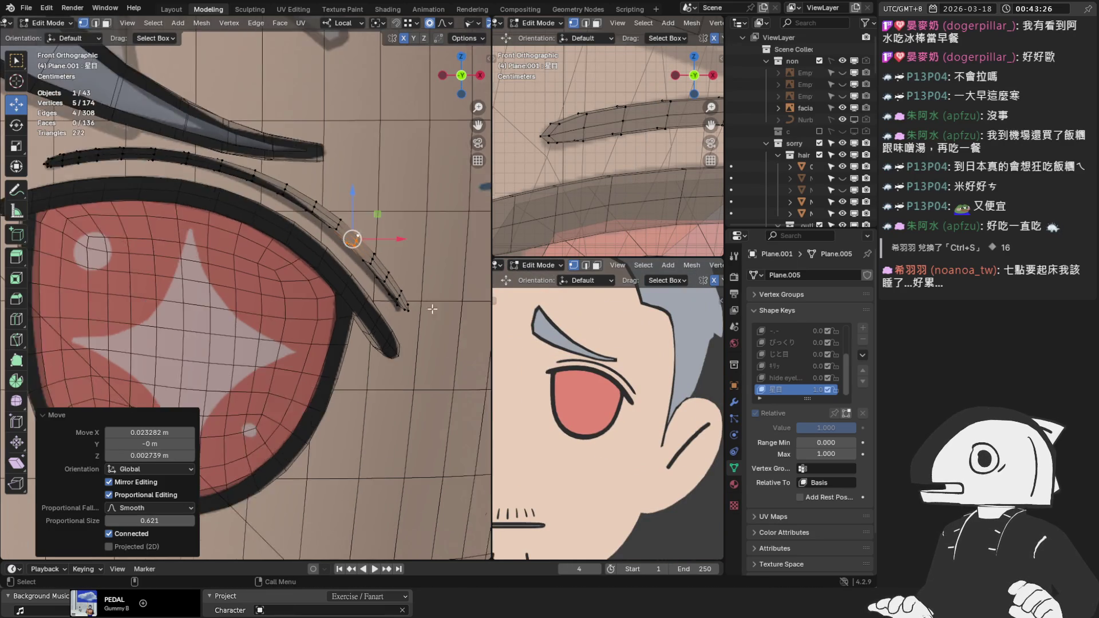
# Return to Object Mode and test the star eye shape key against the adjusted eyelash.
pyautogui.press('Tab')
pyautogui.scroll(-2, 335, 289)
pyautogui.moveTo(334, 289)
pyautogui.mouseDown(button='middle')
pyautogui.moveTo(221, 300)
pyautogui.moveTo(215, 251)
pyautogui.moveTo(280, 224)
pyautogui.moveTo(320, 258)
pyautogui.mouseUp(button='middle')
pyautogui.moveTo(824, 427)
pyautogui.mouseDown()
pyautogui.moveTo(774, 428)
pyautogui.moveTo(827, 428)
pyautogui.mouseUp()
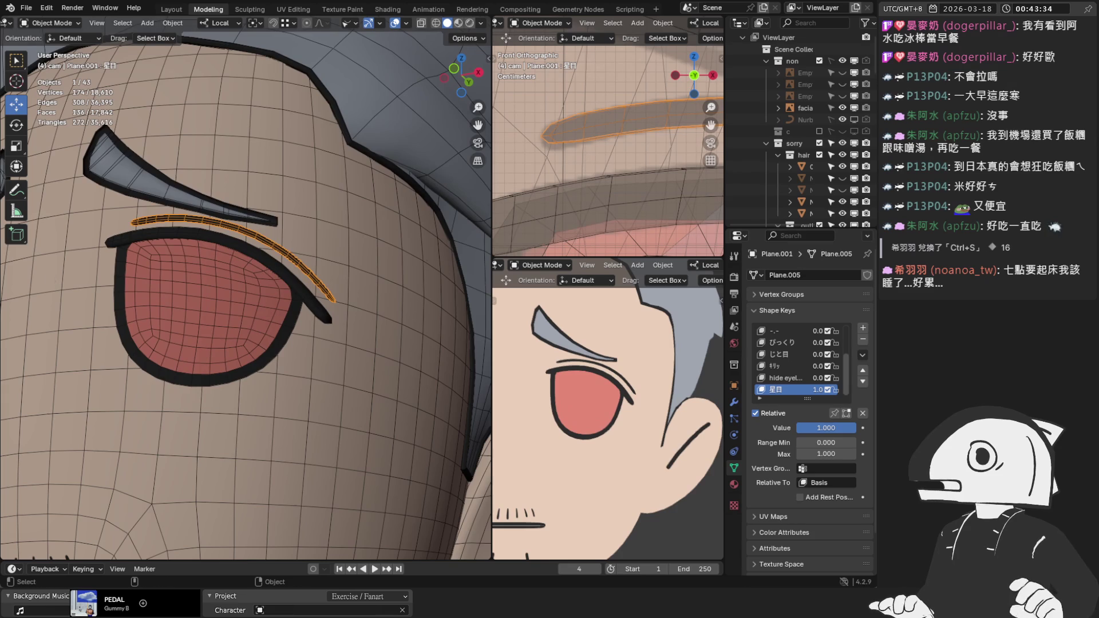
# Show the face in front view and leave the viewport overlays switched off.
pyautogui.scroll(-5, 166, 276)
pyautogui.press('KP_1')
pyautogui.scroll(2, 225, 322)
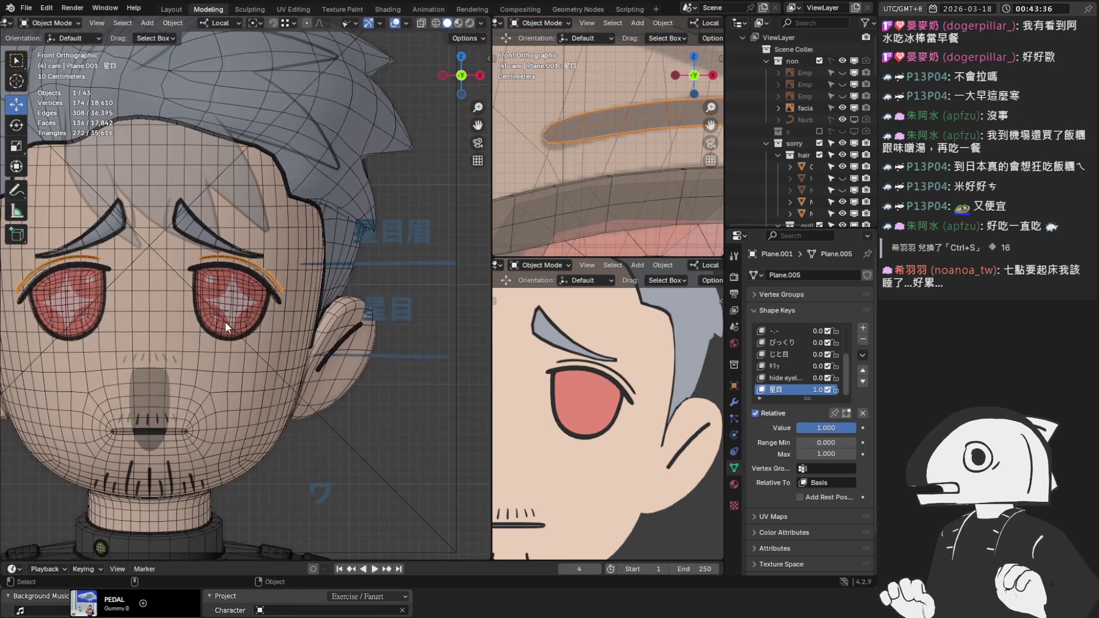
pyautogui.click(394, 22)
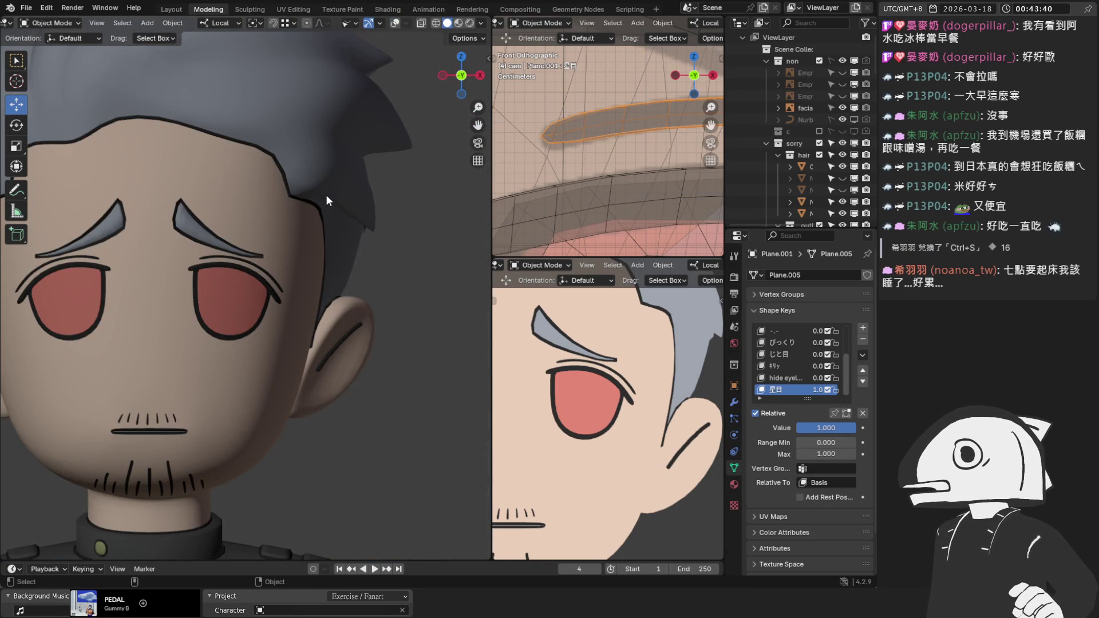
pyautogui.scroll(-5, 625, 377)
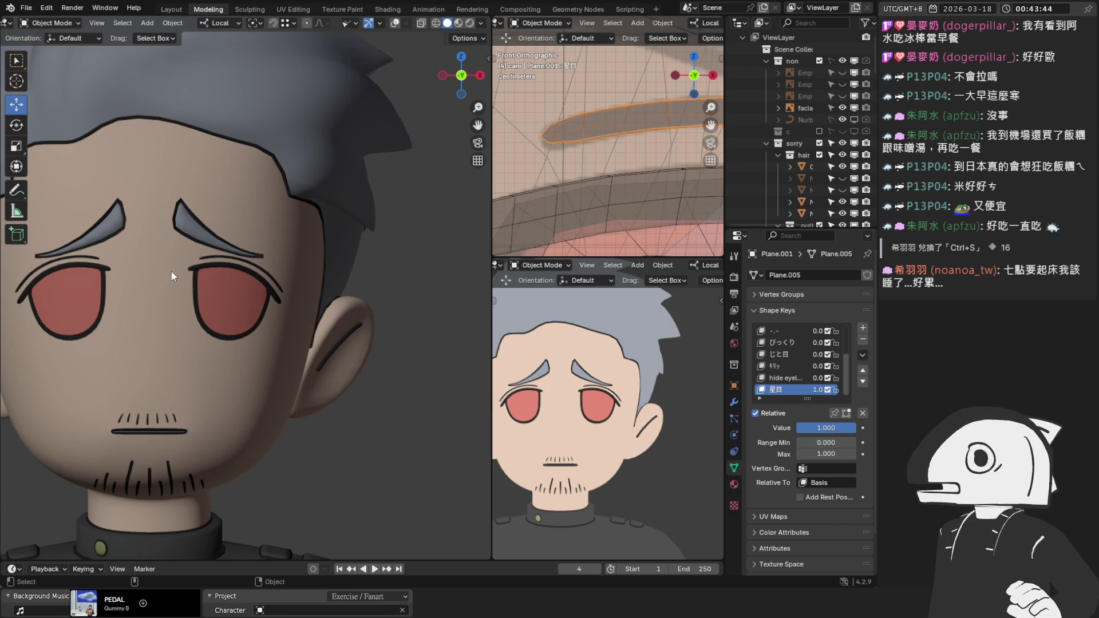
pyautogui.click(394, 23)
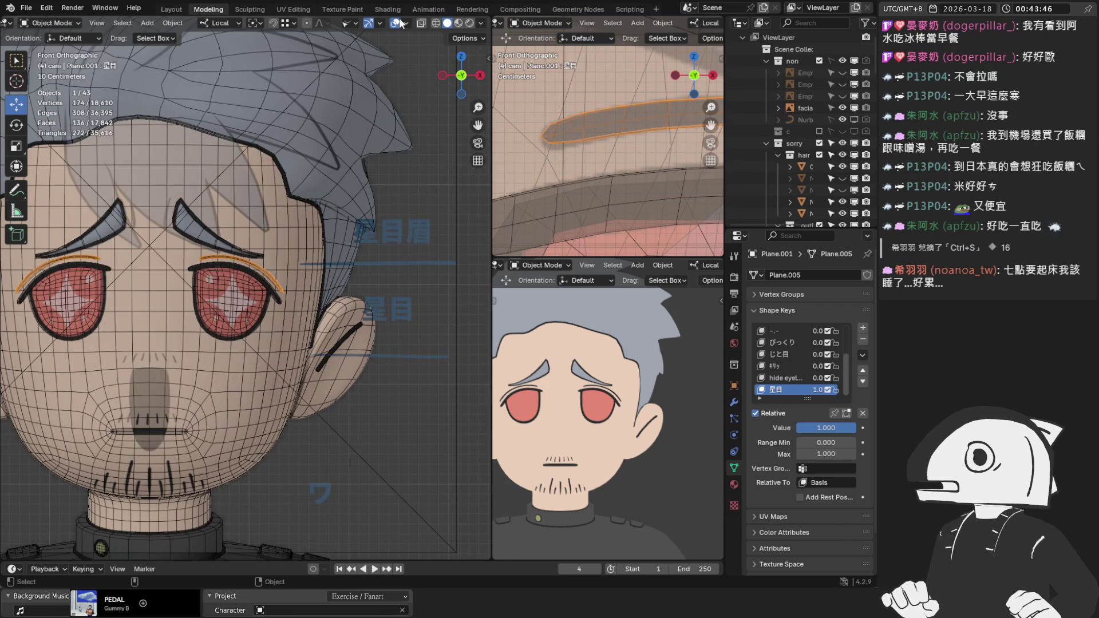
pyautogui.click(399, 23)
pyautogui.click(400, 23)
pyautogui.click(399, 23)
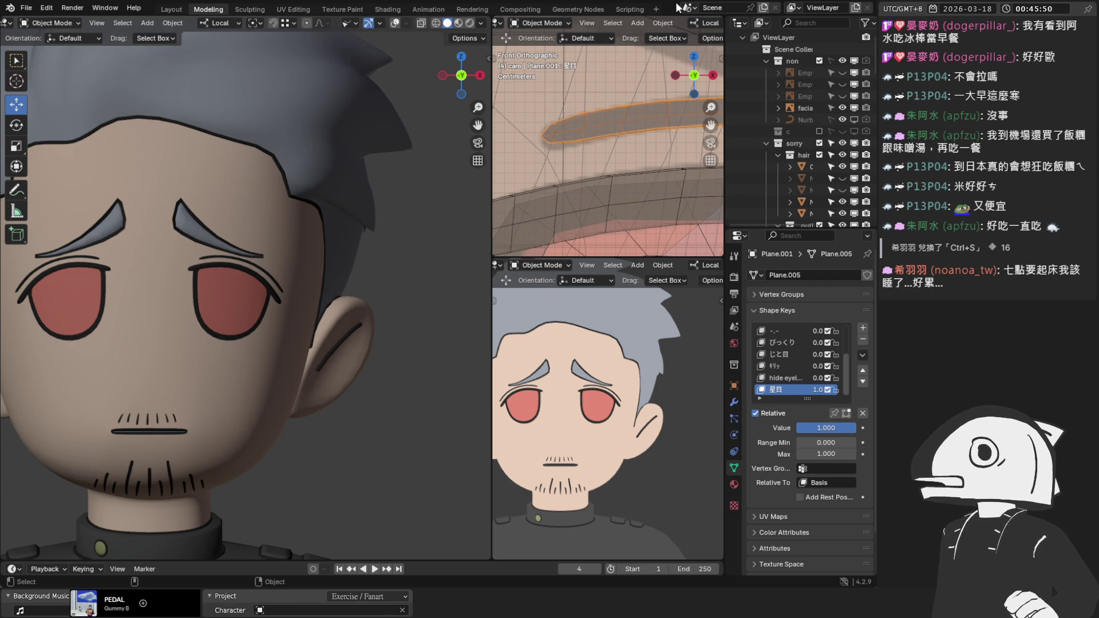
# Switch the viewport overlays back on, including wireframe and info overlays.
pyautogui.click(395, 24)
pyautogui.click(441, 245)
pyautogui.scroll(-2, 441, 245)
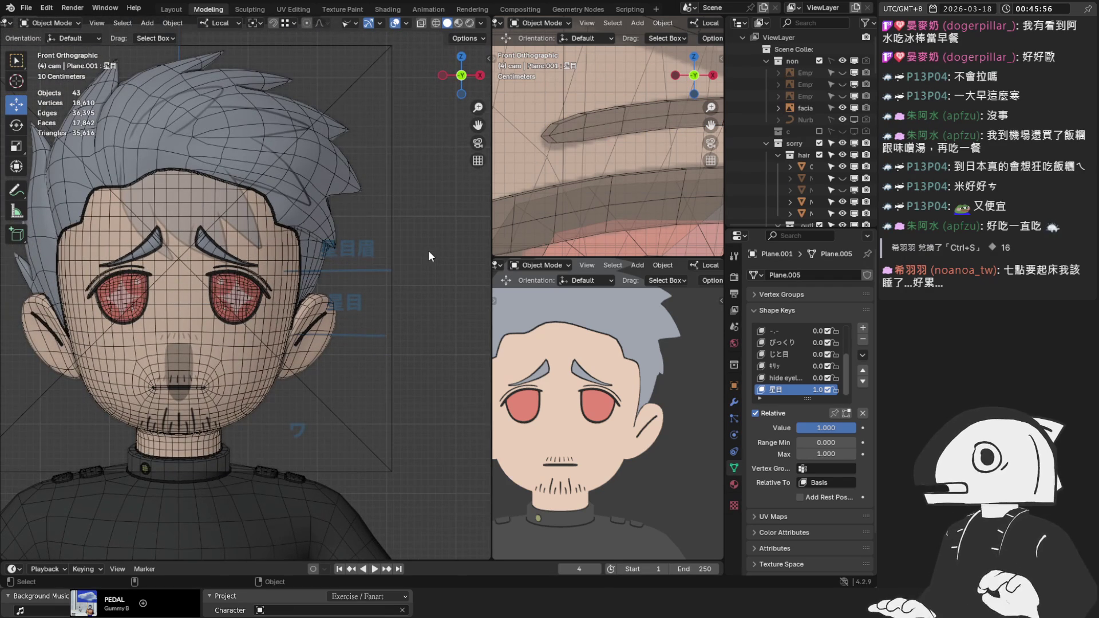
pyautogui.scroll(6, 428, 252)
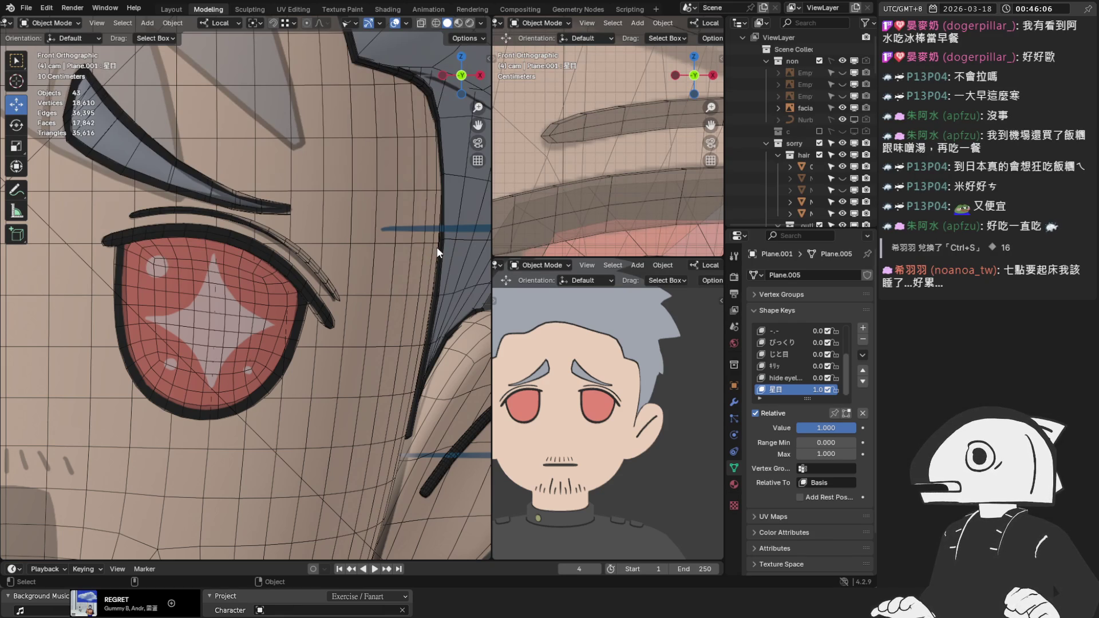
pyautogui.scroll(-8, 373, 286)
# Add a Plane mesh at the world origin and orbit around the character.
pyautogui.hotkey('shift', 'a')
pyautogui.moveTo(384, 300)
pyautogui.click(424, 301)
pyautogui.scroll(-6, 389, 298)
pyautogui.moveTo(386, 298)
pyautogui.mouseDown(button='middle')
pyautogui.moveTo(310, 369)
pyautogui.moveTo(259, 379)
pyautogui.moveTo(282, 376)
pyautogui.mouseUp(button='middle')
# Select the root empty and body mesh, widen the Outliner/Properties area, then select NurbsCircle.
pyautogui.scroll(4, 245, 435)
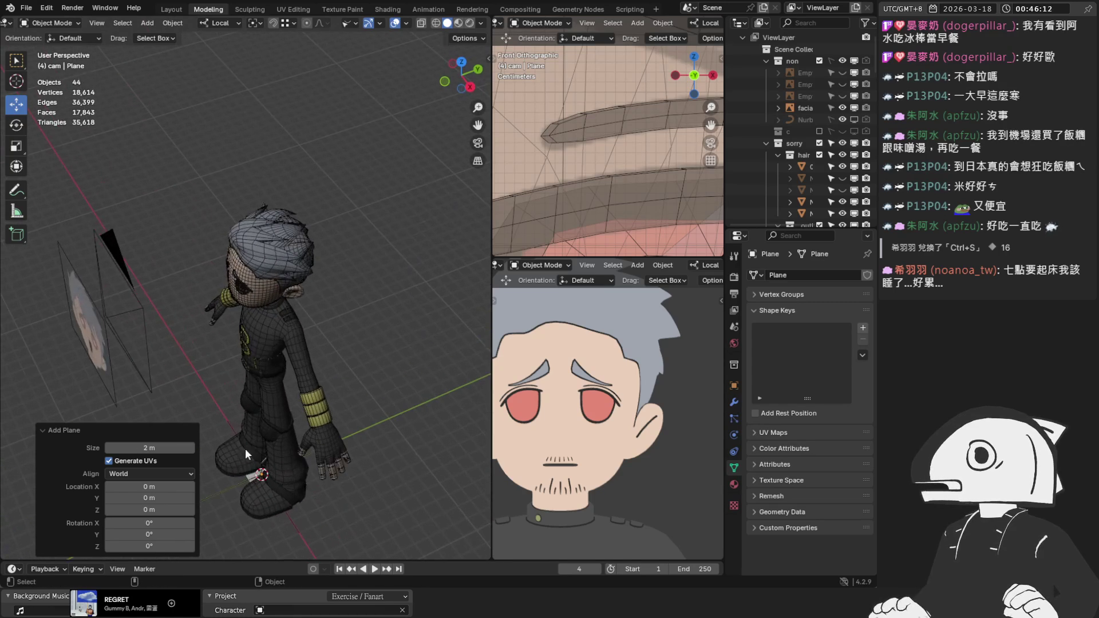
pyautogui.click(250, 481)
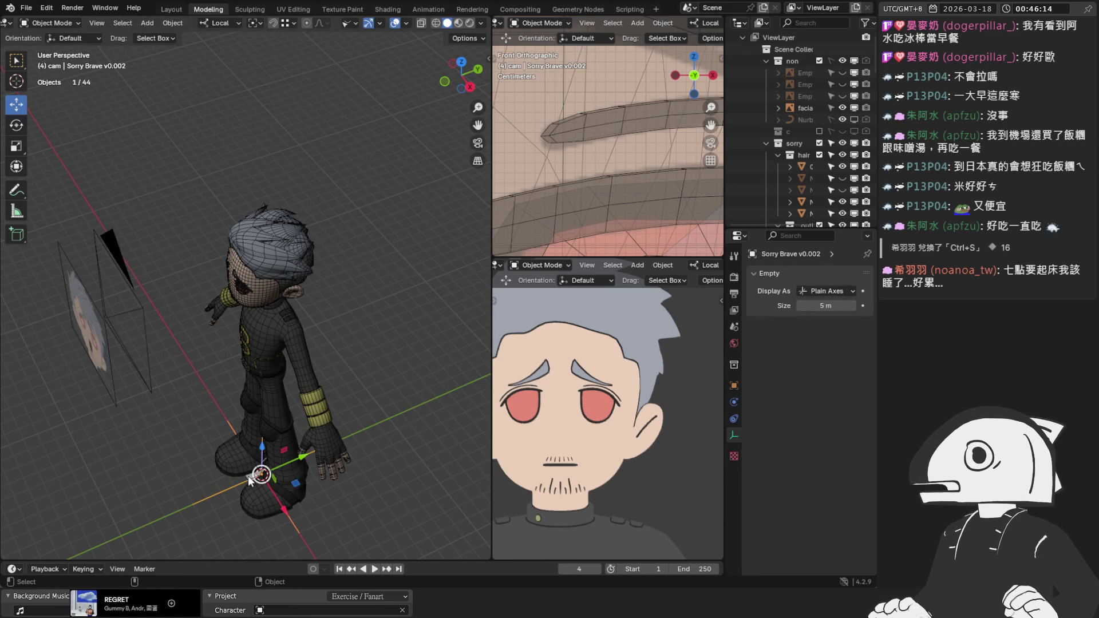
pyautogui.click(272, 473)
pyautogui.scroll(-5, 816, 139)
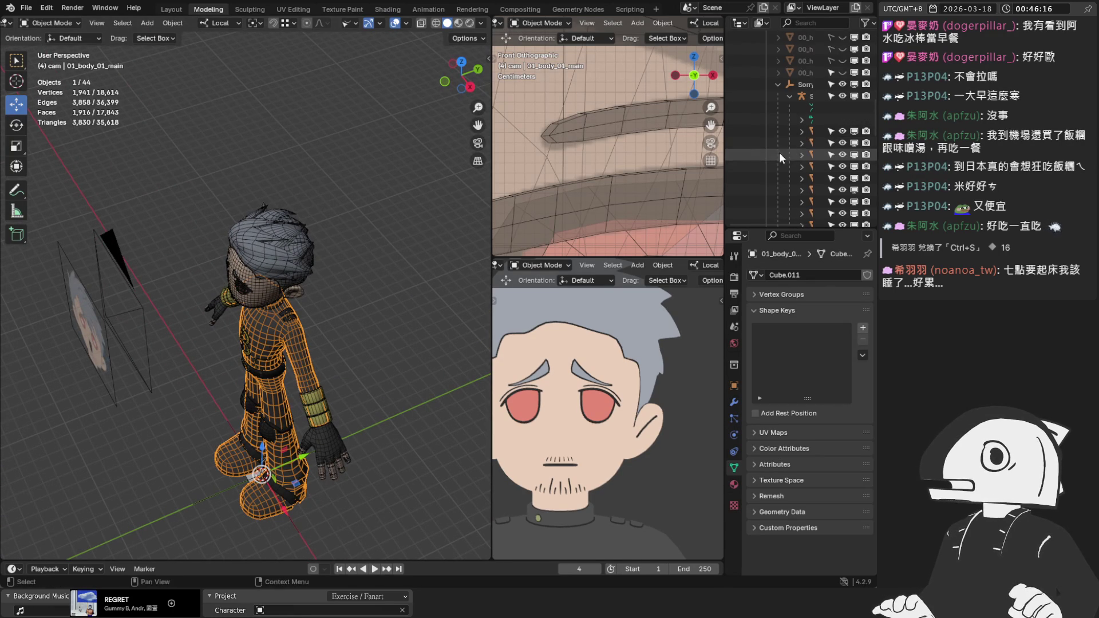
pyautogui.moveTo(723, 143); pyautogui.dragTo(612, 143)
pyautogui.scroll(-10, 734, 167)
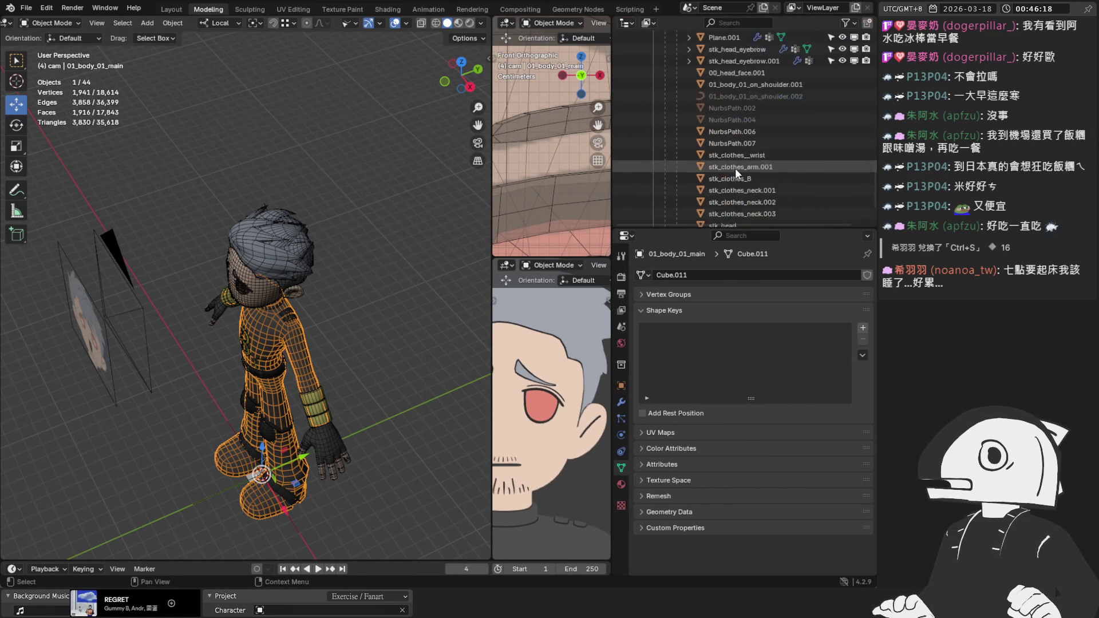
pyautogui.scroll(6, 304, 499)
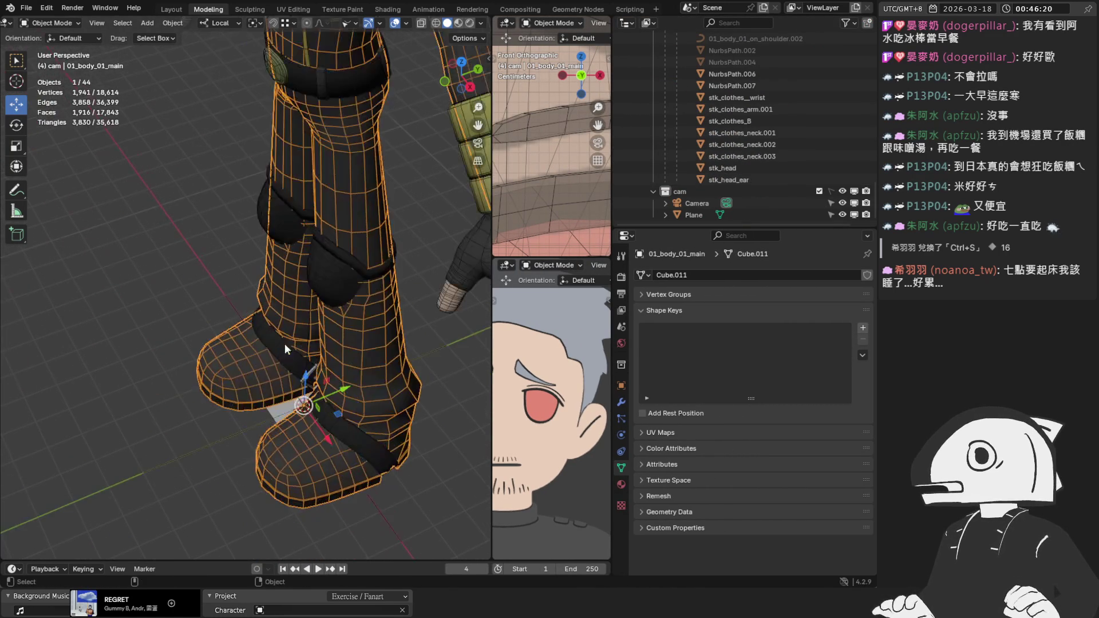
pyautogui.click(278, 414)
pyautogui.scroll(15, 743, 81)
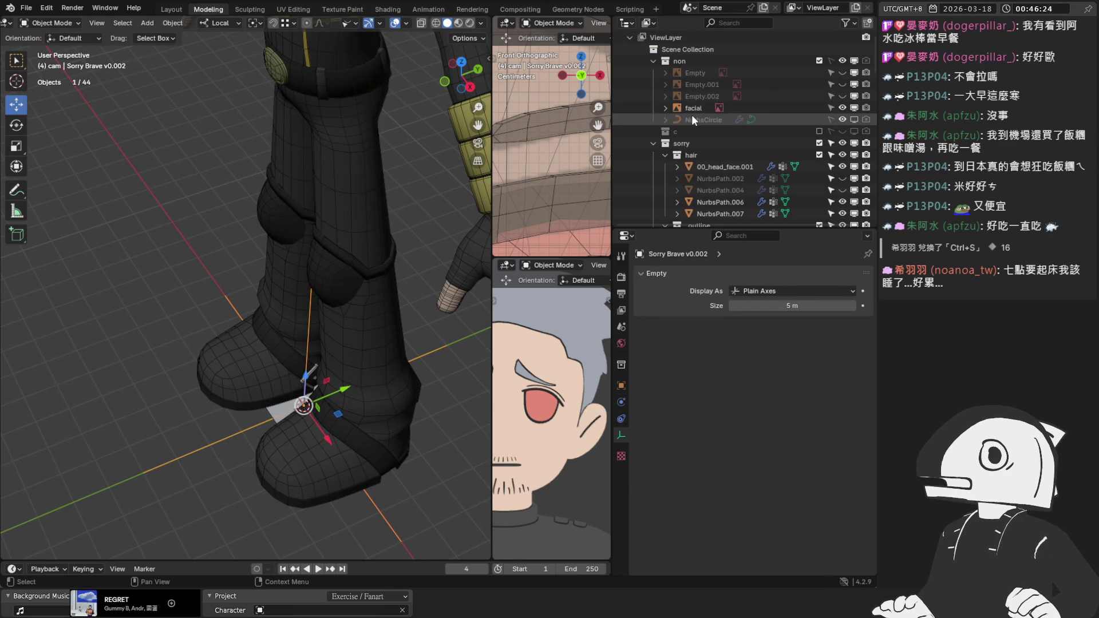
pyautogui.click(693, 117)
pyautogui.scroll(-1, 695, 97)
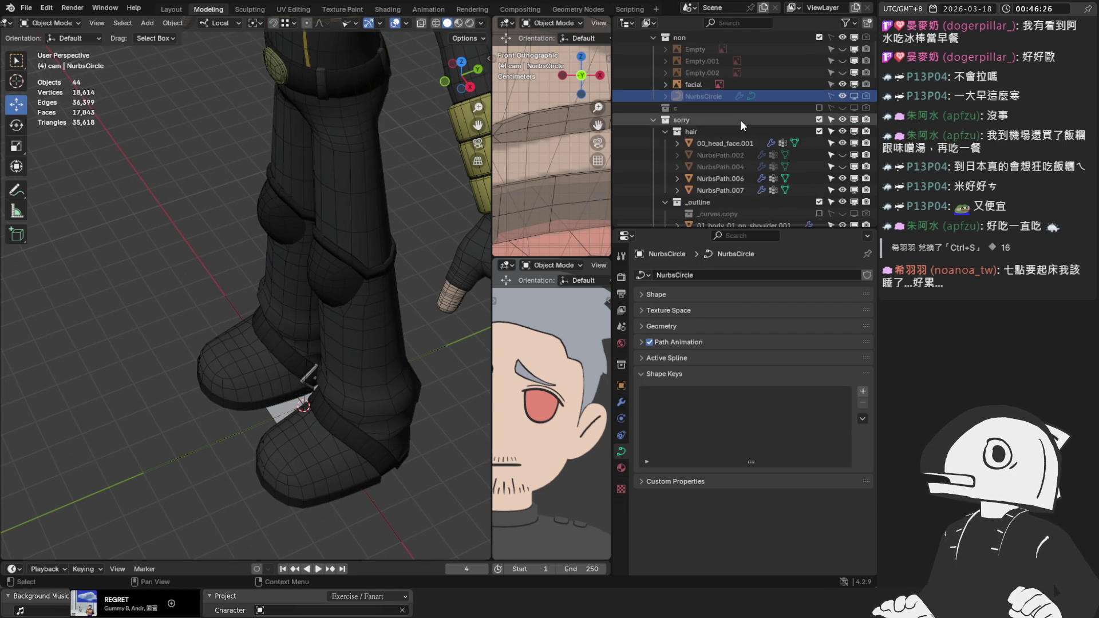
pyautogui.scroll(-2, 747, 118)
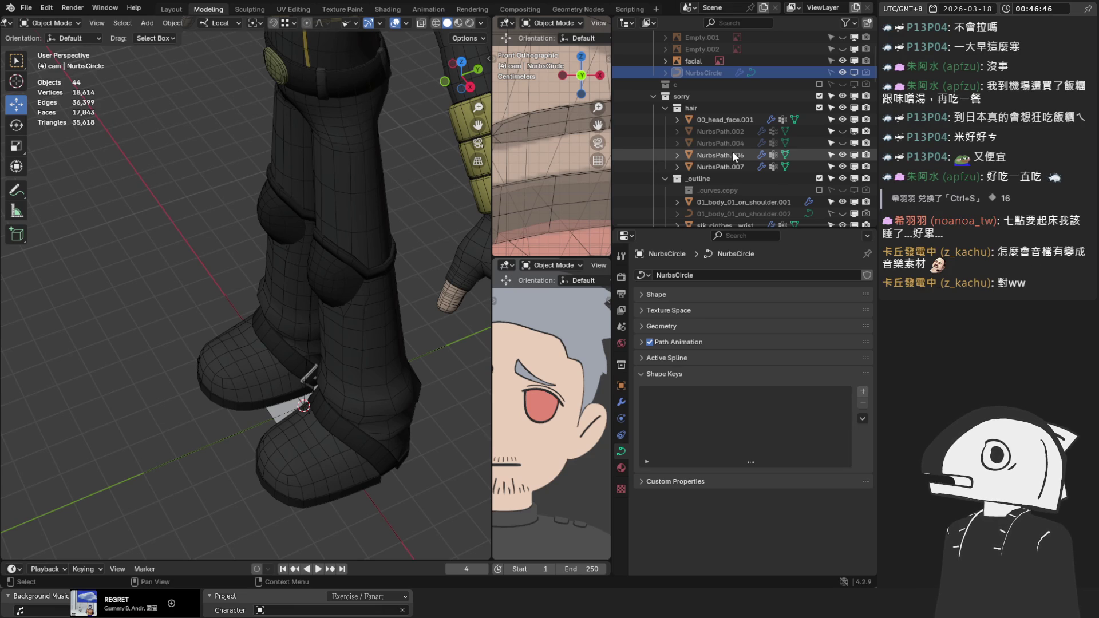
# Collapse the Outliner collections (non, hair, _outline) and make the sorry collection active.
pyautogui.scroll(-2, 316, 296)
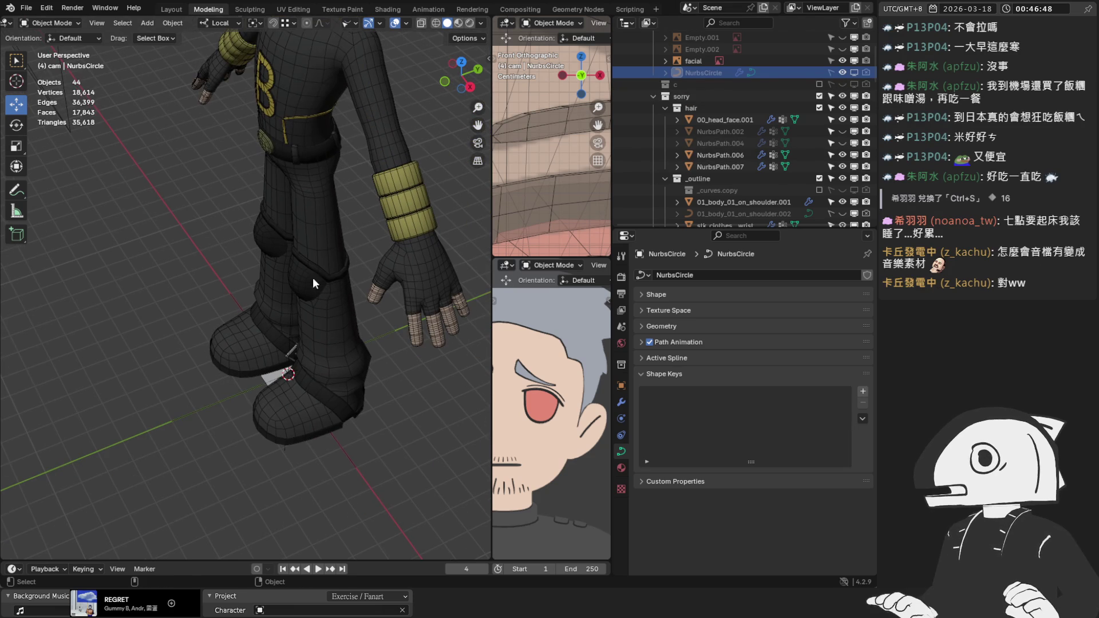
pyautogui.click(312, 277)
pyautogui.press(']')
pyautogui.press(']')
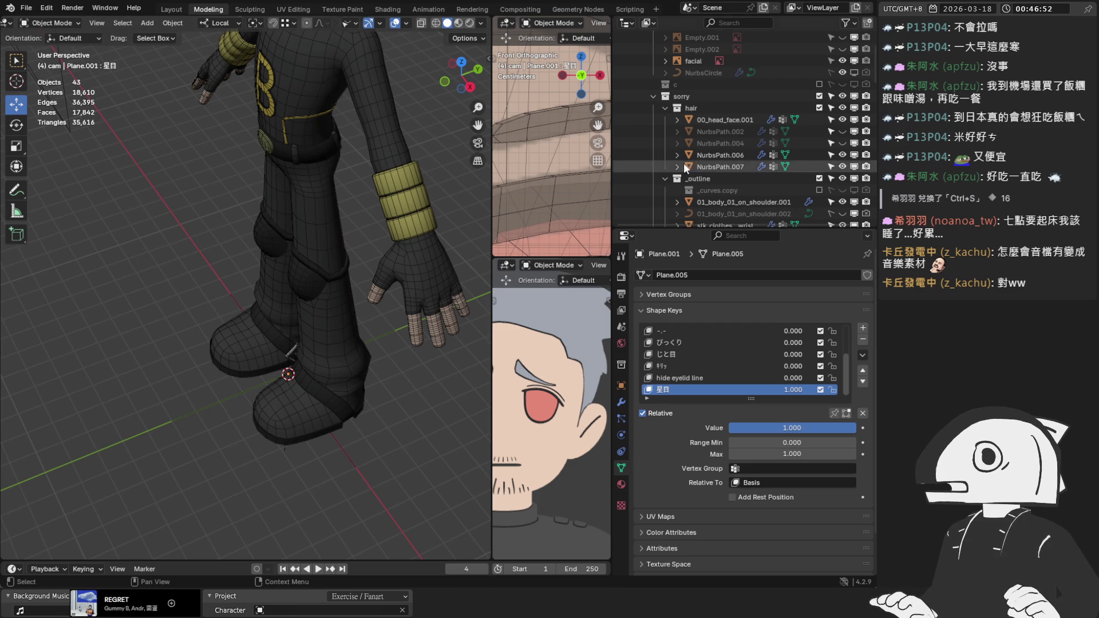
pyautogui.scroll(4, 684, 106)
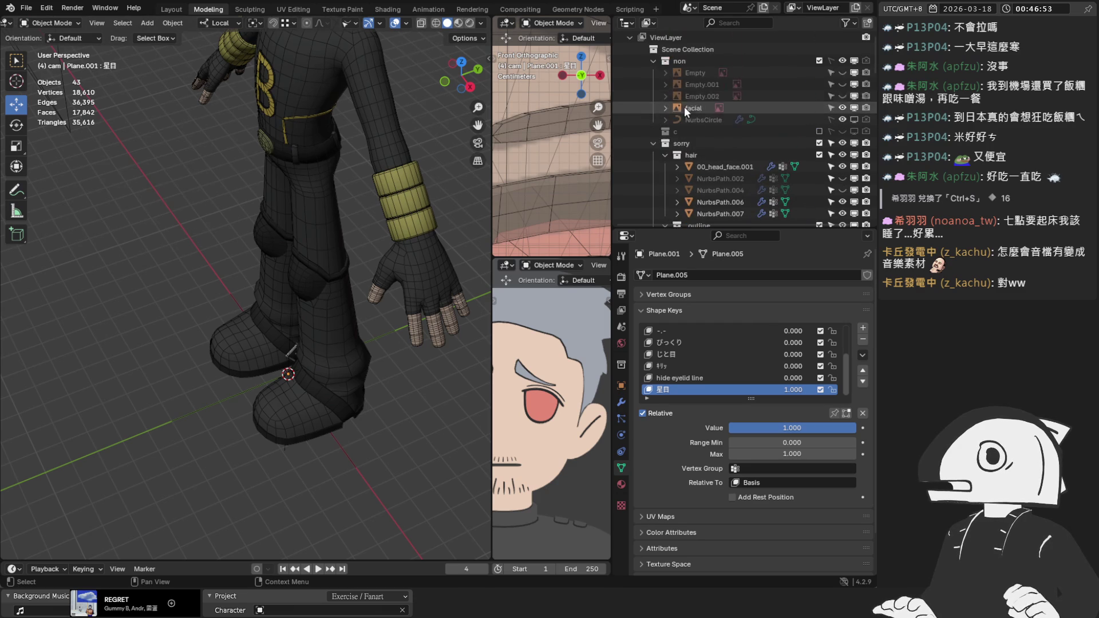
pyautogui.click(652, 59)
pyautogui.click(652, 84)
pyautogui.click(653, 85)
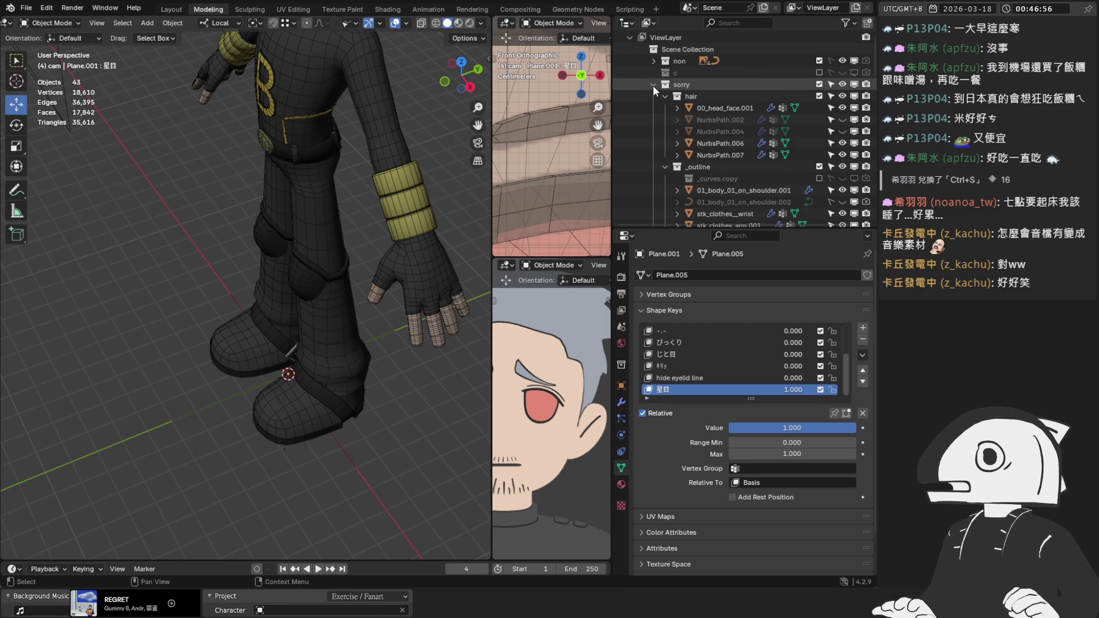
pyautogui.click(664, 97)
pyautogui.click(663, 108)
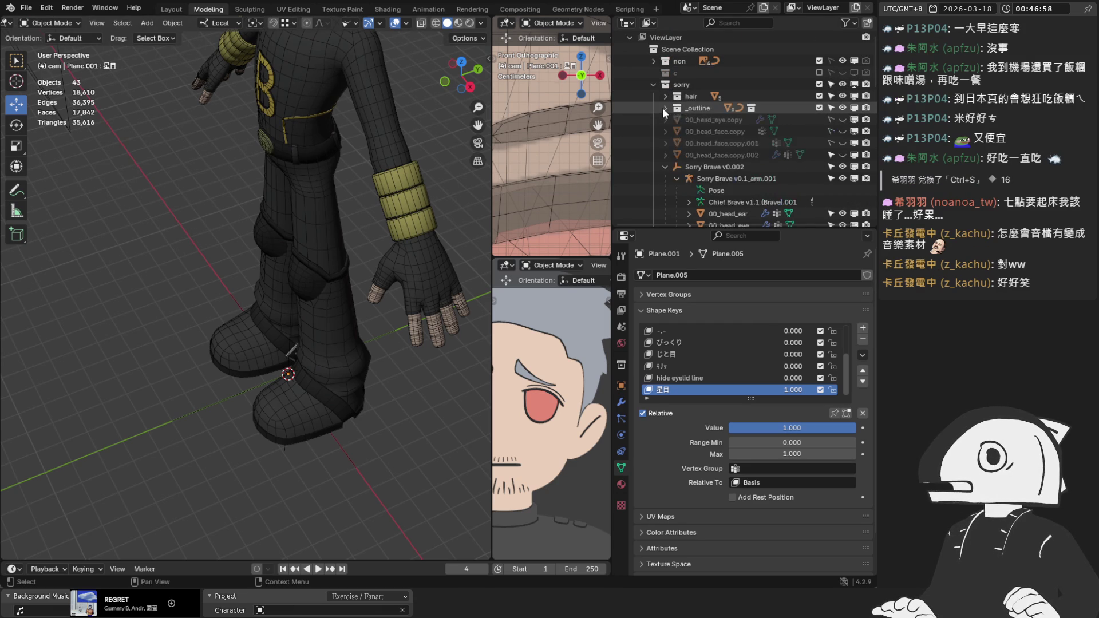
pyautogui.click(692, 84)
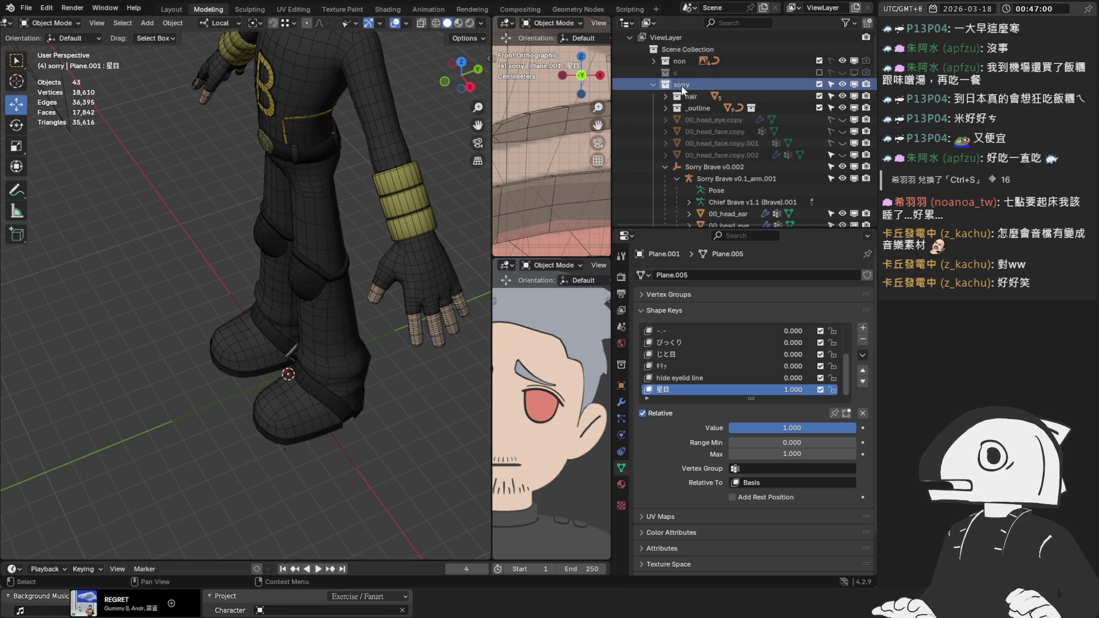
pyautogui.scroll(-5, 321, 180)
# Add a plane, rotate it -90° in side view to stand upright, and raise it to the face.
pyautogui.hotkey('shift', 'a')
pyautogui.moveTo(312, 194)
pyautogui.click(359, 196)
pyautogui.scroll(4, 260, 358)
pyautogui.scroll(-3, 316, 341)
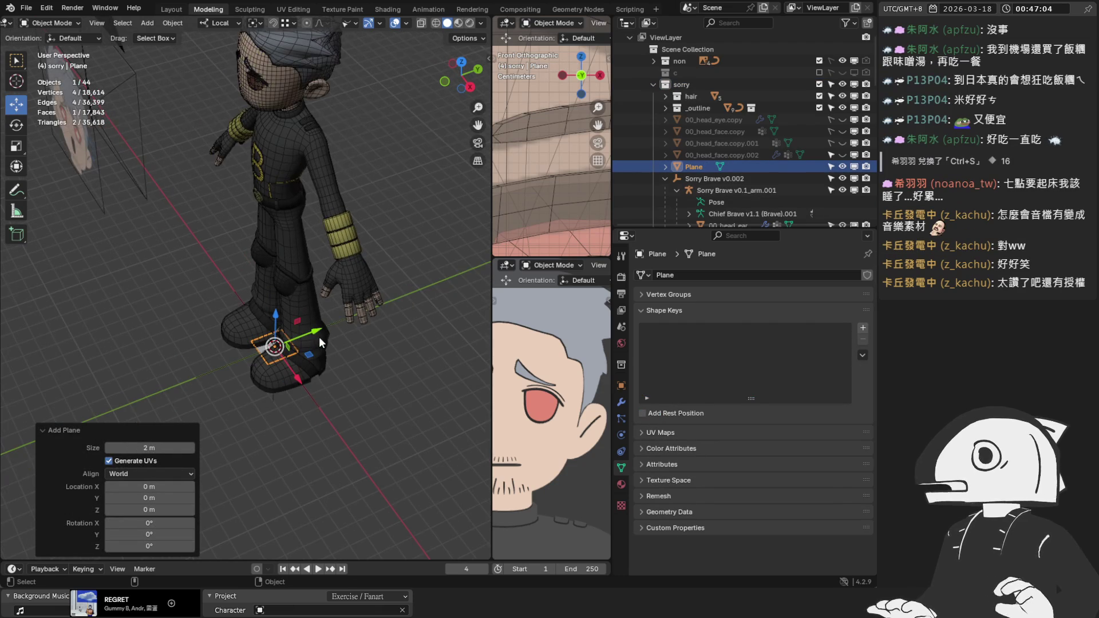
pyautogui.press('KP_3')
pyautogui.press('Tab')
pyautogui.scroll(-2, 319, 341)
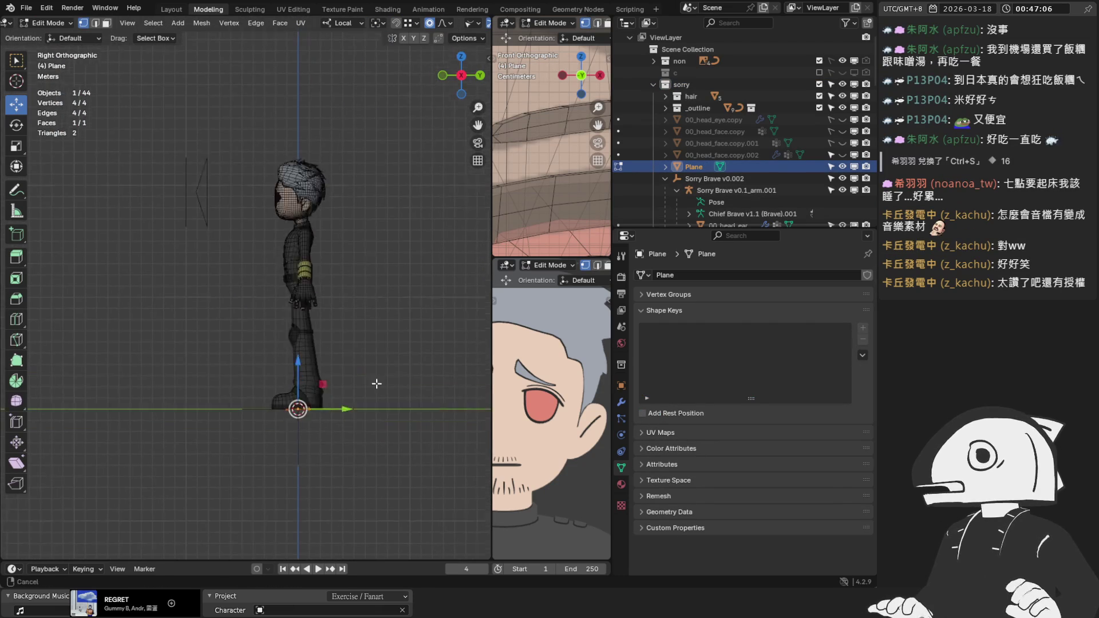
pyautogui.press('r')
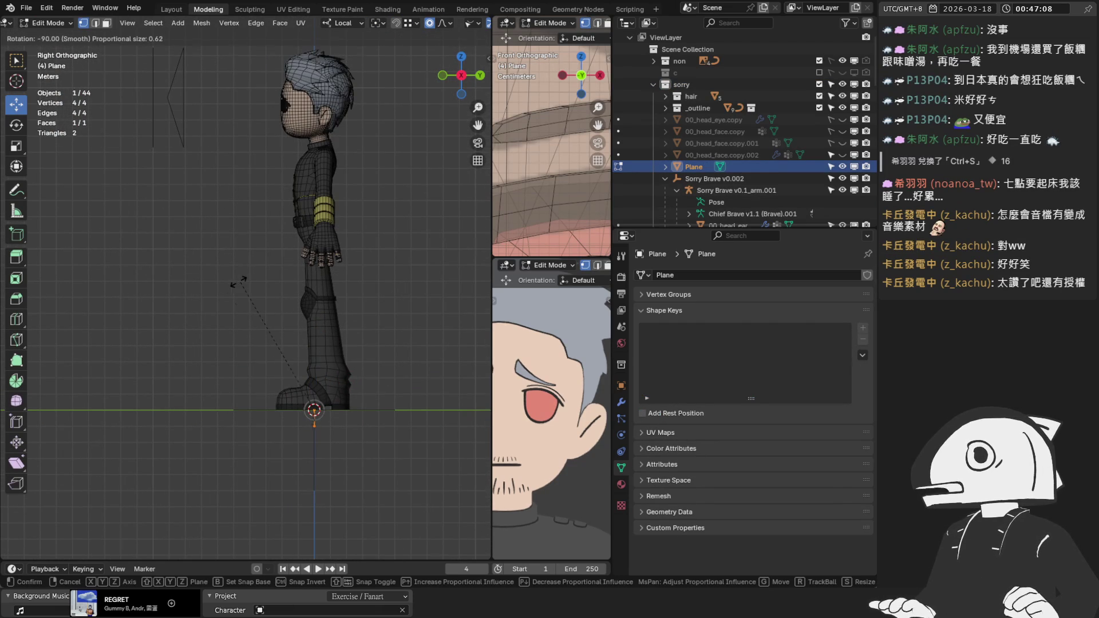
pyautogui.click(235, 281)
pyautogui.press('g')
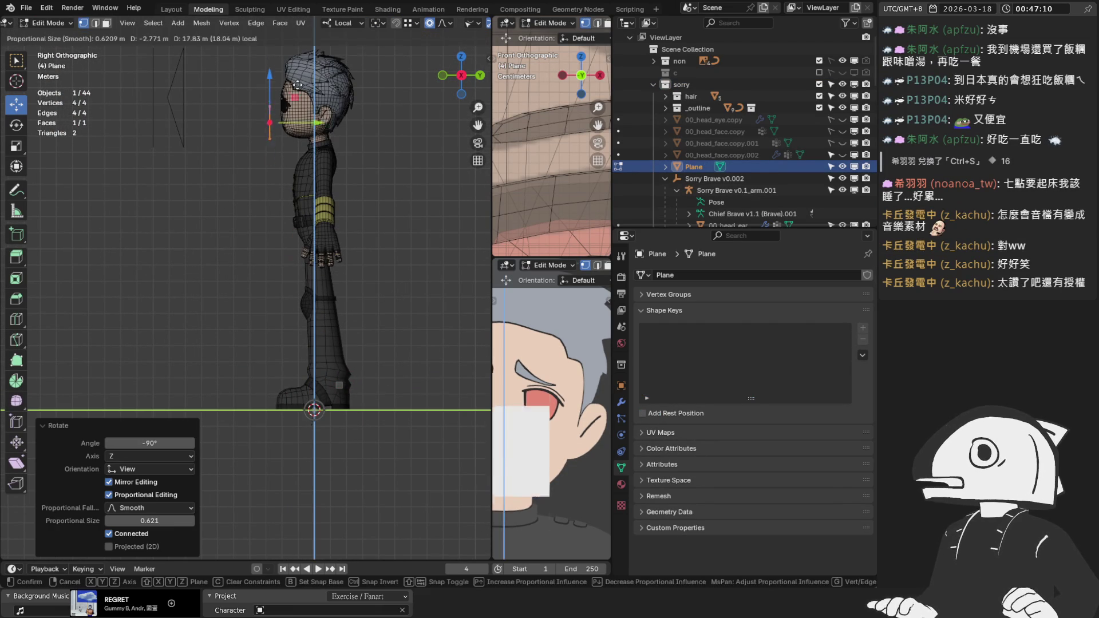
pyautogui.click(295, 66)
# In front view, move the plane over the character's eye.
pyautogui.press('KP_1')
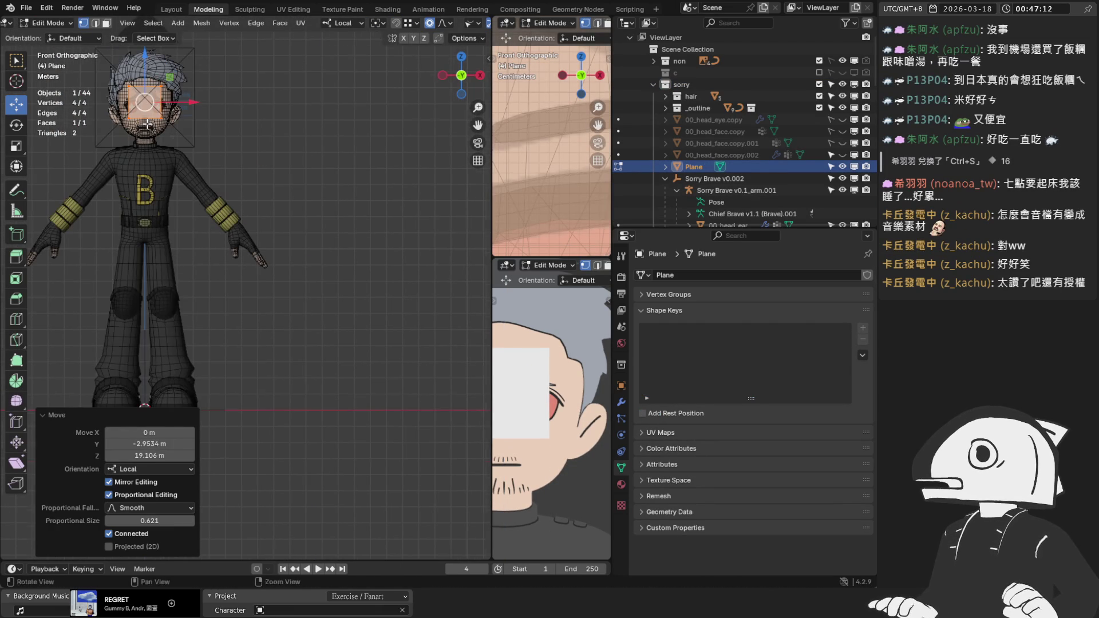
pyautogui.scroll(5, 149, 114)
pyautogui.press('g')
pyautogui.click(211, 209)
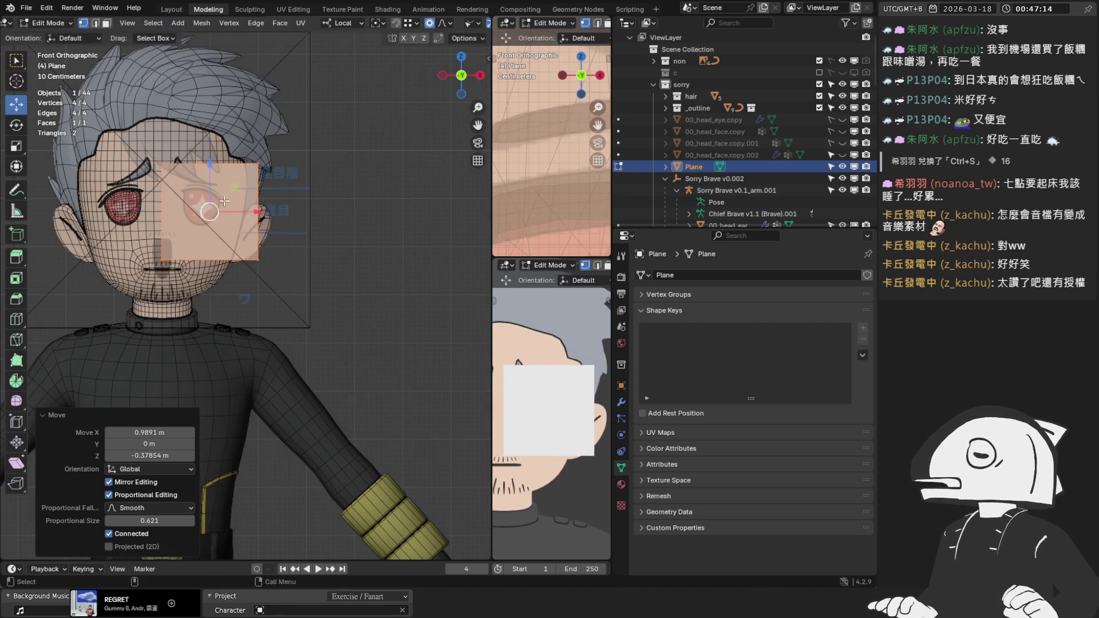
pyautogui.scroll(4, 300, 286)
pyautogui.scroll(1, 295, 259)
pyautogui.keyDown('shift'); pyautogui.moveTo(294, 260); pyautogui.dragTo(373, 384, button='middle'); pyautogui.keyUp('shift')
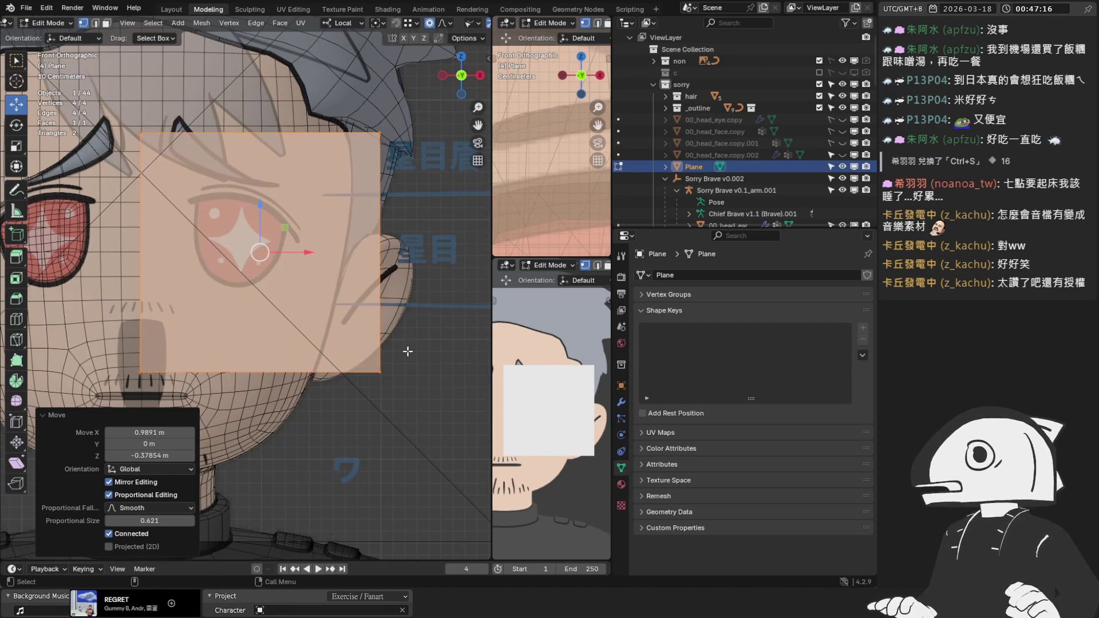
# Subdivide the plane once into four faces and return to Object Mode.
pyautogui.rightClick(332, 276)
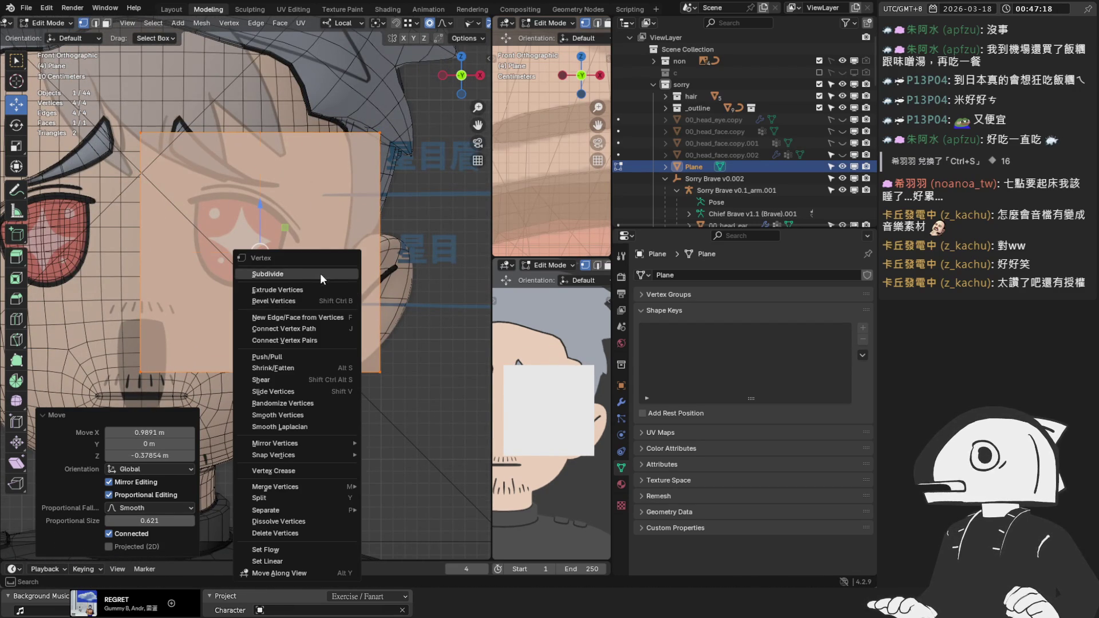
pyautogui.click(321, 273)
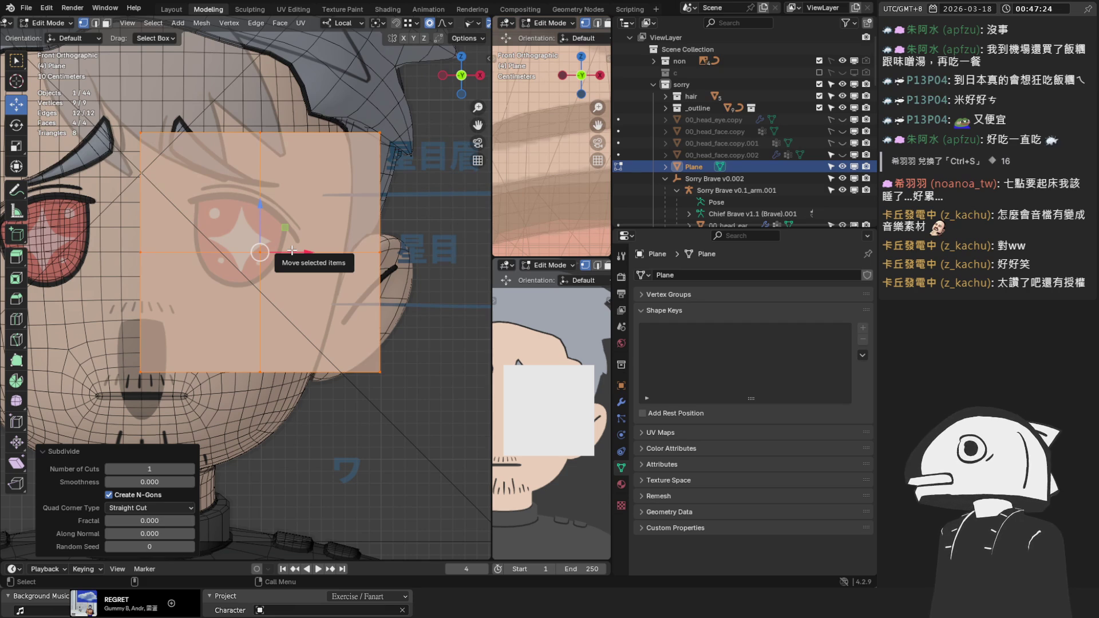
pyautogui.press('Tab')
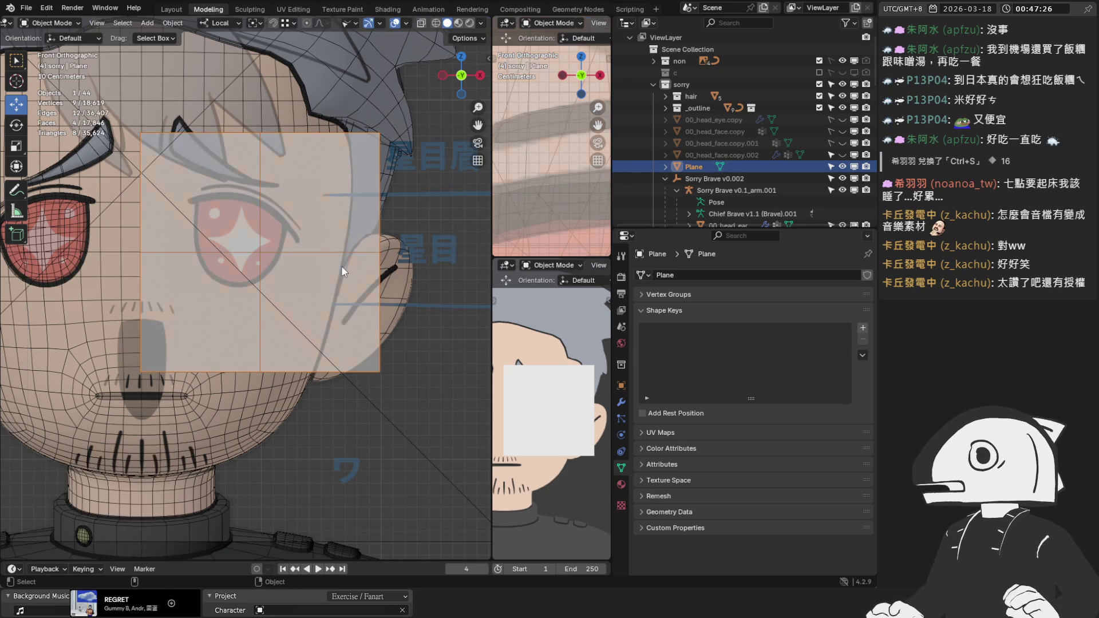
pyautogui.click(621, 403)
pyautogui.click(695, 275)
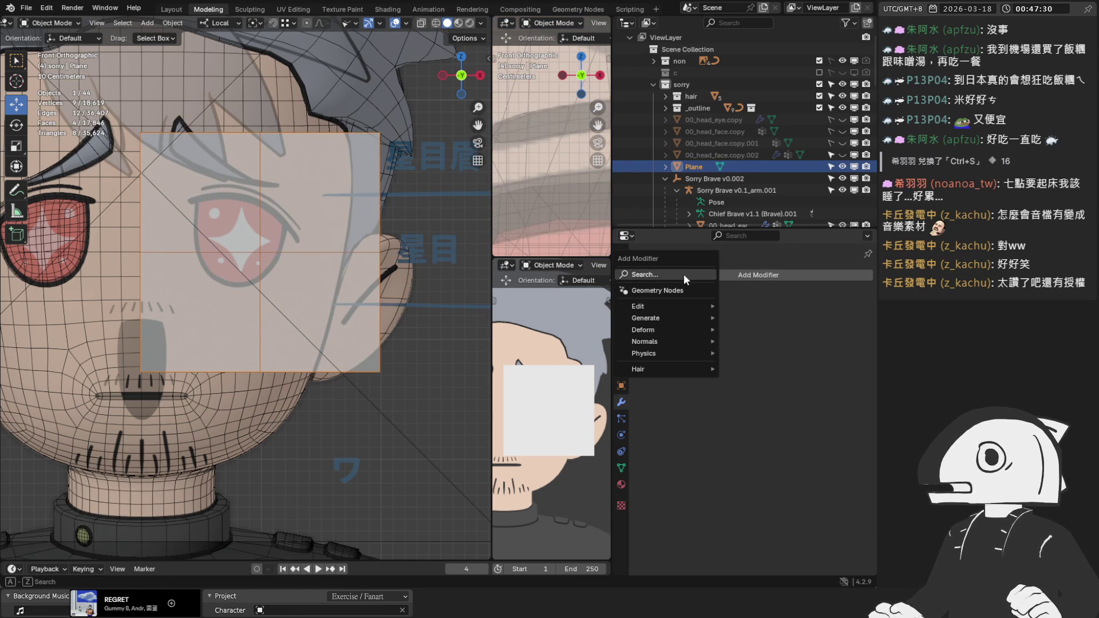
# Add a Subdivision Surface modifier to the plane with Optimal Display turned off.
pyautogui.click(683, 274)
pyautogui.click(686, 335)
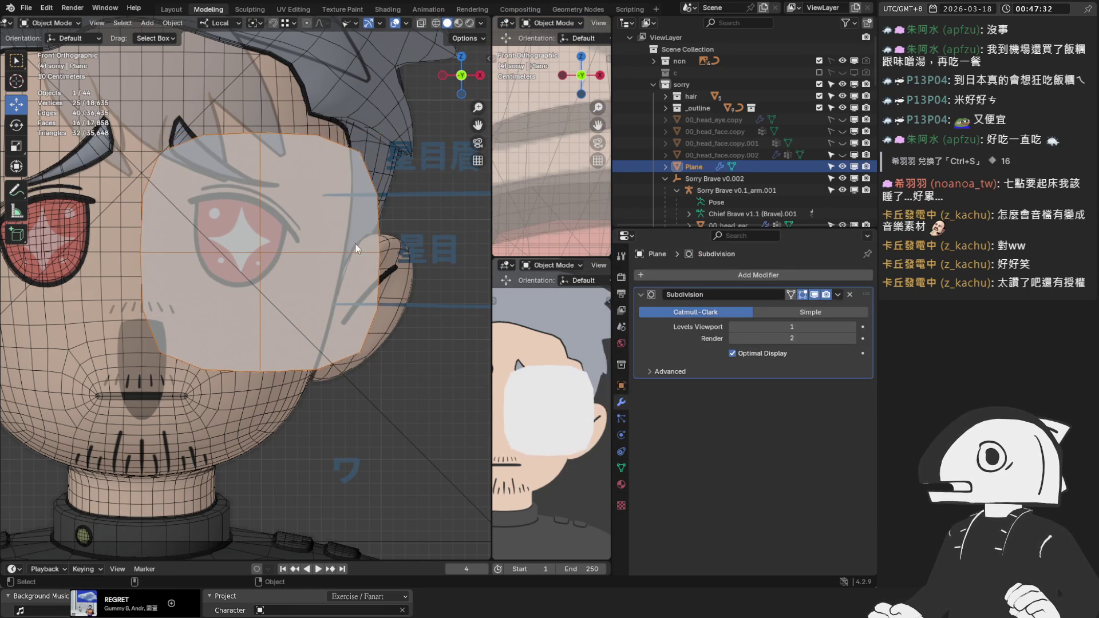
pyautogui.press('Tab')
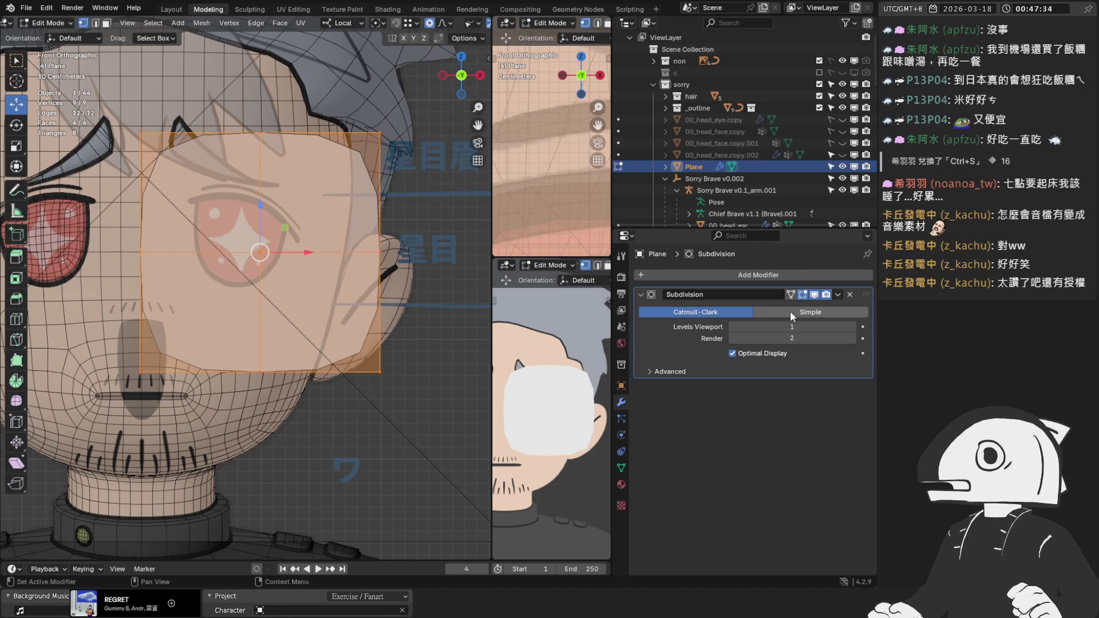
pyautogui.click(733, 353)
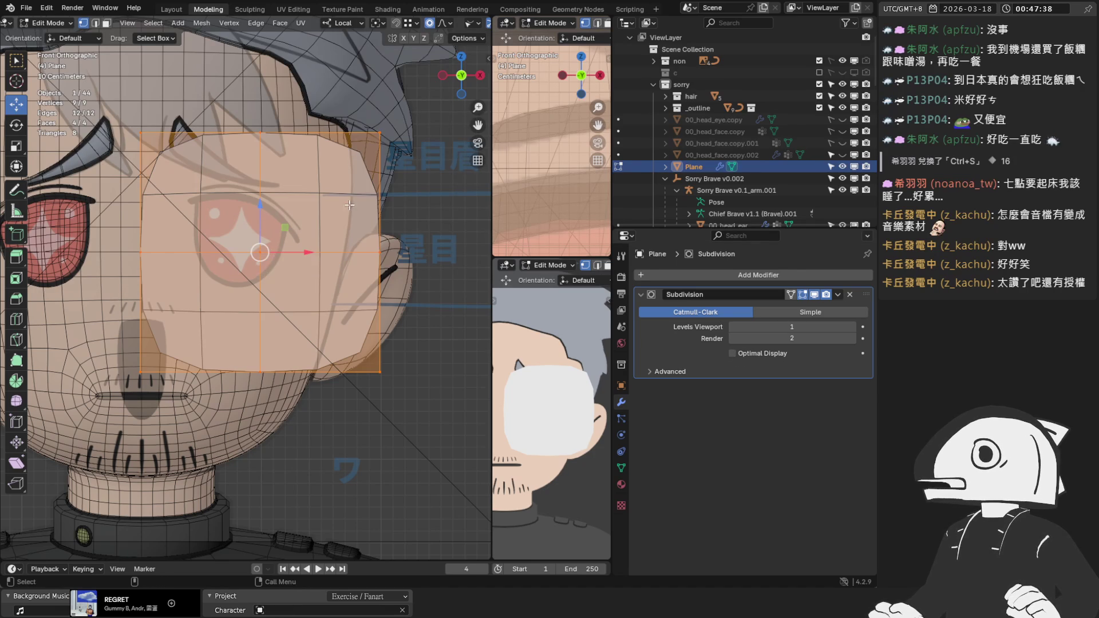
# Scale the four corners inward into a sharp four-pointed star, then delete the Subdivision modifier.
pyautogui.click(379, 132)
pyautogui.keyDown('shift'); pyautogui.click(140, 132); pyautogui.keyUp('shift')
pyautogui.keyDown('shift'); pyautogui.click(140, 371); pyautogui.keyUp('shift')
pyautogui.keyDown('shift'); pyautogui.click(379, 372); pyautogui.keyUp('shift')
pyautogui.press('s')
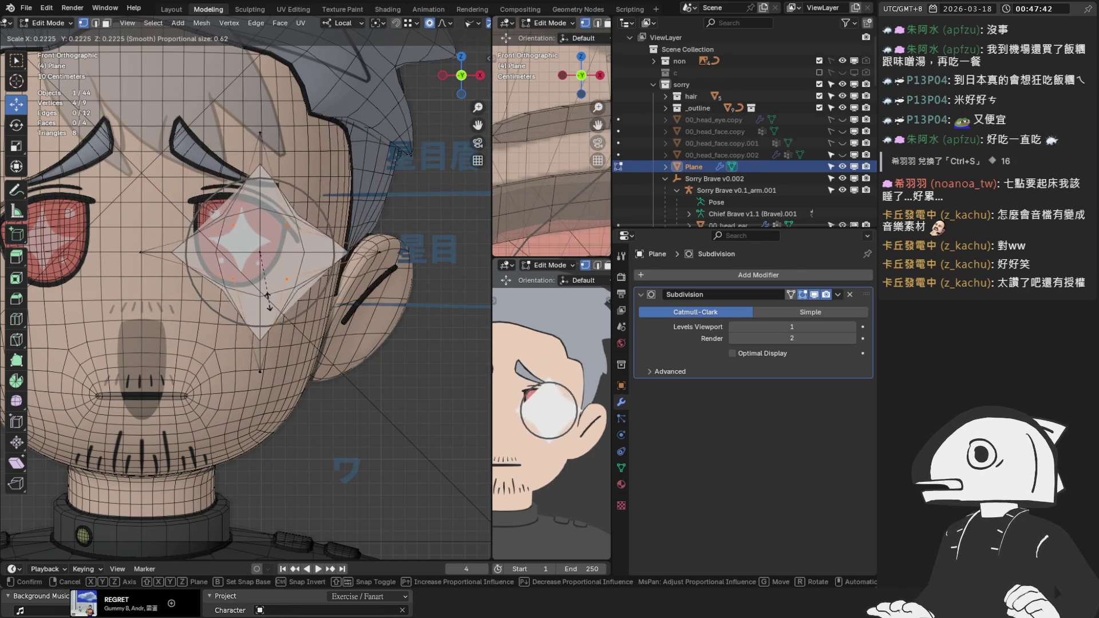
pyautogui.click(254, 276)
pyautogui.scroll(2, 253, 277)
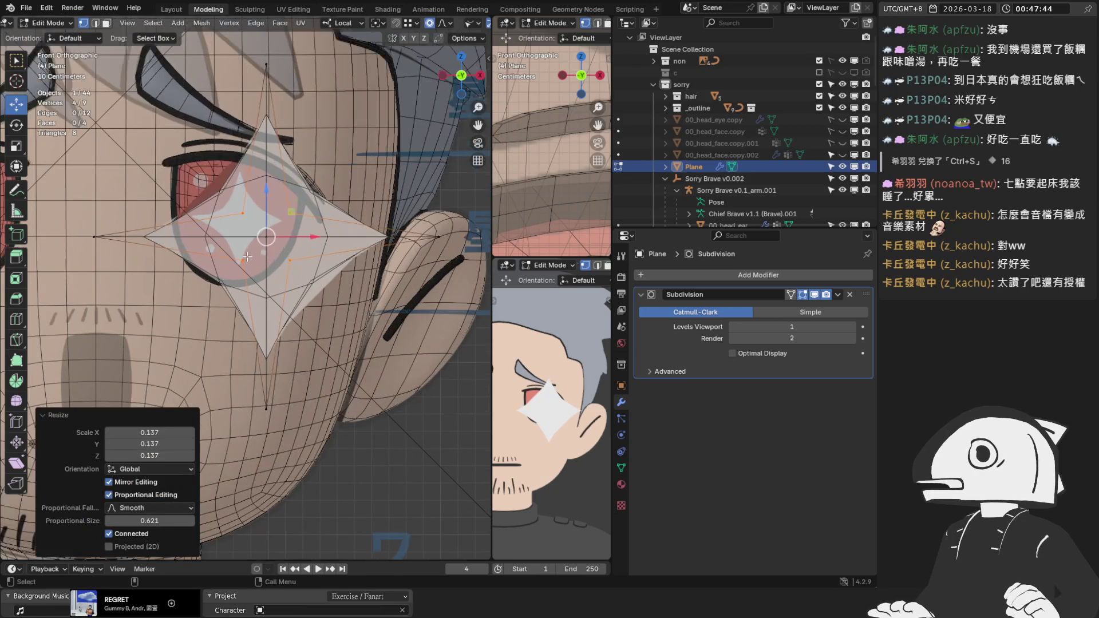
pyautogui.keyDown('shift'); pyautogui.moveTo(305, 244); pyautogui.dragTo(289, 279, button='middle'); pyautogui.keyUp('shift')
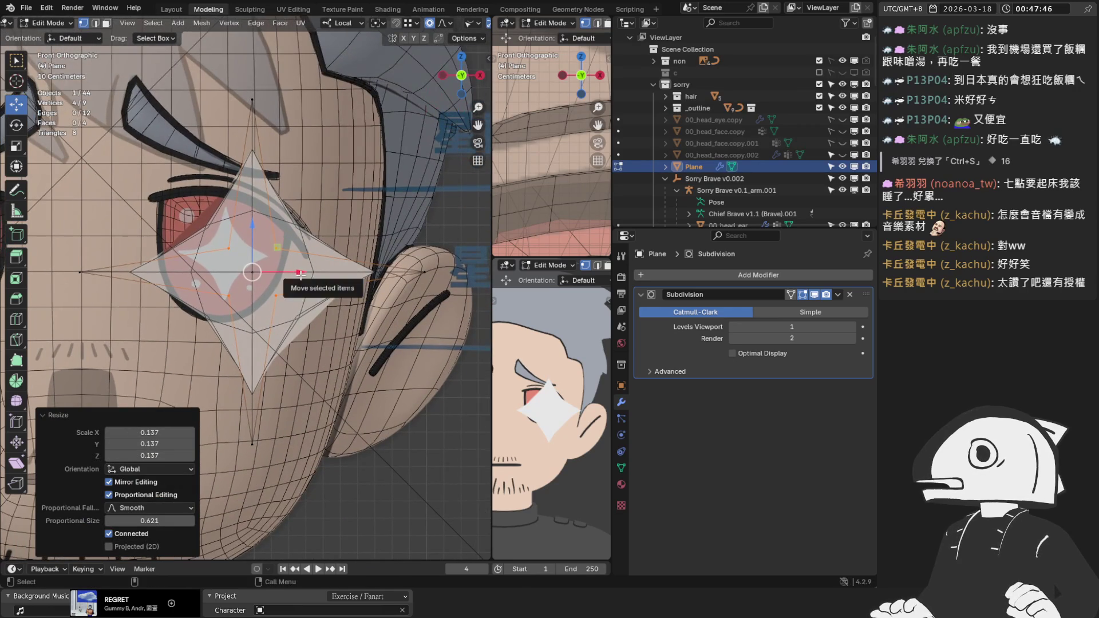
pyautogui.scroll(2, 300, 274)
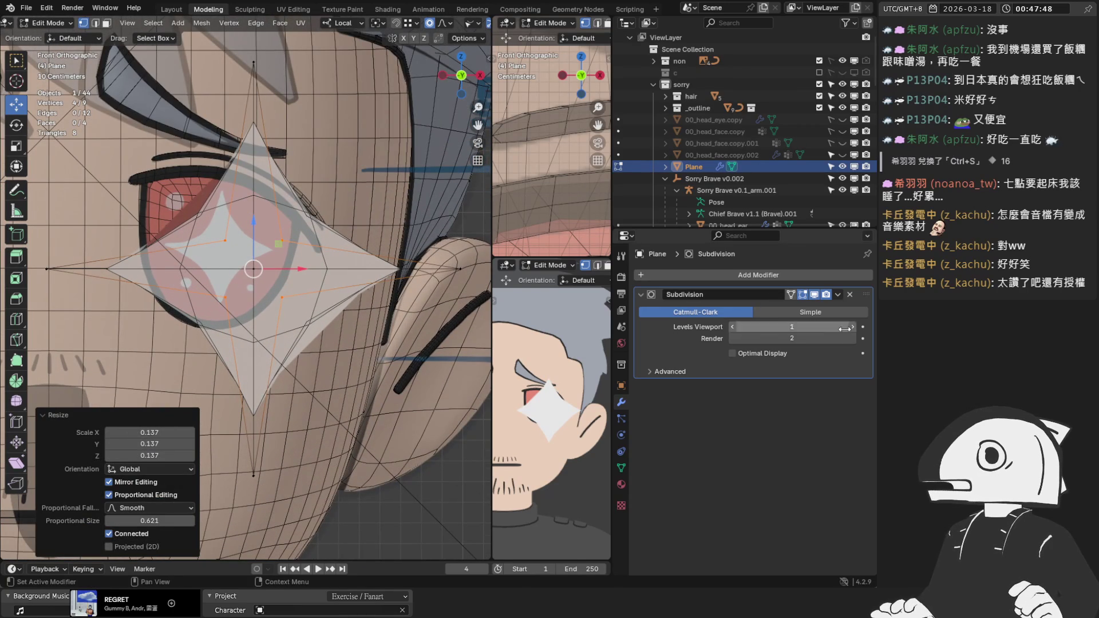
pyautogui.click(853, 327)
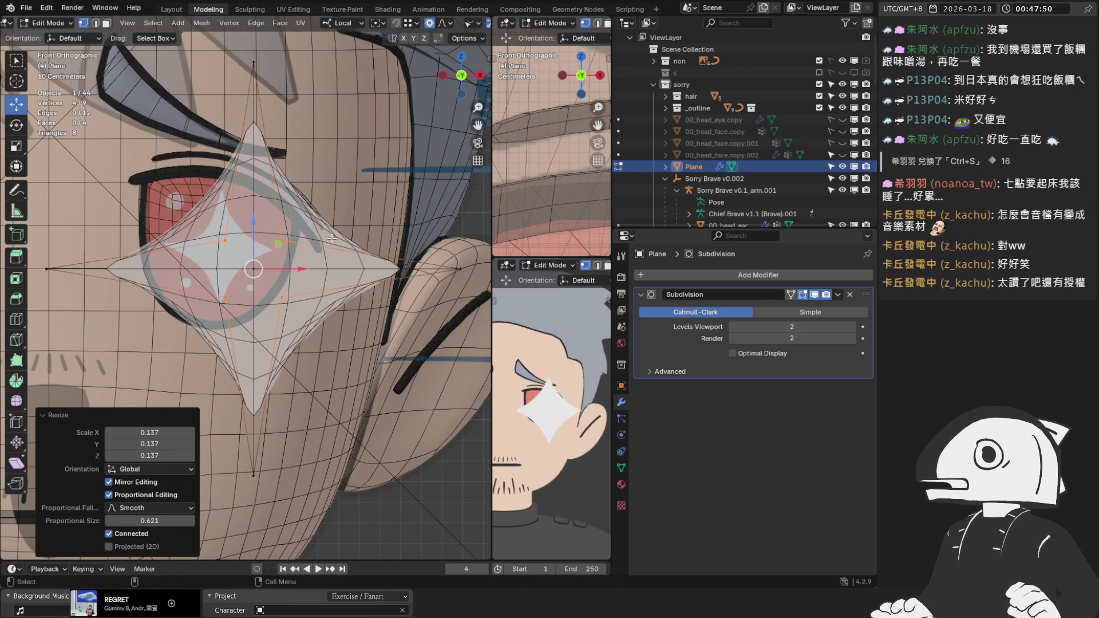
pyautogui.click(849, 294)
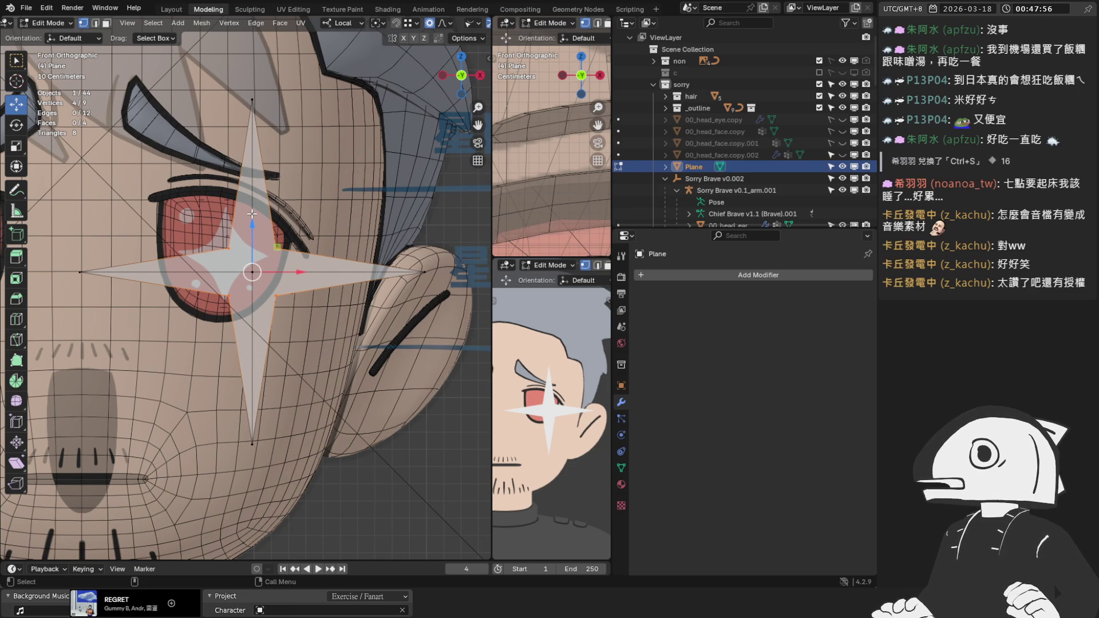
# Resize the whole star to about 0.624 to fit the iris and nudge it left and down.
pyautogui.scroll(-1, 250, 235)
pyautogui.moveTo(435, 459)
pyautogui.mouseDown()
pyautogui.moveTo(286, 194)
pyautogui.moveTo(103, 123)
pyautogui.mouseUp()
pyautogui.press('s')
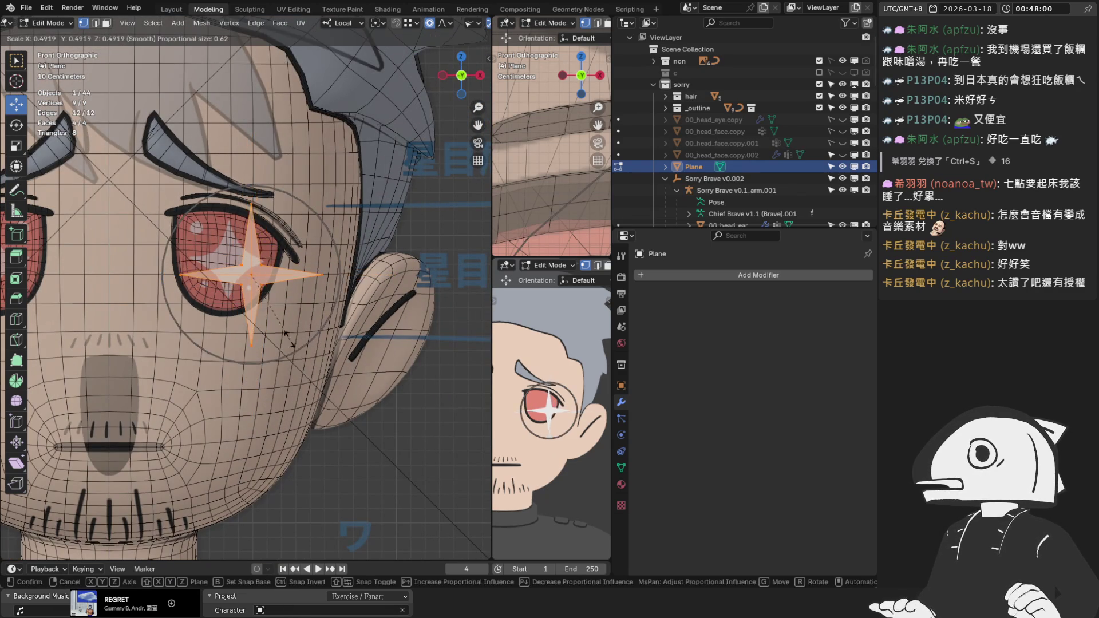
pyautogui.click(300, 325)
pyautogui.scroll(3, 294, 329)
pyautogui.press('g')
pyautogui.rightClick(222, 234)
pyautogui.scroll(2, 223, 234)
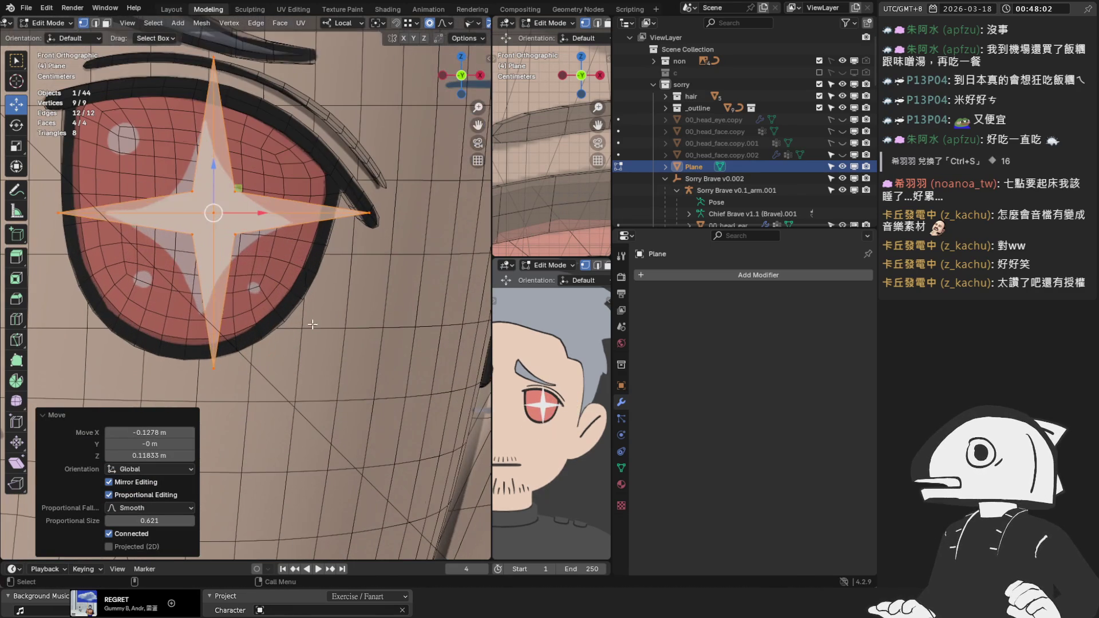
pyautogui.press('s')
pyautogui.click(239, 233)
pyautogui.scroll(1, 218, 200)
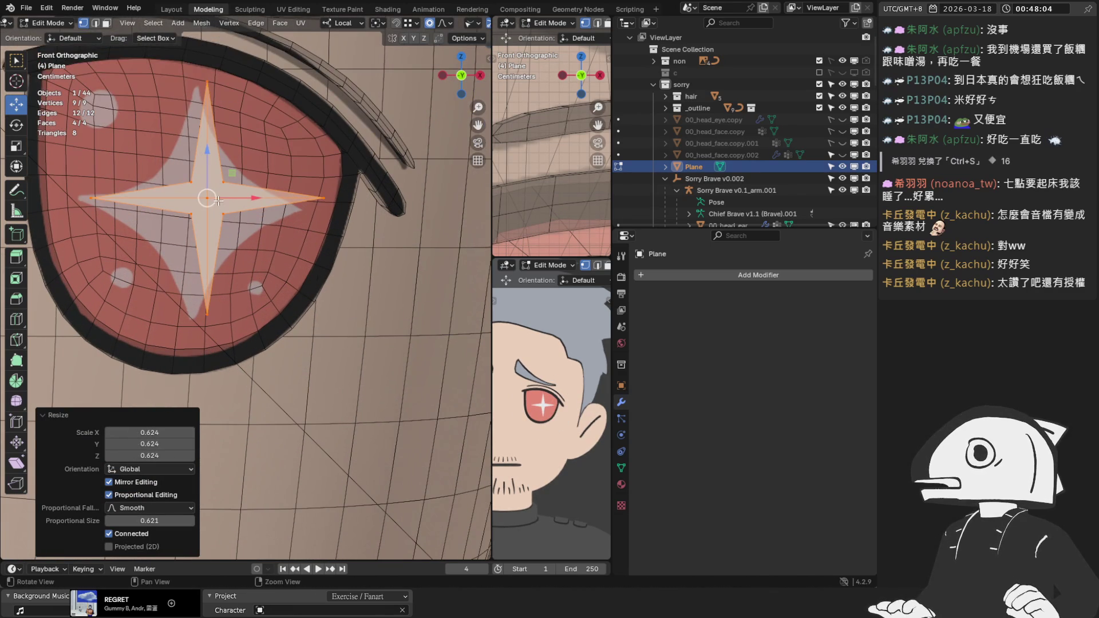
pyautogui.press('g')
pyautogui.click(201, 203)
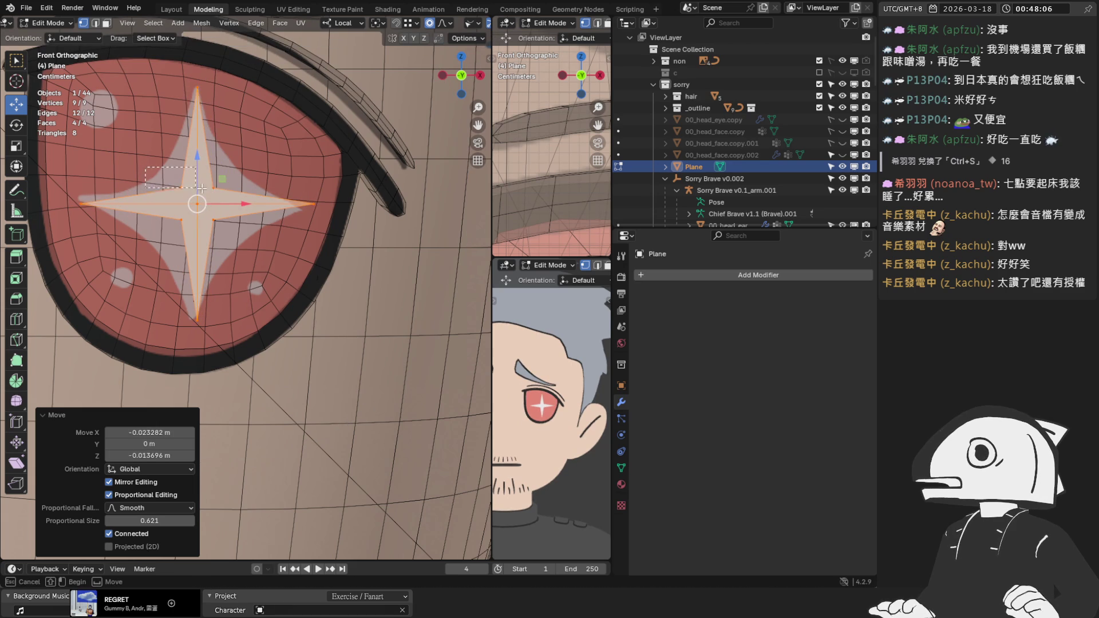
# Spread the star's inner vertices outward, then reposition the whole star over the eye.
pyautogui.click(246, 234)
pyautogui.keyDown('shift'); pyautogui.click(180, 220); pyautogui.keyUp('shift')
pyautogui.keyDown('shift'); pyautogui.click(213, 220); pyautogui.keyUp('shift')
pyautogui.press('s')
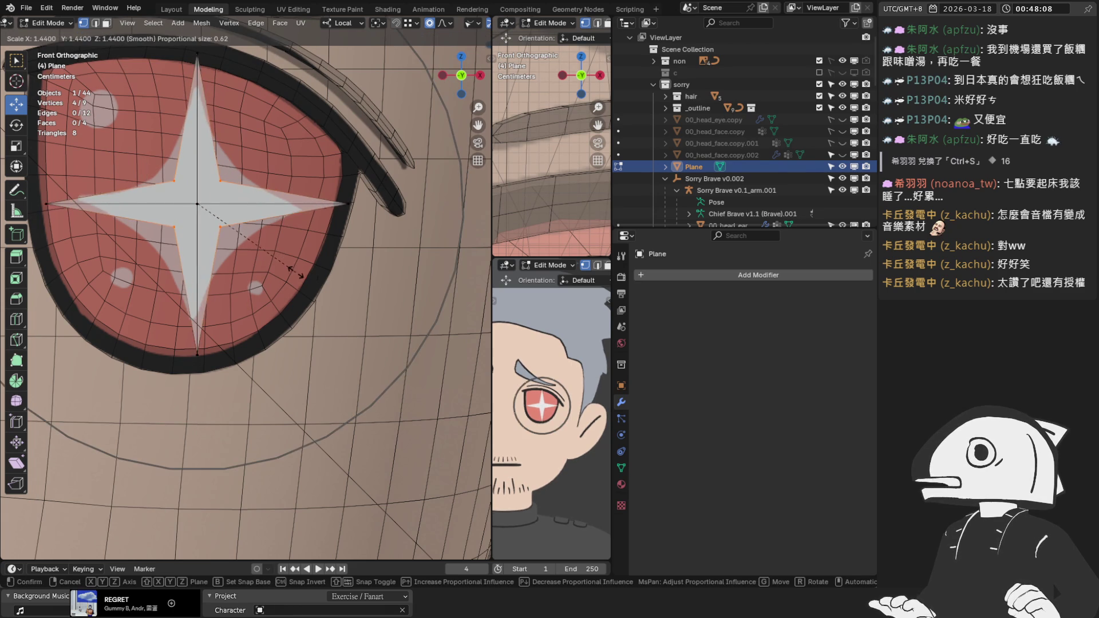
pyautogui.rightClick(296, 271)
pyautogui.press('s')
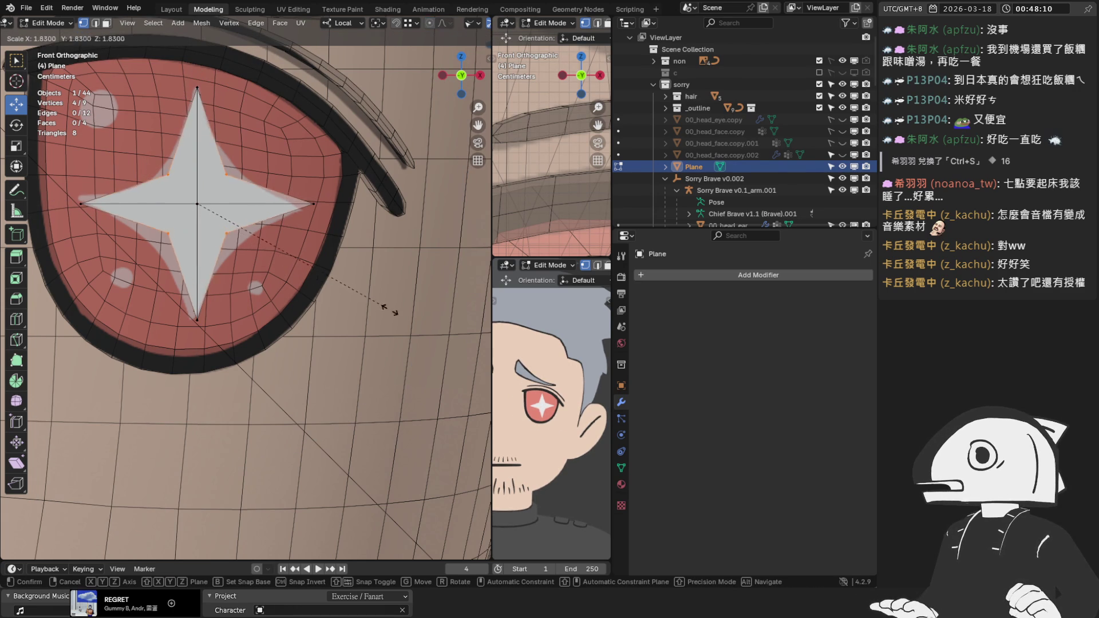
pyautogui.click(398, 312)
pyautogui.scroll(1, 232, 211)
pyautogui.press('a')
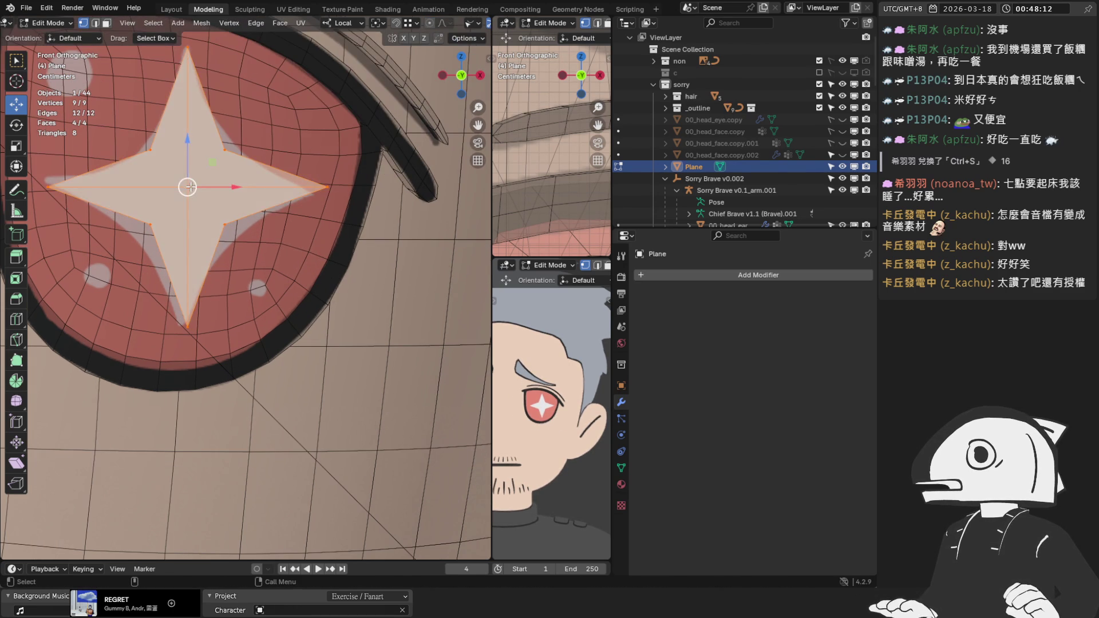
pyautogui.press('g')
pyautogui.click(183, 192)
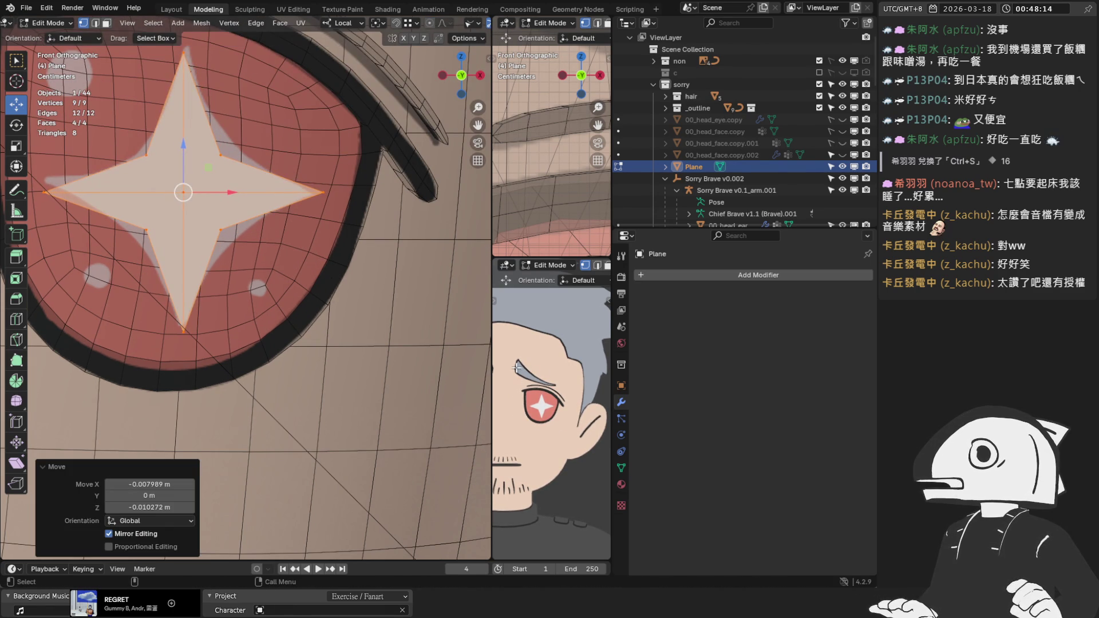
# Frame the star in front view and subdivide its mesh into 16 faces.
pyautogui.scroll(-2, 241, 216)
pyautogui.moveTo(259, 216); pyautogui.dragTo(221, 223, button='middle')
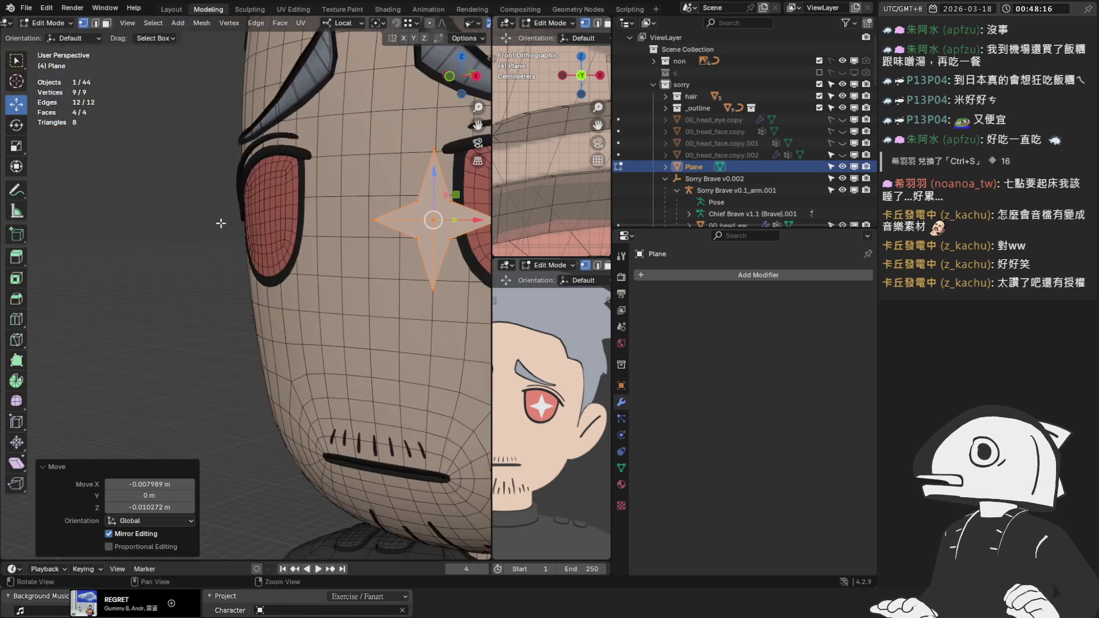
pyautogui.press('KP_Decimal')
pyautogui.press('KP_1')
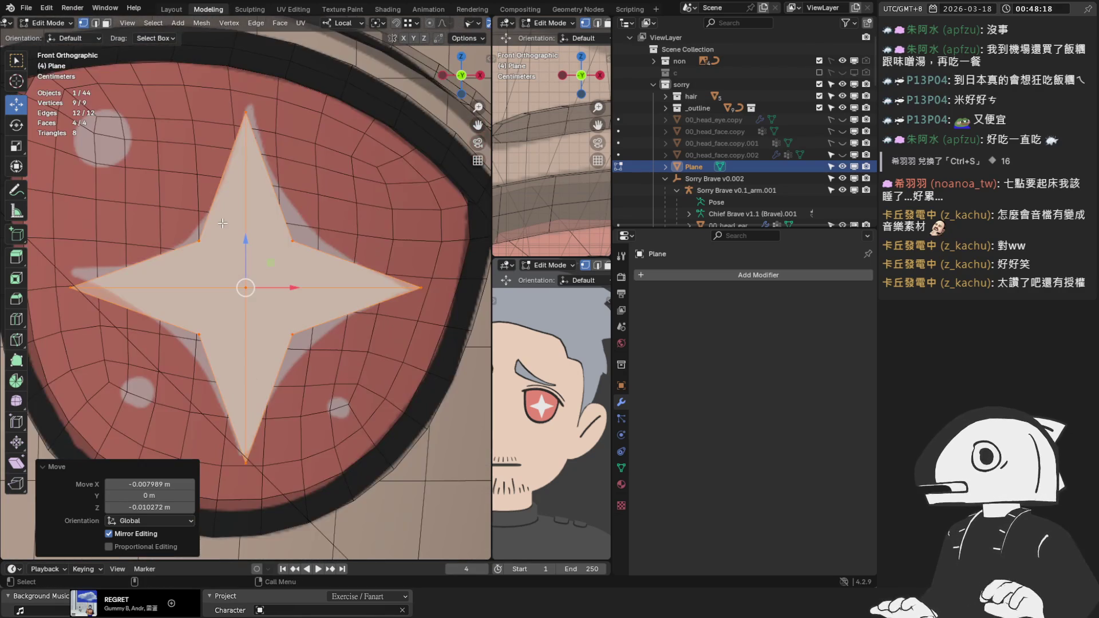
pyautogui.keyDown('shift'); pyautogui.moveTo(231, 231); pyautogui.dragTo(251, 214, button='middle'); pyautogui.keyUp('shift')
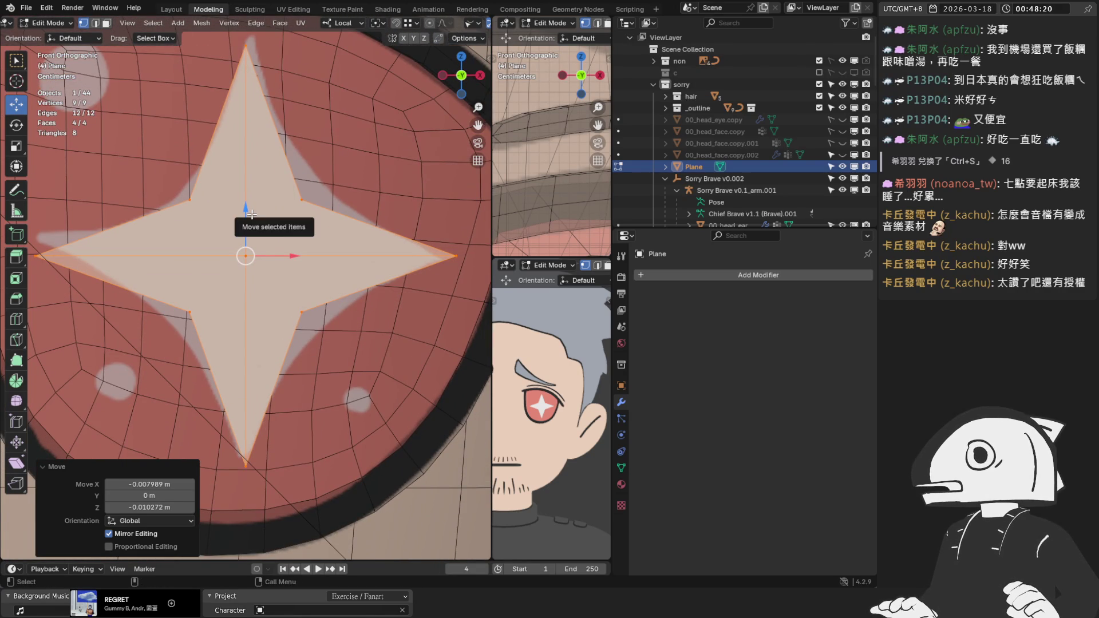
pyautogui.rightClick(239, 226)
pyautogui.click(224, 228)
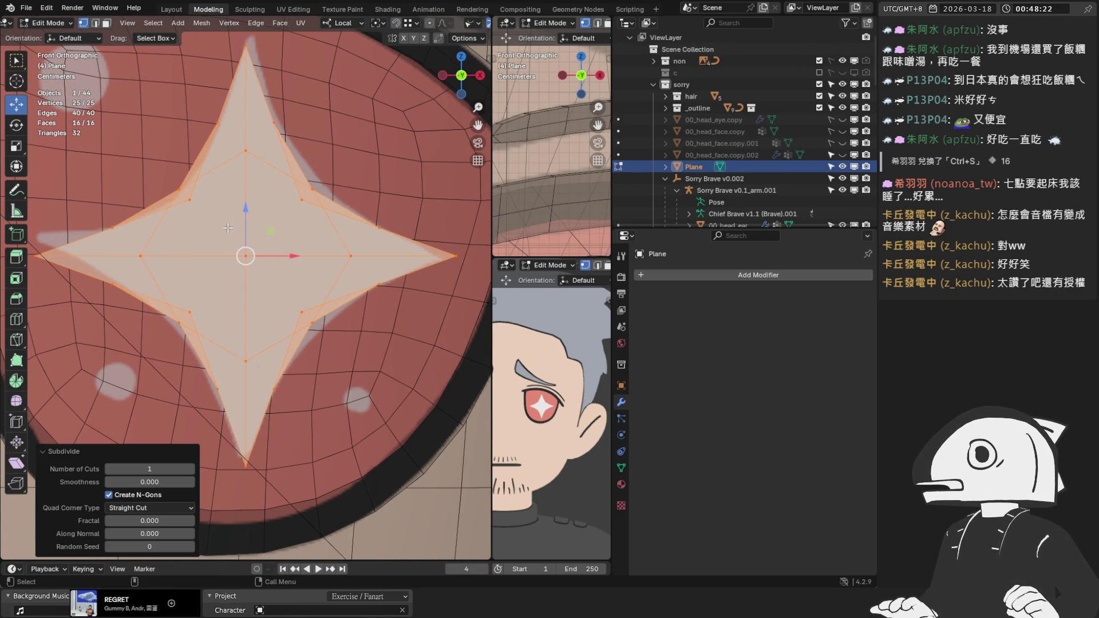
# Undo the subdivision and knife two diagonal cuts through the star's centre, giving 8 faces.
pyautogui.hotkey('ctrl', 'z')
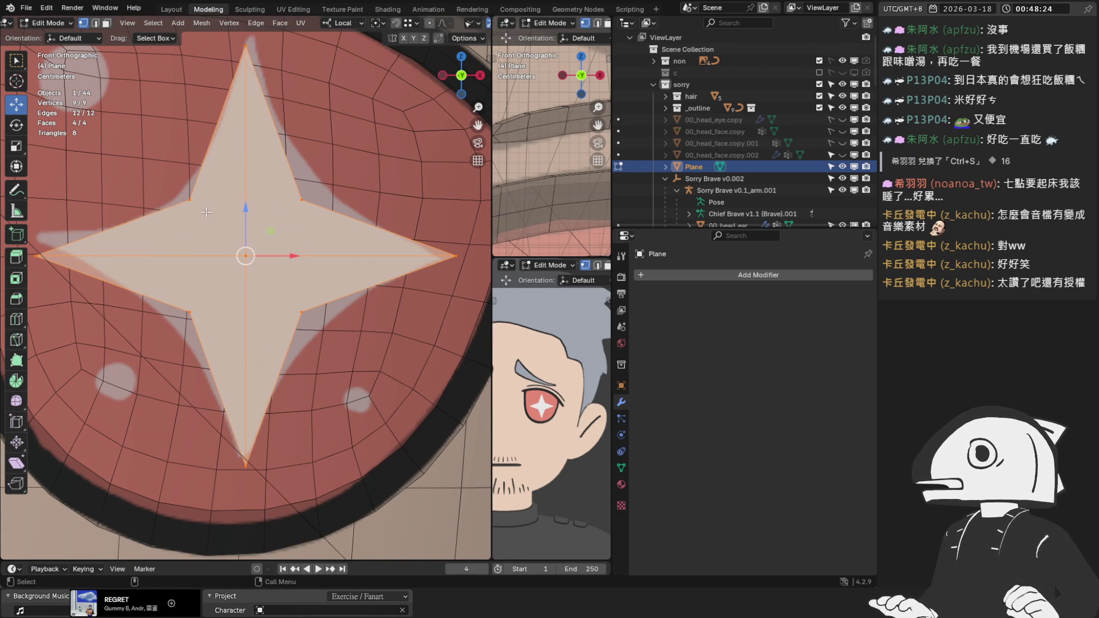
pyautogui.press('k')
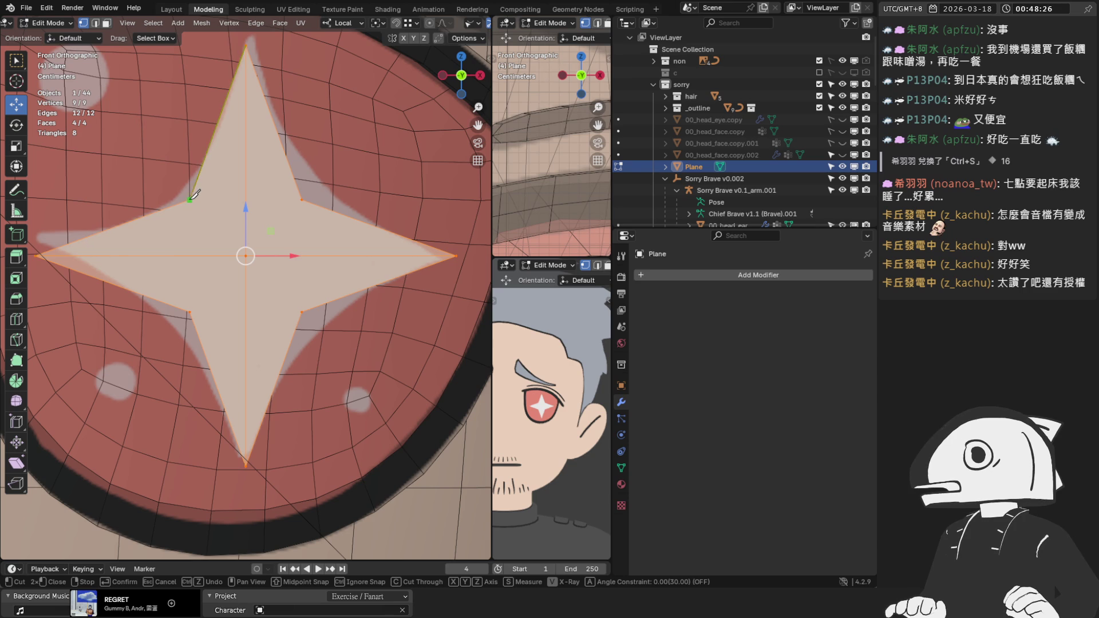
pyautogui.click(300, 310)
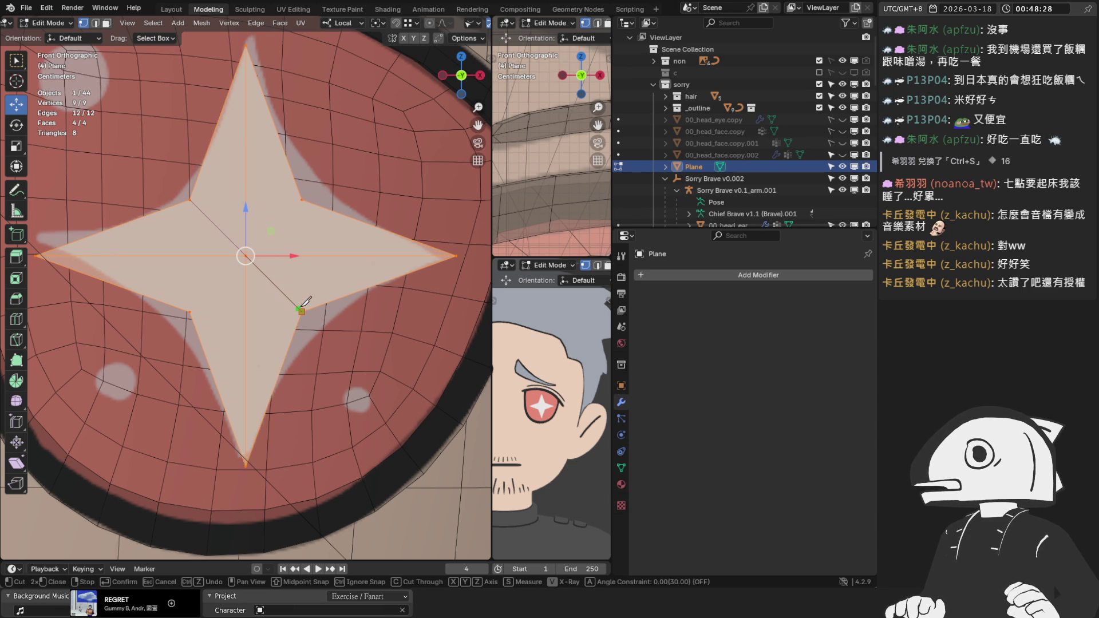
pyautogui.press('Return')
pyautogui.press('k')
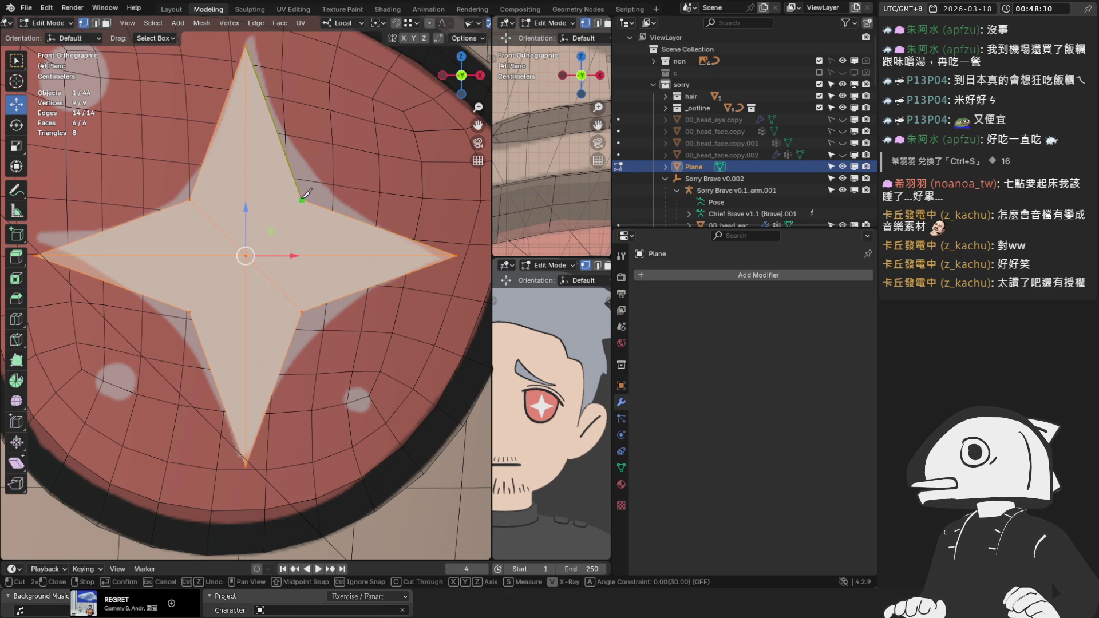
pyautogui.click(303, 198)
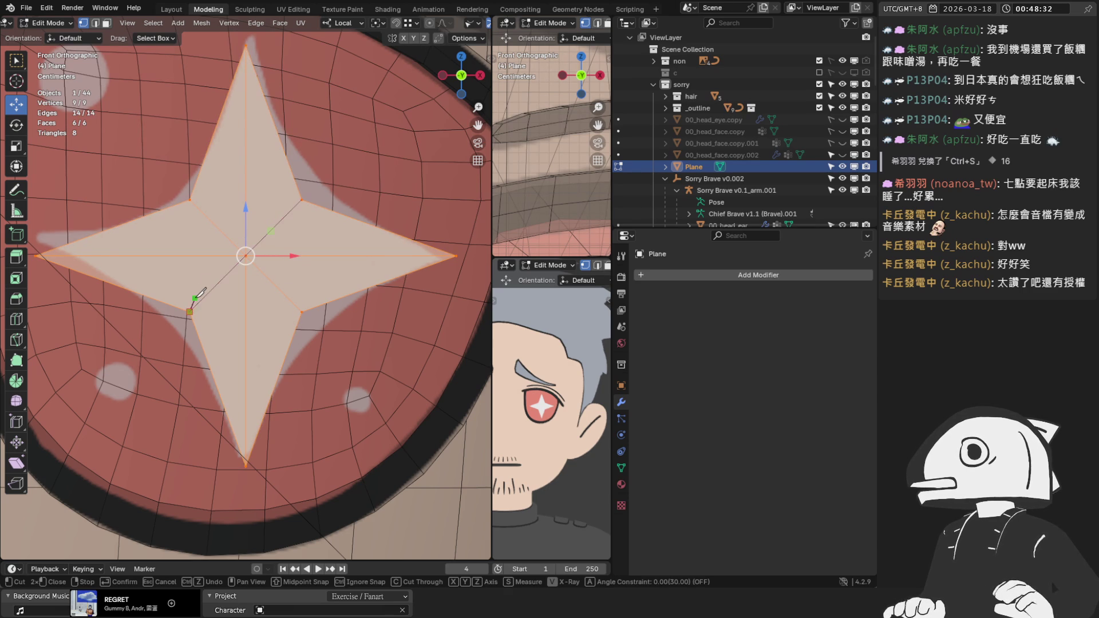
pyautogui.click(195, 298)
pyautogui.press('Return')
pyautogui.press('Tab')
pyautogui.scroll(-8, 246, 279)
pyautogui.moveTo(247, 279); pyautogui.dragTo(280, 272, button='middle')
pyautogui.press('Tab')
# Move the star along Y onto the eye and rotate it from above to follow the eye.
pyautogui.press('g')
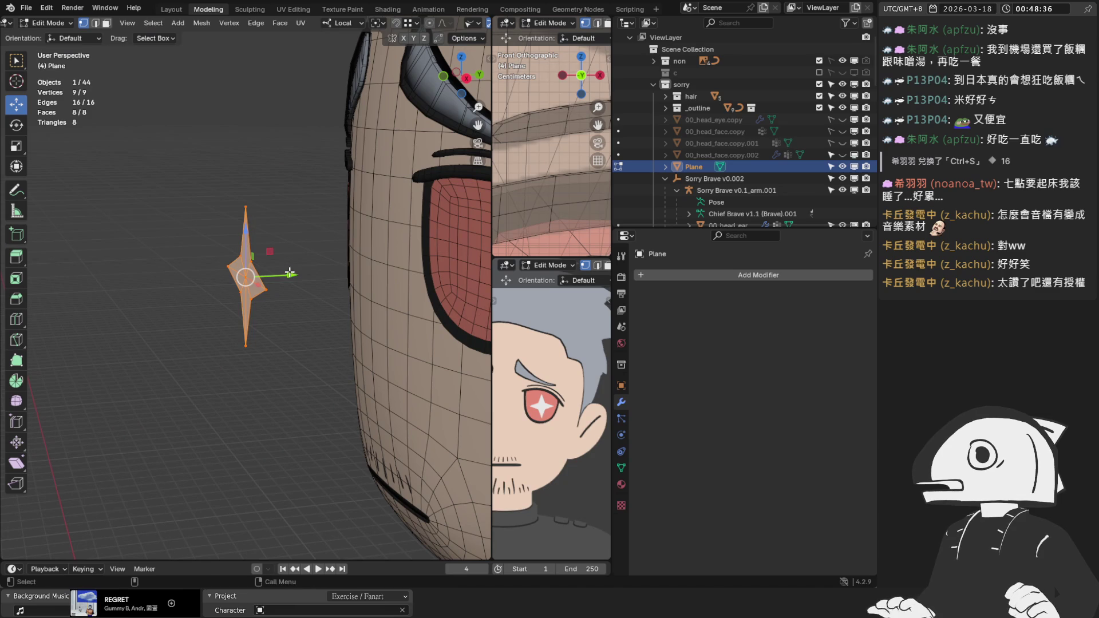
pyautogui.press('y')
pyautogui.click(5, 269)
pyautogui.moveTo(69, 252)
pyautogui.mouseDown(button='middle')
pyautogui.moveTo(132, 238)
pyautogui.moveTo(469, 313)
pyautogui.mouseUp(button='middle')
pyautogui.moveTo(389, 285); pyautogui.dragTo(321, 343, button='middle')
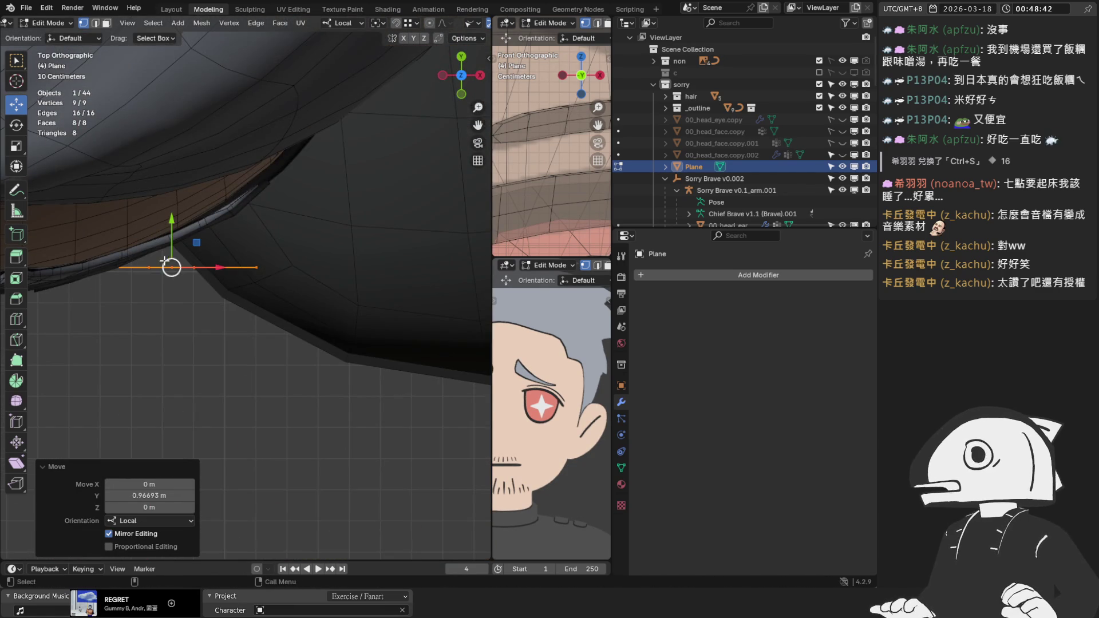
pyautogui.scroll(2, 164, 262)
pyautogui.keyDown('shift'); pyautogui.moveTo(245, 201); pyautogui.dragTo(326, 282, button='middle'); pyautogui.keyUp('shift')
pyautogui.press('r')
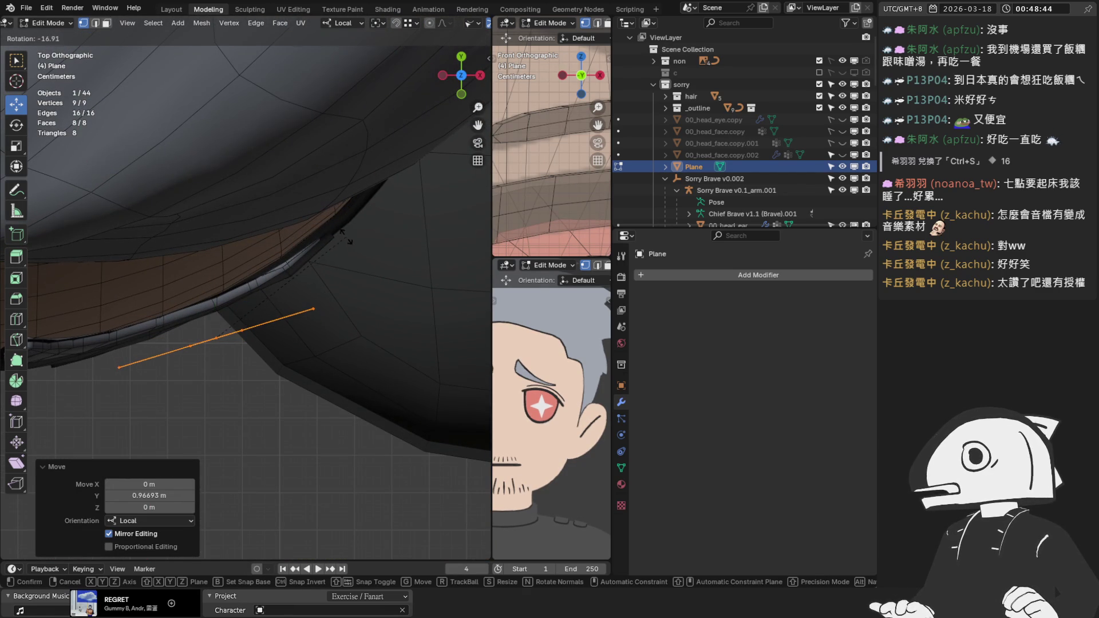
pyautogui.click(346, 239)
# Make further small depth shifts and tilts so the star hugs the eye's curved surface.
pyautogui.press('g')
pyautogui.press('y')
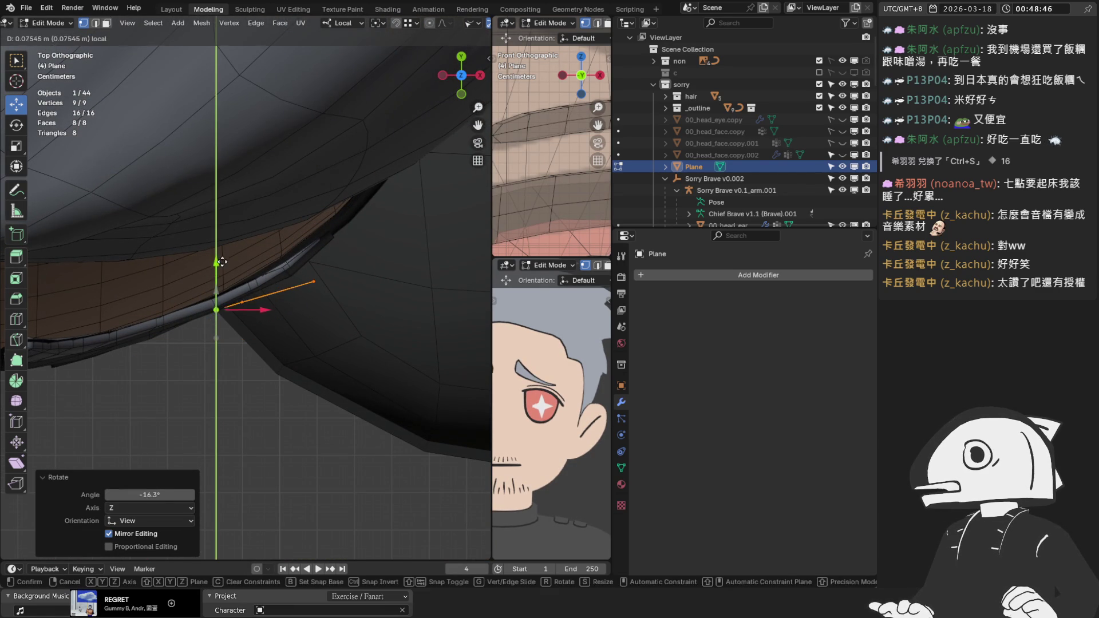
pyautogui.click(332, 255)
pyautogui.press('r')
pyautogui.click(334, 246)
pyautogui.moveTo(336, 252)
pyautogui.mouseDown(button='middle')
pyautogui.moveTo(309, 286)
pyautogui.moveTo(355, 196)
pyautogui.moveTo(372, 197)
pyautogui.moveTo(209, 309)
pyautogui.moveTo(152, 149)
pyautogui.moveTo(158, 157)
pyautogui.mouseUp(button='middle')
pyautogui.press('g')
pyautogui.press('y')
pyautogui.click(203, 306)
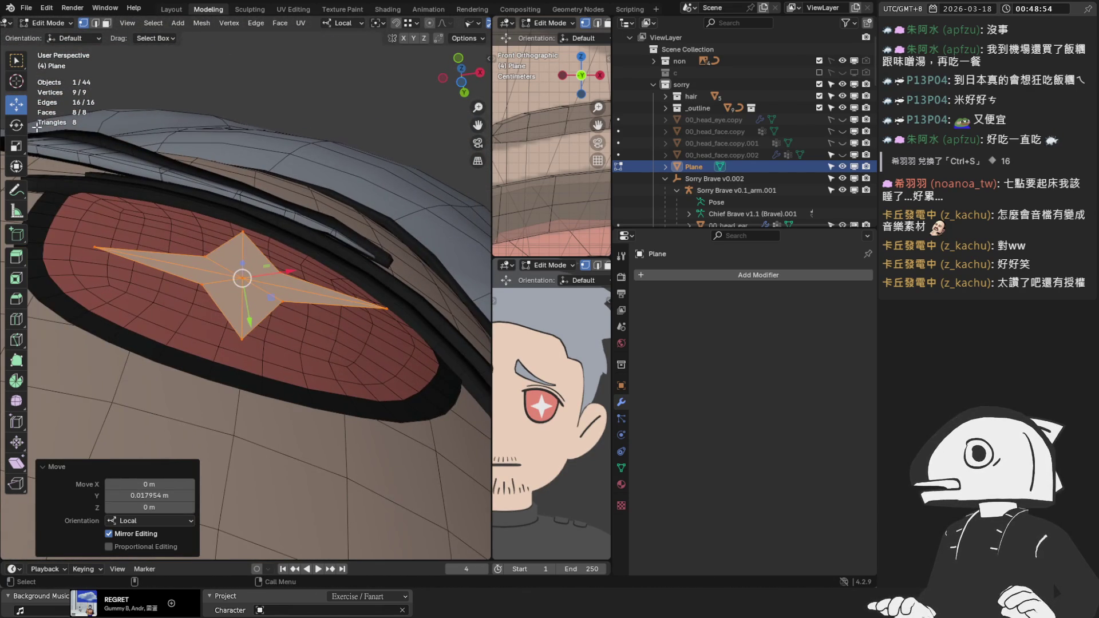
pyautogui.click(16, 124)
pyautogui.moveTo(270, 246); pyautogui.dragTo(273, 252)
# Push the star slightly along its depth with the Move tool and check it from several angles.
pyautogui.moveTo(274, 251)
pyautogui.mouseDown(button='middle')
pyautogui.moveTo(266, 216)
pyautogui.moveTo(228, 211)
pyautogui.mouseUp(button='middle')
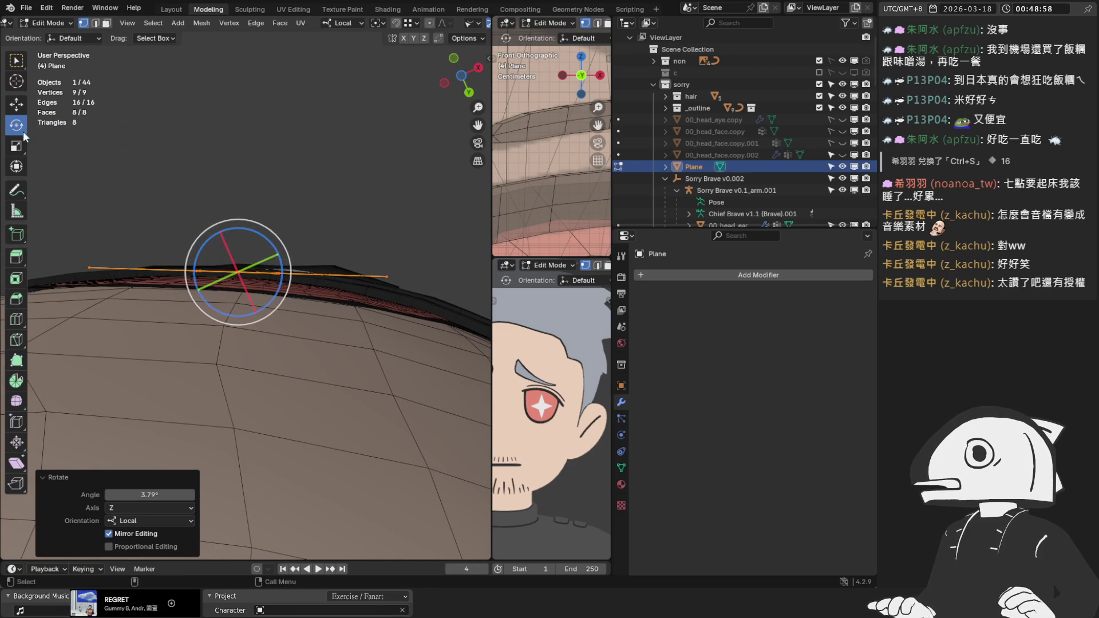
pyautogui.click(17, 105)
pyautogui.moveTo(251, 294); pyautogui.dragTo(256, 305)
pyautogui.moveTo(256, 306)
pyautogui.mouseDown(button='middle')
pyautogui.moveTo(270, 251)
pyautogui.moveTo(272, 289)
pyautogui.mouseUp(button='middle')
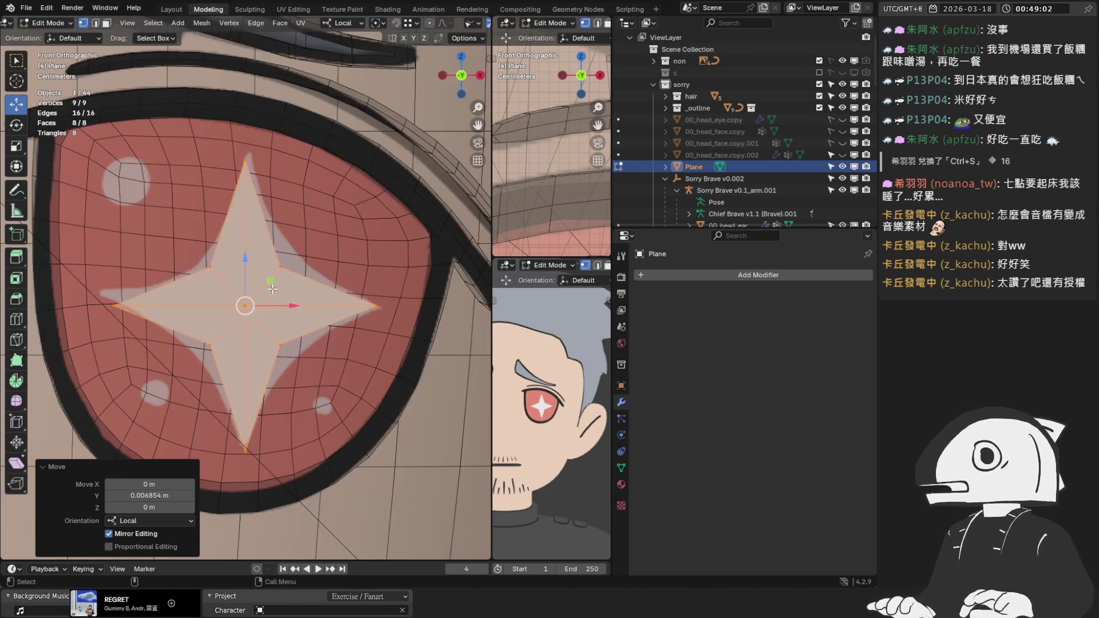
pyautogui.scroll(-2, 298, 279)
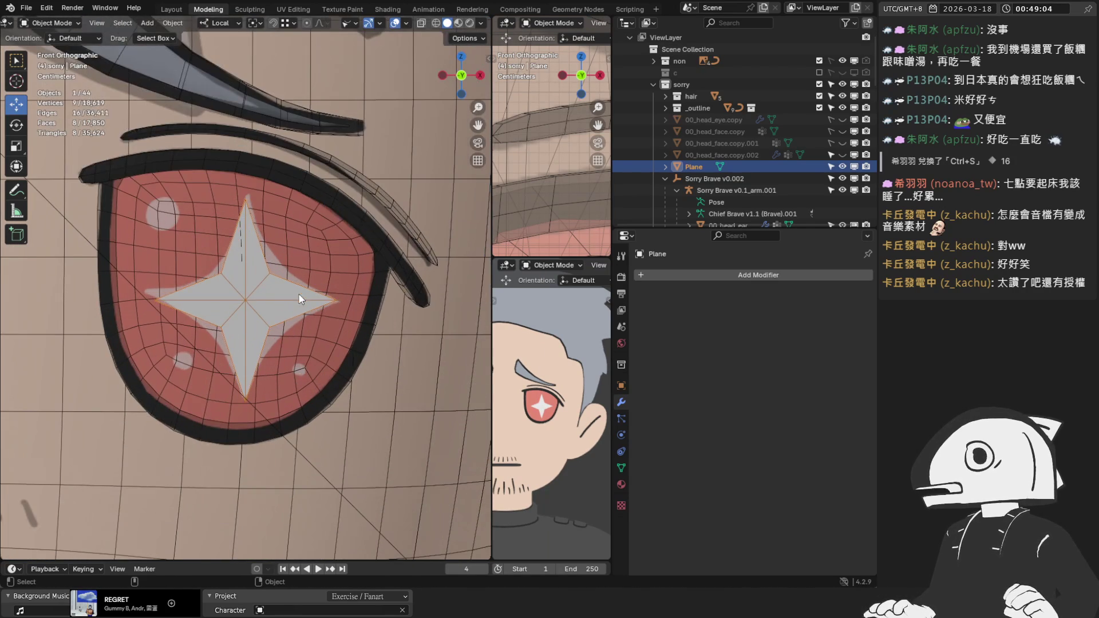
pyautogui.scroll(5, 298, 294)
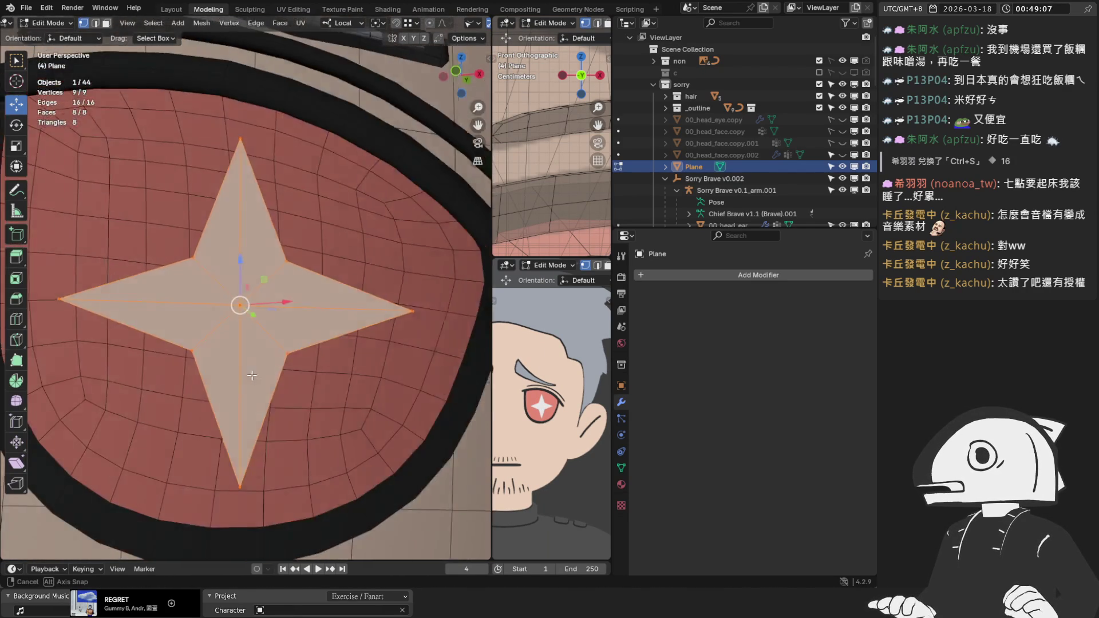
pyautogui.moveTo(298, 294)
pyautogui.mouseDown(button='middle')
pyautogui.moveTo(150, 353)
pyautogui.moveTo(193, 369)
pyautogui.mouseUp(button='middle')
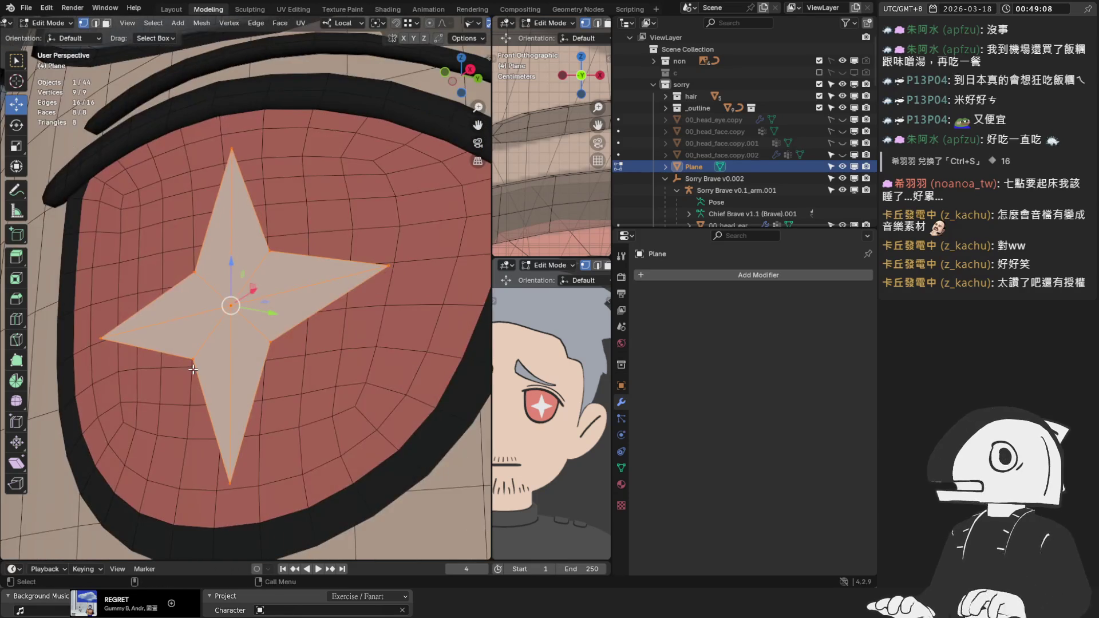
pyautogui.press('KP_1')
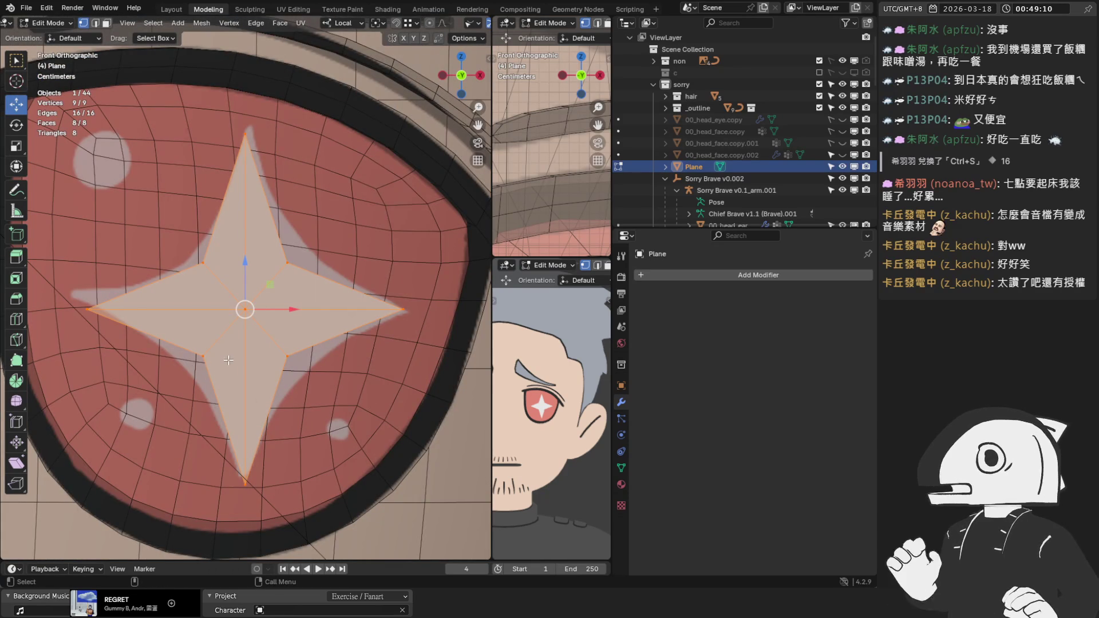
pyautogui.scroll(-3, 229, 360)
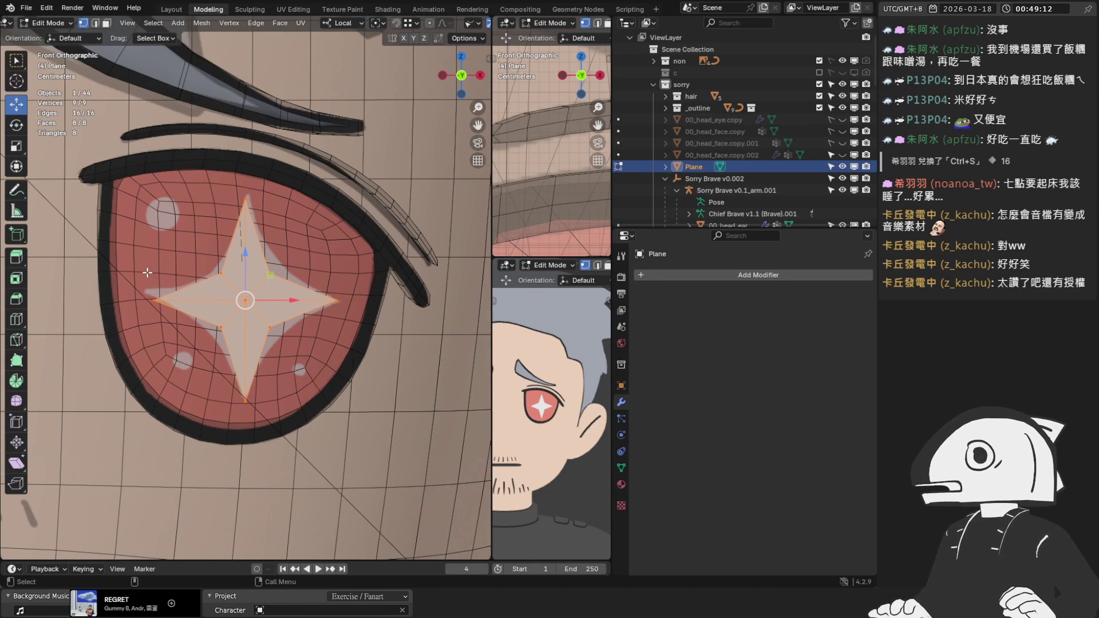
# Select the star's four tips and scale them outward to lengthen the points.
pyautogui.click(156, 300)
pyautogui.keyDown('shift'); pyautogui.click(246, 398); pyautogui.keyUp('shift')
pyautogui.keyDown('shift'); pyautogui.click(246, 198); pyautogui.keyUp('shift')
pyautogui.keyDown('shift'); pyautogui.click(336, 300); pyautogui.keyUp('shift')
pyautogui.press('s')
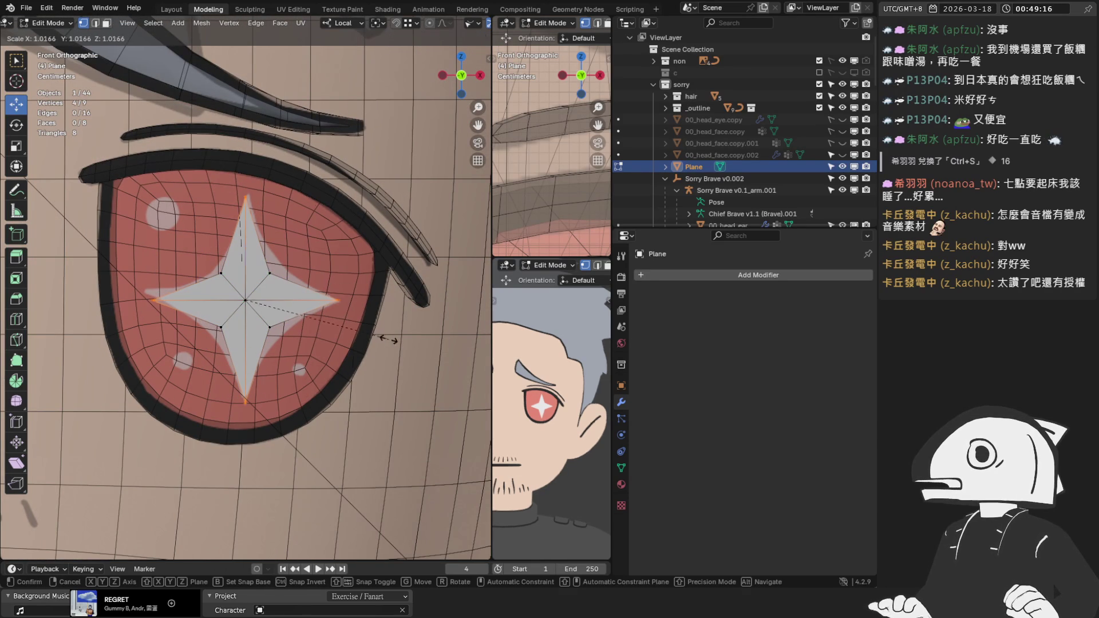
pyautogui.click(393, 345)
pyautogui.moveTo(355, 363)
pyautogui.mouseDown(button='middle')
pyautogui.moveTo(265, 314)
pyautogui.moveTo(283, 255)
pyautogui.mouseUp(button='middle')
# Enlarge the whole star by 1.047 and return to Object Mode.
pyautogui.press('a')
pyautogui.press('KP_Decimal')
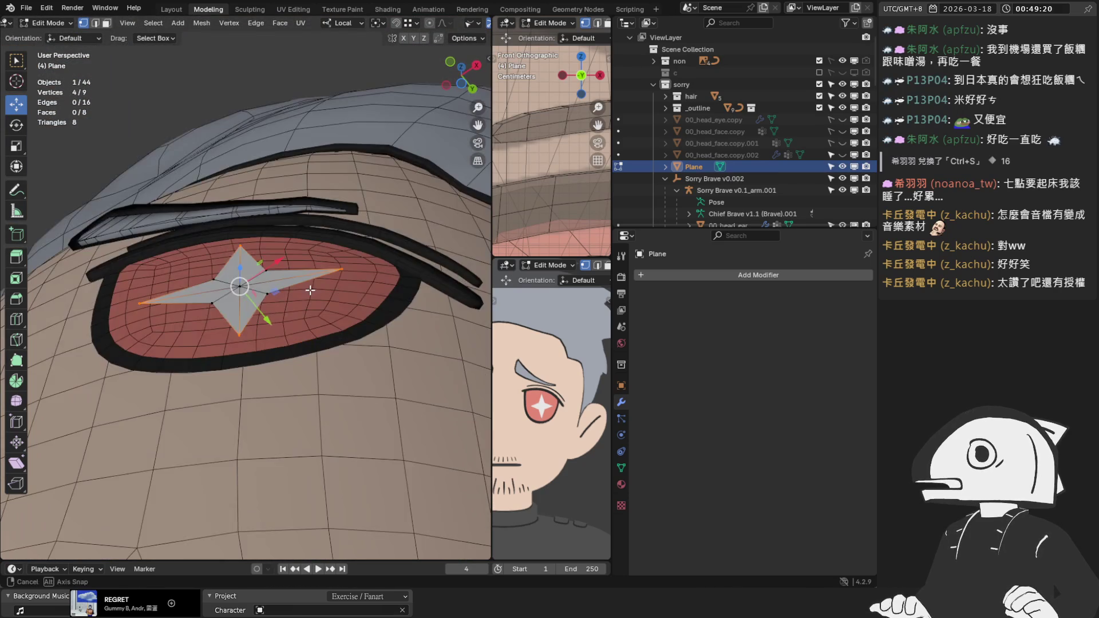
pyautogui.press('s')
pyautogui.click(332, 328)
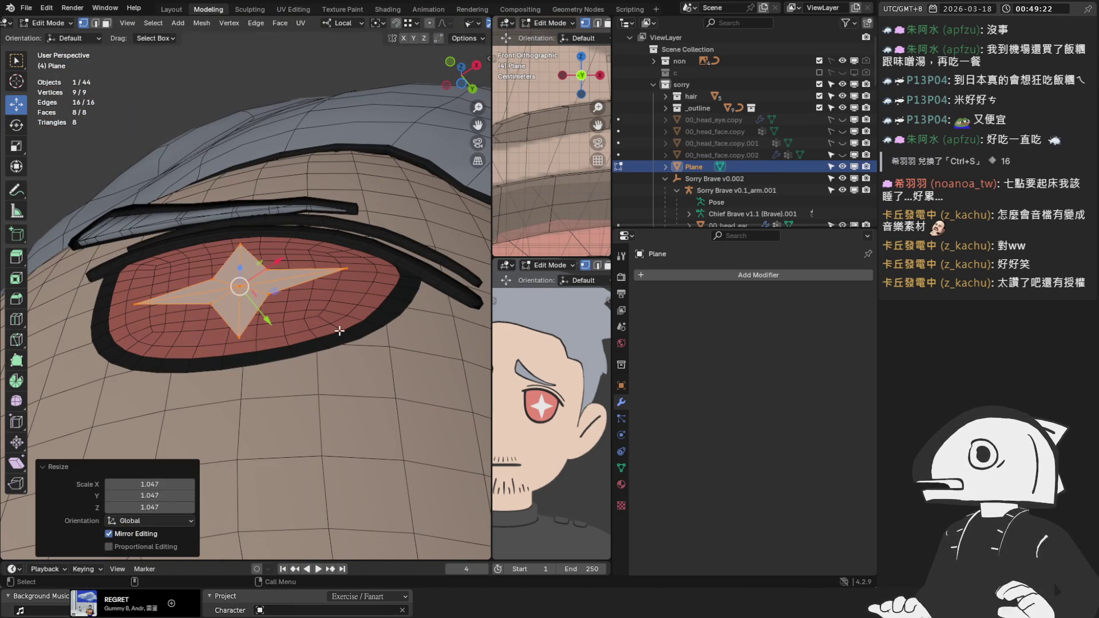
pyautogui.press('KP_1')
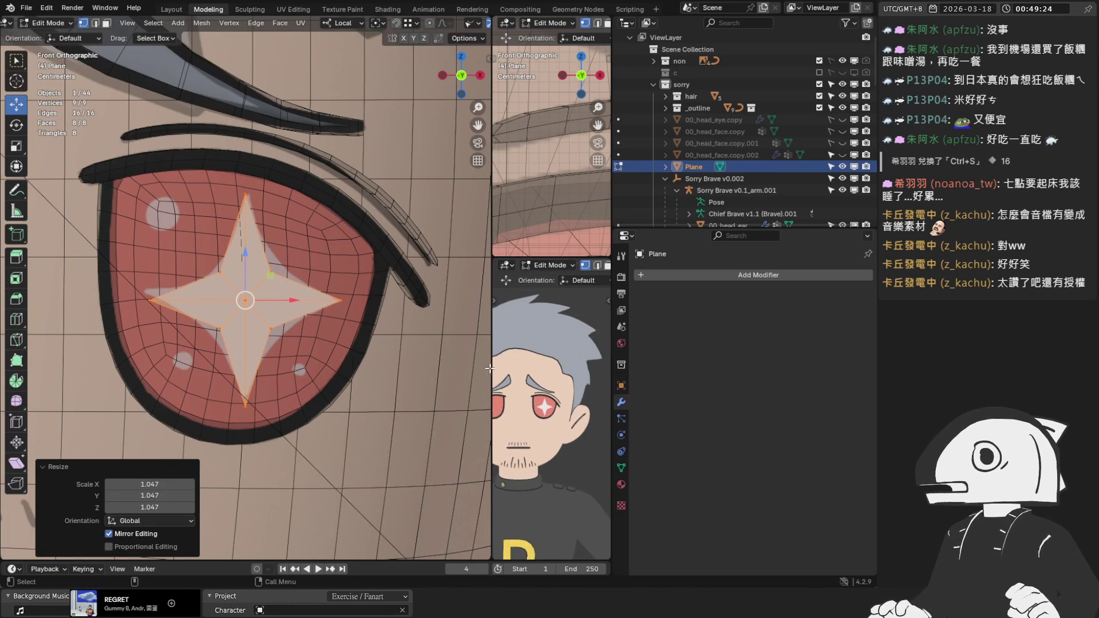
pyautogui.press('Tab')
pyautogui.scroll(3, 270, 271)
pyautogui.scroll(-3, 273, 281)
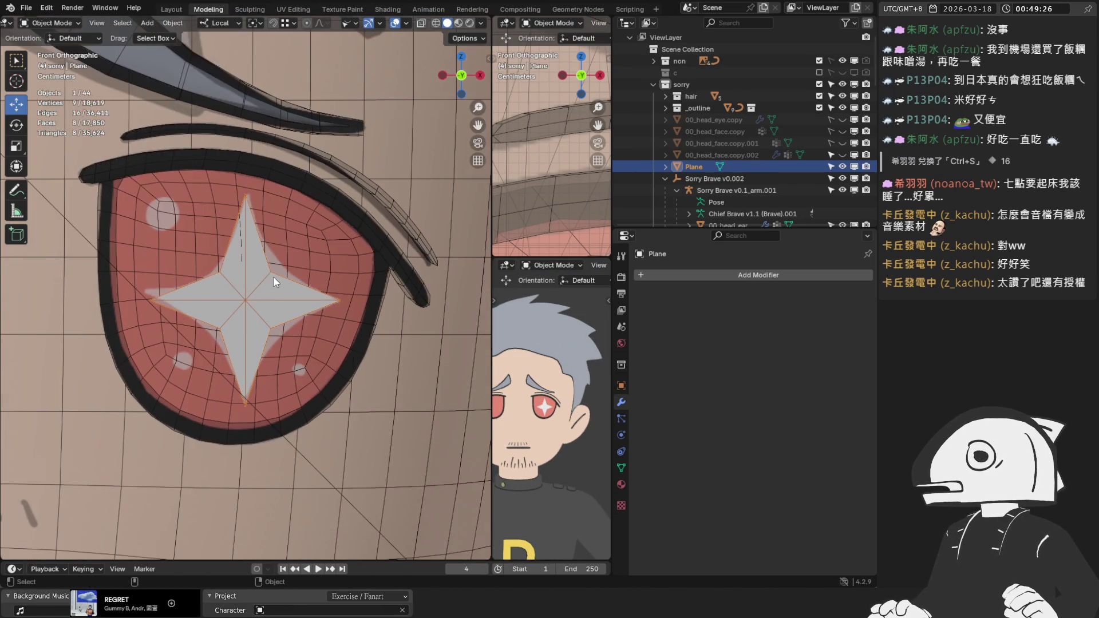
pyautogui.scroll(-4, 276, 281)
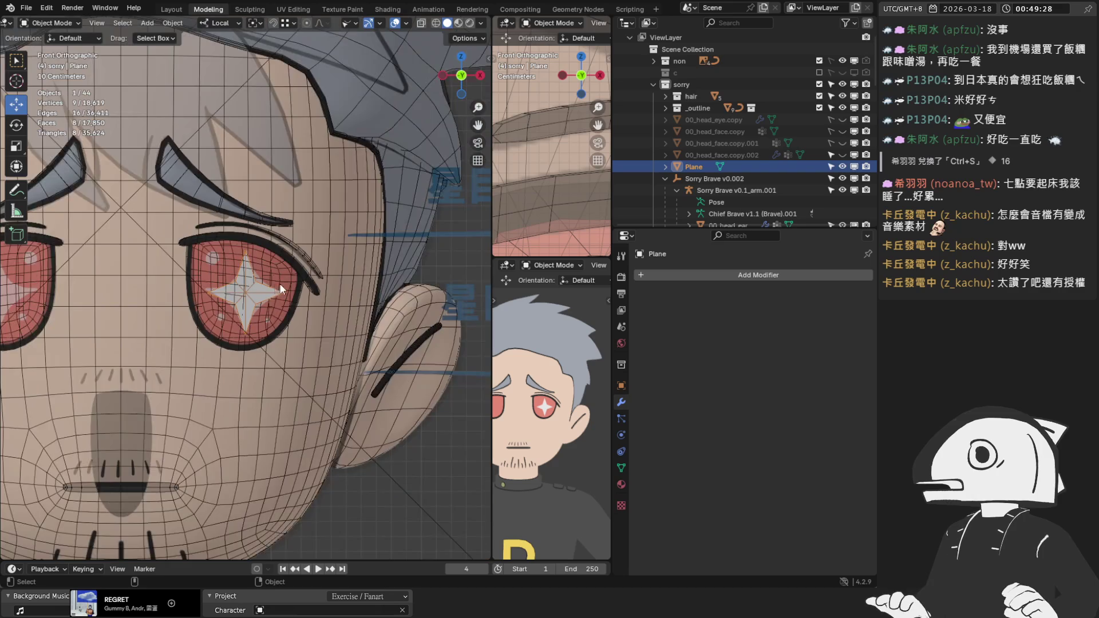
pyautogui.scroll(-2, 280, 284)
pyautogui.moveTo(293, 278); pyautogui.dragTo(268, 281, button='middle')
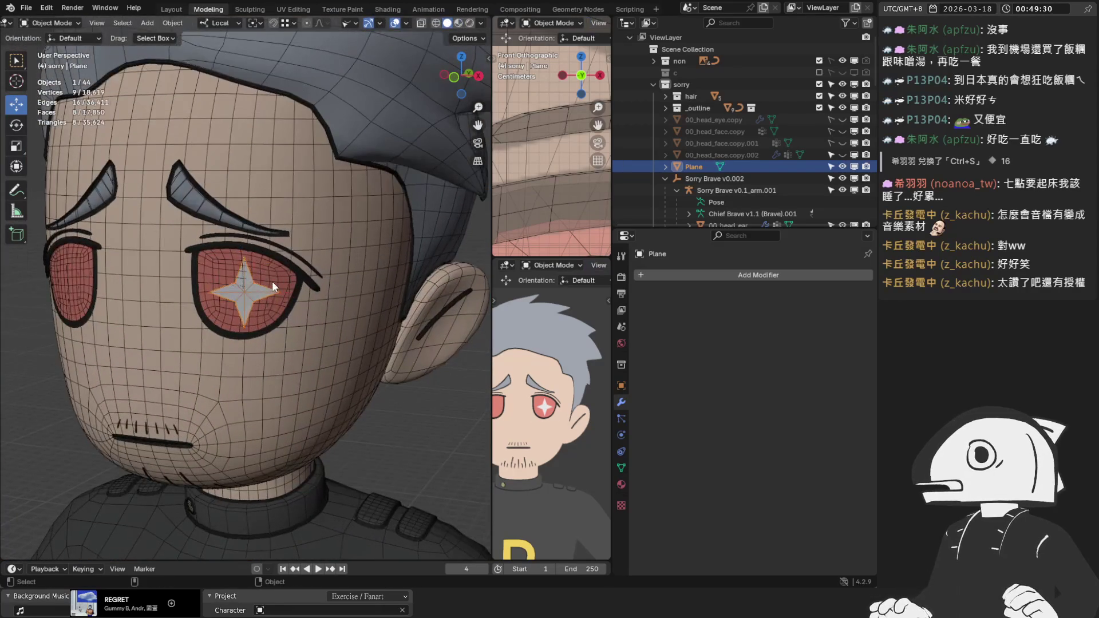
# Reselect the star plane and add a new plane mesh to the scene.
pyautogui.scroll(-2, 272, 280)
pyautogui.click(353, 362)
pyautogui.scroll(-3, 365, 360)
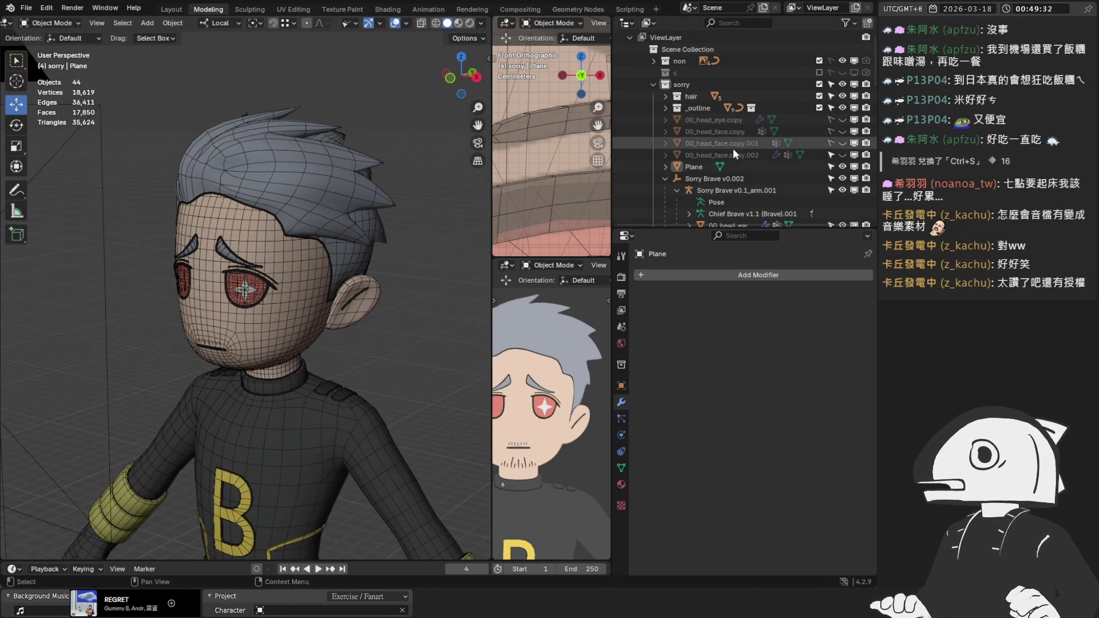
pyautogui.click(696, 167)
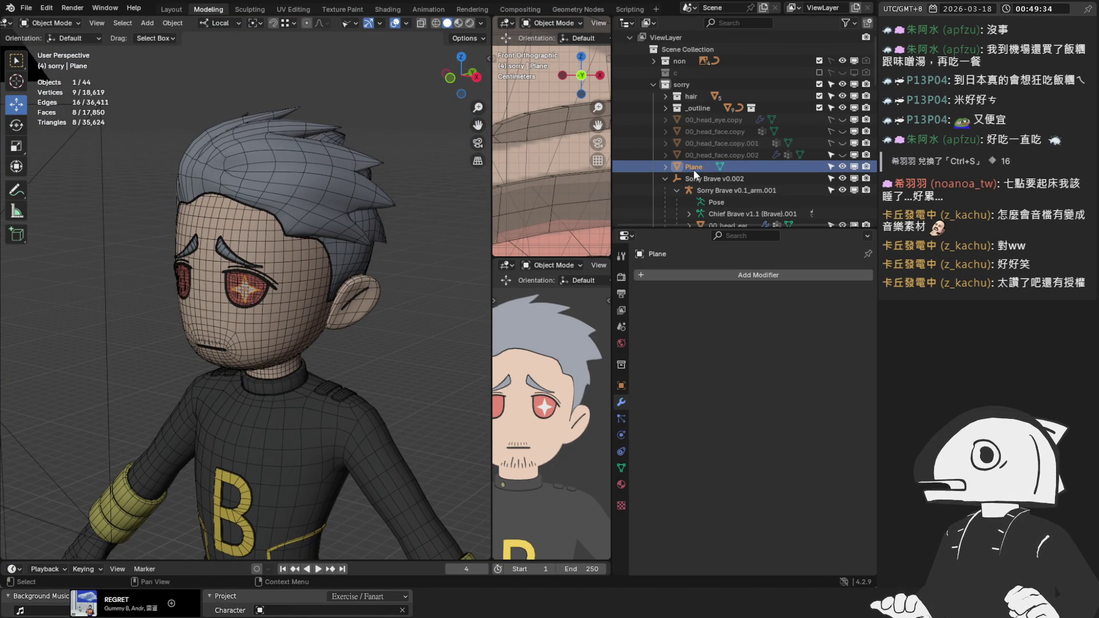
pyautogui.hotkey('shift', 'a')
pyautogui.moveTo(396, 342)
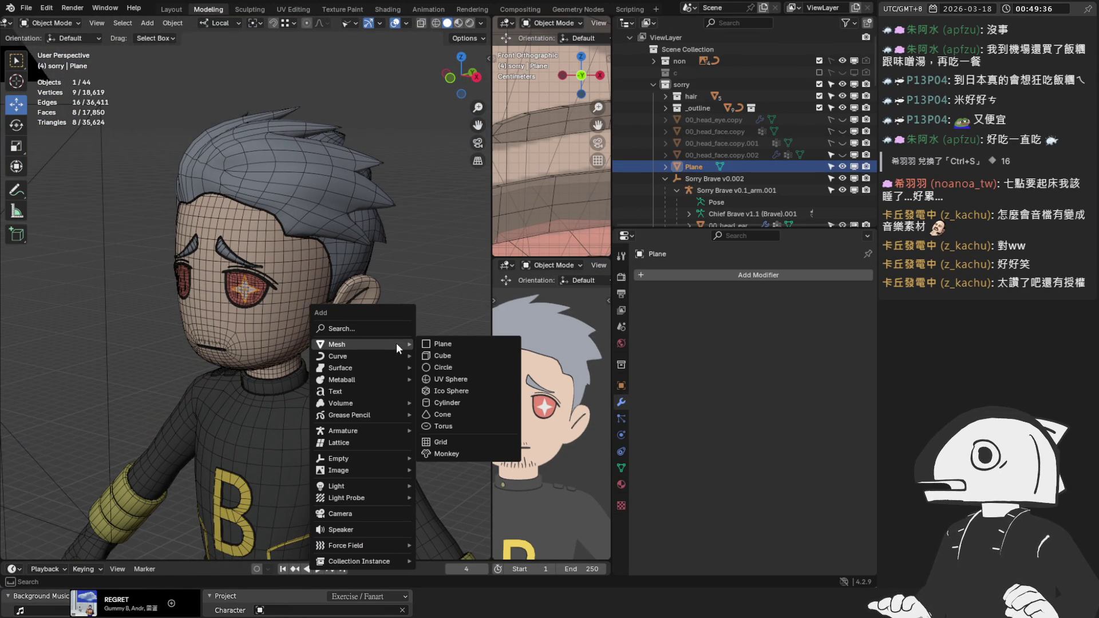
pyautogui.click(442, 342)
pyautogui.scroll(-2, 366, 310)
pyautogui.moveTo(367, 313); pyautogui.dragTo(334, 353, button='middle')
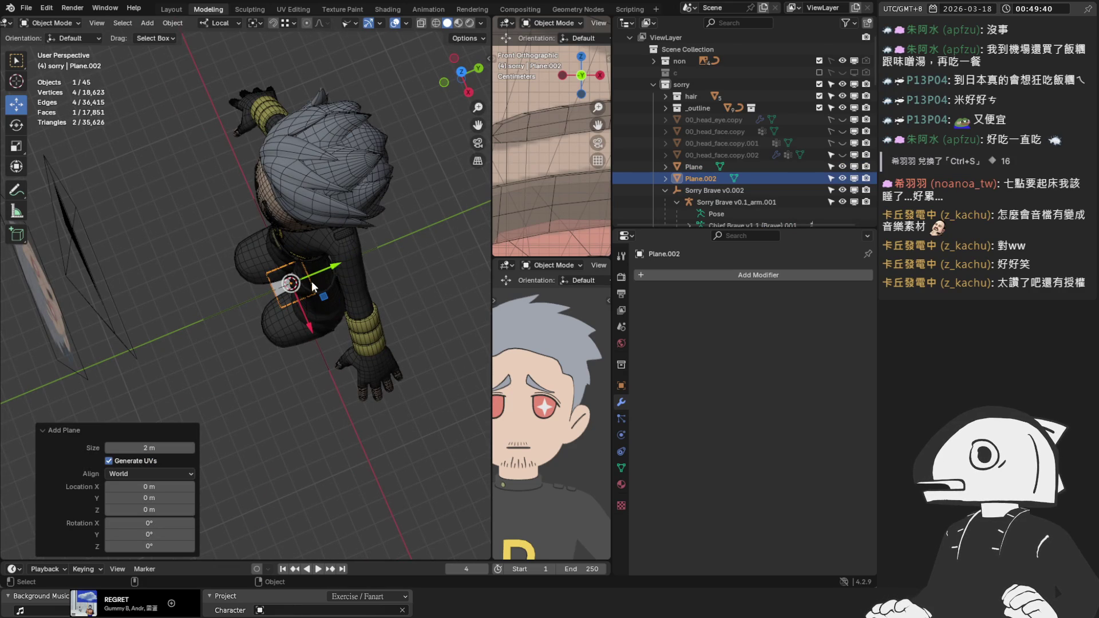
# In Edit Mode, shift the new plane along Y, rotate it -90° upright, and raise it to head height.
pyautogui.press('Tab')
pyautogui.press('g')
pyautogui.press('y')
pyautogui.click(262, 290)
pyautogui.press('KP_3')
pyautogui.scroll(-2, 262, 289)
pyautogui.keyDown('shift'); pyautogui.moveTo(262, 289); pyautogui.dragTo(363, 196, button='middle'); pyautogui.keyUp('shift')
pyautogui.press('r')
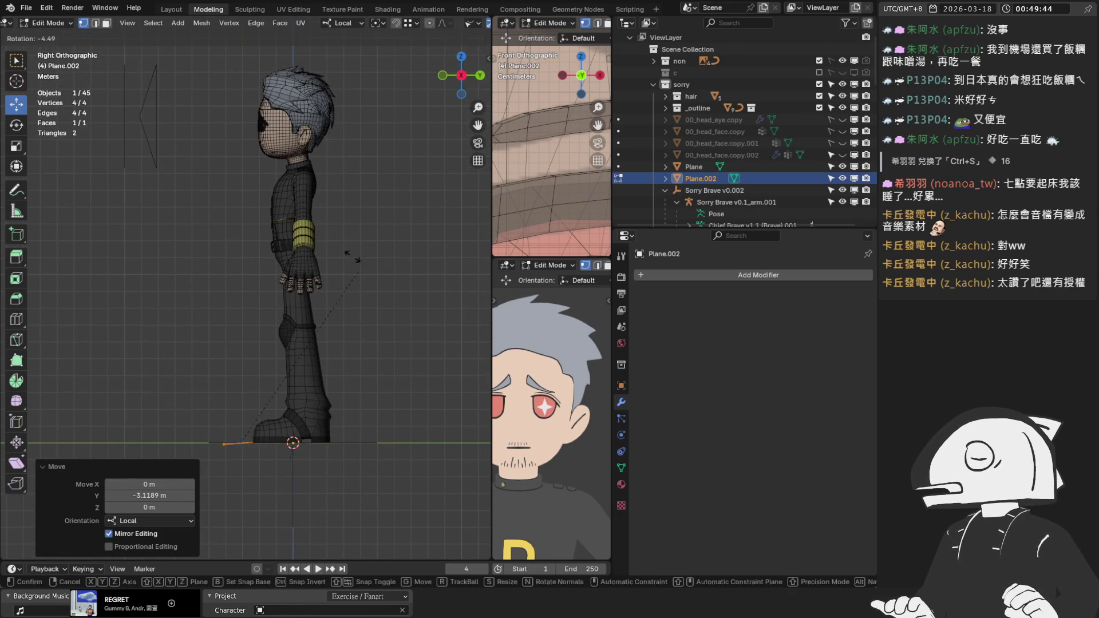
pyautogui.press('Return')
pyautogui.press('g')
pyautogui.press('z')
pyautogui.click(262, 86)
# In front view, scale the plane to 0.44 and place it over the star-highlighted eye.
pyautogui.press('KP_1')
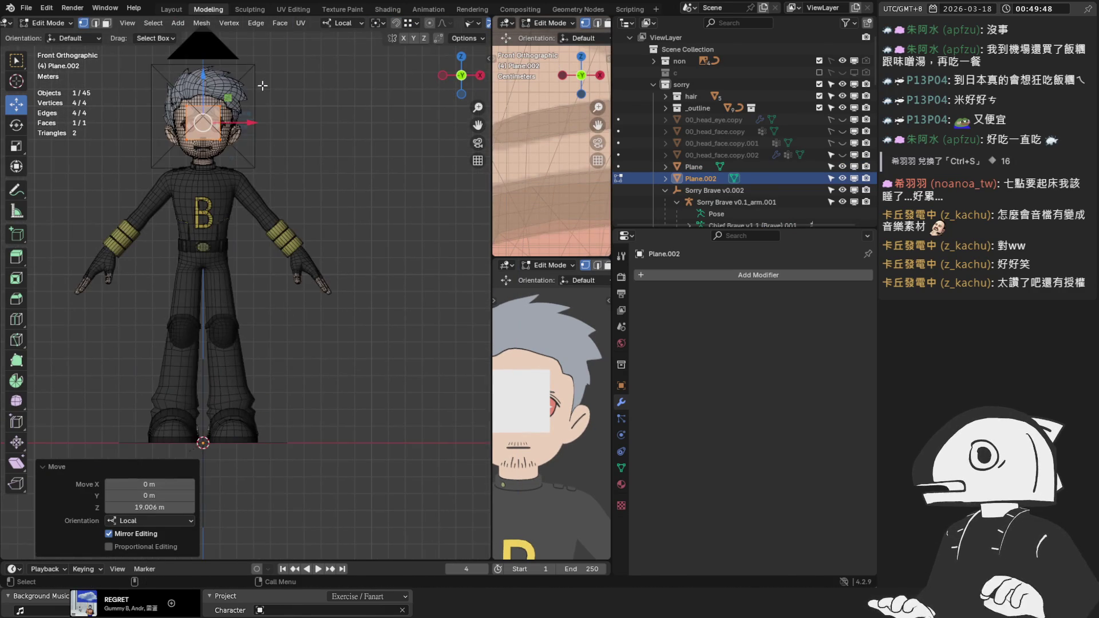
pyautogui.scroll(4, 262, 86)
pyautogui.keyDown('shift'); pyautogui.moveTo(262, 86); pyautogui.dragTo(367, 307, button='middle'); pyautogui.keyUp('shift')
pyautogui.press('s')
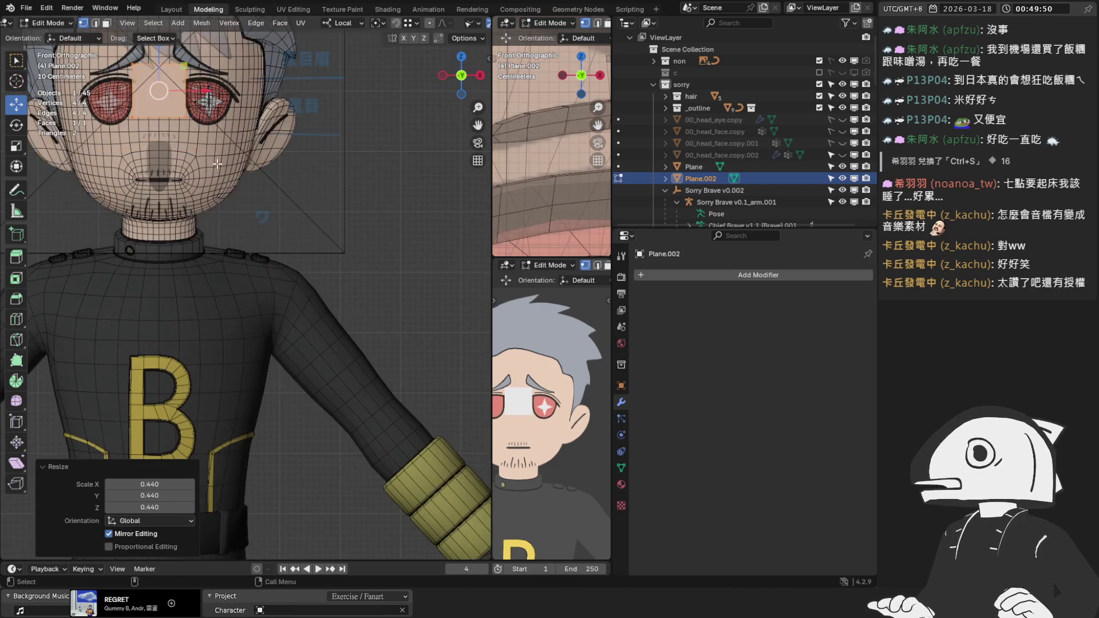
pyautogui.press('Return')
pyautogui.scroll(3, 247, 286)
pyautogui.keyDown('shift'); pyautogui.moveTo(229, 172); pyautogui.dragTo(225, 225, button='middle'); pyautogui.keyUp('shift')
pyautogui.press('g')
pyautogui.click(306, 221)
pyautogui.scroll(4, 306, 221)
pyautogui.moveTo(306, 221)
pyautogui.keyDown('shift'); pyautogui.mouseDown(button='middle')
pyautogui.moveTo(343, 315)
pyautogui.moveTo(374, 353)
pyautogui.mouseUp(button='middle'); pyautogui.keyUp('shift')
pyautogui.rightClick(375, 353)
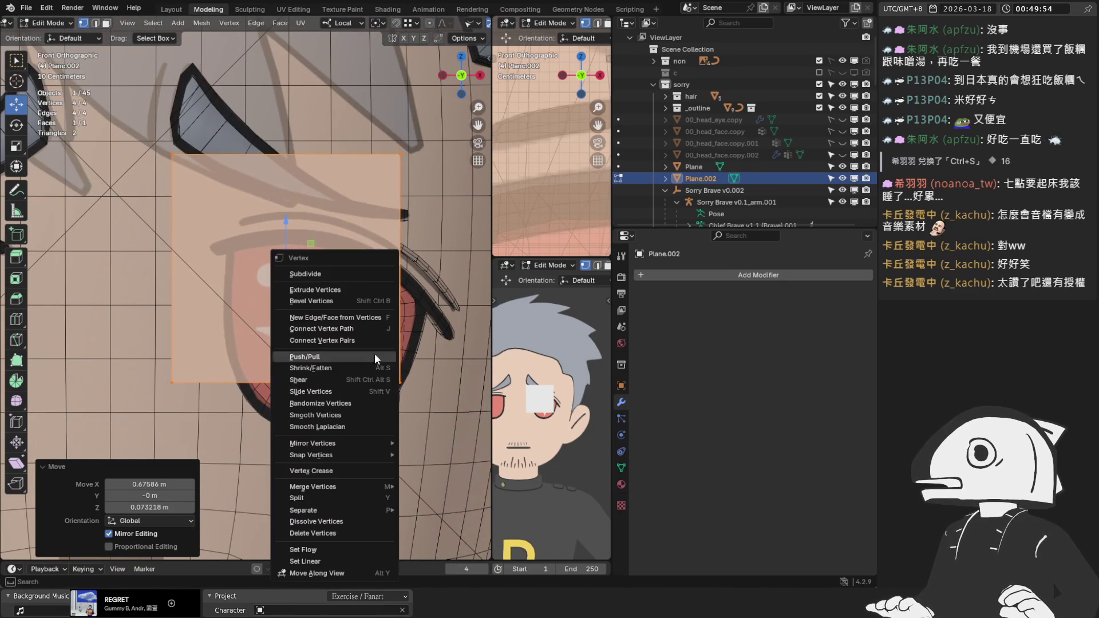
# Subdivide the plane once and add a Subdivision Surface modifier.
pyautogui.click(357, 274)
pyautogui.click(737, 275)
pyautogui.write('sub')
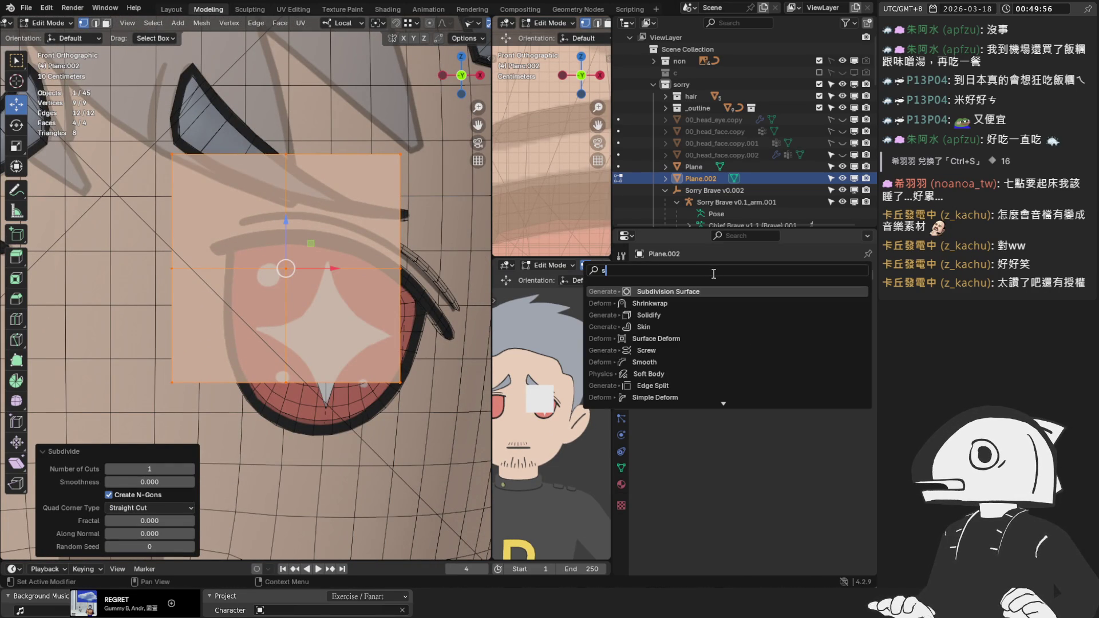
pyautogui.press('Return')
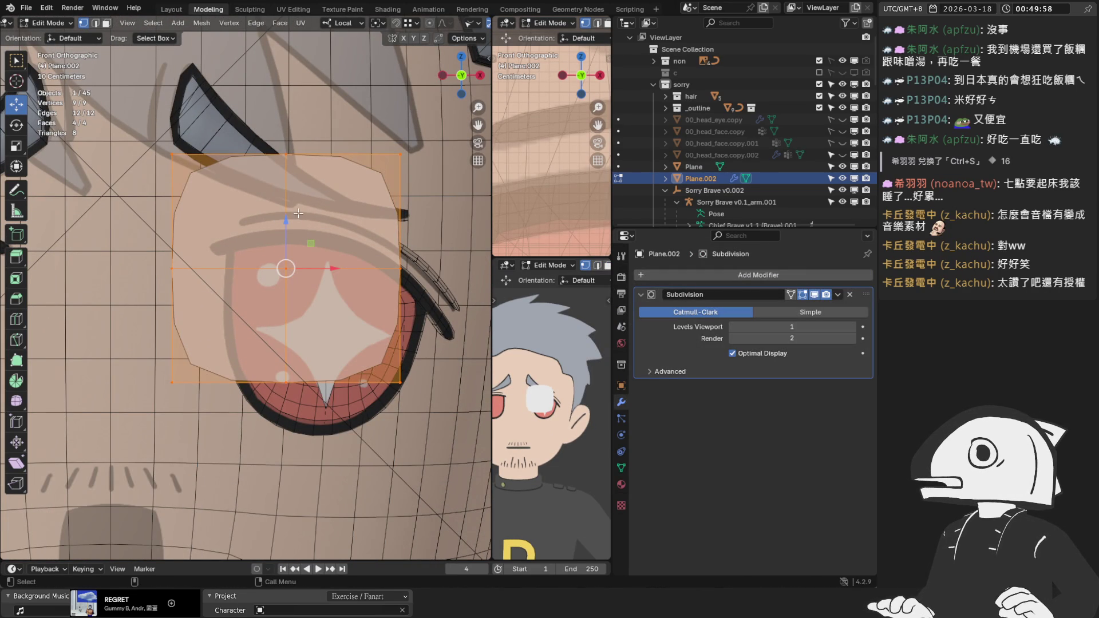
# Try deleting the four centre edges, then undo it and remove the Subdivision modifier.
pyautogui.hotkey('alt', 'a')
pyautogui.press('2')
pyautogui.click(284, 223)
pyautogui.keyDown('shift'); pyautogui.click(286, 321); pyautogui.keyUp('shift')
pyautogui.keyDown('shift'); pyautogui.click(343, 268); pyautogui.keyUp('shift')
pyautogui.keyDown('shift'); pyautogui.click(226, 273); pyautogui.keyUp('shift')
pyautogui.press('x')
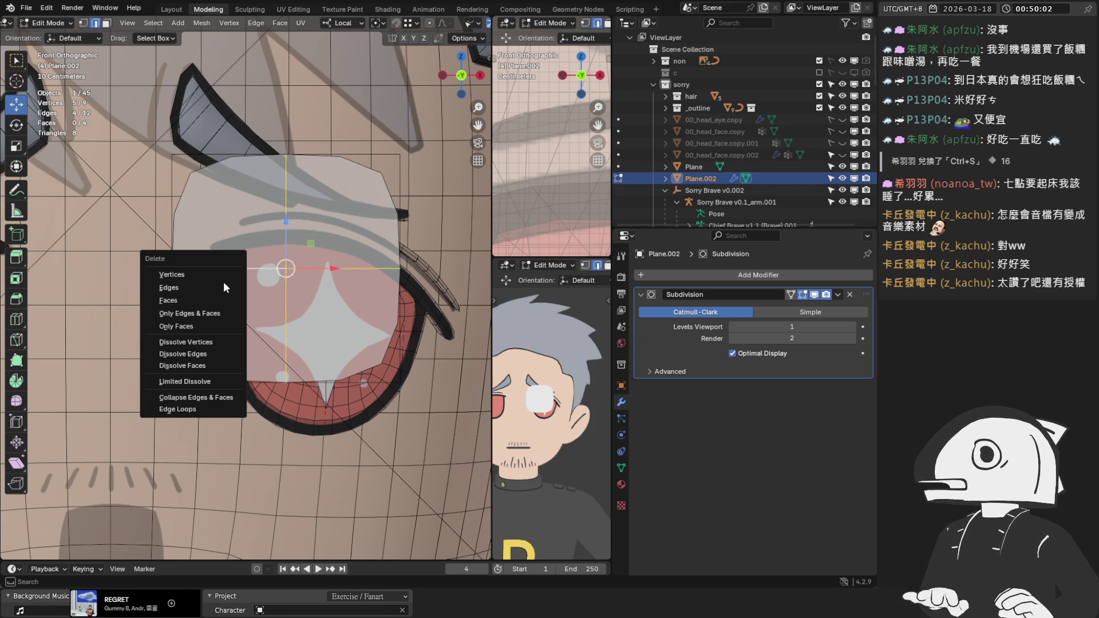
pyautogui.click(205, 287)
pyautogui.hotkey('ctrl', 'z')
pyautogui.hotkey('ctrl', 'z')
pyautogui.hotkey('ctrl', 'z')
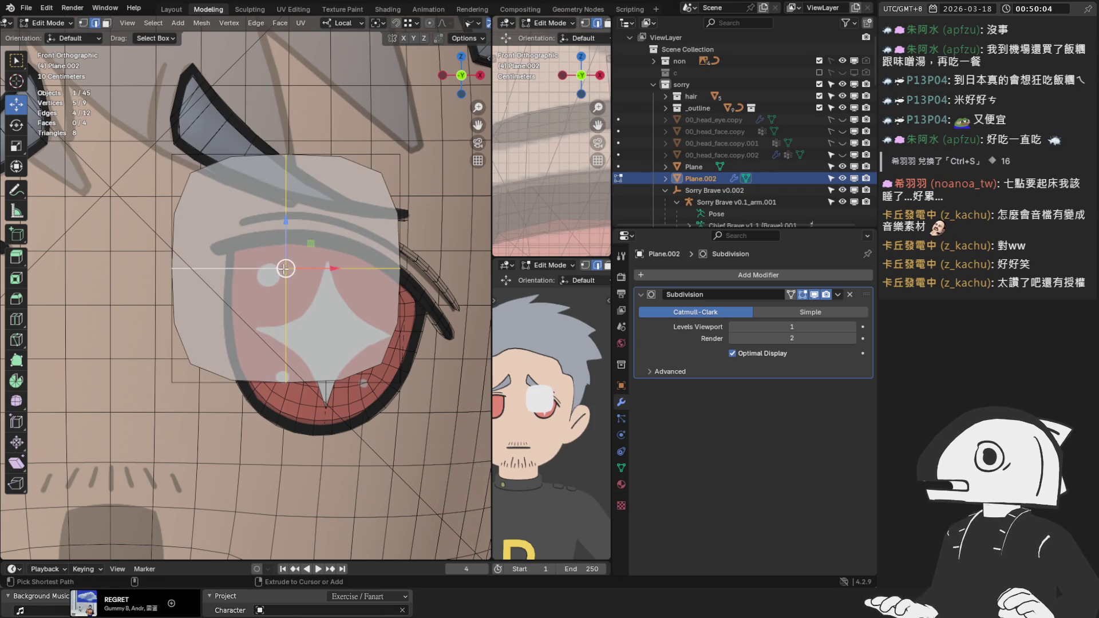
pyautogui.click(850, 294)
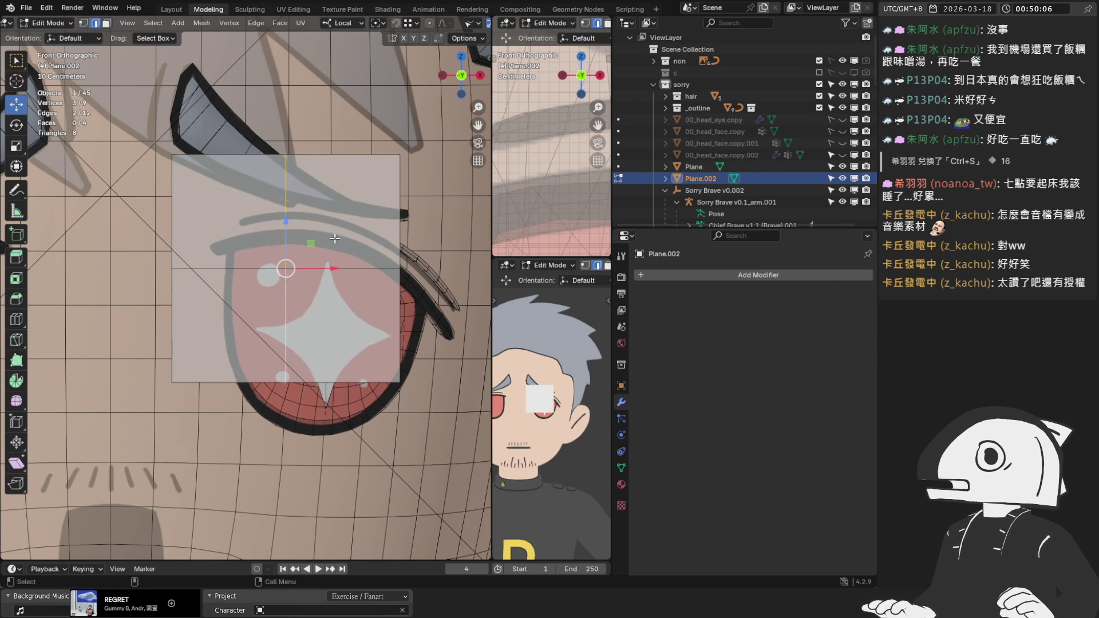
# Dissolve the four centre edges so the plane becomes a single face.
pyautogui.click(288, 229)
pyautogui.keyDown('shift'); pyautogui.click(355, 267); pyautogui.keyUp('shift')
pyautogui.keyDown('shift'); pyautogui.click(217, 267); pyautogui.keyUp('shift')
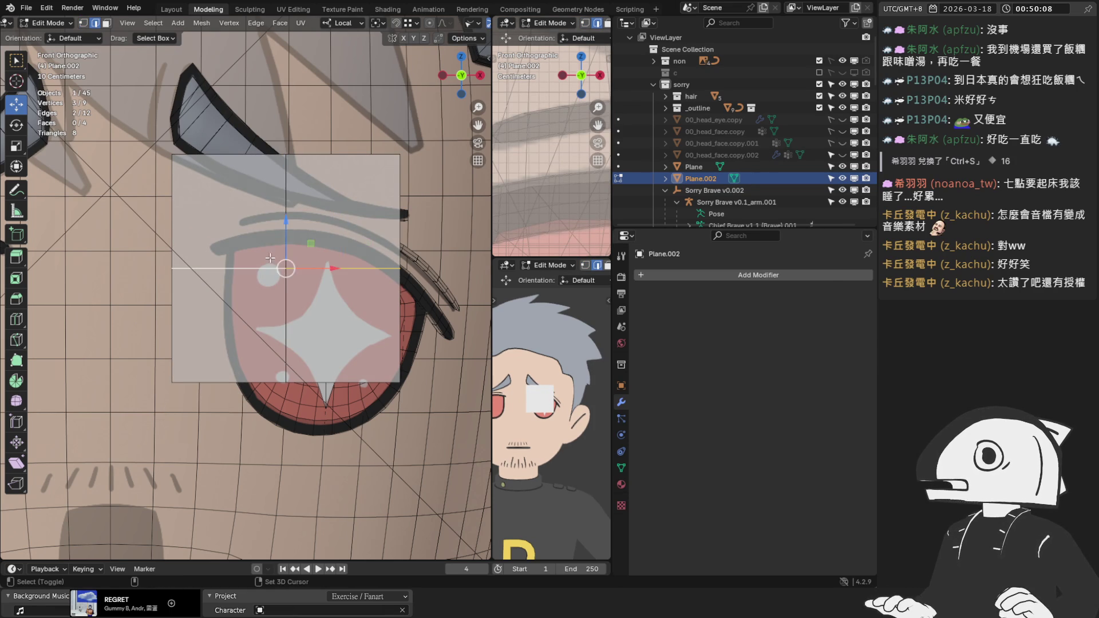
pyautogui.keyDown('shift'); pyautogui.click(285, 335); pyautogui.keyUp('shift')
pyautogui.press('x')
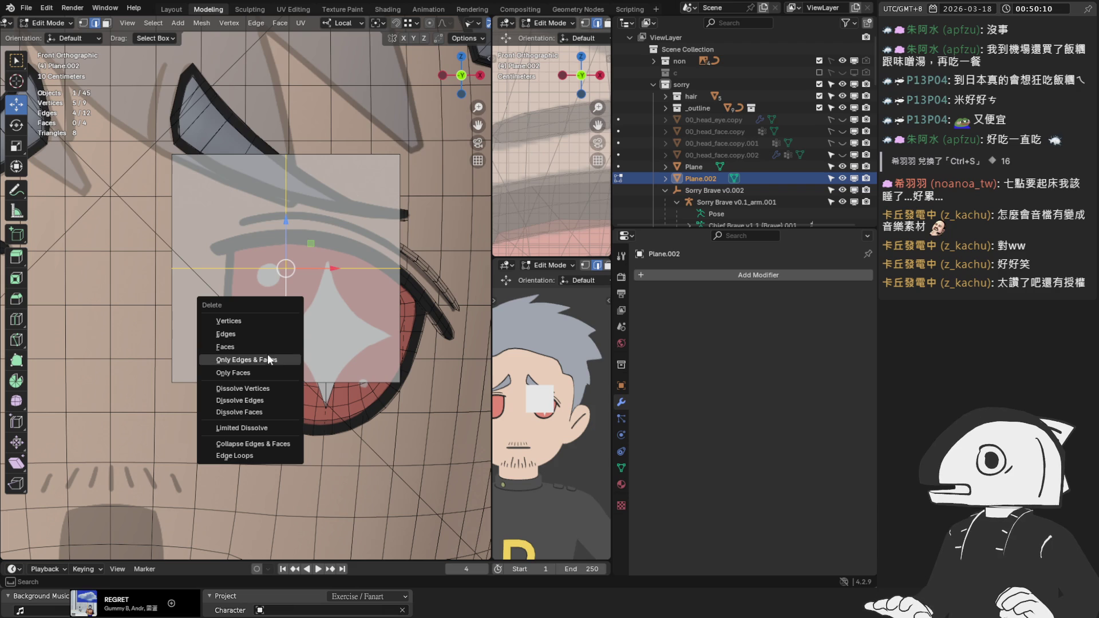
pyautogui.click(269, 400)
pyautogui.press('1')
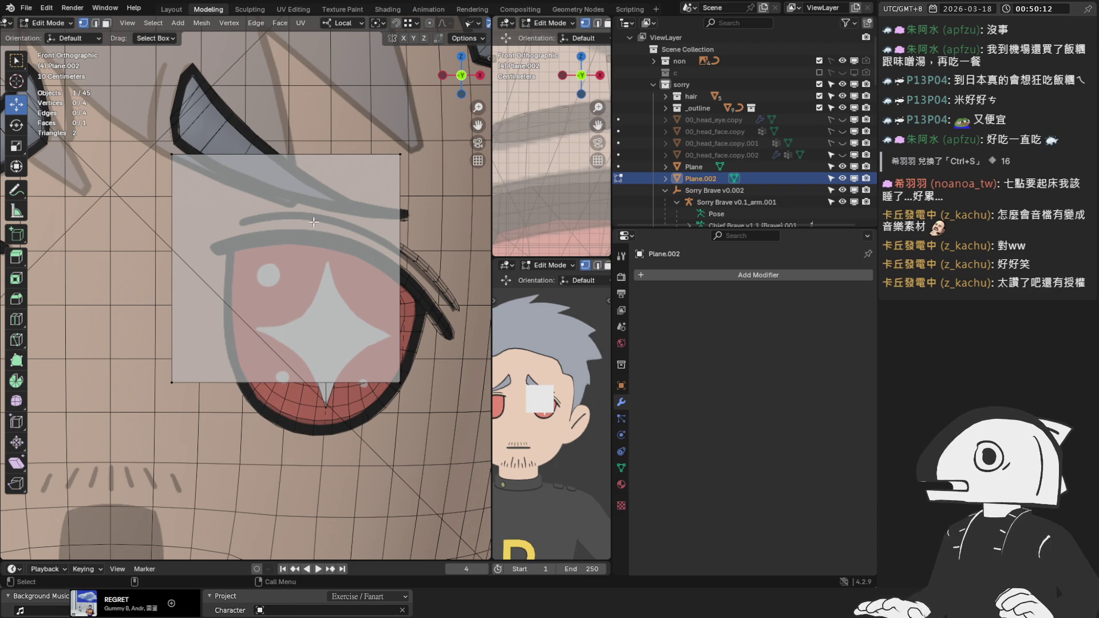
# Re-add Subdivision Surface at viewport level 2 with Optimal Display turned off.
pyautogui.click(666, 275)
pyautogui.write('s')
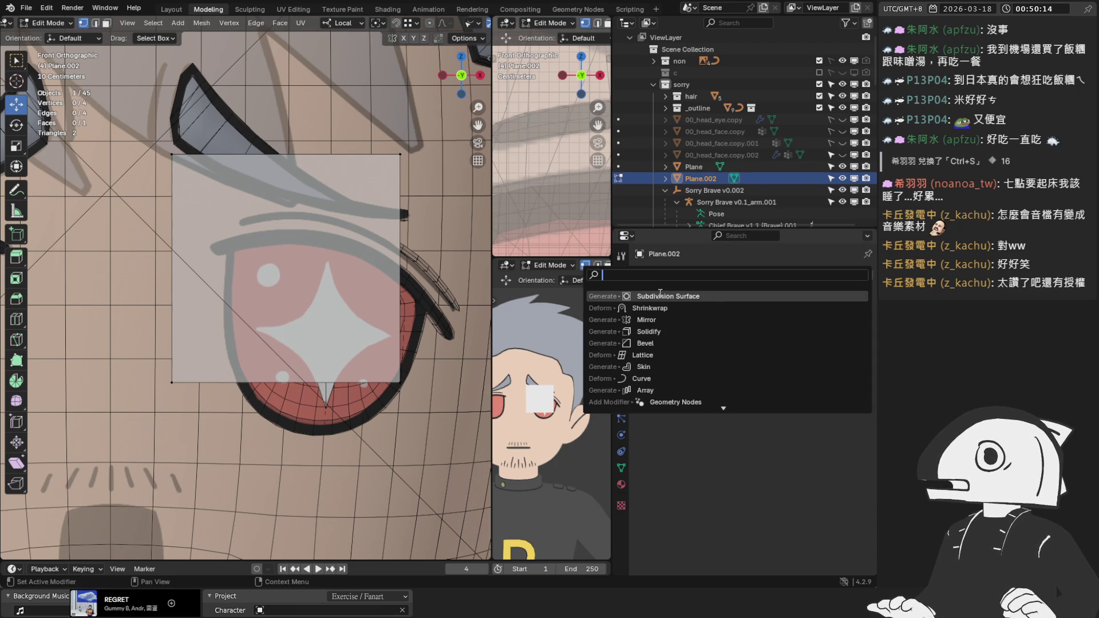
pyautogui.click(662, 296)
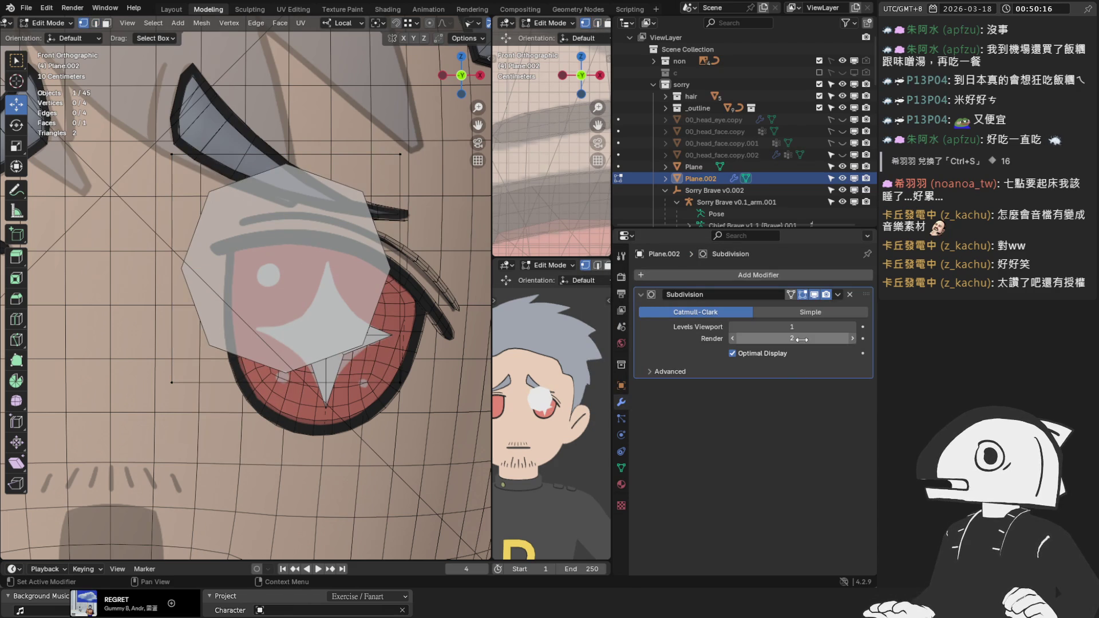
pyautogui.click(734, 327)
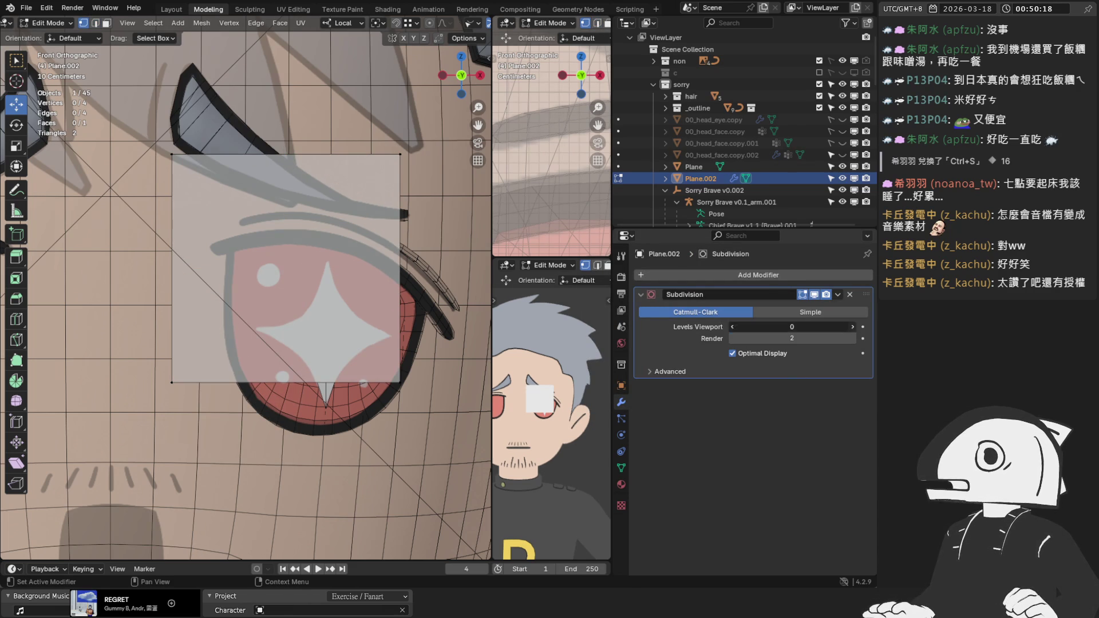
pyautogui.click(853, 327)
pyautogui.click(853, 328)
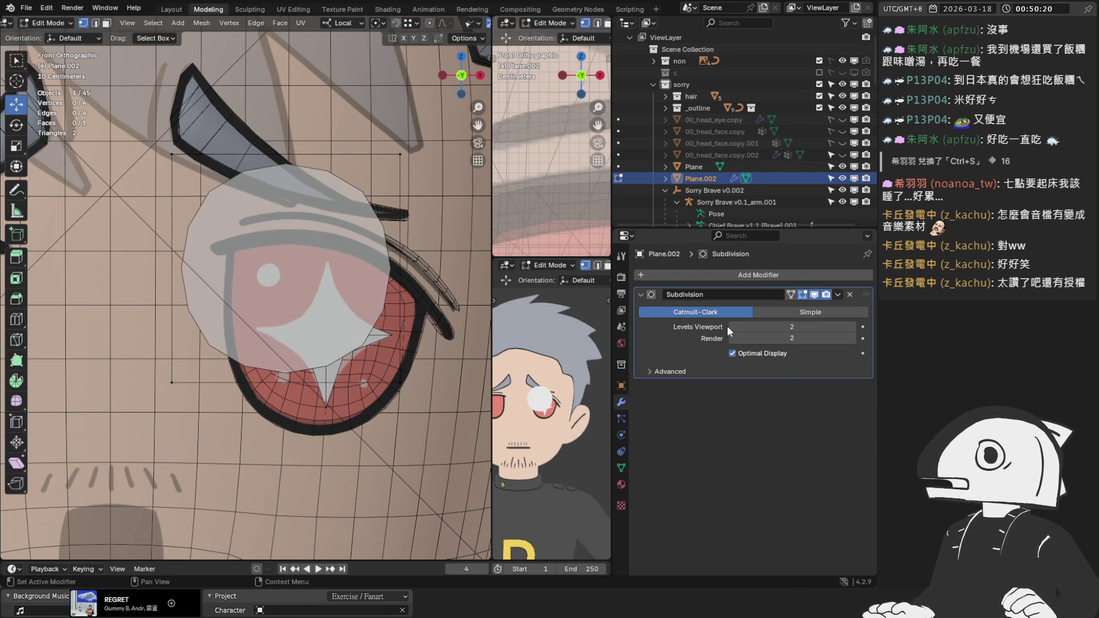
pyautogui.click(732, 353)
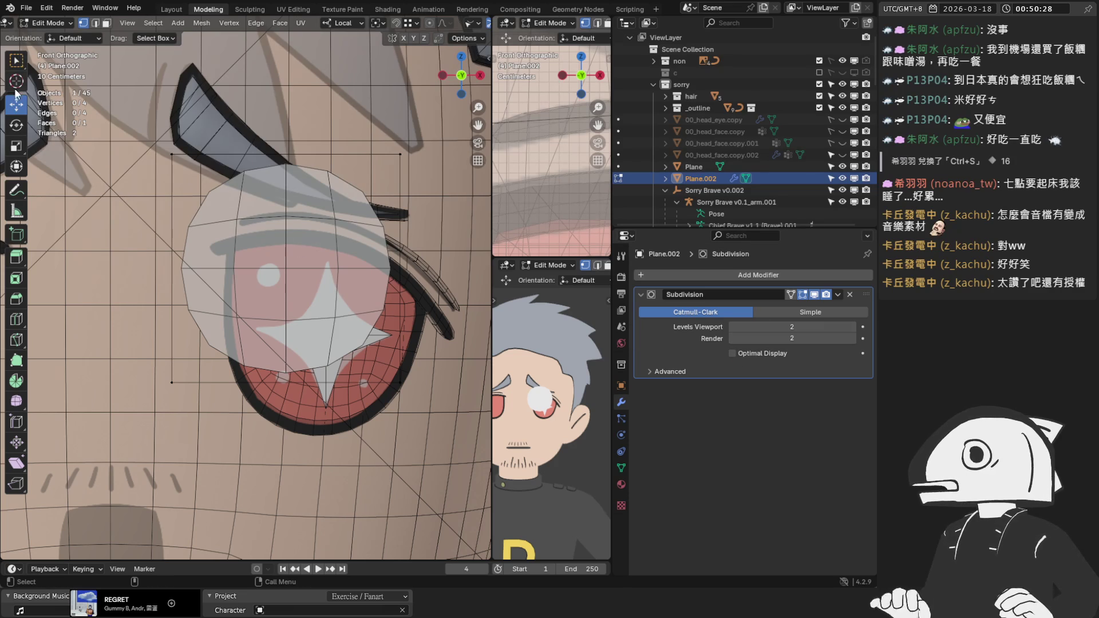
# Shrink the disc to 0.461 scale and move it toward the eye's upper left.
pyautogui.press('a')
pyautogui.press('s')
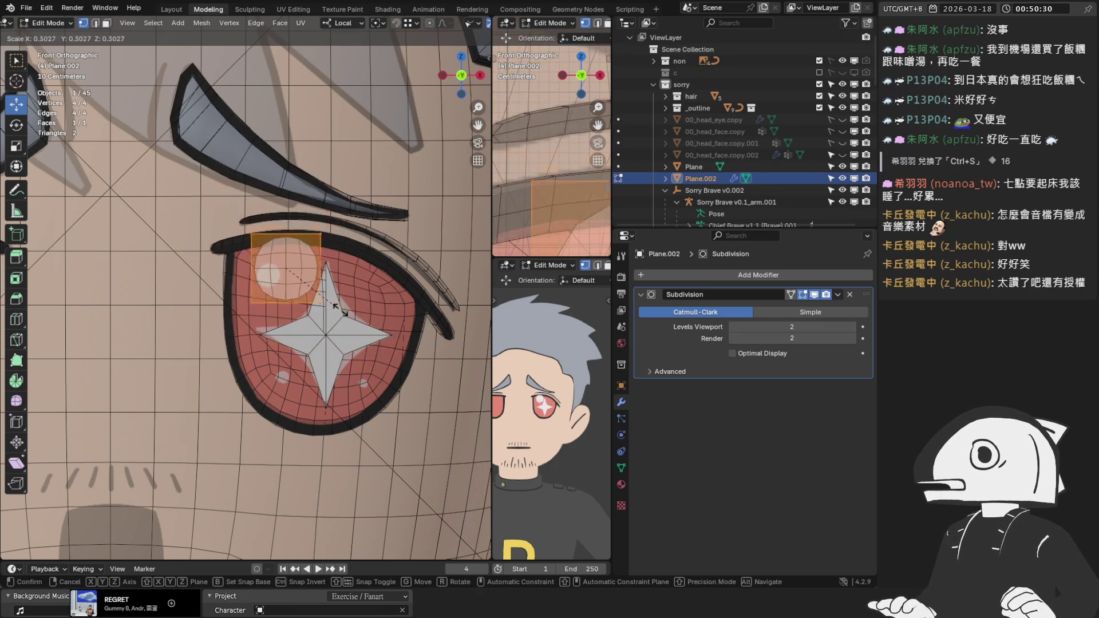
pyautogui.click(326, 302)
pyautogui.scroll(3, 326, 301)
pyautogui.scroll(1, 325, 301)
pyautogui.press('g')
pyautogui.click(285, 322)
pyautogui.press('s')
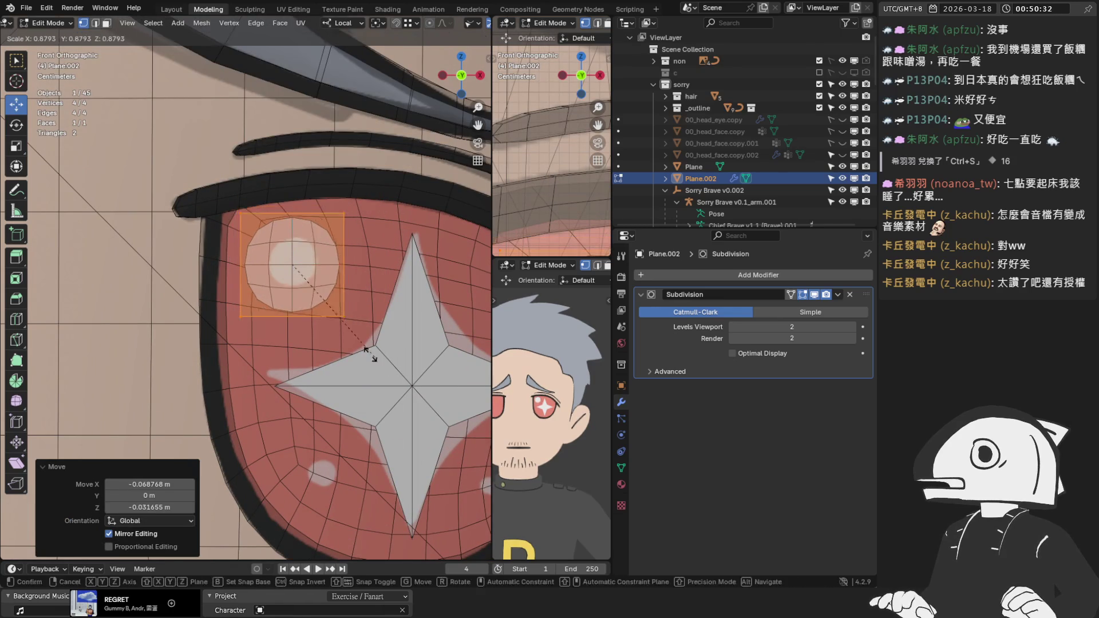
pyautogui.click(323, 328)
pyautogui.scroll(3, 309, 298)
pyautogui.press('g')
pyautogui.click(247, 263)
# Keep the viewport subdivision at level 2 and push the disc forward onto the eye's surface.
pyautogui.click(733, 326)
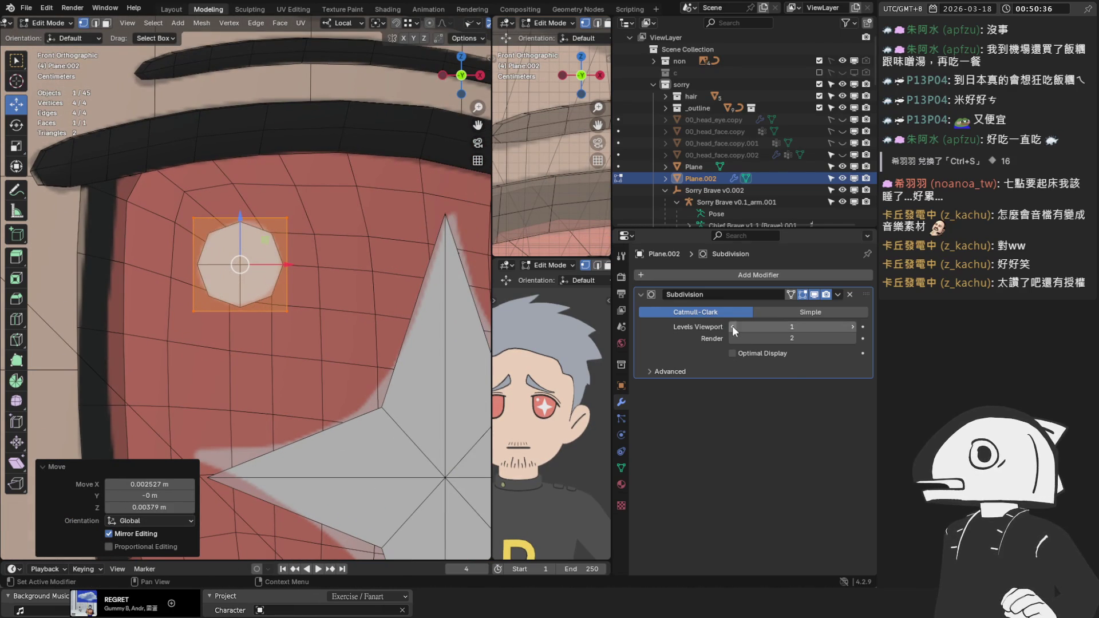
pyautogui.click(852, 326)
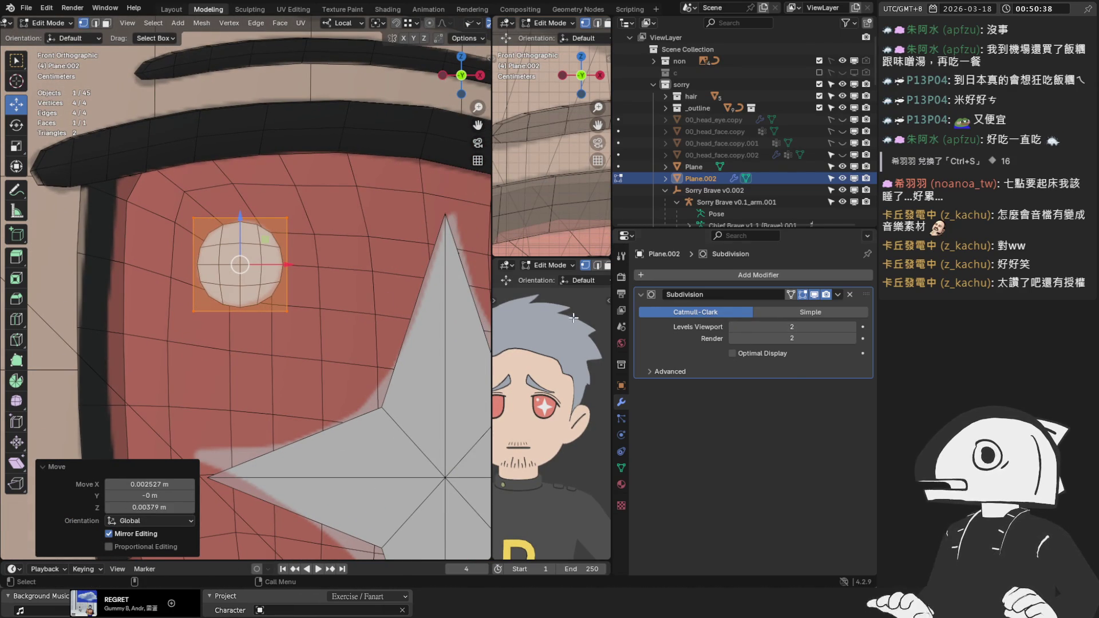
pyautogui.scroll(-1, 348, 300)
pyautogui.scroll(-3, 349, 300)
pyautogui.moveTo(339, 301)
pyautogui.mouseDown(button='middle')
pyautogui.moveTo(298, 290)
pyautogui.moveTo(167, 300)
pyautogui.mouseUp(button='middle')
pyautogui.moveTo(246, 285); pyautogui.dragTo(236, 295, button='middle')
pyautogui.moveTo(232, 281); pyautogui.dragTo(466, 282)
# Back in front view and Object Mode, apply Plane.002's Subdivision modifier to its mesh.
pyautogui.press('KP_1')
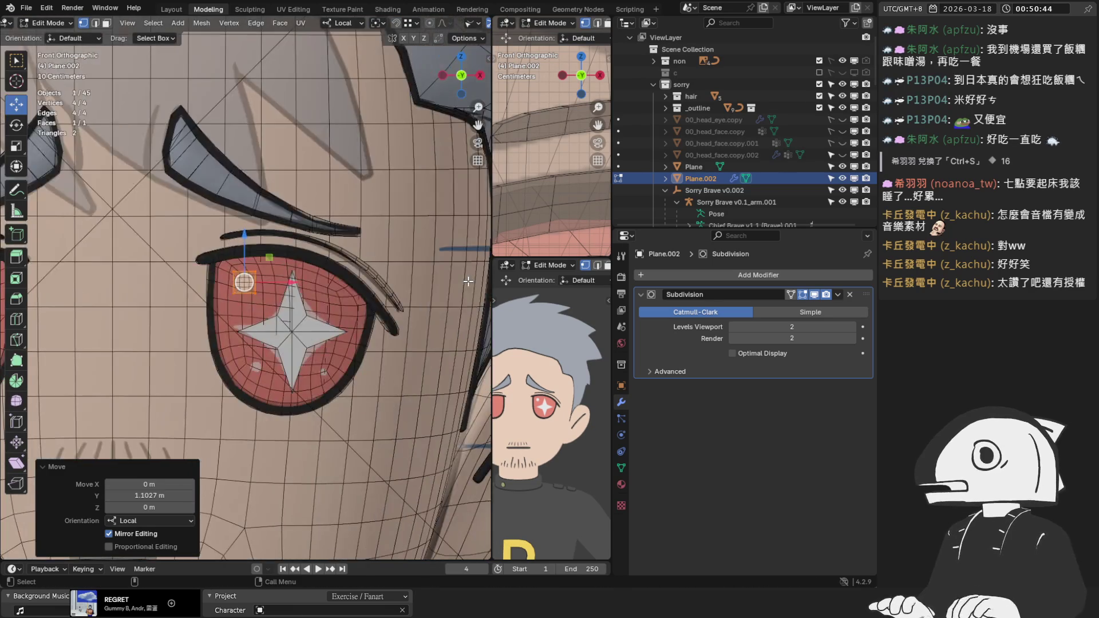
pyautogui.press('KP_7')
pyautogui.moveTo(336, 124)
pyautogui.mouseDown(button='middle')
pyautogui.moveTo(338, 110)
pyautogui.moveTo(314, 311)
pyautogui.mouseUp(button='middle')
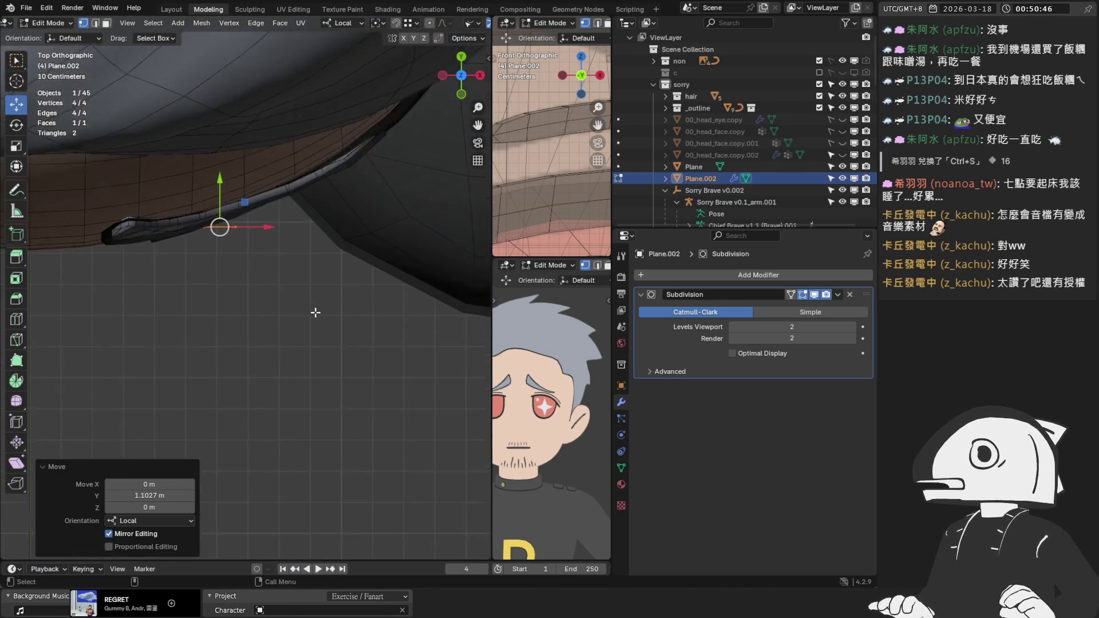
pyautogui.scroll(5, 314, 312)
pyautogui.scroll(2, 224, 196)
pyautogui.scroll(2, 314, 238)
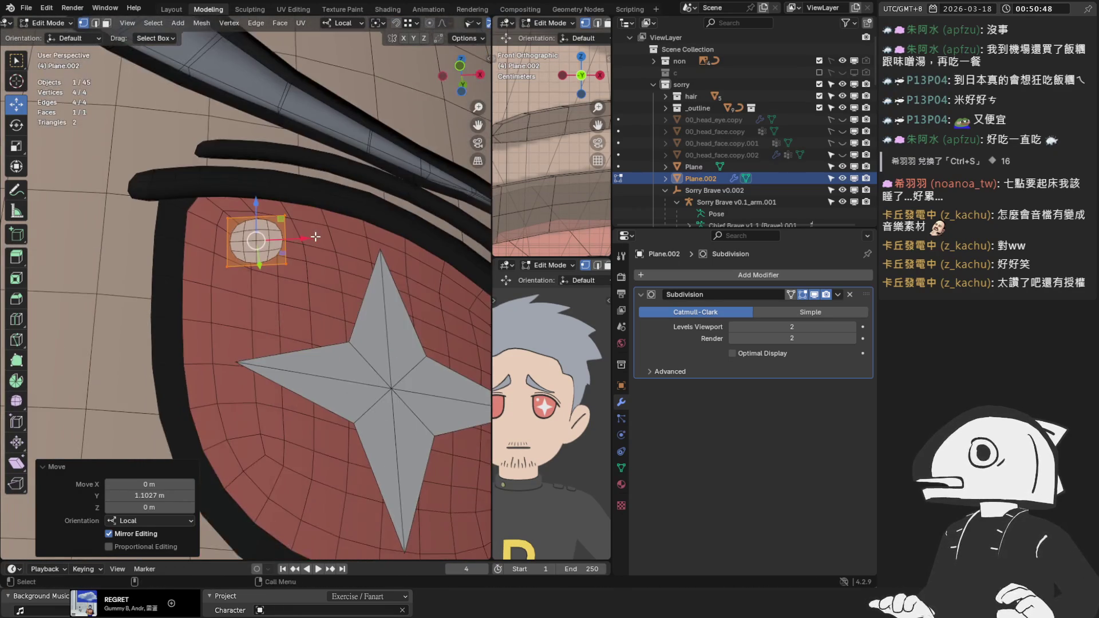
pyautogui.press('KP_1')
pyautogui.scroll(-3, 333, 242)
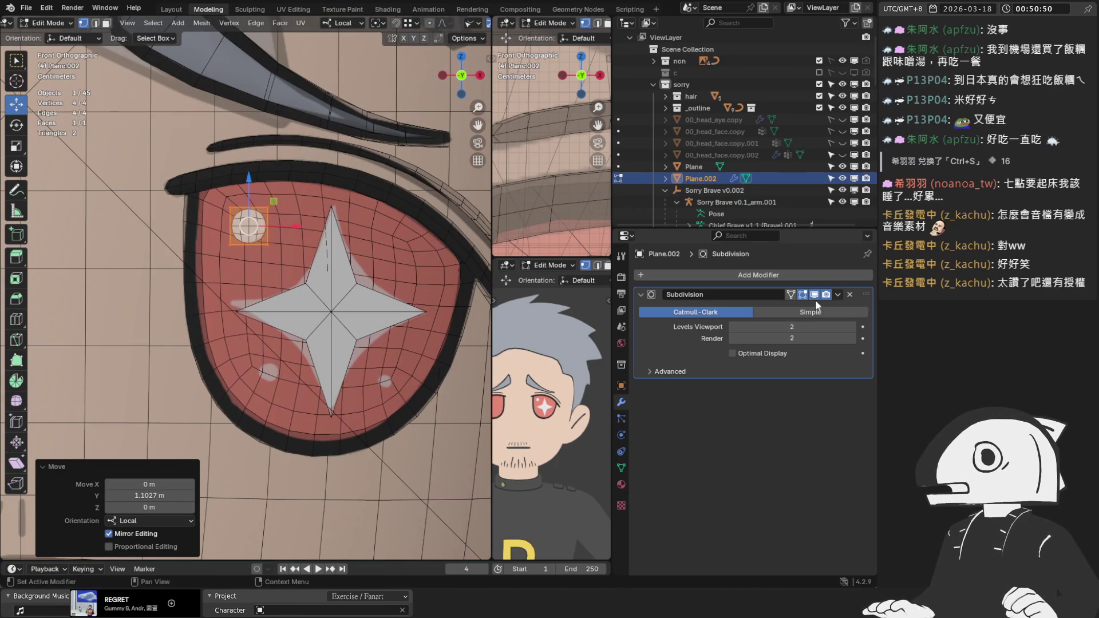
pyautogui.click(838, 294)
pyautogui.press('Tab')
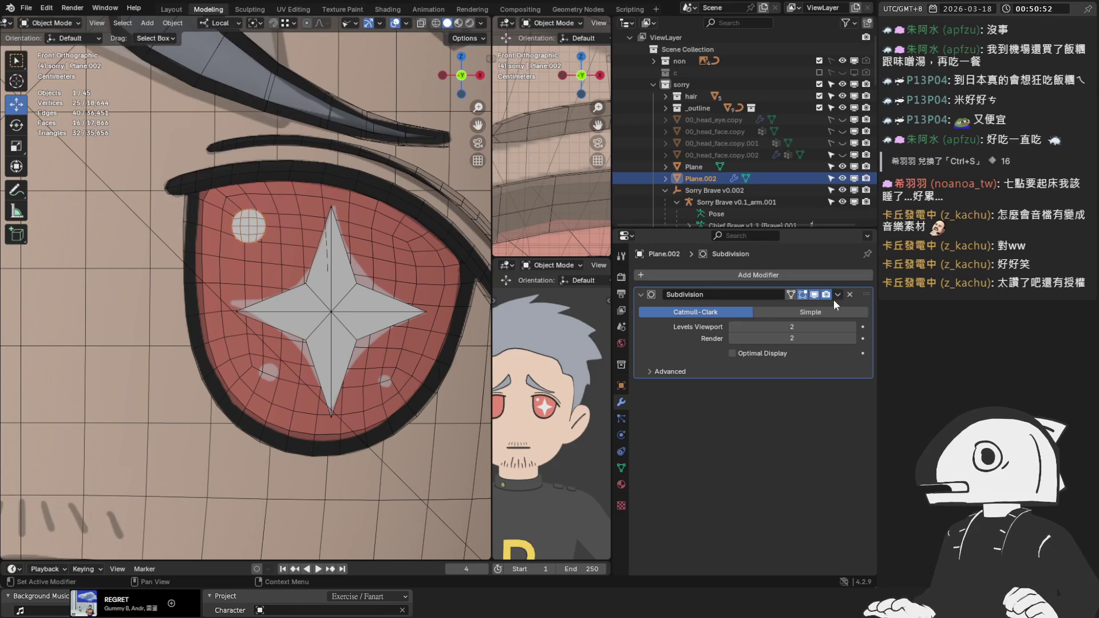
pyautogui.click(838, 294)
pyautogui.click(809, 304)
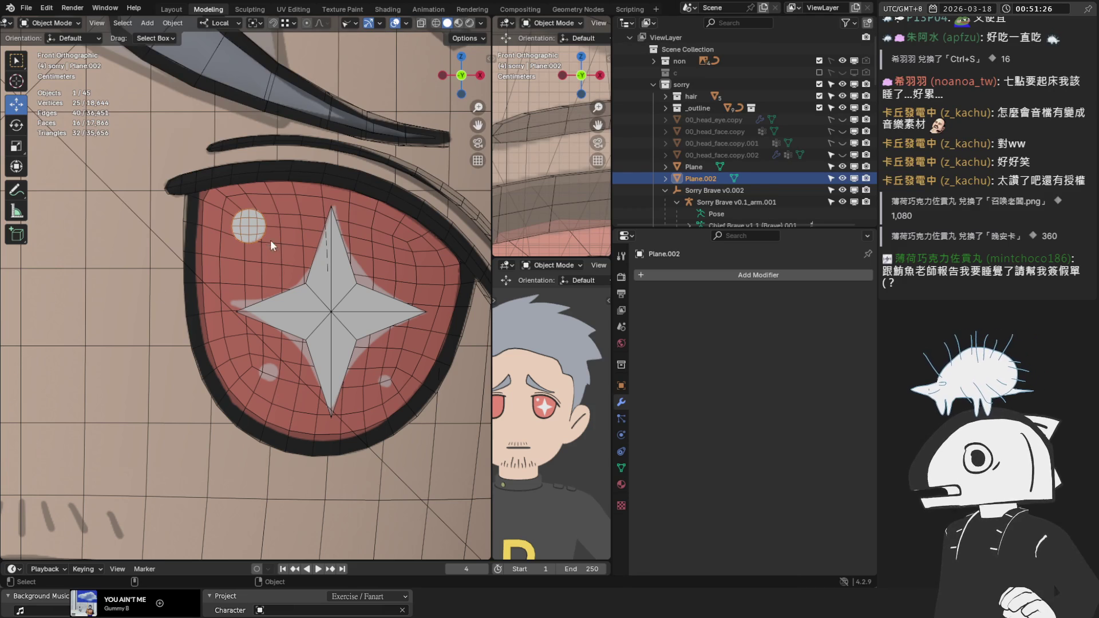
# In Edit Mode, rescale the big circle highlight to 1.087.
pyautogui.press('Tab')
pyautogui.scroll(3, 269, 229)
pyautogui.press('s')
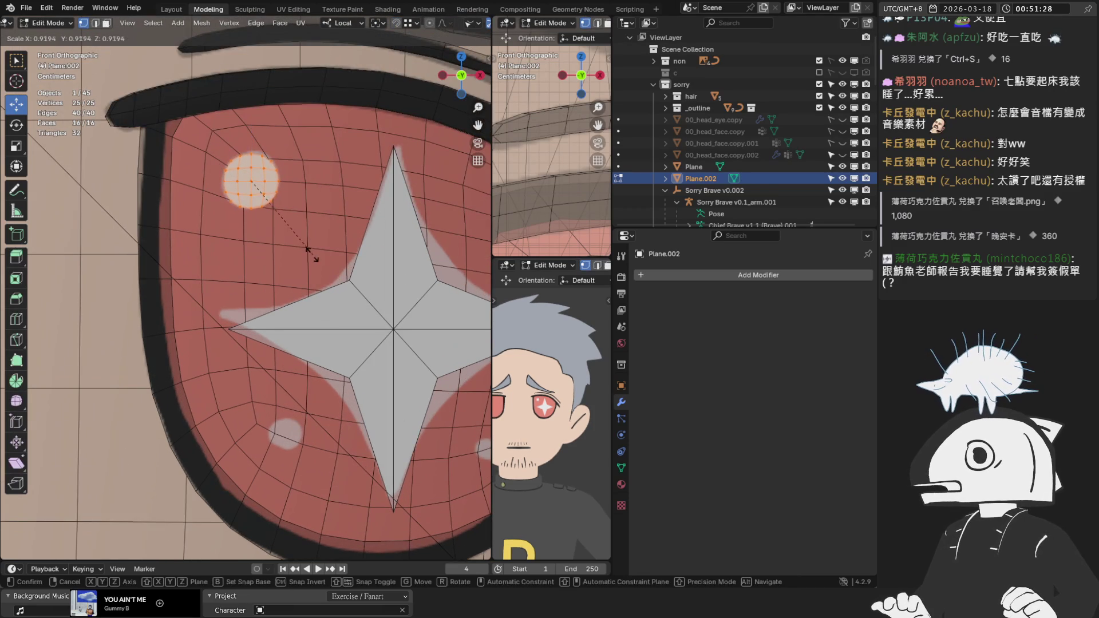
pyautogui.click(305, 246)
pyautogui.moveTo(250, 174); pyautogui.dragTo(250, 175)
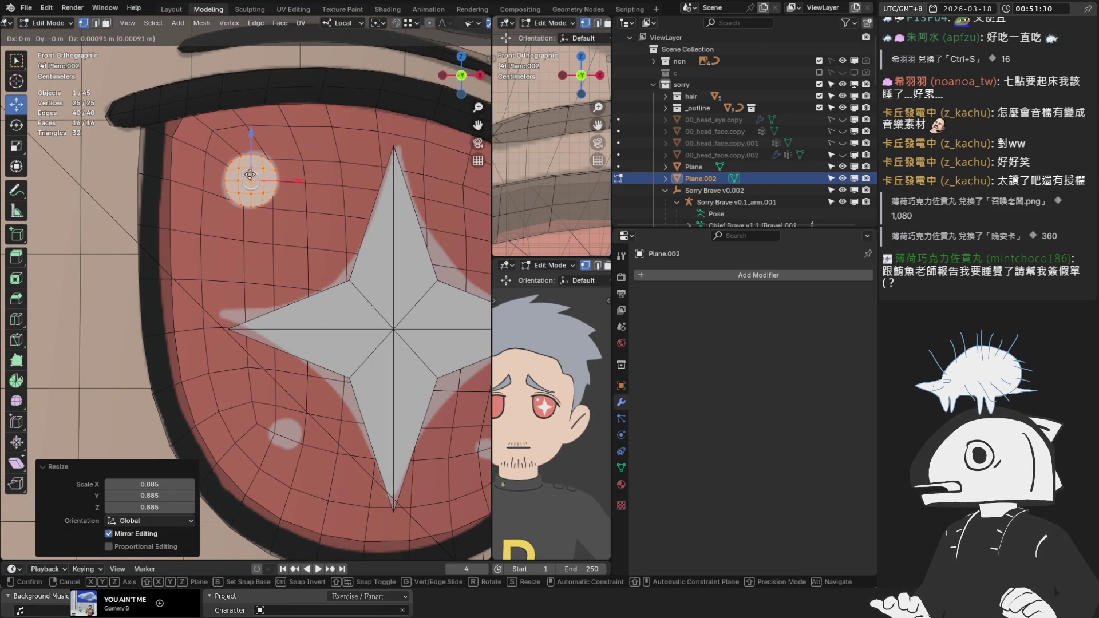
pyautogui.press('Escape')
pyautogui.press('s')
pyautogui.click(298, 228)
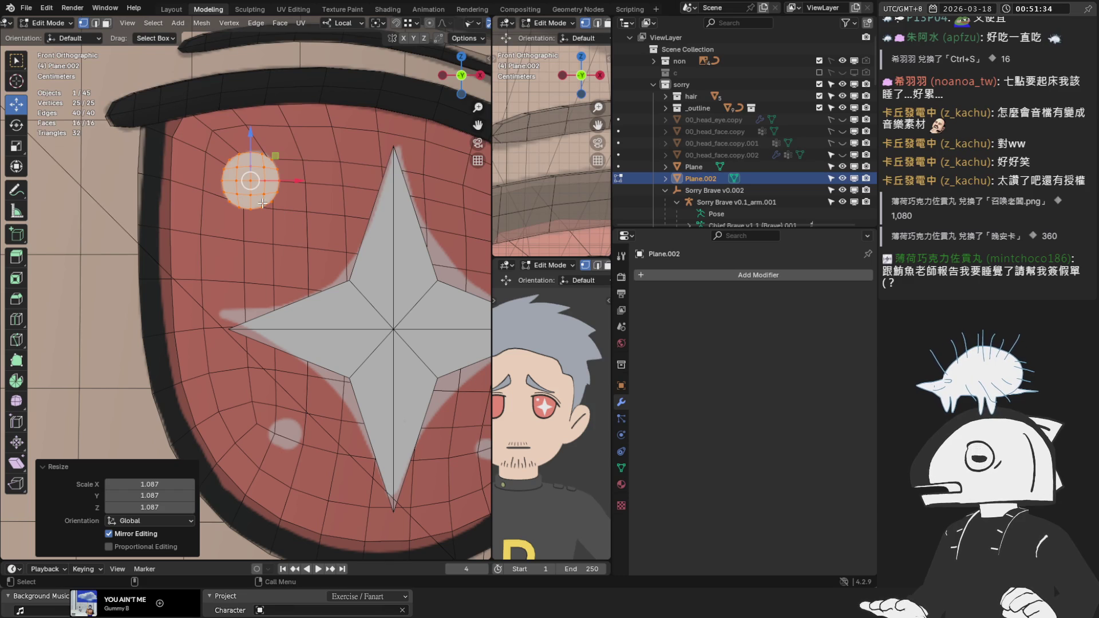
# Duplicate the circle into the lower eye, shrink it to 1.106 size and position it.
pyautogui.hotkey('shift', 'd')
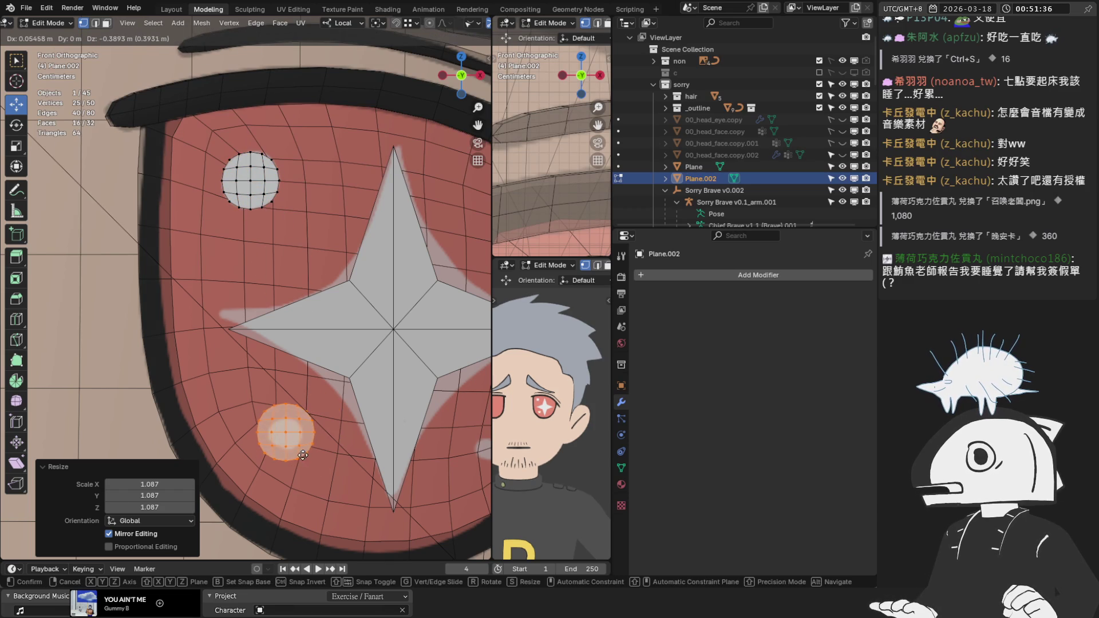
pyautogui.click(306, 455)
pyautogui.press('s')
pyautogui.click(313, 451)
pyautogui.scroll(2, 313, 452)
pyautogui.press('s')
pyautogui.click(307, 497)
pyautogui.press('s')
pyautogui.click(309, 498)
pyautogui.press('g')
pyautogui.click(312, 499)
pyautogui.scroll(-3, 321, 423)
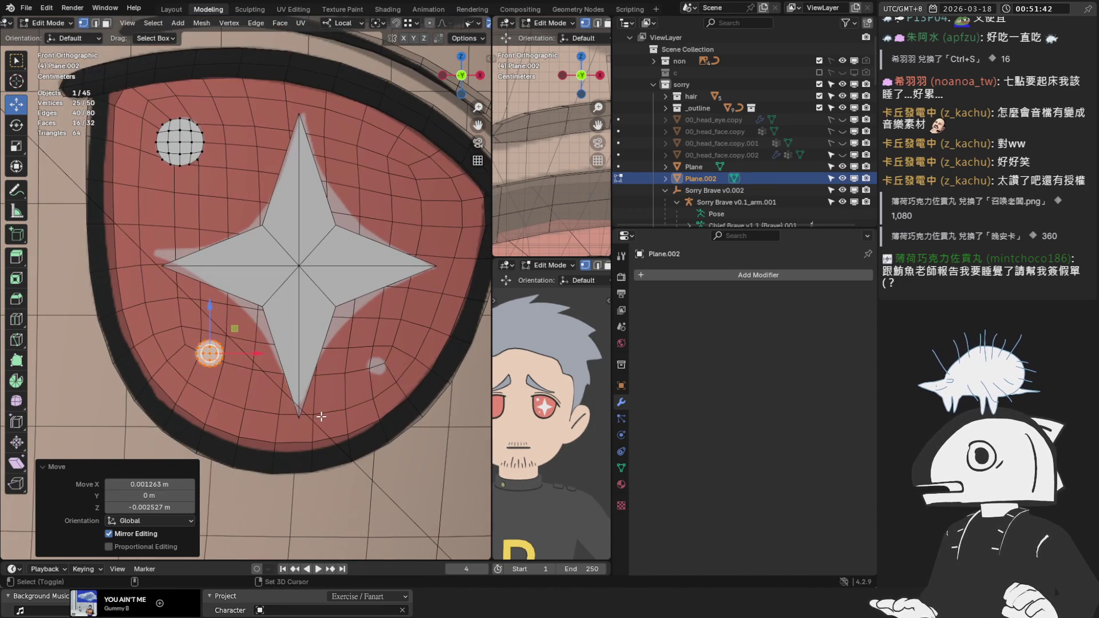
# Make a second small copy further right, scaled to 0.867 and repositioned.
pyautogui.hotkey('shift', 'd')
pyautogui.click(484, 425)
pyautogui.scroll(2, 435, 398)
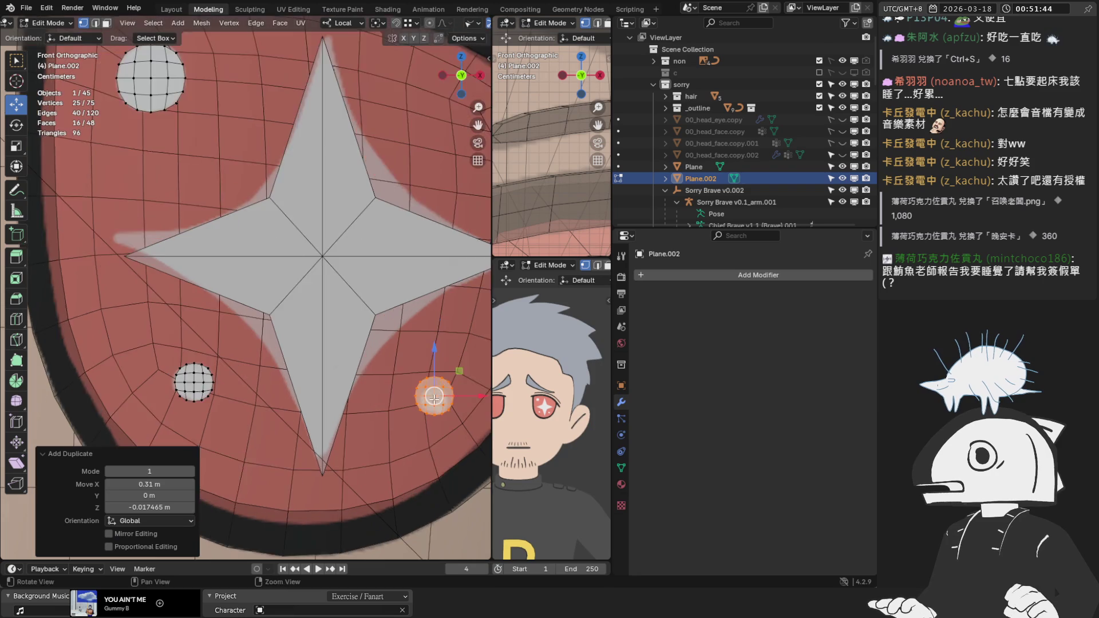
pyautogui.scroll(2, 435, 398)
pyautogui.press('s')
pyautogui.click(318, 375)
pyautogui.press('g')
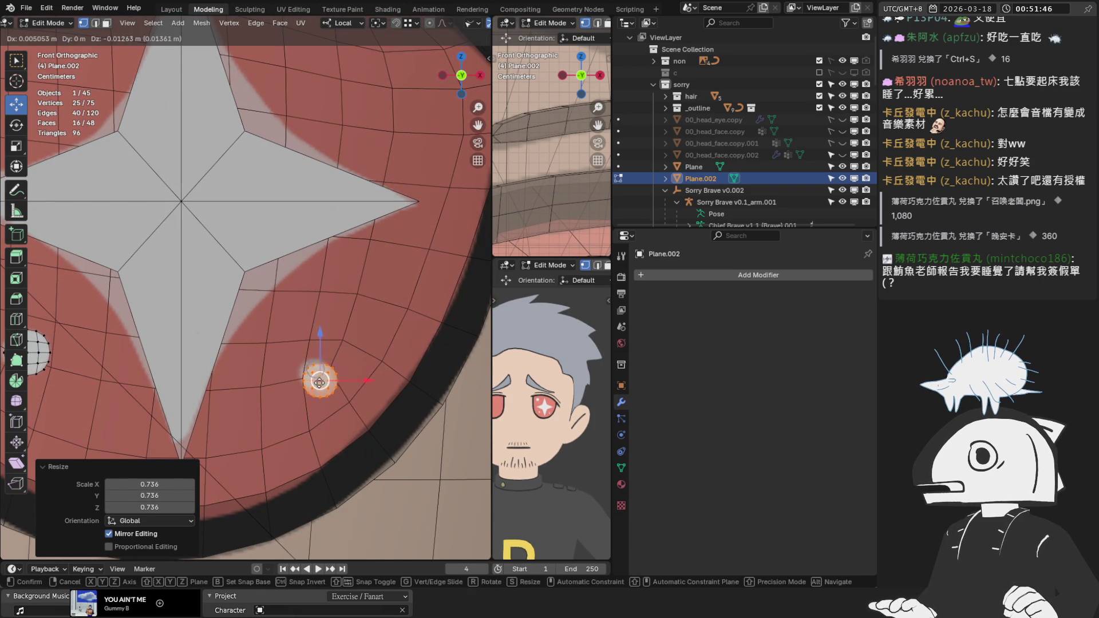
pyautogui.click(314, 374)
pyautogui.press('s')
pyautogui.click(349, 415)
# Push the first small circle along its local Y axis onto the eye surface.
pyautogui.moveTo(349, 421)
pyautogui.mouseDown(button='middle')
pyautogui.moveTo(265, 423)
pyautogui.moveTo(189, 372)
pyautogui.moveTo(197, 320)
pyautogui.moveTo(238, 321)
pyautogui.mouseUp(button='middle')
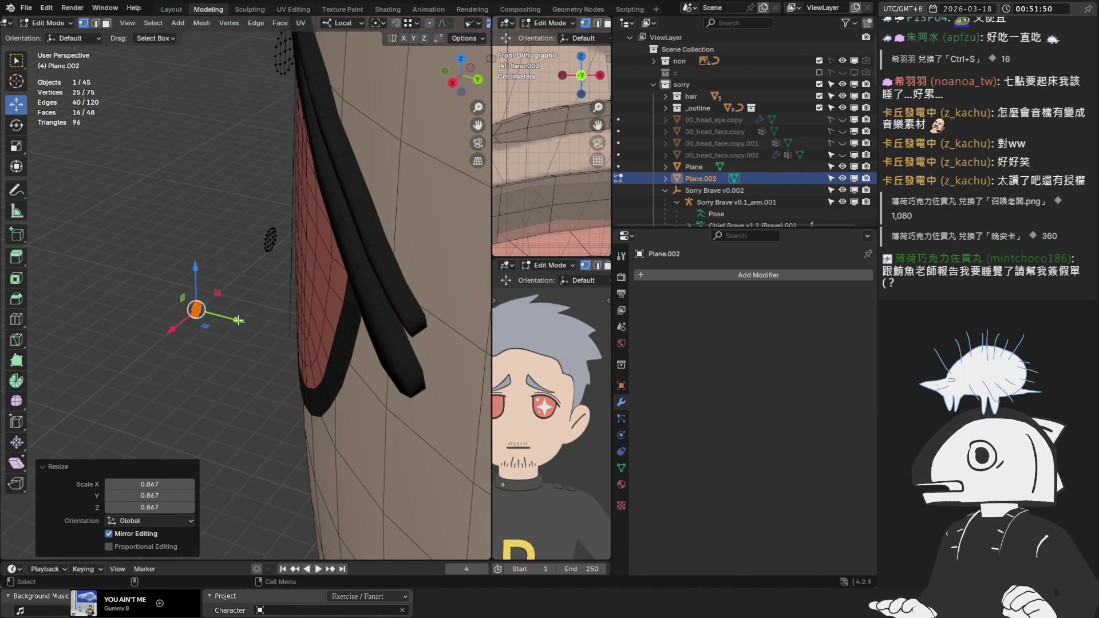
pyautogui.press('g')
pyautogui.press('y')
pyautogui.press('y')
pyautogui.click(349, 355)
pyautogui.scroll(1, 349, 355)
pyautogui.moveTo(348, 355)
pyautogui.mouseDown(button='middle')
pyautogui.moveTo(287, 314)
pyautogui.moveTo(299, 329)
pyautogui.moveTo(340, 236)
pyautogui.moveTo(397, 183)
pyautogui.moveTo(383, 259)
pyautogui.moveTo(306, 283)
pyautogui.moveTo(326, 179)
pyautogui.moveTo(314, 256)
pyautogui.moveTo(248, 276)
pyautogui.mouseUp(button='middle')
pyautogui.moveTo(247, 276); pyautogui.dragTo(270, 304)
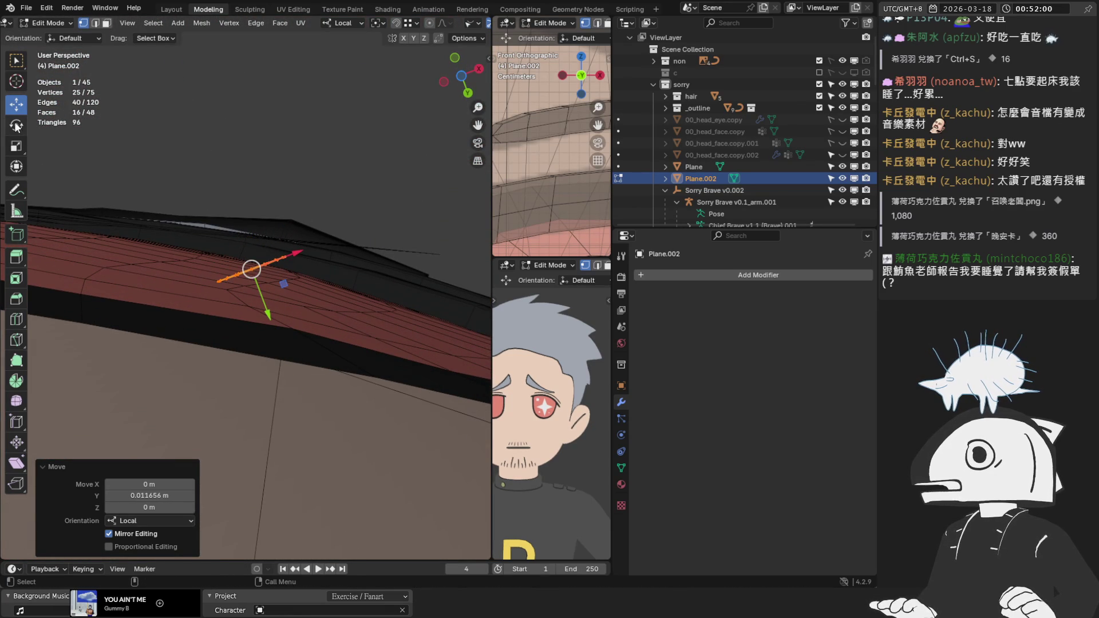
pyautogui.click(18, 127)
# Tilt and nudge that circle so it lies flat on the iris.
pyautogui.moveTo(281, 234)
pyautogui.mouseDown()
pyautogui.moveTo(291, 256)
pyautogui.moveTo(241, 233)
pyautogui.mouseUp()
pyautogui.click(16, 104)
pyautogui.moveTo(263, 307); pyautogui.dragTo(272, 323)
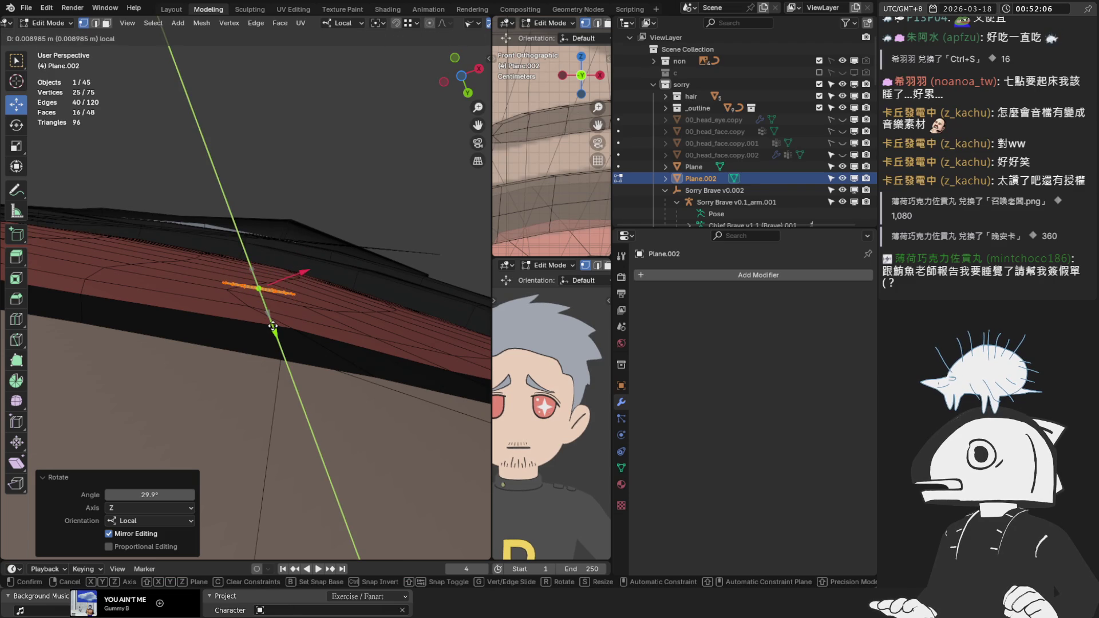
pyautogui.press('KP_Decimal')
pyautogui.moveTo(191, 268); pyautogui.dragTo(147, 196, button='middle')
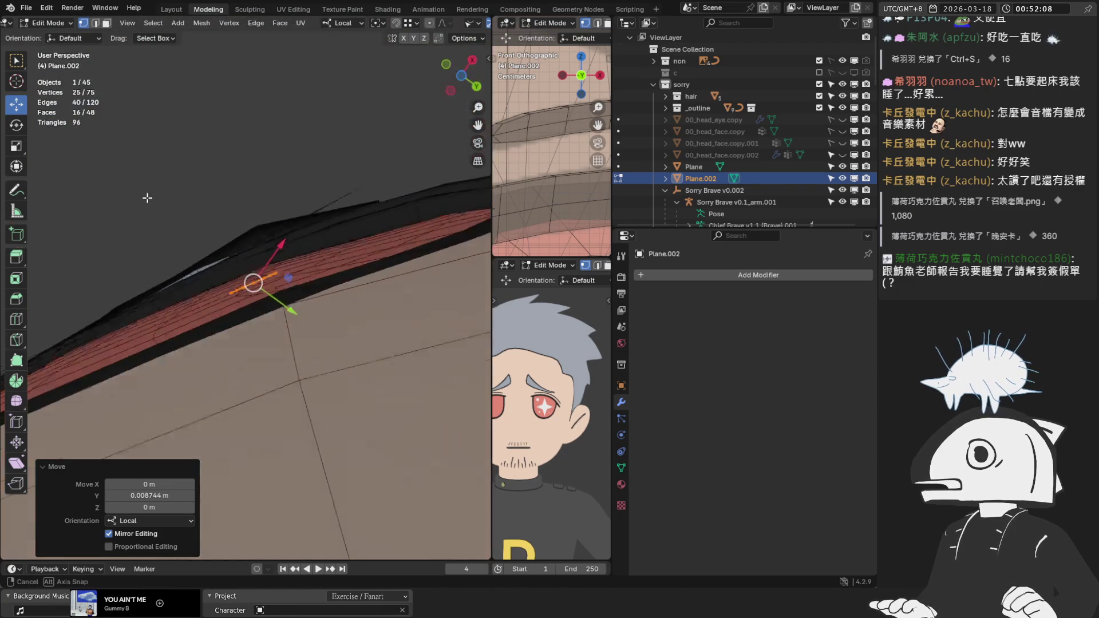
pyautogui.click(17, 126)
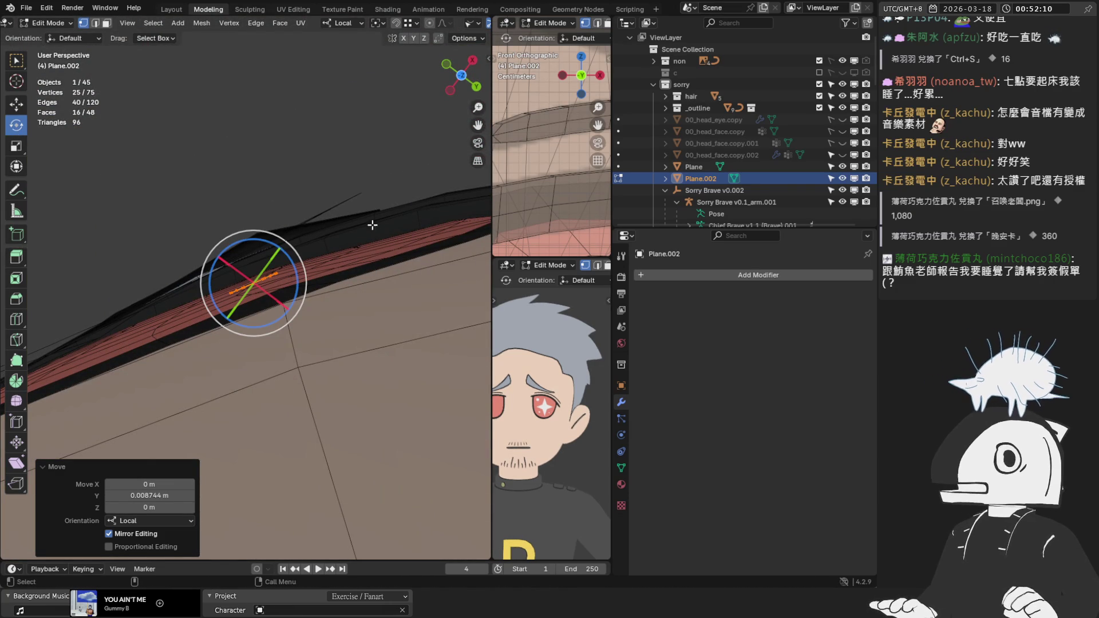
pyautogui.moveTo(267, 245)
pyautogui.mouseDown()
pyautogui.moveTo(466, 135)
pyautogui.moveTo(269, 243)
pyautogui.mouseUp()
pyautogui.moveTo(269, 243)
pyautogui.mouseDown(button='middle')
pyautogui.moveTo(188, 252)
pyautogui.moveTo(115, 344)
pyautogui.moveTo(201, 332)
pyautogui.moveTo(304, 294)
pyautogui.moveTo(301, 241)
pyautogui.mouseUp(button='middle')
# Seat the other small circle at 0.063569 m depth and tilt it onto the eye.
pyautogui.click(101, 364)
pyautogui.hotkey('ctrl', 'l')
pyautogui.hotkey('shift', 'space')
pyautogui.press('g')
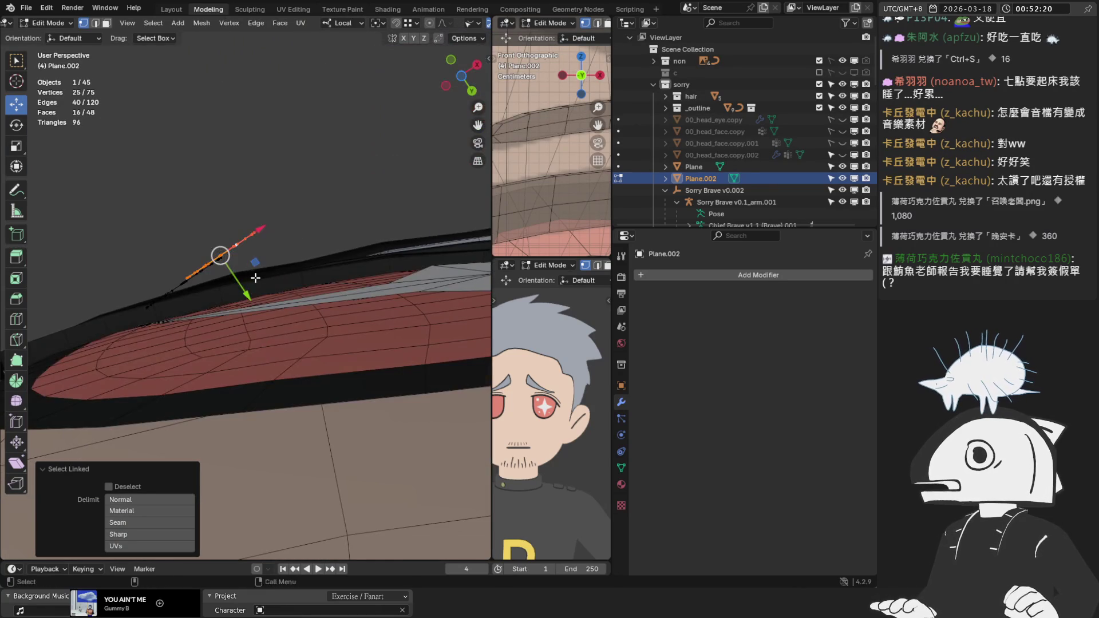
pyautogui.press('g')
pyautogui.press('y')
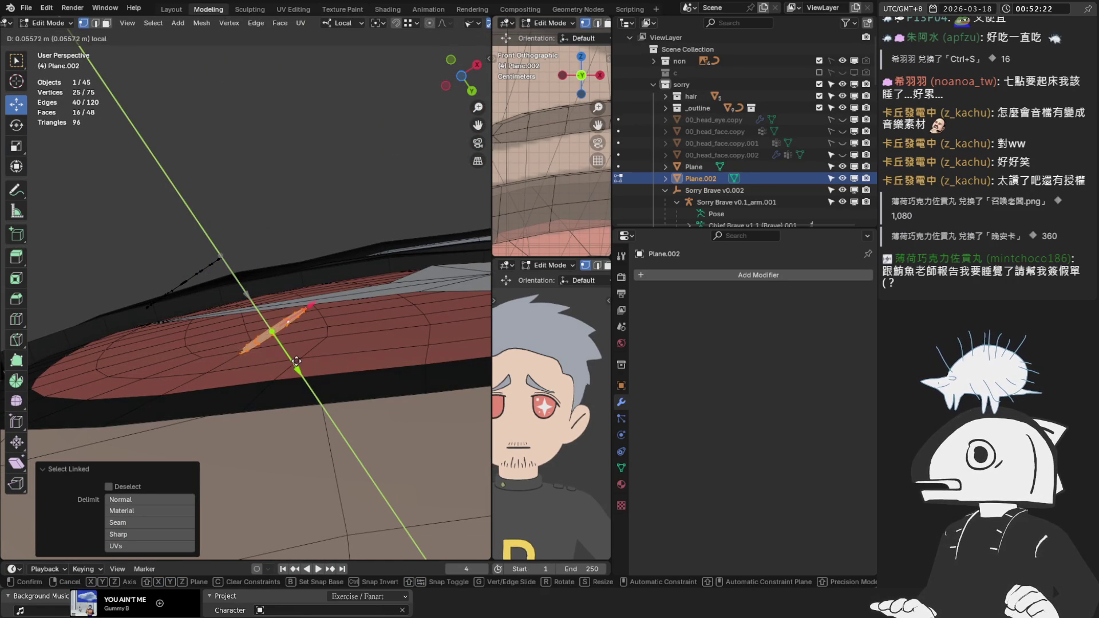
pyautogui.click(303, 373)
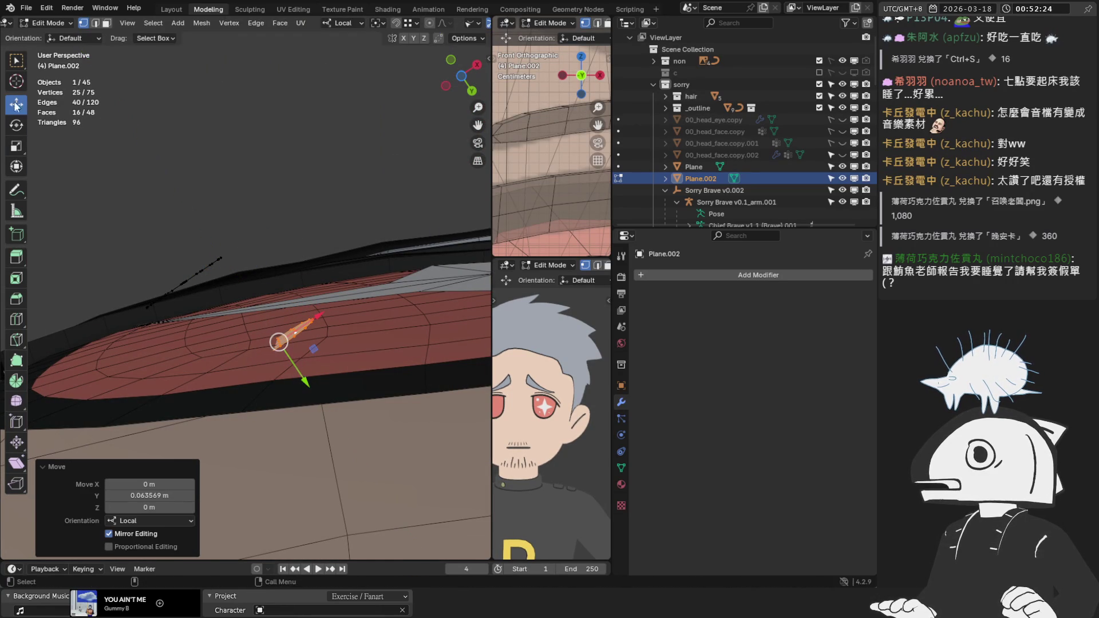
pyautogui.click(16, 127)
pyautogui.moveTo(315, 315); pyautogui.dragTo(317, 306)
pyautogui.click(16, 104)
pyautogui.moveTo(302, 372); pyautogui.dragTo(302, 374)
pyautogui.moveTo(302, 373)
pyautogui.mouseDown(button='middle')
pyautogui.moveTo(312, 295)
pyautogui.moveTo(292, 178)
pyautogui.moveTo(259, 190)
pyautogui.mouseUp(button='middle')
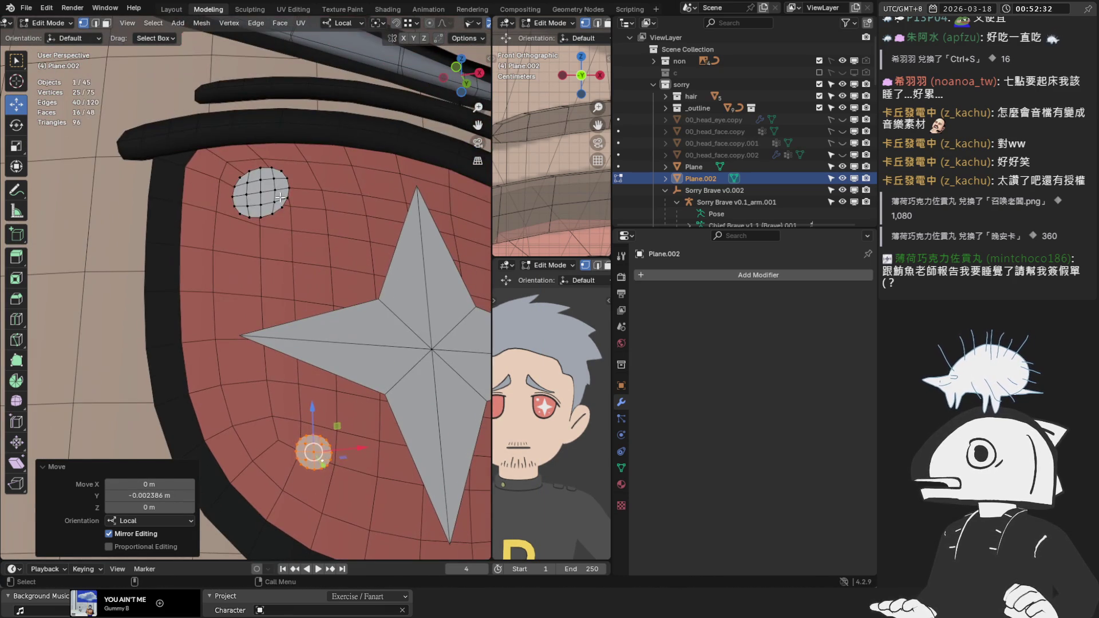
# Move and tilt the big upper circle onto the eye surface, then return to front view.
pyautogui.click(259, 190)
pyautogui.press('l')
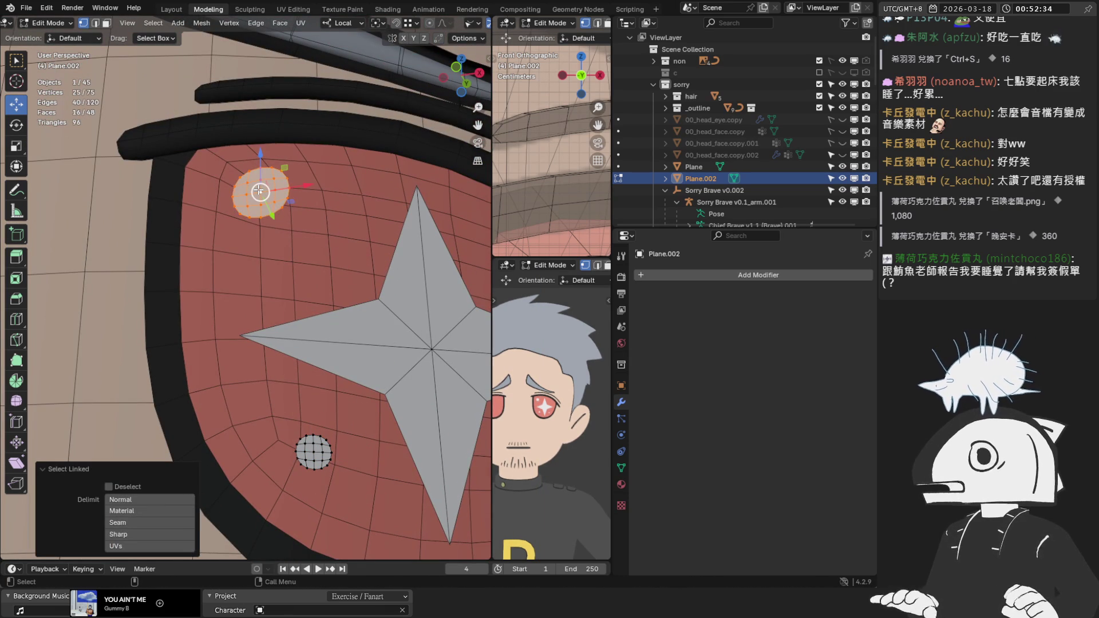
pyautogui.press('KP_Decimal')
pyautogui.moveTo(259, 190)
pyautogui.mouseDown(button='middle')
pyautogui.moveTo(247, 152)
pyautogui.moveTo(275, 227)
pyautogui.mouseUp(button='middle')
pyautogui.press('g')
pyautogui.press('y')
pyautogui.press('y')
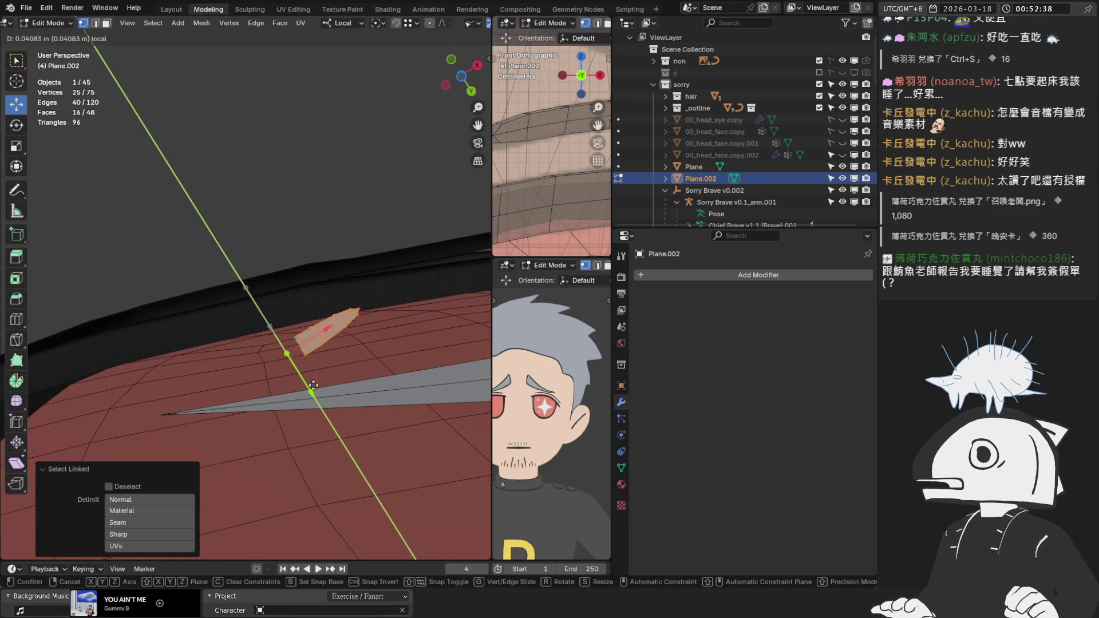
pyautogui.click(308, 382)
pyautogui.click(16, 124)
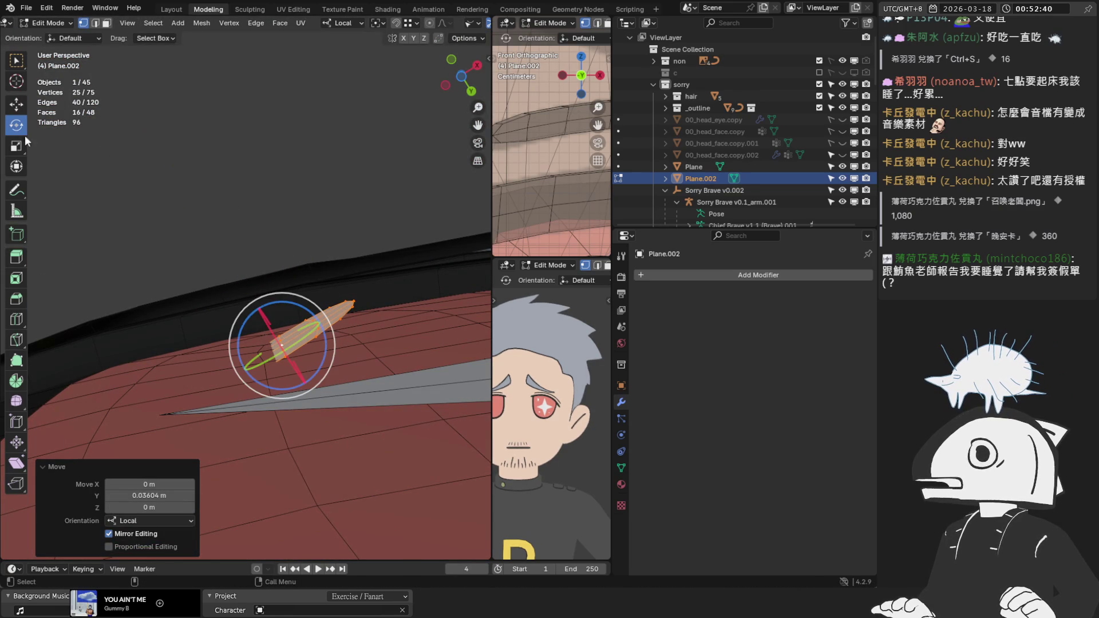
pyautogui.moveTo(288, 307); pyautogui.dragTo(311, 304)
pyautogui.press('KP_1')
pyautogui.scroll(5, 373, 292)
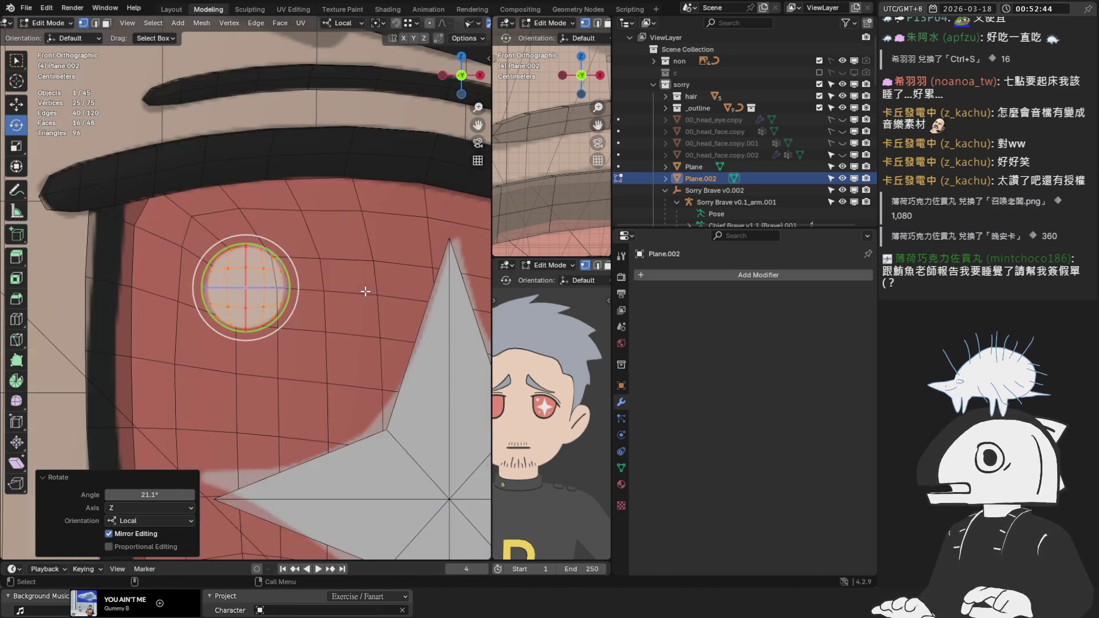
pyautogui.scroll(-6, 355, 308)
pyautogui.scroll(2, 294, 309)
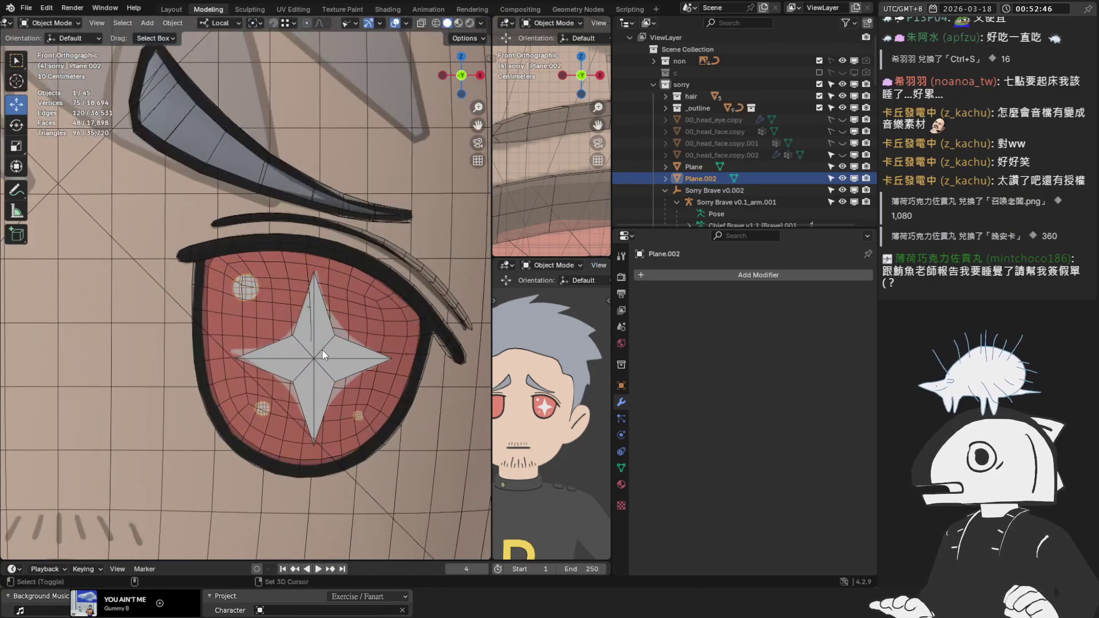
# Join the circles into the star object, name it starryr, and drag it toward the armature.
pyautogui.keyDown('shift'); pyautogui.click(328, 349); pyautogui.keyUp('shift')
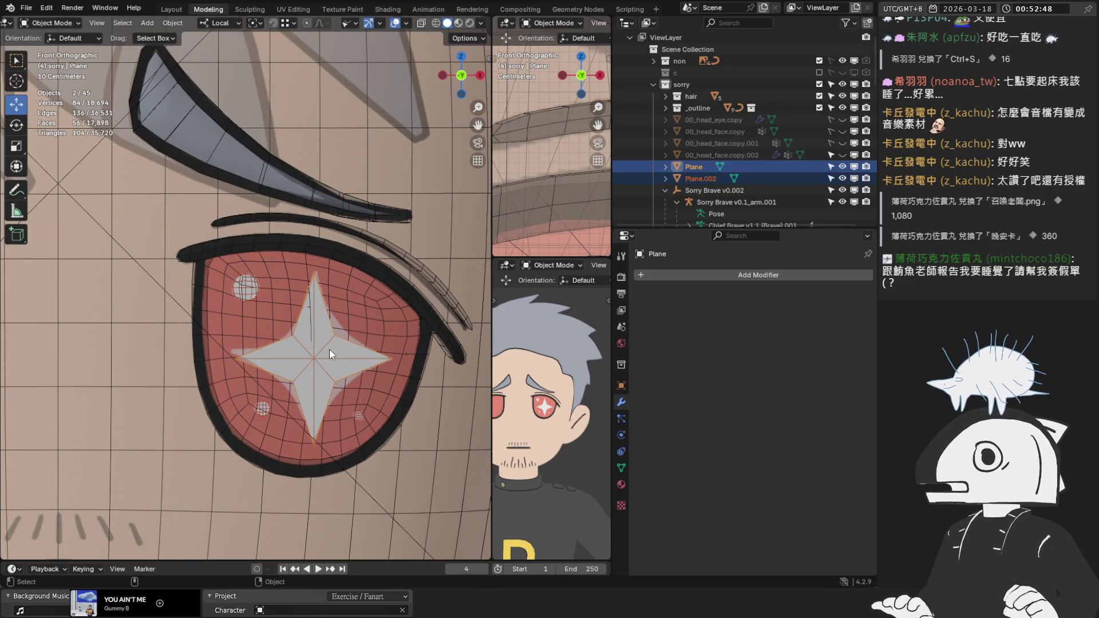
pyautogui.hotkey('ctrl', 'j')
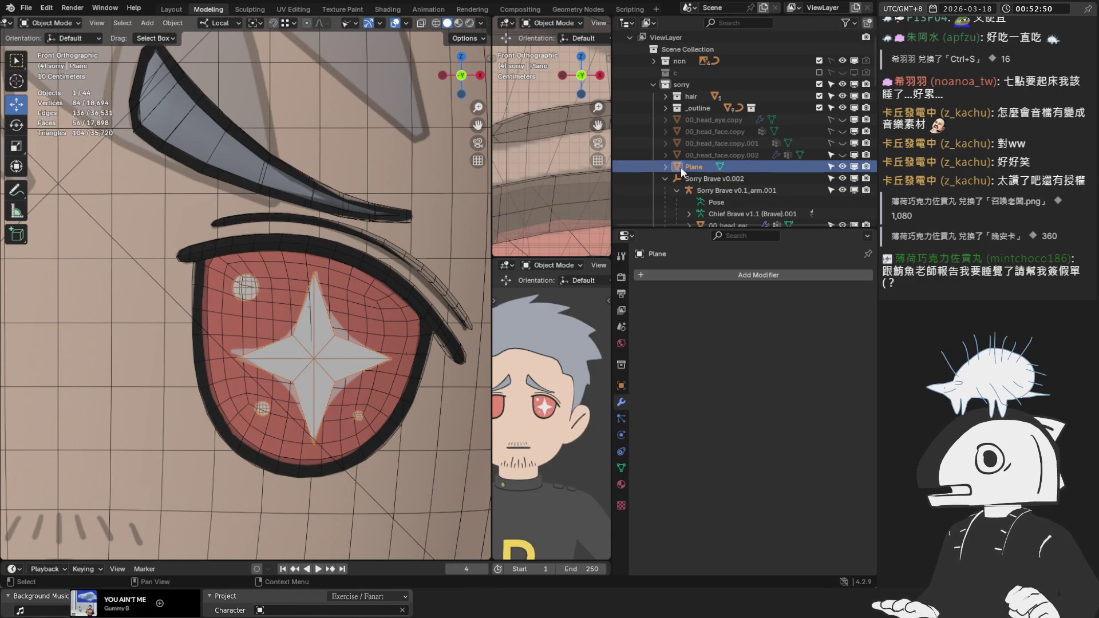
pyautogui.doubleClick(693, 167)
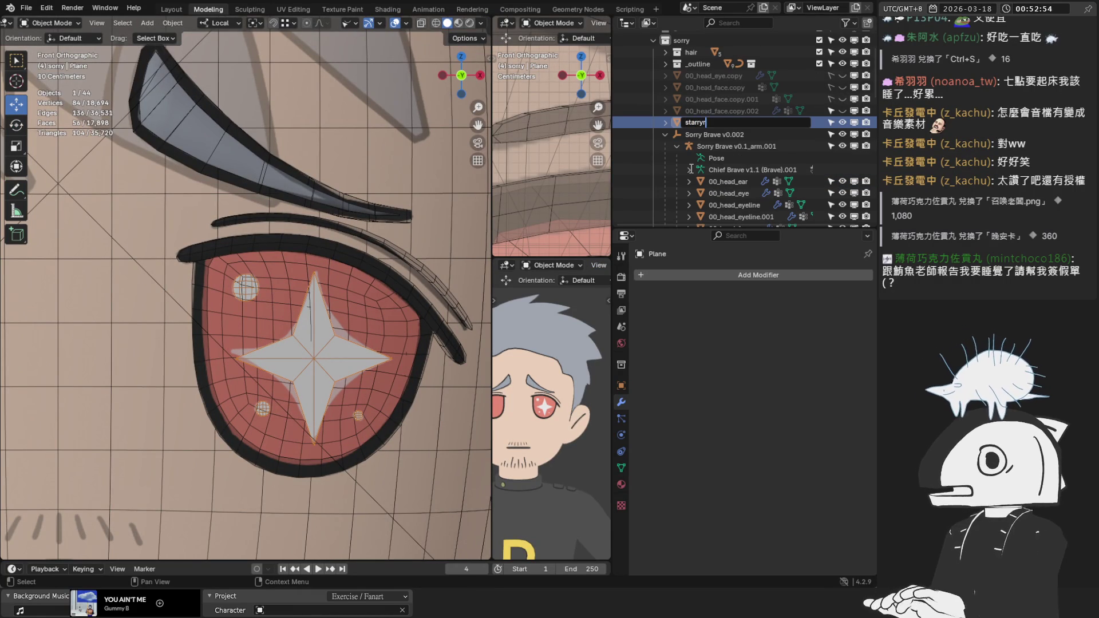
pyautogui.press('Return')
pyautogui.scroll(-10, 753, 142)
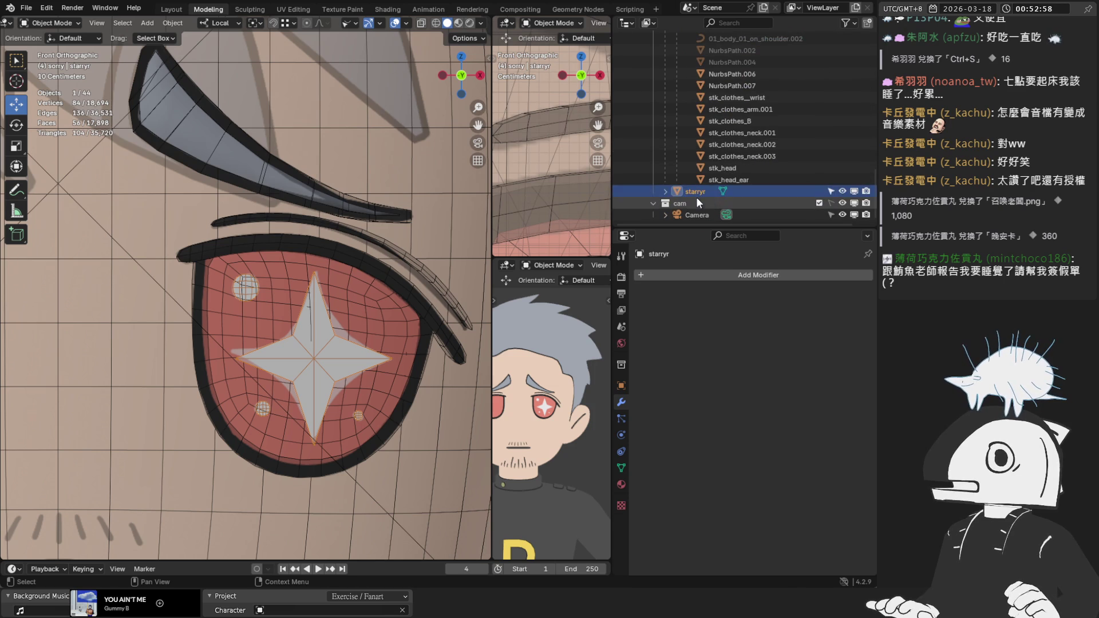
pyautogui.moveTo(693, 190)
pyautogui.mouseDown()
pyautogui.moveTo(729, 19)
pyautogui.moveTo(720, 166)
pyautogui.moveTo(712, 111)
pyautogui.moveTo(688, 87)
pyautogui.mouseUp()
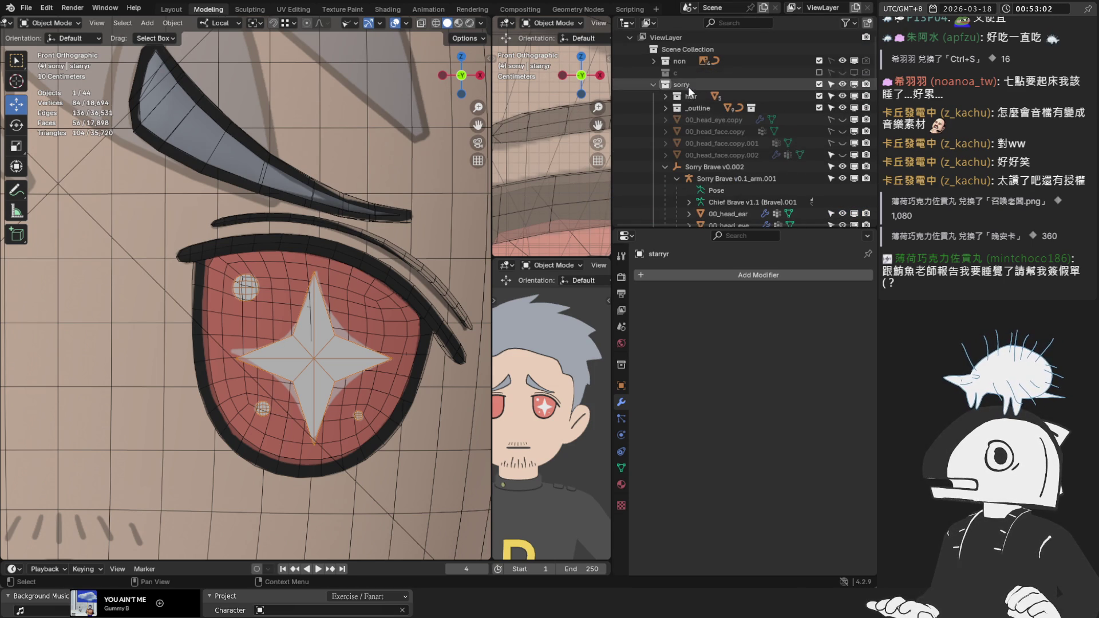
pyautogui.scroll(-5, 759, 149)
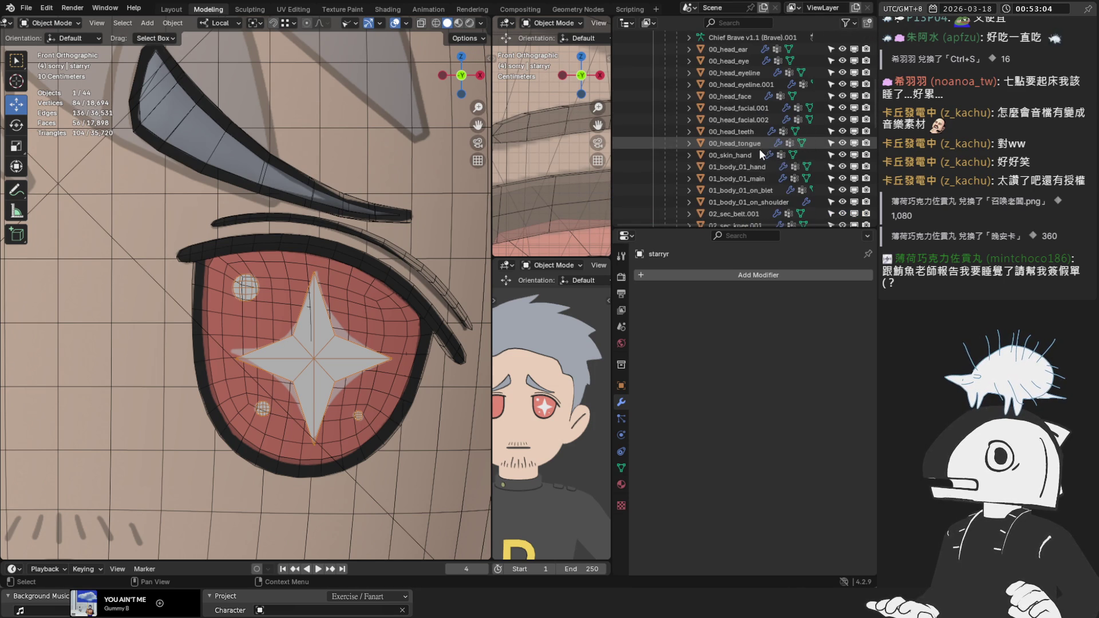
pyautogui.scroll(-3, 759, 148)
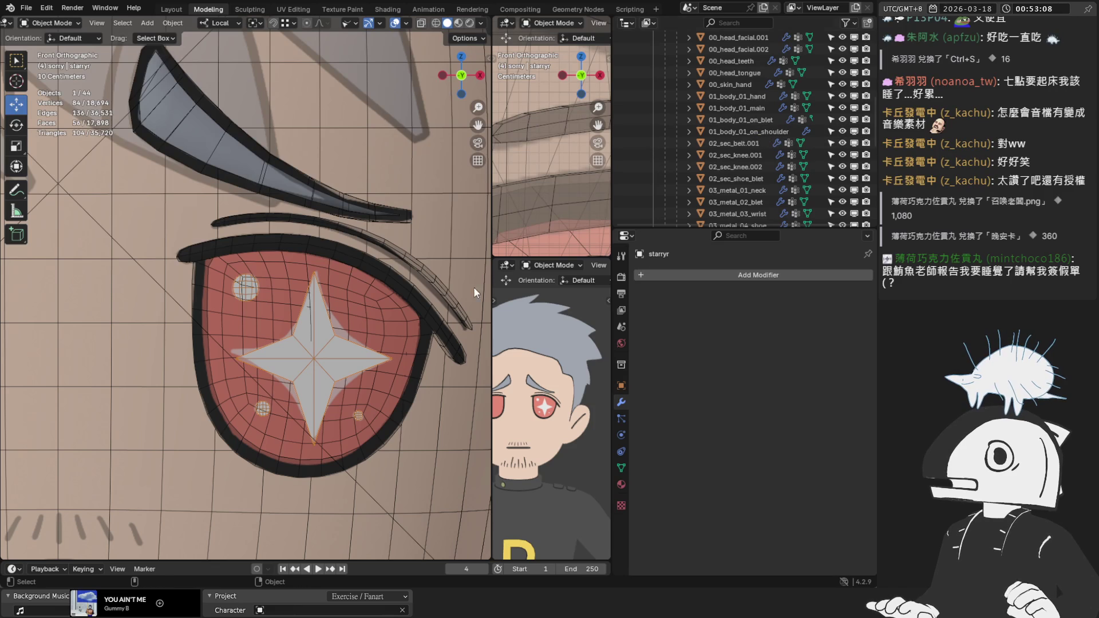
# Check the existing 00_head_eye object's name without changing it.
pyautogui.click(403, 355)
pyautogui.scroll(5, 744, 139)
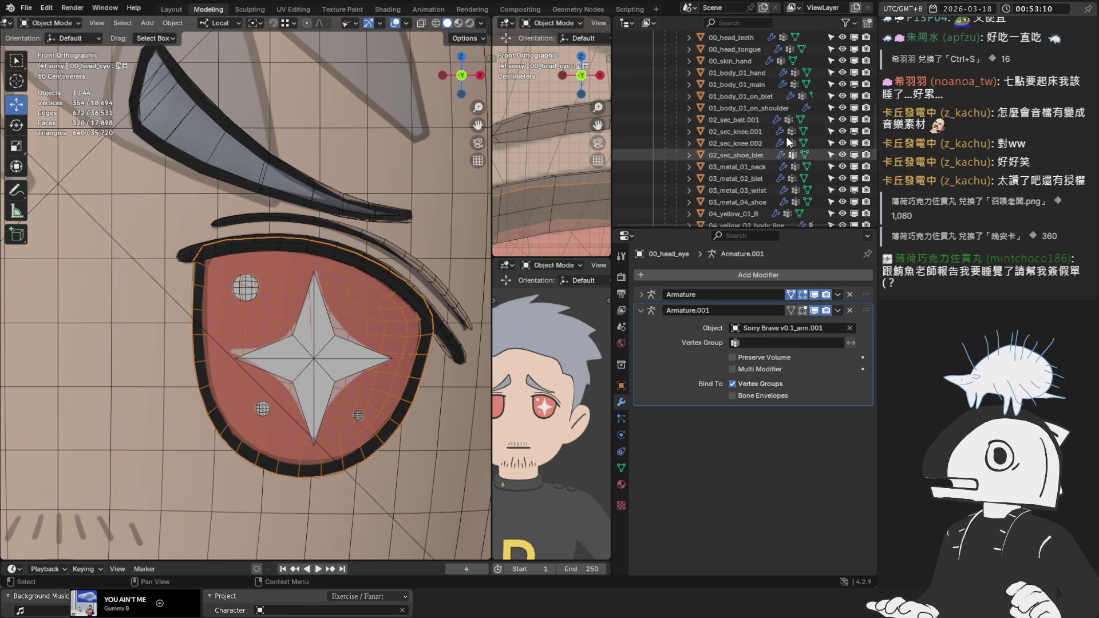
pyautogui.scroll(-1, 749, 163)
pyautogui.press('F2')
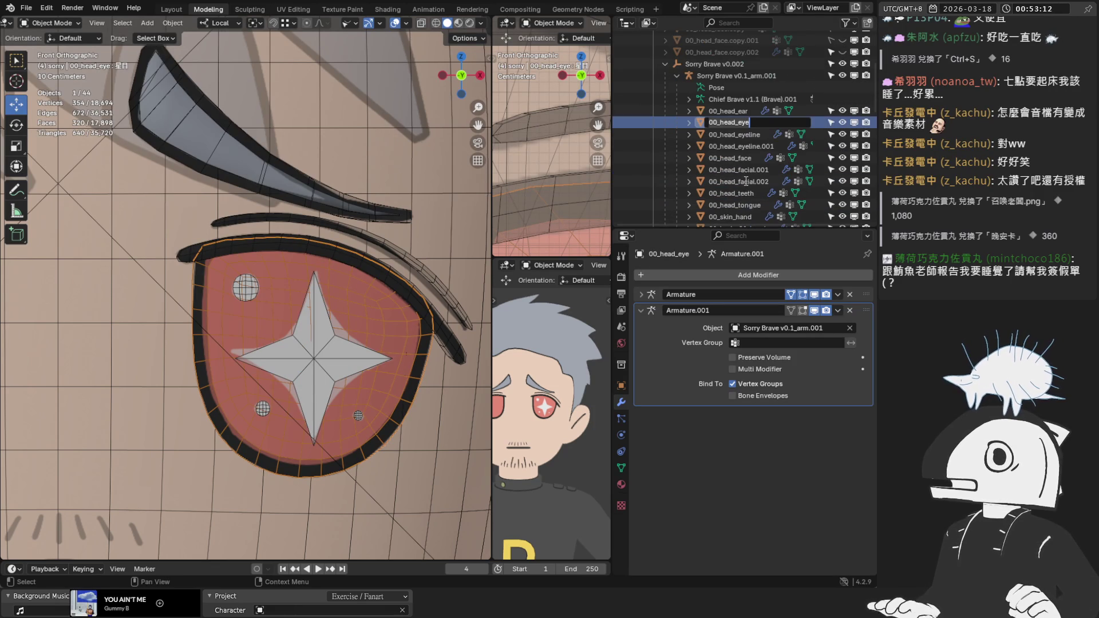
pyautogui.press('Escape')
pyautogui.scroll(3, 777, 148)
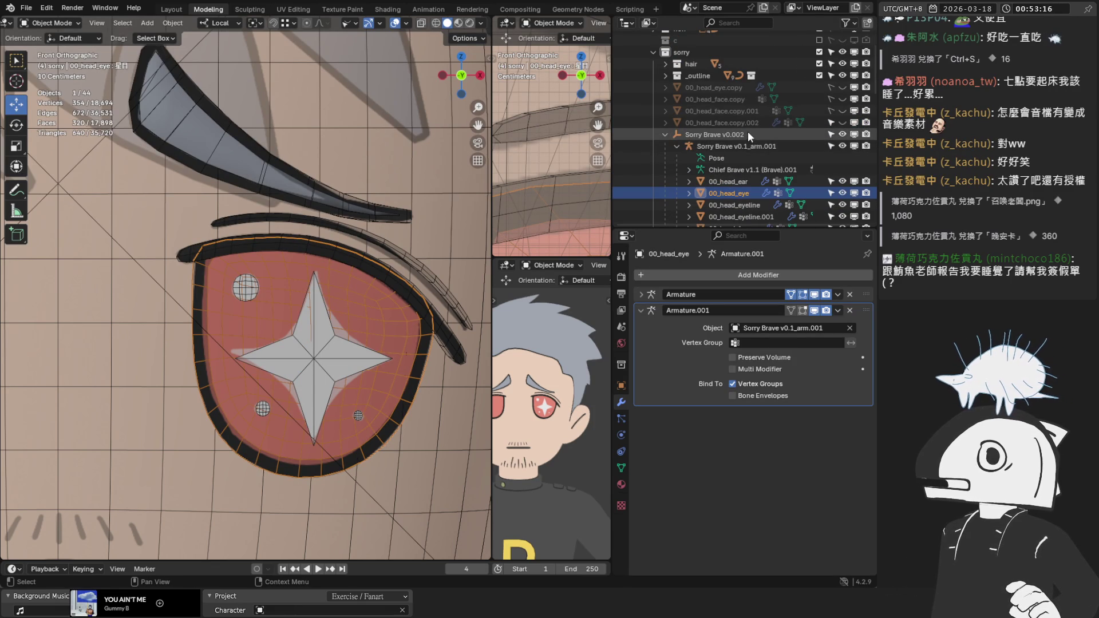
pyautogui.scroll(-10, 749, 132)
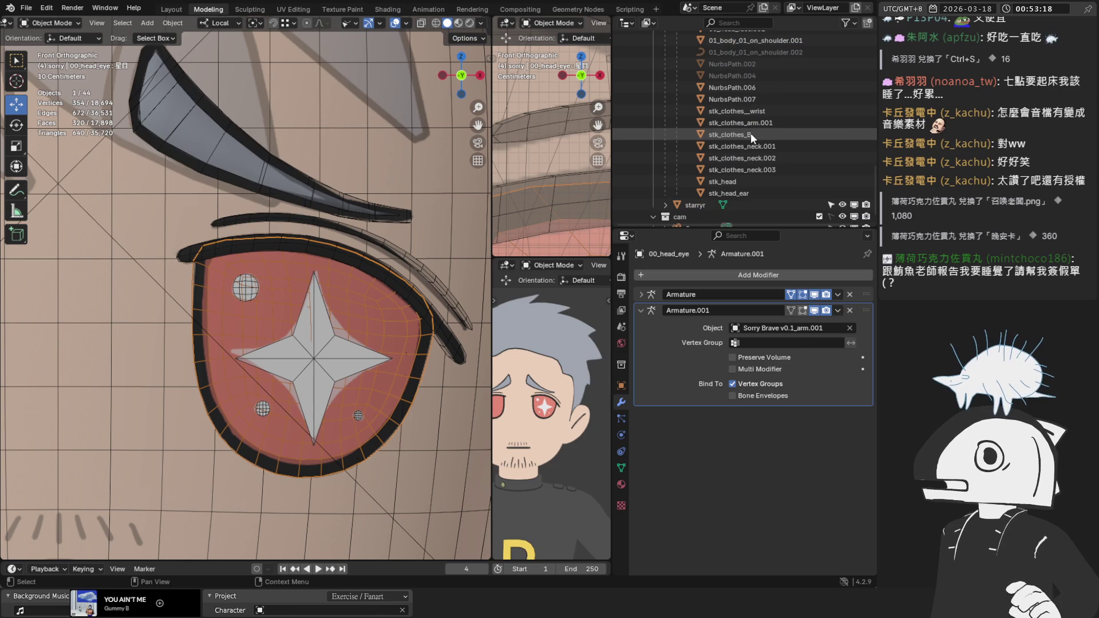
pyautogui.scroll(-1, 751, 133)
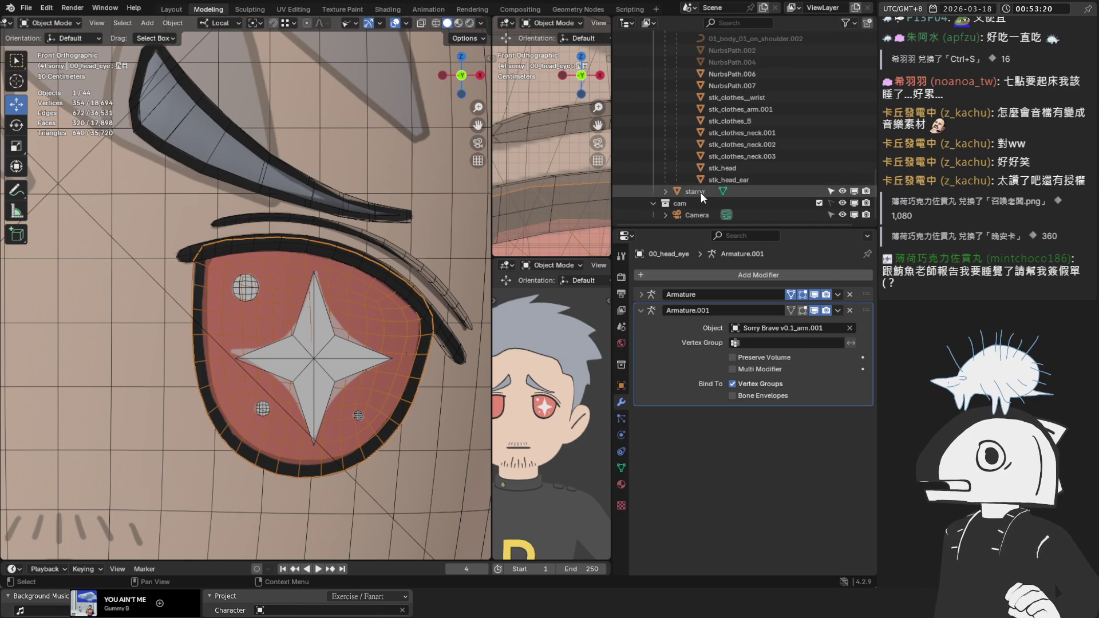
# Rename starryr to 00_head_eye_facial_stareye in the Outliner.
pyautogui.doubleClick(727, 193)
pyautogui.write('00_head_eye')
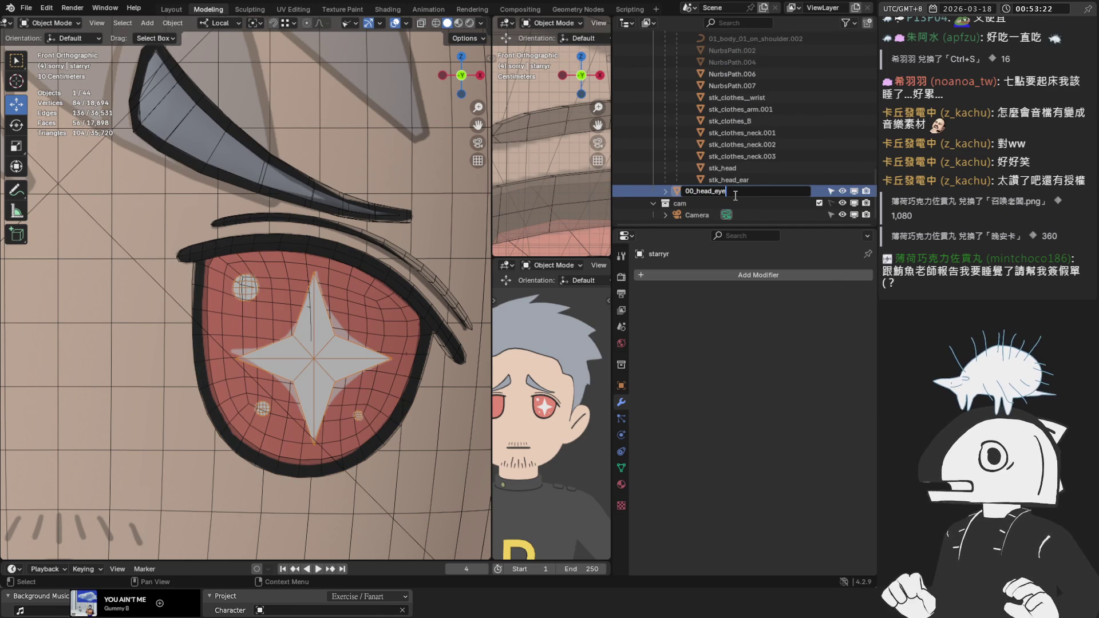
pyautogui.write('_faceu')
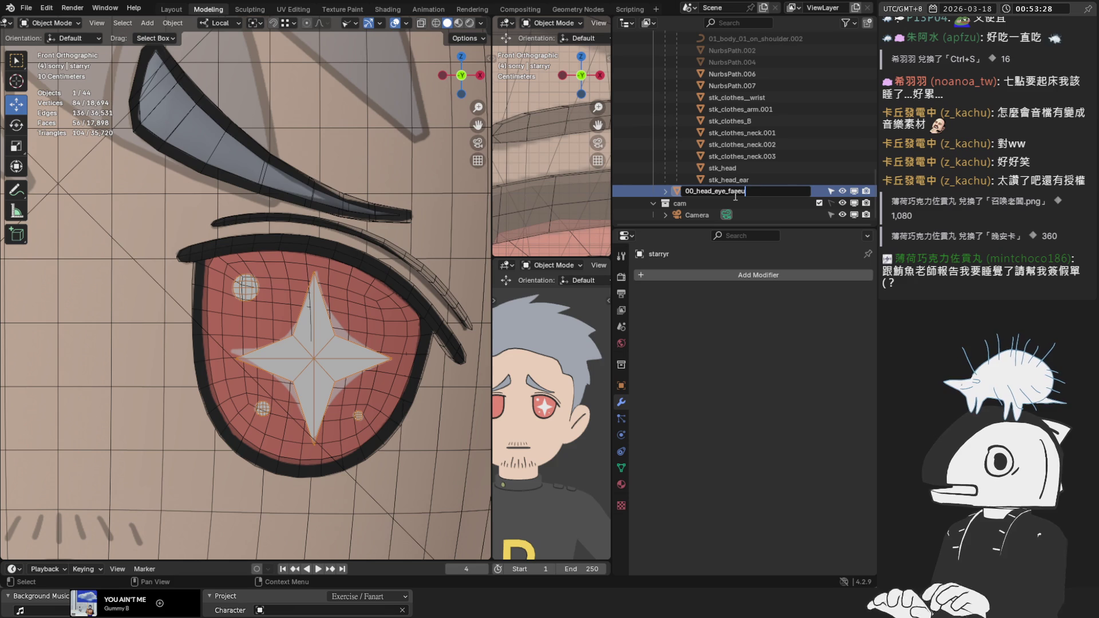
pyautogui.press('BackSpace')
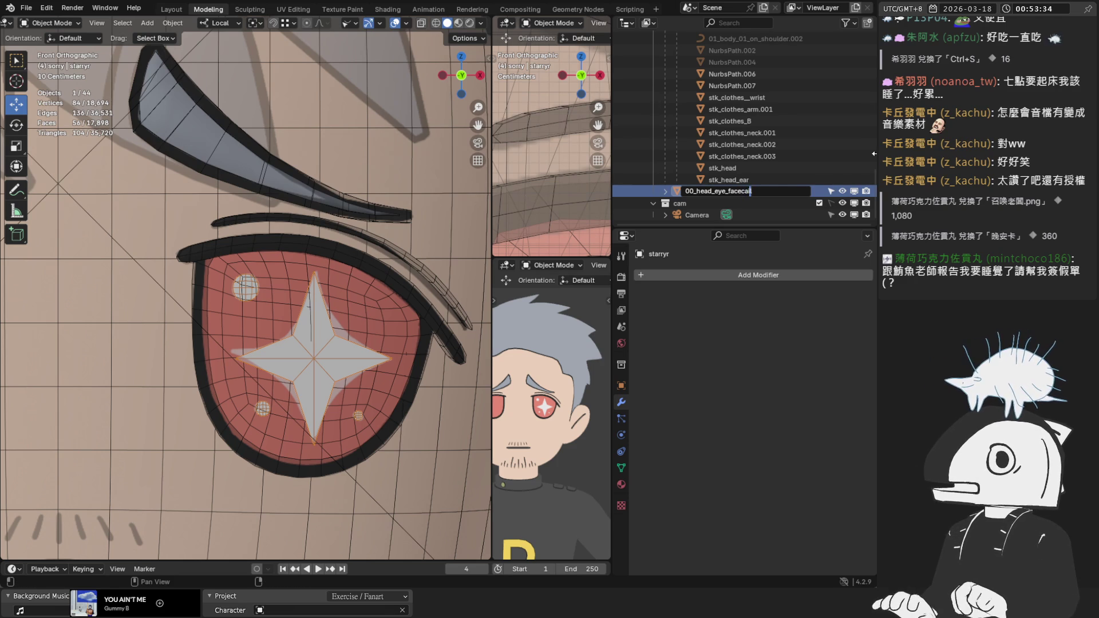
pyautogui.press('Left')
pyautogui.press('Left')
pyautogui.press('Left')
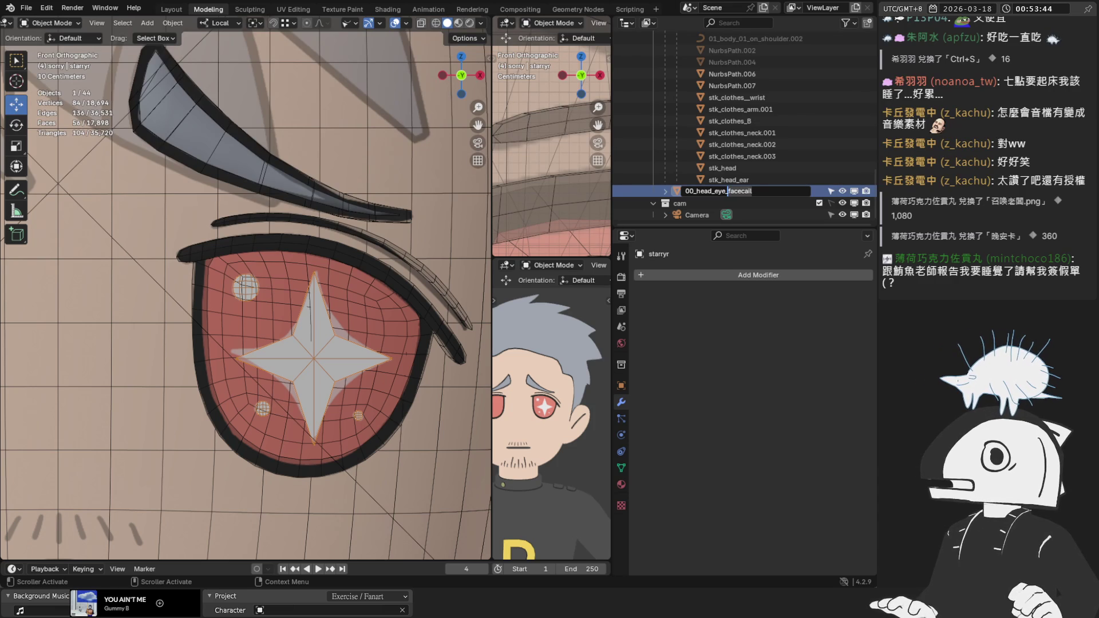
pyautogui.press('BackSpace')
pyautogui.press('BackSpace')
pyautogui.press('BackSpace')
pyautogui.write('ial_stareye')
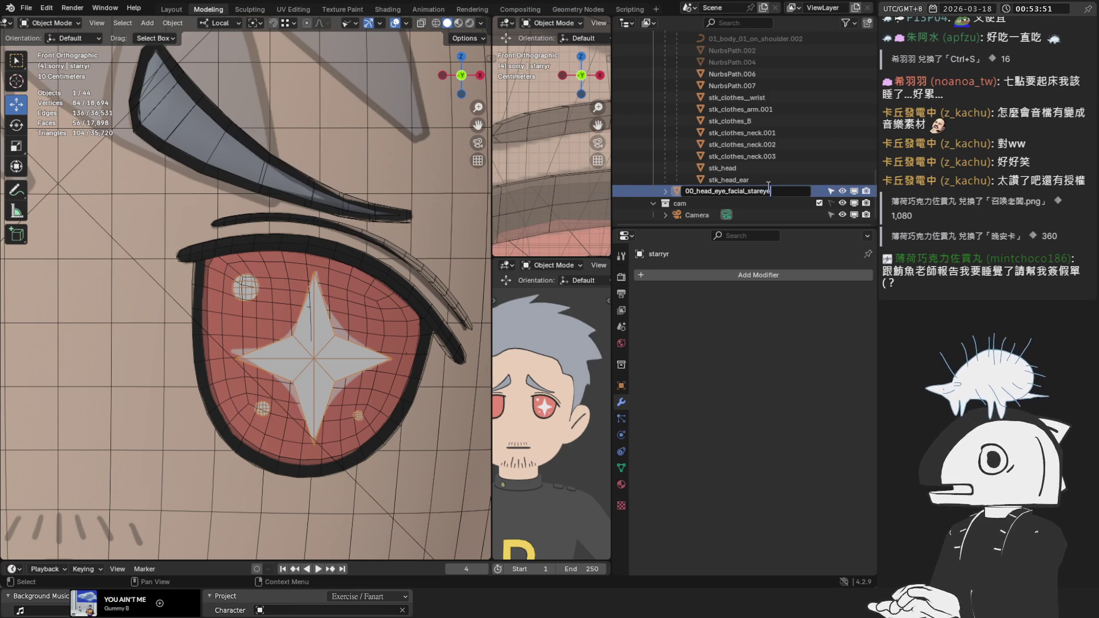
pyautogui.press('Return')
pyautogui.scroll(5, 753, 174)
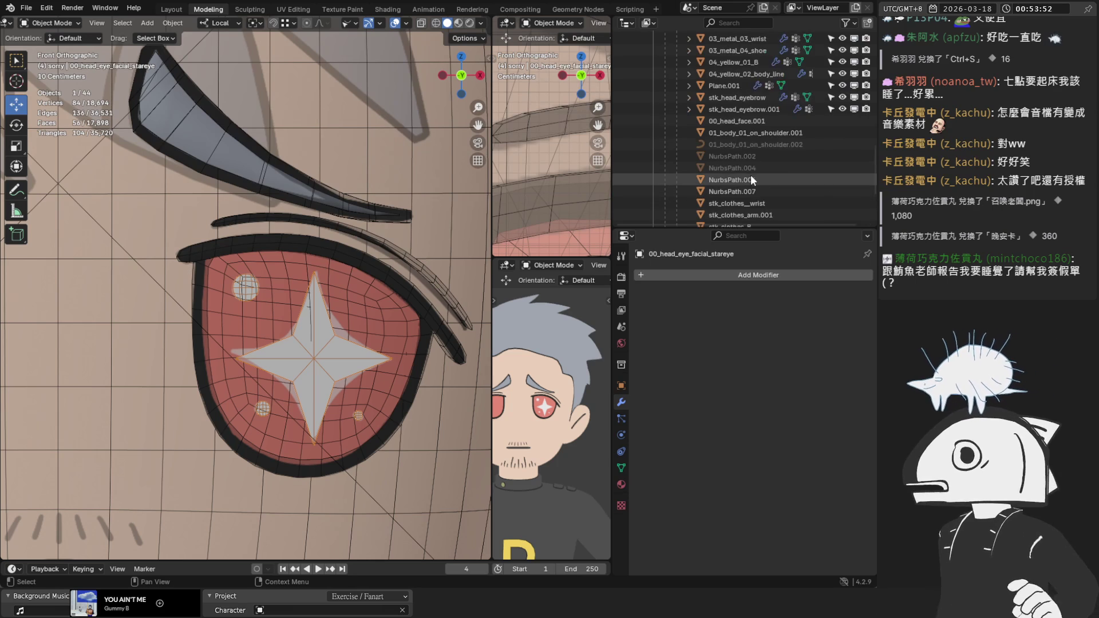
pyautogui.scroll(5, 760, 161)
pyautogui.scroll(-5, 416, 160)
# Add a Mirror modifier to the star highlight and apply it.
pyautogui.moveTo(389, 183); pyautogui.dragTo(324, 193, button='middle')
pyautogui.scroll(-4, 792, 111)
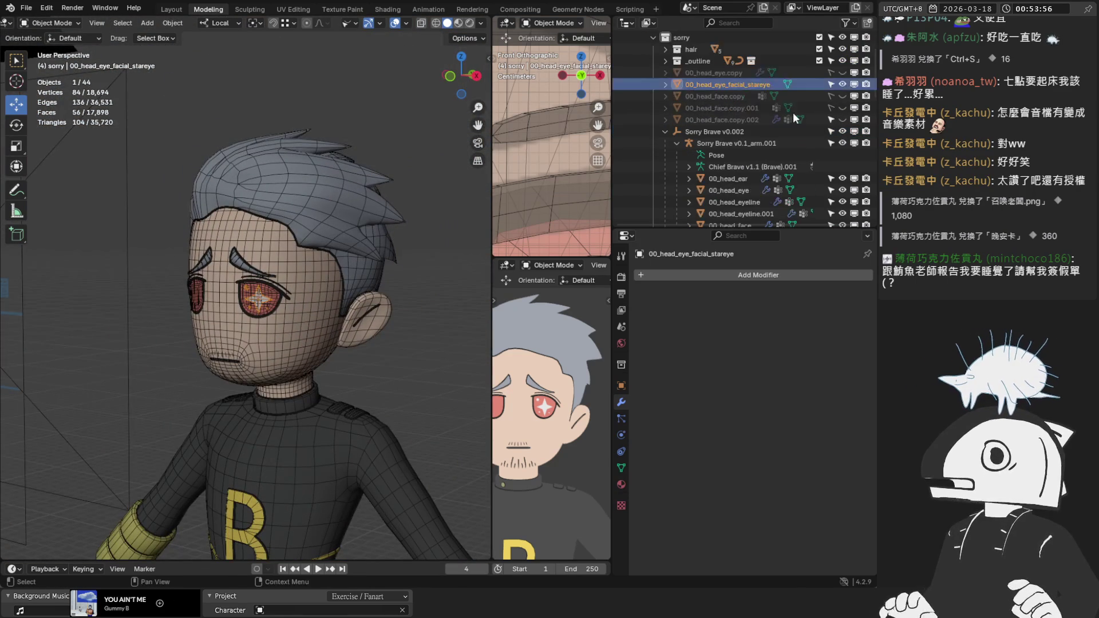
pyautogui.click(353, 22)
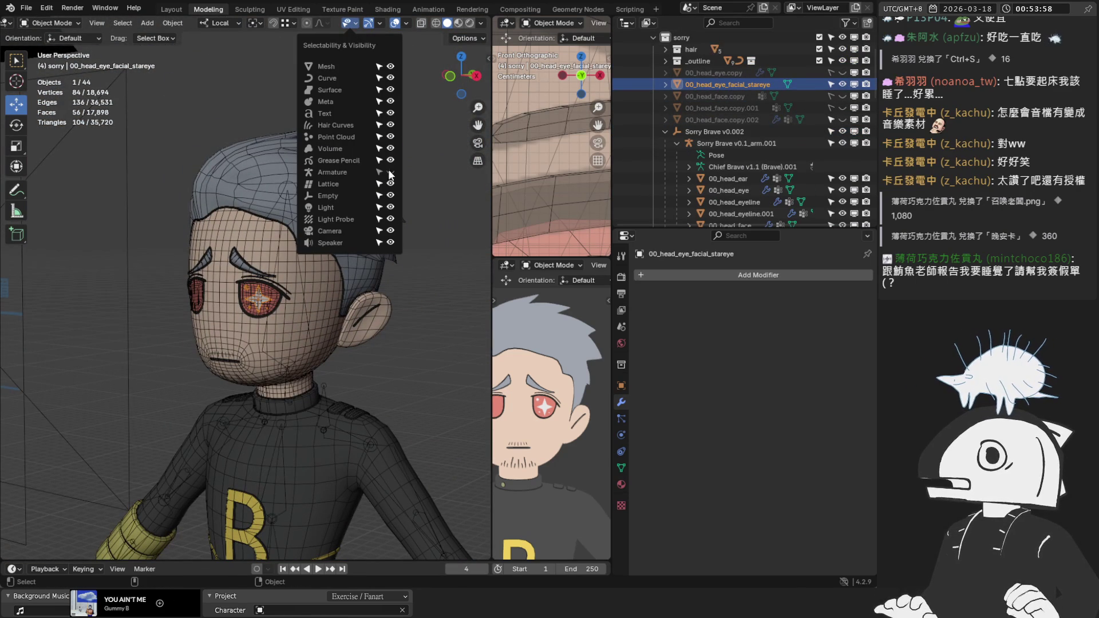
pyautogui.scroll(2, 336, 276)
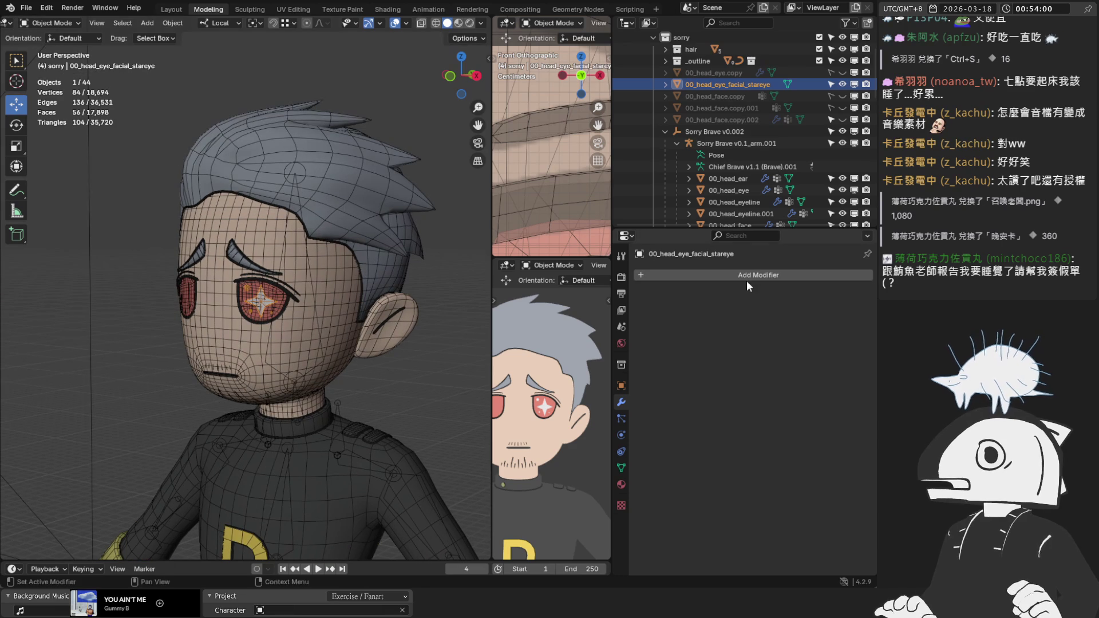
pyautogui.click(712, 275)
pyautogui.write('mi')
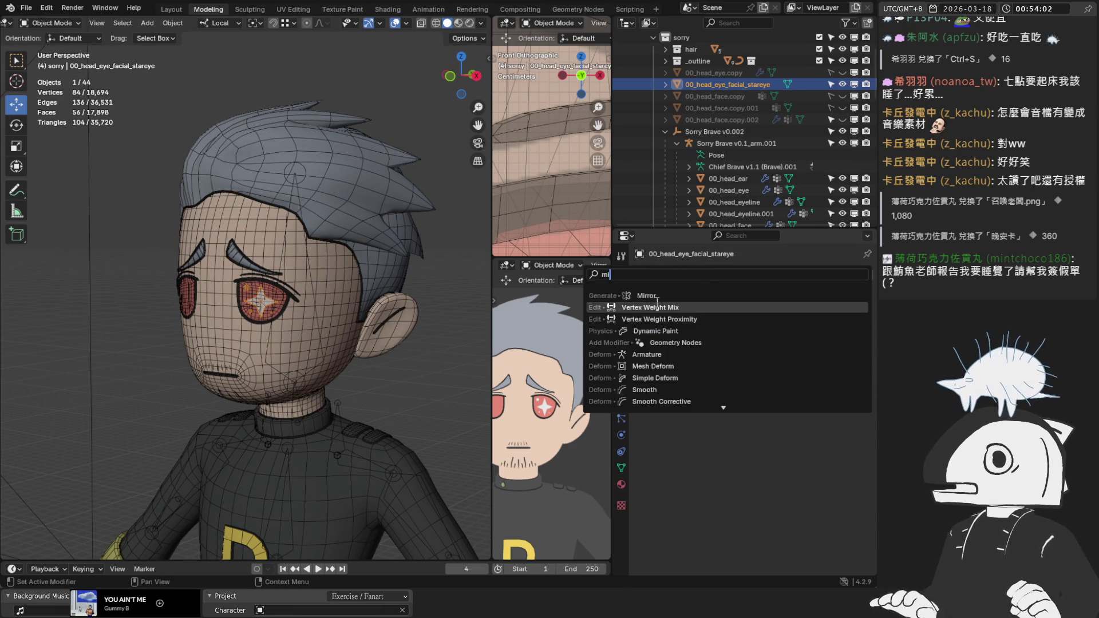
pyautogui.click(656, 296)
pyautogui.click(837, 294)
pyautogui.click(821, 309)
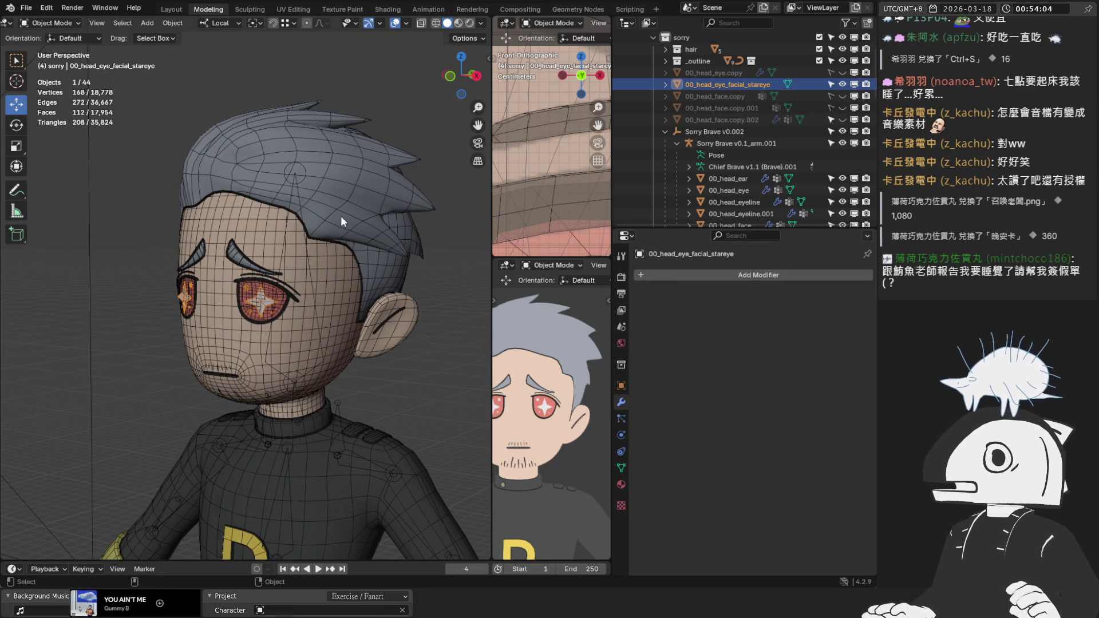
pyautogui.scroll(2, 305, 189)
# Preview the star highlights in both eyes with overlays hidden, then restore overlays.
pyautogui.moveTo(279, 225); pyautogui.dragTo(347, 111, button='middle')
pyautogui.click(395, 23)
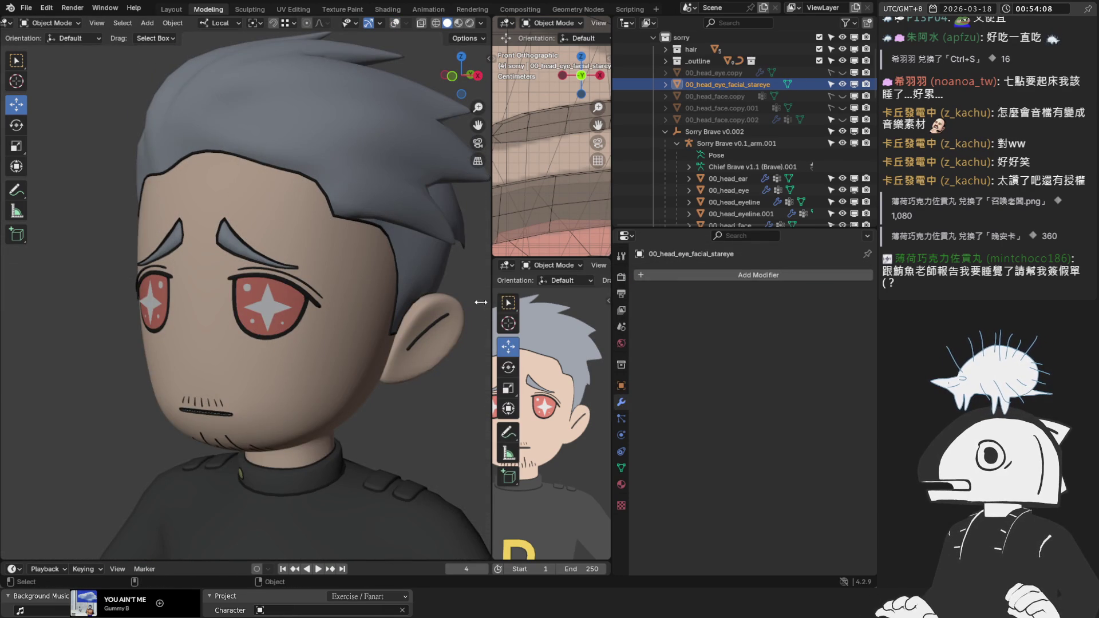
pyautogui.click(495, 223)
pyautogui.moveTo(491, 226); pyautogui.dragTo(455, 229)
pyautogui.click(269, 309)
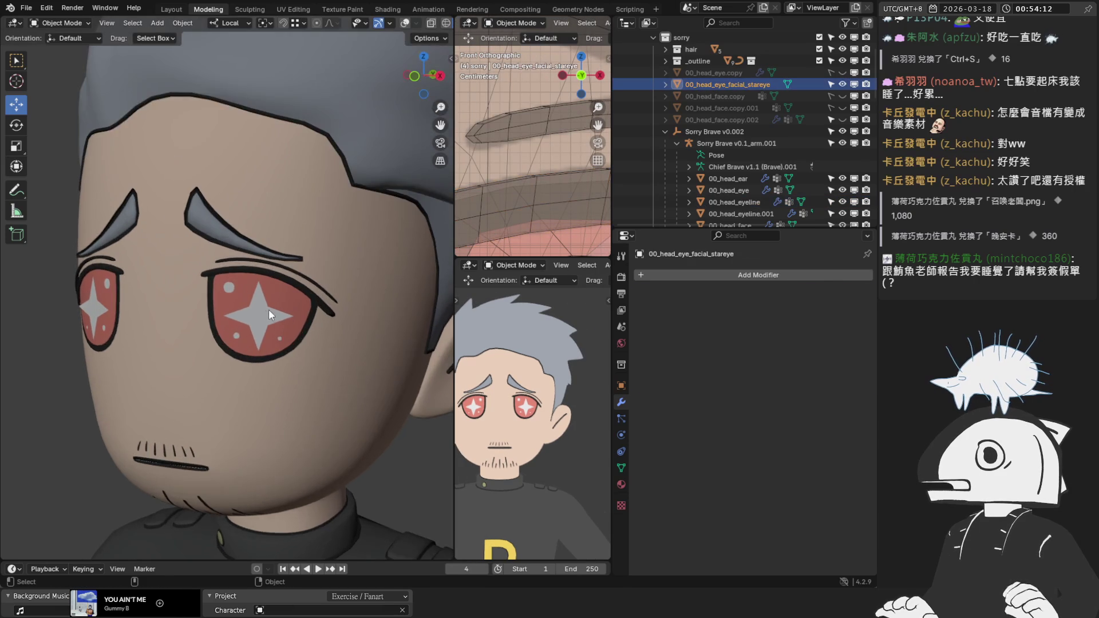
pyautogui.scroll(2, 254, 270)
pyautogui.moveTo(254, 269); pyautogui.dragTo(258, 246, button='middle')
pyautogui.click(407, 23)
pyautogui.scroll(-5, 310, 183)
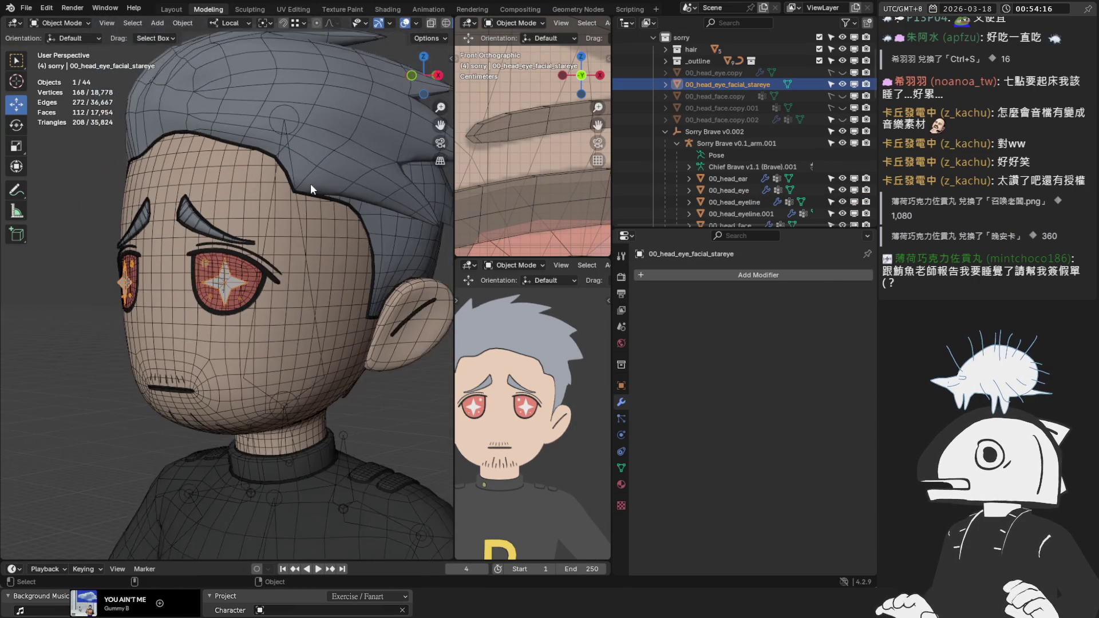
pyautogui.scroll(2, 320, 92)
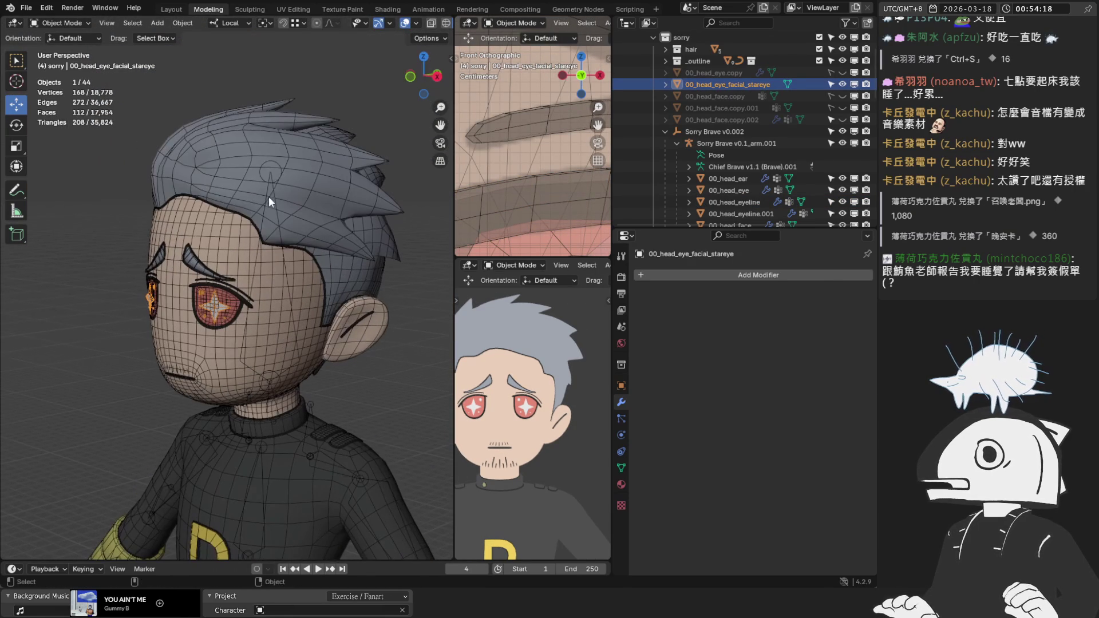
# Parent the stareye highlight to Sorry Brave v0.1_arm.001 with automatic weights and check its vertex groups.
pyautogui.keyDown('shift'); pyautogui.click(314, 397); pyautogui.keyUp('shift')
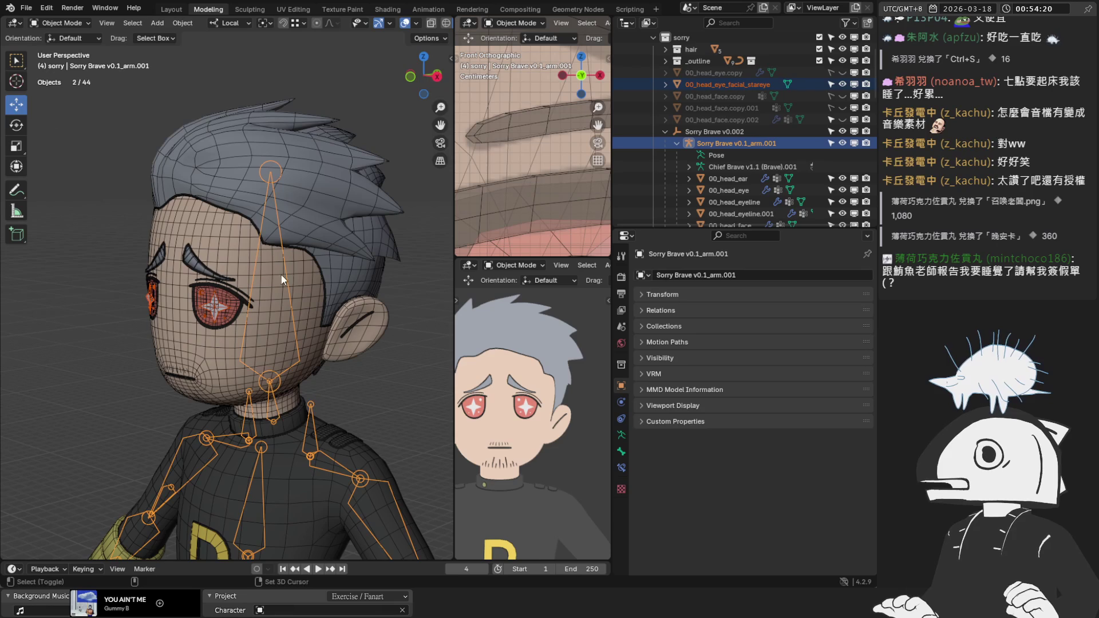
pyautogui.click(183, 23)
pyautogui.moveTo(238, 229)
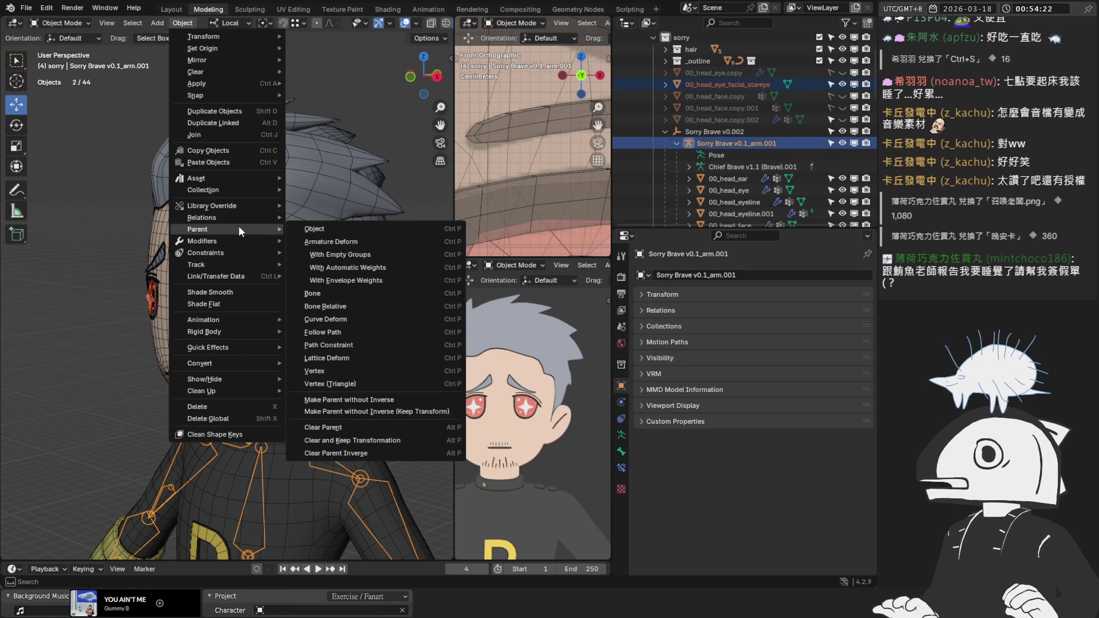
pyautogui.click(379, 266)
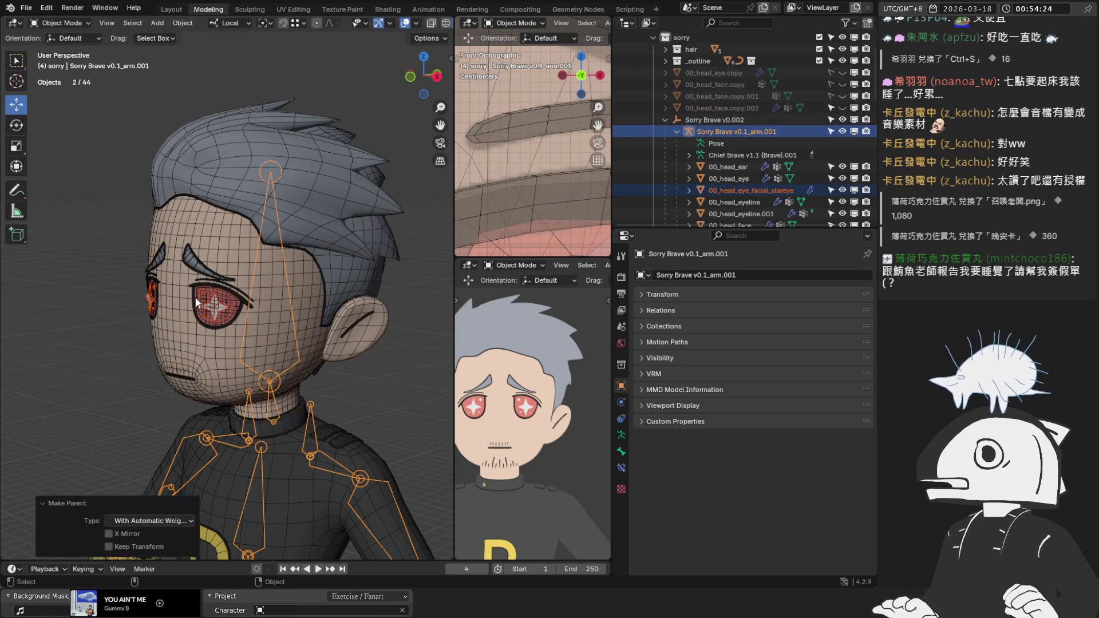
pyautogui.click(213, 307)
pyautogui.click(620, 468)
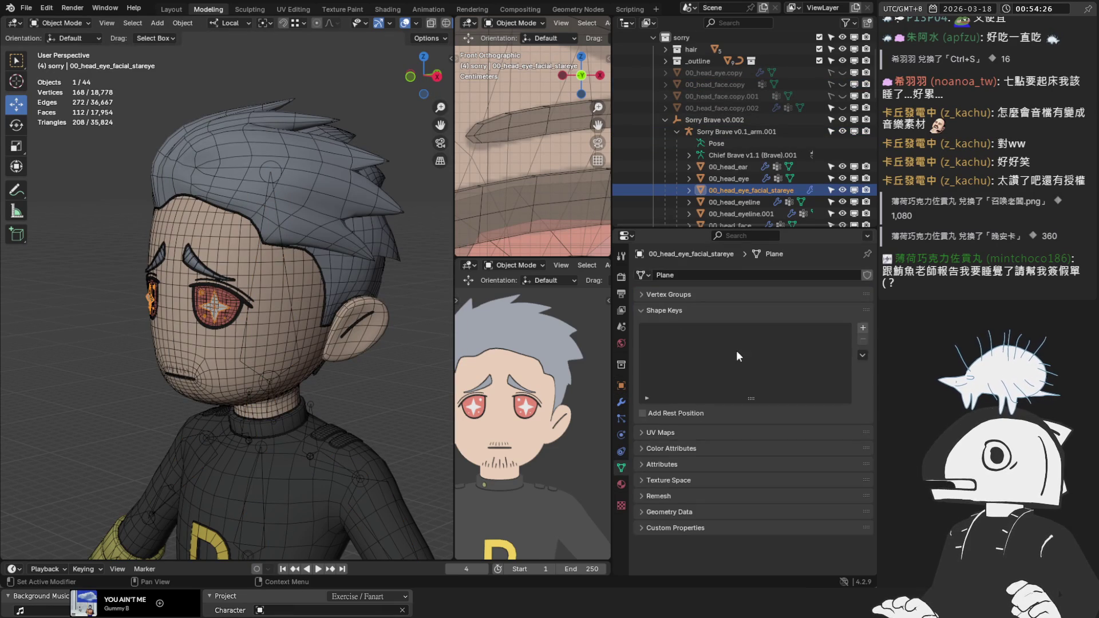
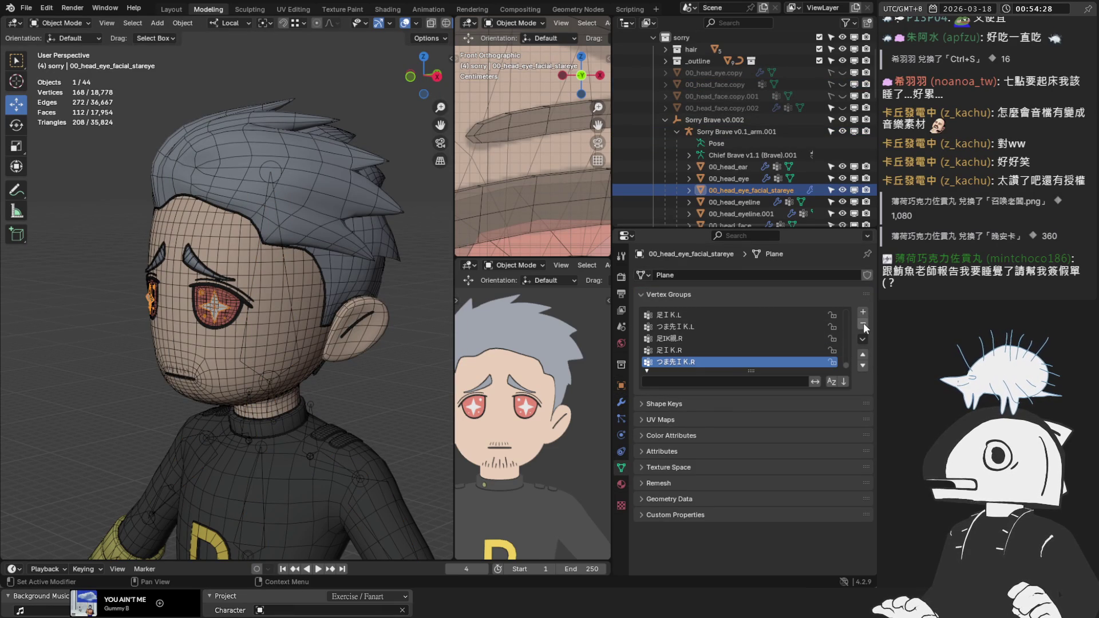
# Delete all of the star-eye plane's vertex groups except 頭, by locking 頭 and deleting unlocked groups.
pyautogui.click(863, 322)
pyautogui.click(863, 323)
pyautogui.scroll(-6, 775, 351)
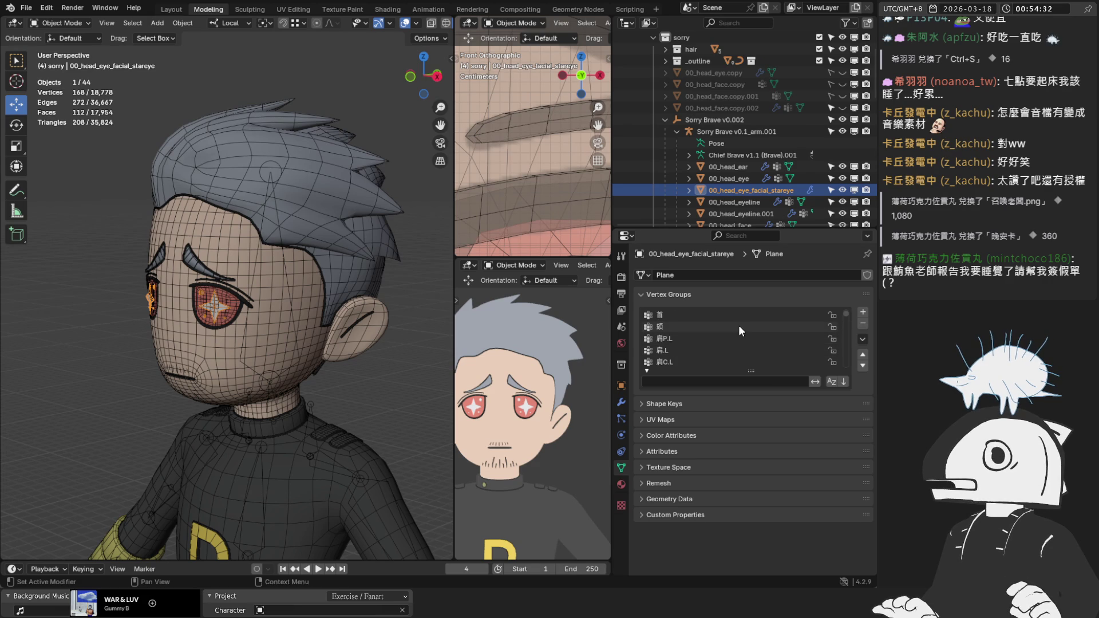
pyautogui.scroll(1, 735, 327)
pyautogui.scroll(-1, 730, 329)
pyautogui.click(738, 326)
pyautogui.click(832, 326)
pyautogui.click(862, 339)
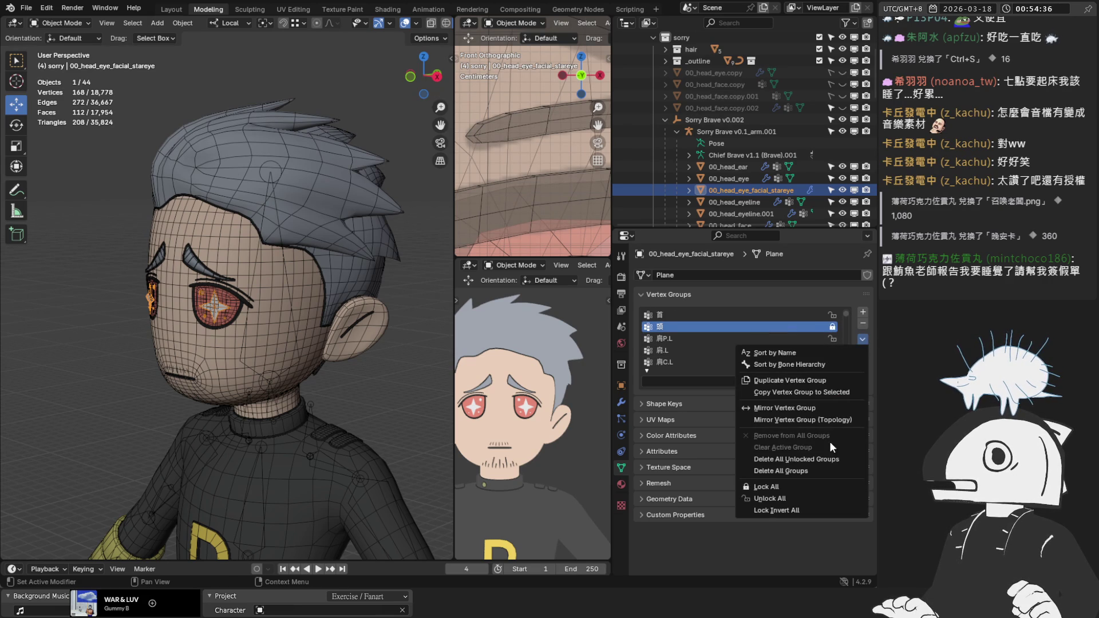
pyautogui.click(825, 455)
pyautogui.click(840, 314)
# Assign all the plane's vertices to 頭 at weight 1.0, then select 00_head_eye.
pyautogui.press('Tab')
pyautogui.moveTo(664, 414); pyautogui.dragTo(864, 413)
pyautogui.click(662, 400)
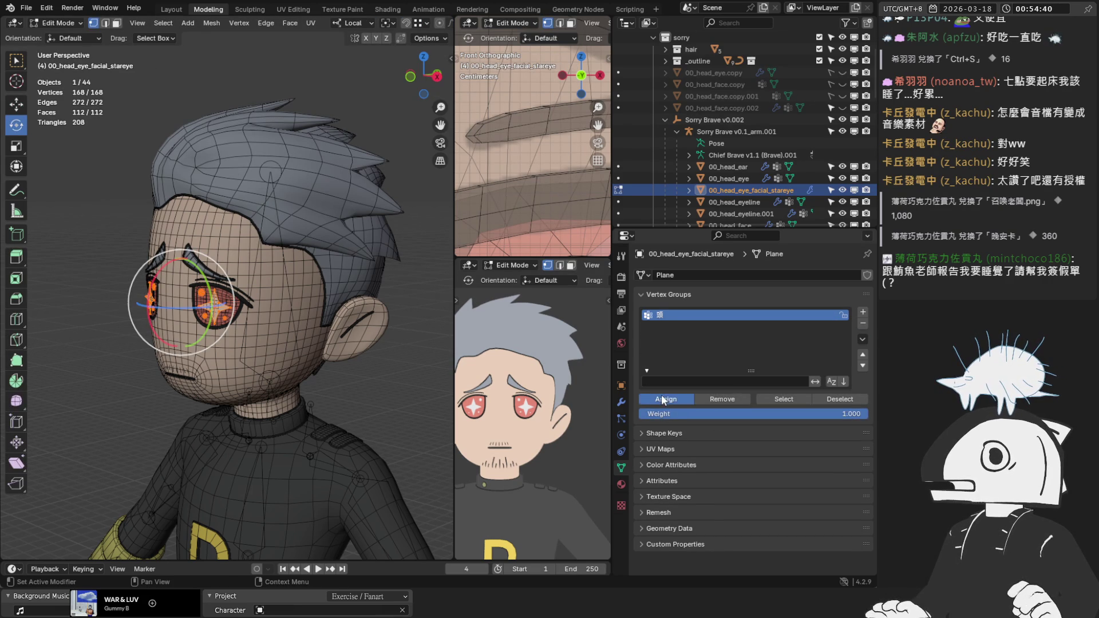
pyautogui.press('Tab')
pyautogui.scroll(3, 286, 298)
pyautogui.click(239, 315)
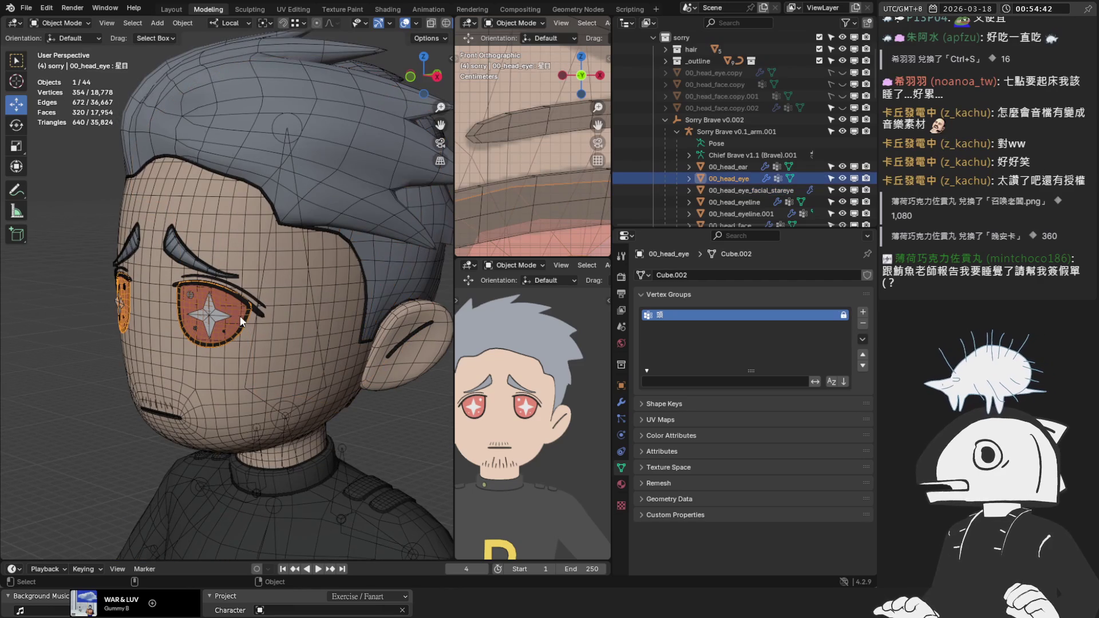
# In Edit Mode, move the star-eye plane's mesh 2 m back along Y.
pyautogui.click(658, 295)
pyautogui.click(670, 311)
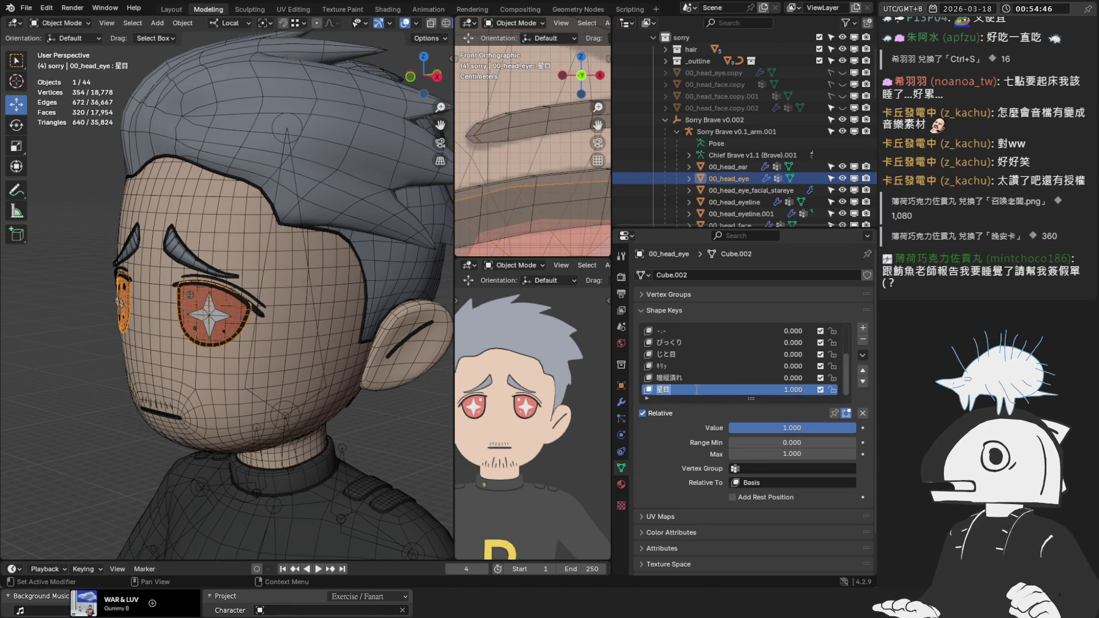
pyautogui.click(223, 326)
pyautogui.press('Tab')
pyautogui.moveTo(212, 321)
pyautogui.mouseDown(button='middle')
pyautogui.moveTo(223, 286)
pyautogui.moveTo(194, 286)
pyautogui.mouseUp(button='middle')
pyautogui.click(17, 104)
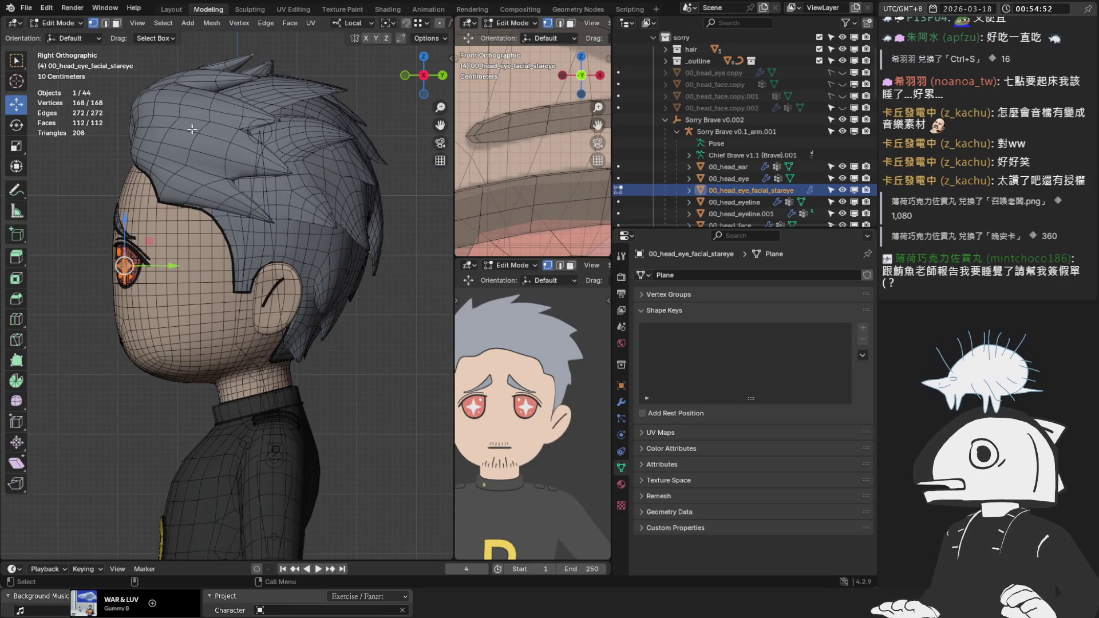
pyautogui.scroll(5, 538, 160)
pyautogui.scroll(-2, 214, 278)
pyautogui.moveTo(213, 278); pyautogui.dragTo(297, 277)
pyautogui.click(164, 498)
pyautogui.write('2')
pyautogui.press('Return')
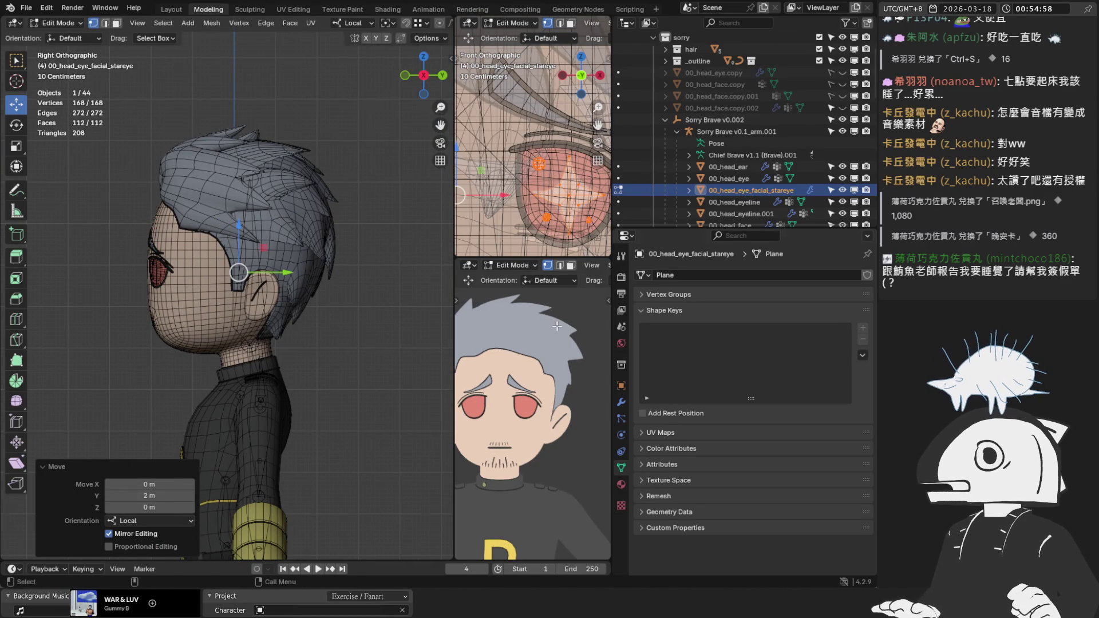
pyautogui.press('Tab')
# Add a Basis shape key and a second key named 星目, set to 1.0.
pyautogui.click(863, 328)
pyautogui.click(862, 328)
pyautogui.doubleClick(705, 342)
pyautogui.write('星目')
pyautogui.press('Return')
pyautogui.moveTo(749, 428); pyautogui.dragTo(852, 427)
# In the 星目 shape, move the star eyes back onto the face and test the key value.
pyautogui.press('Tab')
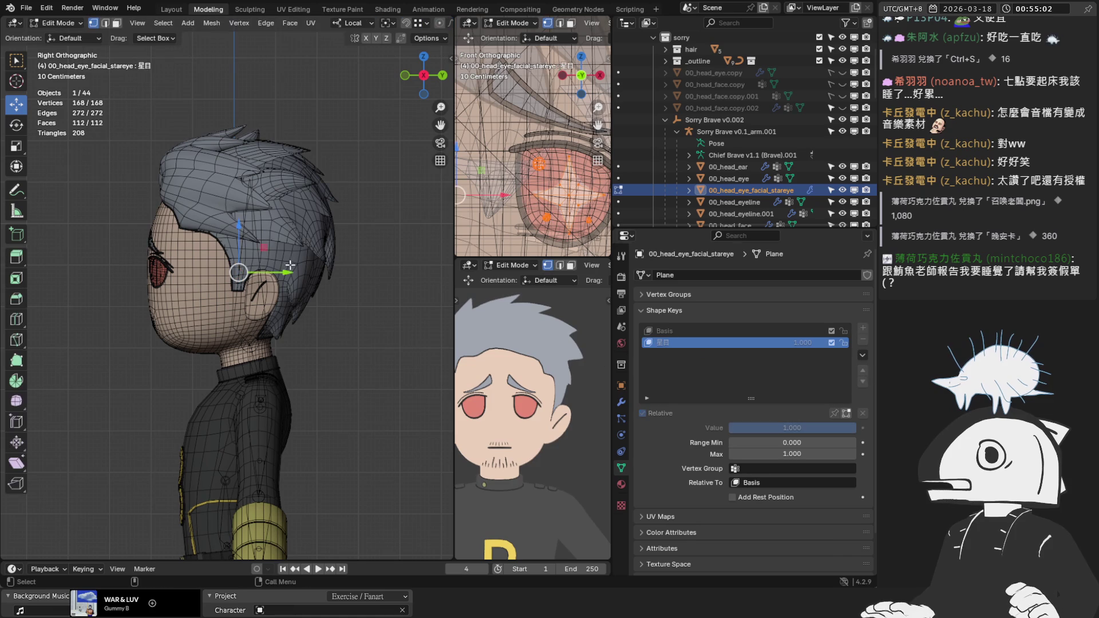
pyautogui.moveTo(285, 271)
pyautogui.mouseDown()
pyautogui.moveTo(126, 277)
pyautogui.moveTo(107, 342)
pyautogui.mouseUp()
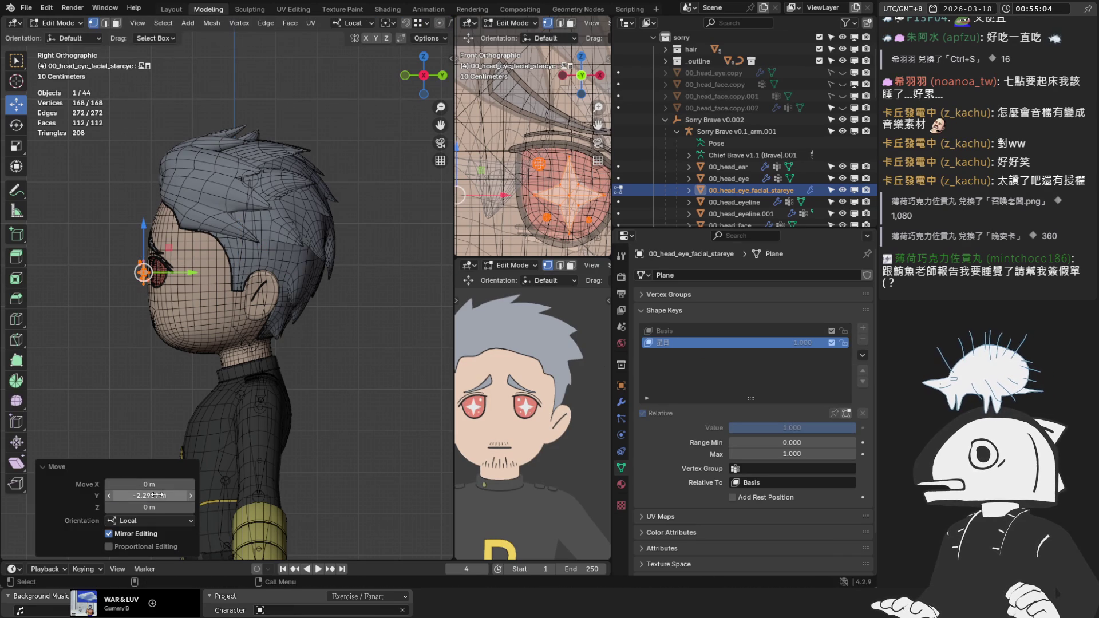
pyautogui.moveTo(153, 495); pyautogui.dragTo(166, 495)
pyautogui.press('Tab')
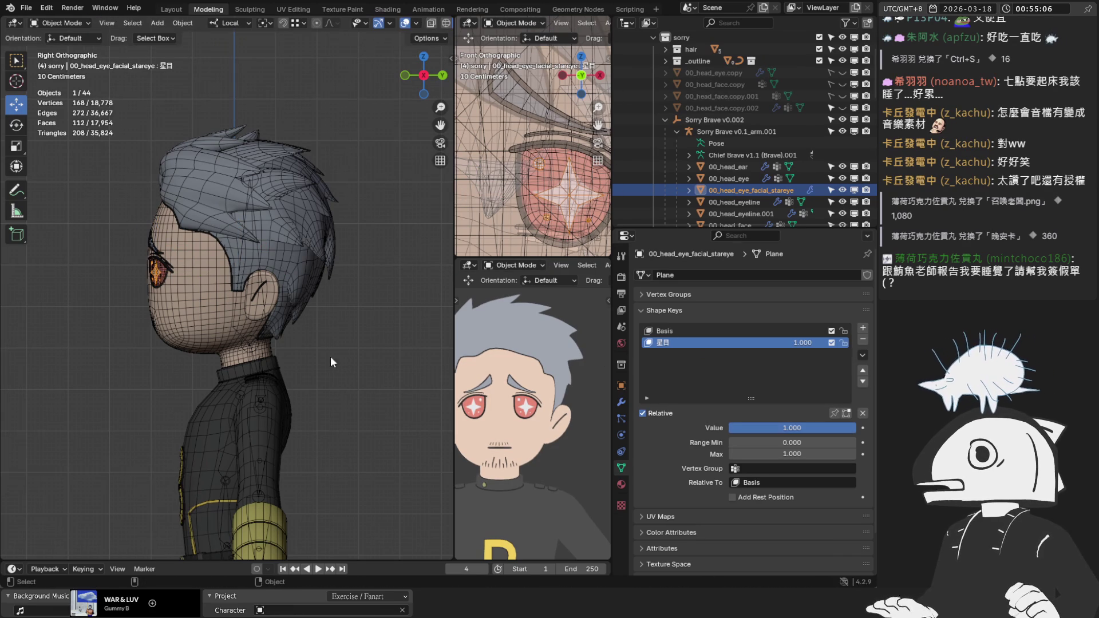
pyautogui.click(331, 356)
pyautogui.click(404, 23)
pyautogui.moveTo(405, 23)
pyautogui.mouseDown(button='middle')
pyautogui.moveTo(315, 95)
pyautogui.moveTo(321, 206)
pyautogui.mouseUp(button='middle')
pyautogui.moveTo(833, 429)
pyautogui.mouseDown()
pyautogui.moveTo(733, 429)
pyautogui.moveTo(833, 429)
pyautogui.mouseUp()
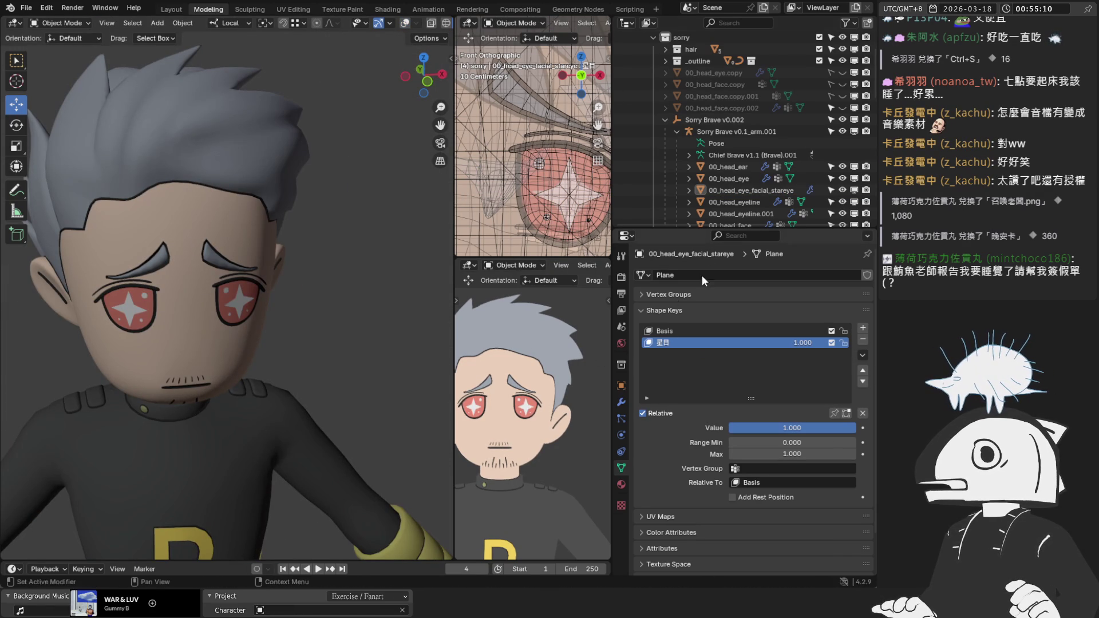
# Check that 00_head_eyeline's 星目 key toggles the star eyes, viewed from the front.
pyautogui.click(735, 202)
pyautogui.moveTo(829, 429)
pyautogui.mouseDown()
pyautogui.moveTo(738, 429)
pyautogui.moveTo(836, 429)
pyautogui.mouseUp()
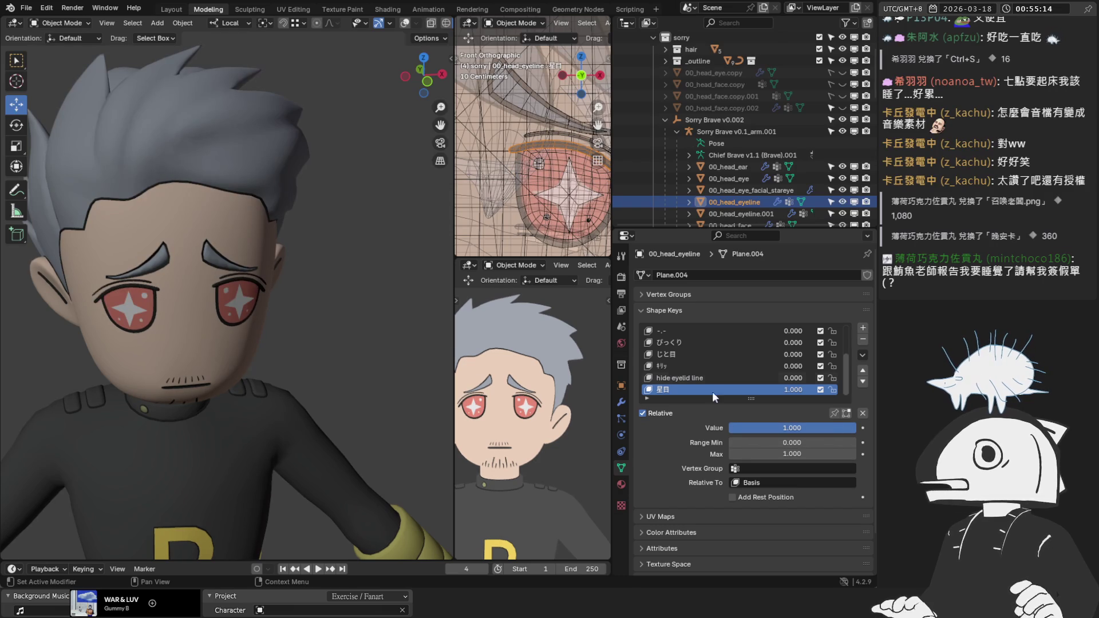
pyautogui.scroll(5, 313, 301)
pyautogui.scroll(-5, 293, 260)
pyautogui.press('KP_1')
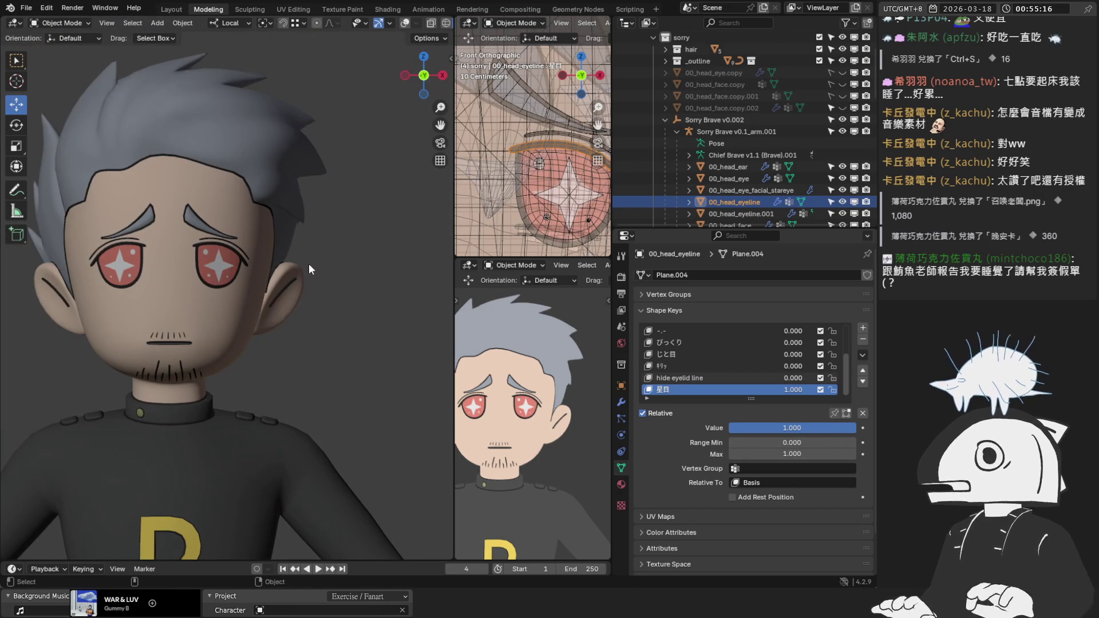
# On 00_head_face, set the ワ shape key to 1.0 to open the mouth.
pyautogui.click(265, 249)
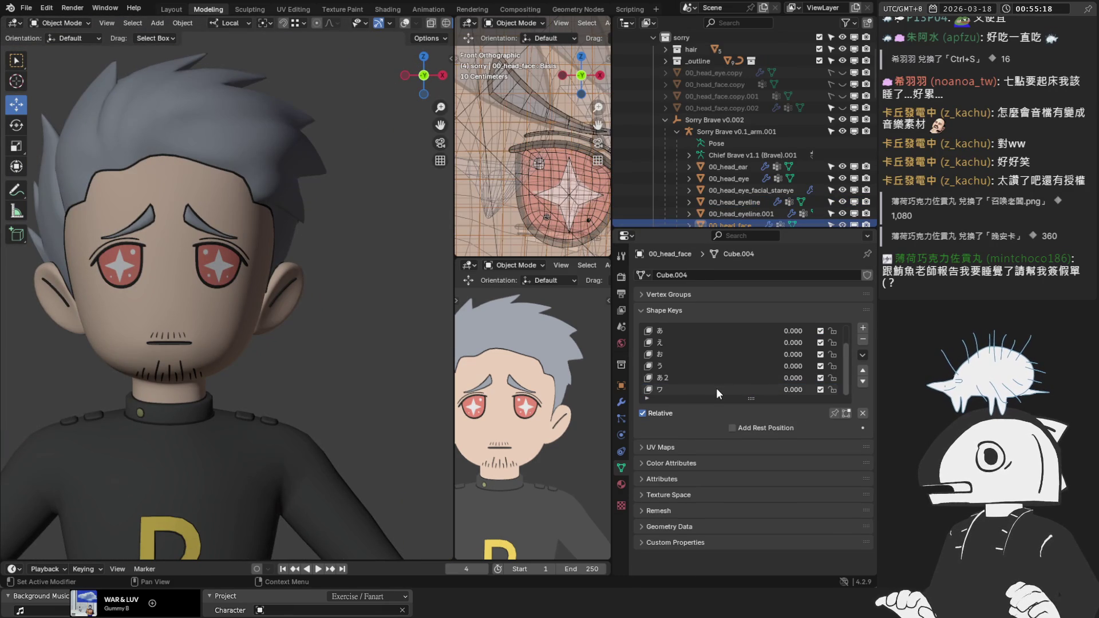
pyautogui.click(717, 389)
pyautogui.moveTo(742, 430); pyautogui.dragTo(836, 429)
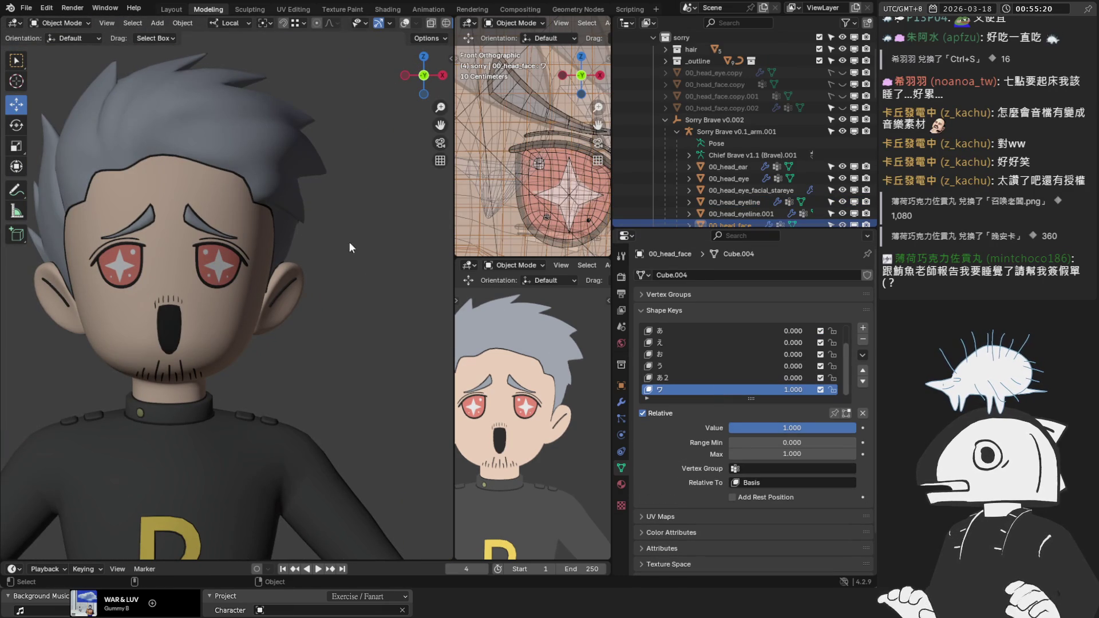
pyautogui.scroll(-5, 774, 142)
pyautogui.scroll(-10, 783, 154)
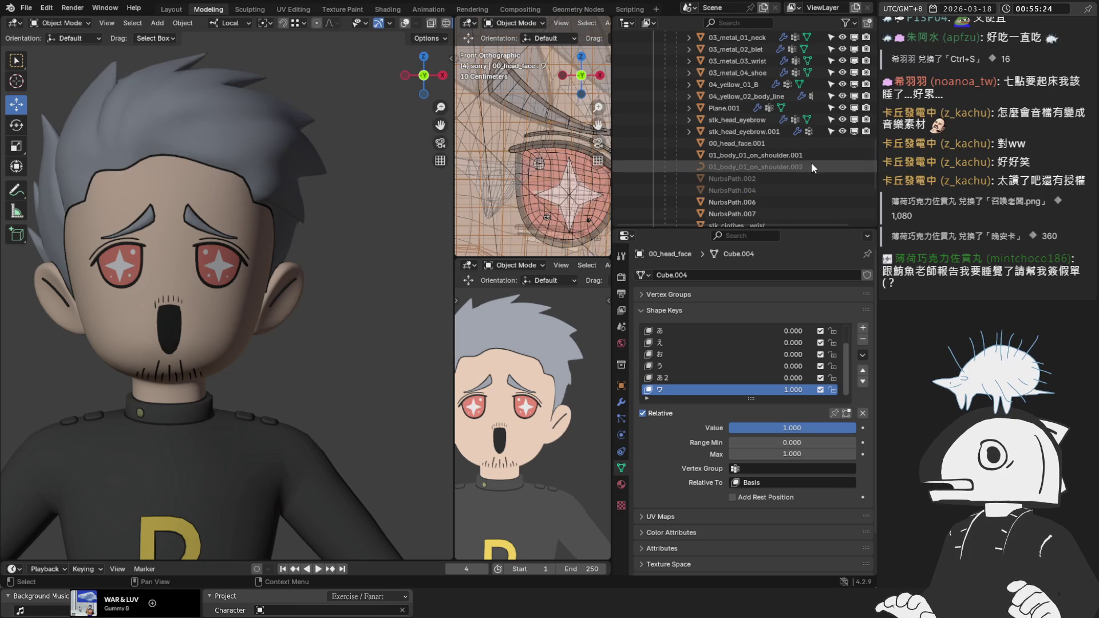
pyautogui.scroll(15, 827, 143)
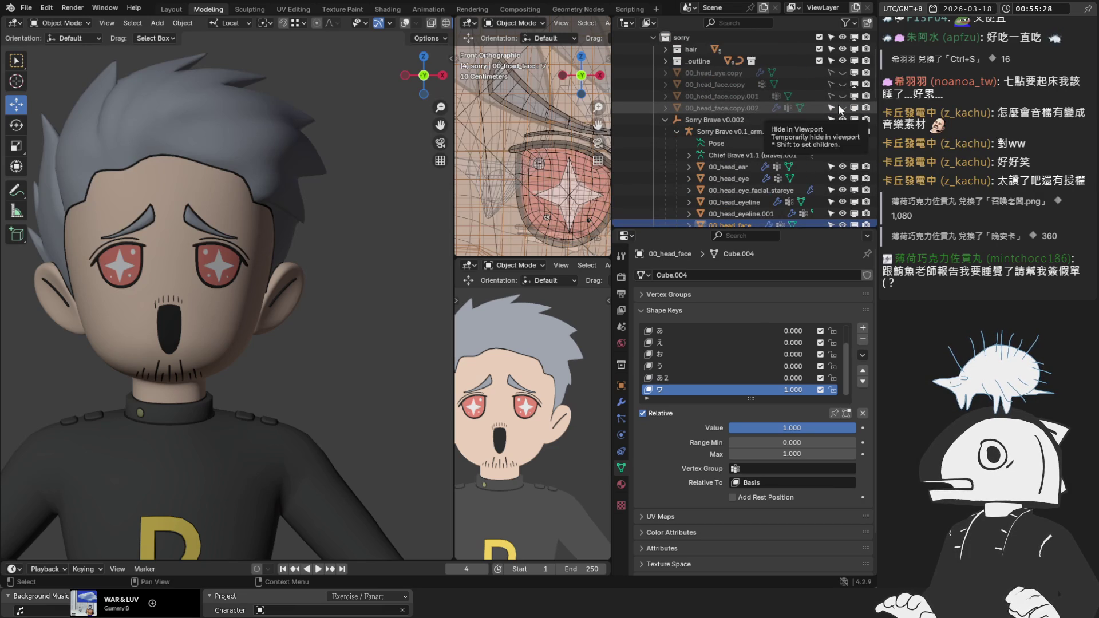
# Briefly show and re-hide the hidden face copy, then expand the hair collection in the Outliner.
pyautogui.click(841, 108)
pyautogui.click(843, 107)
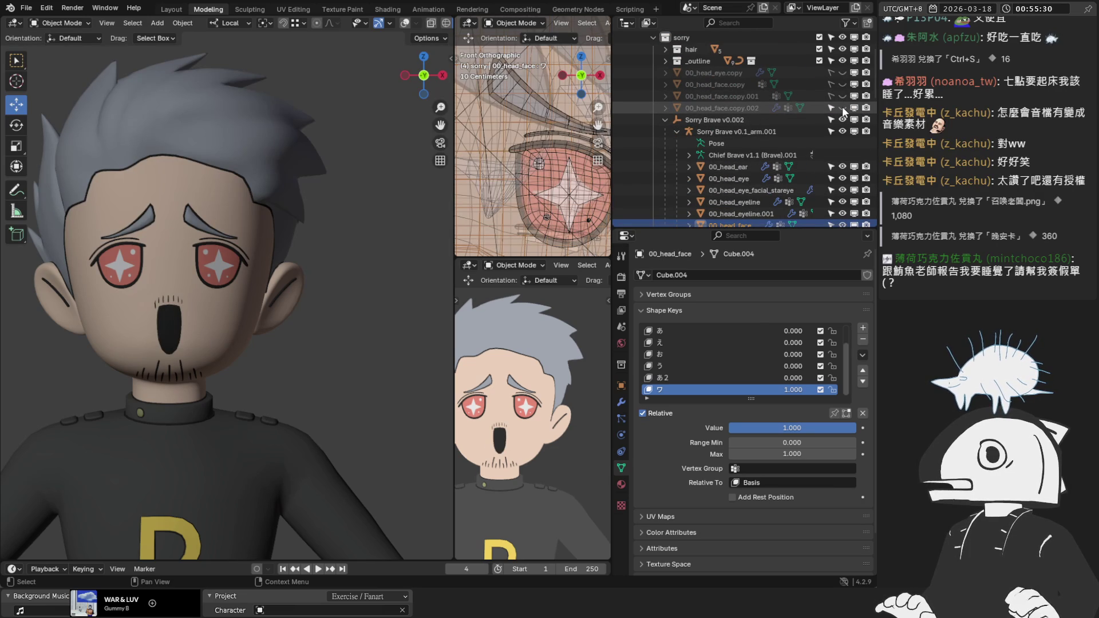
pyautogui.scroll(-2, 818, 112)
pyautogui.scroll(-5, 818, 111)
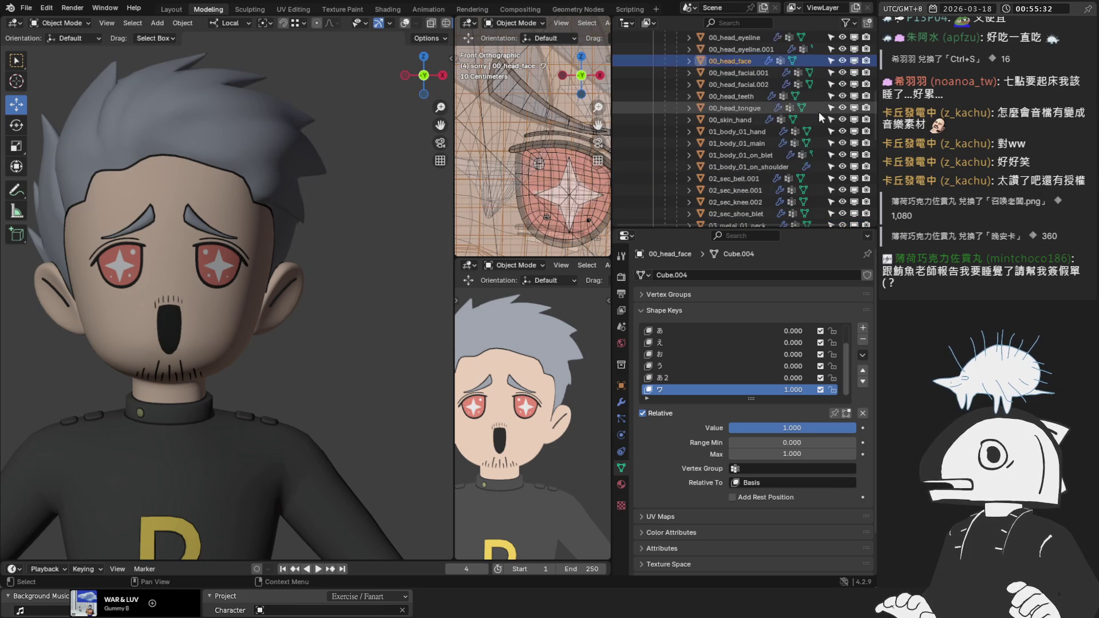
pyautogui.scroll(-10, 816, 114)
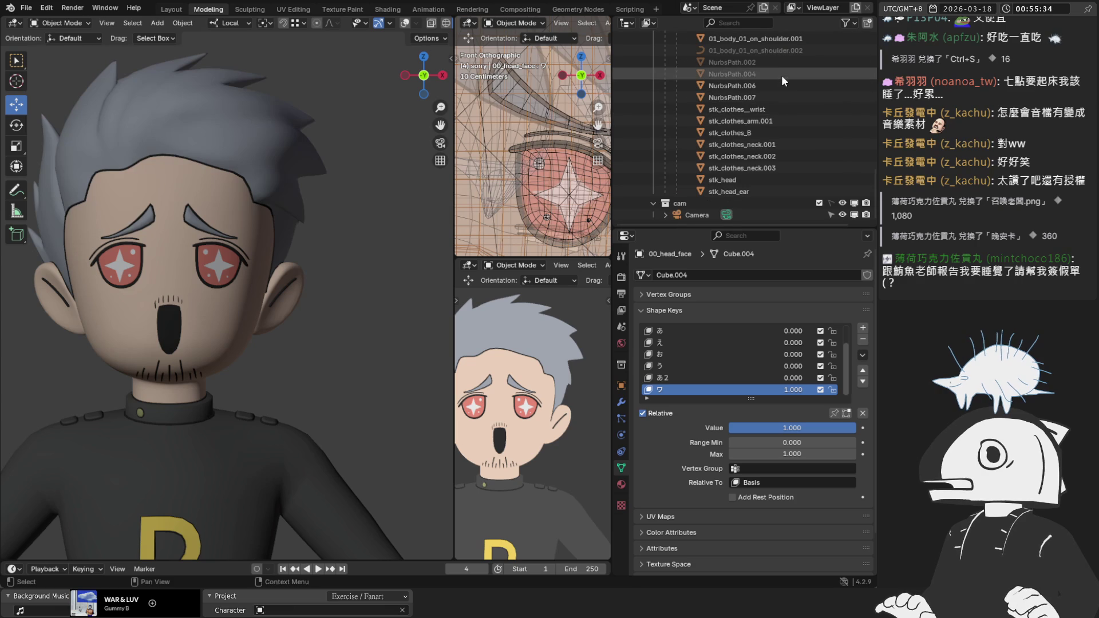
pyautogui.scroll(10, 790, 108)
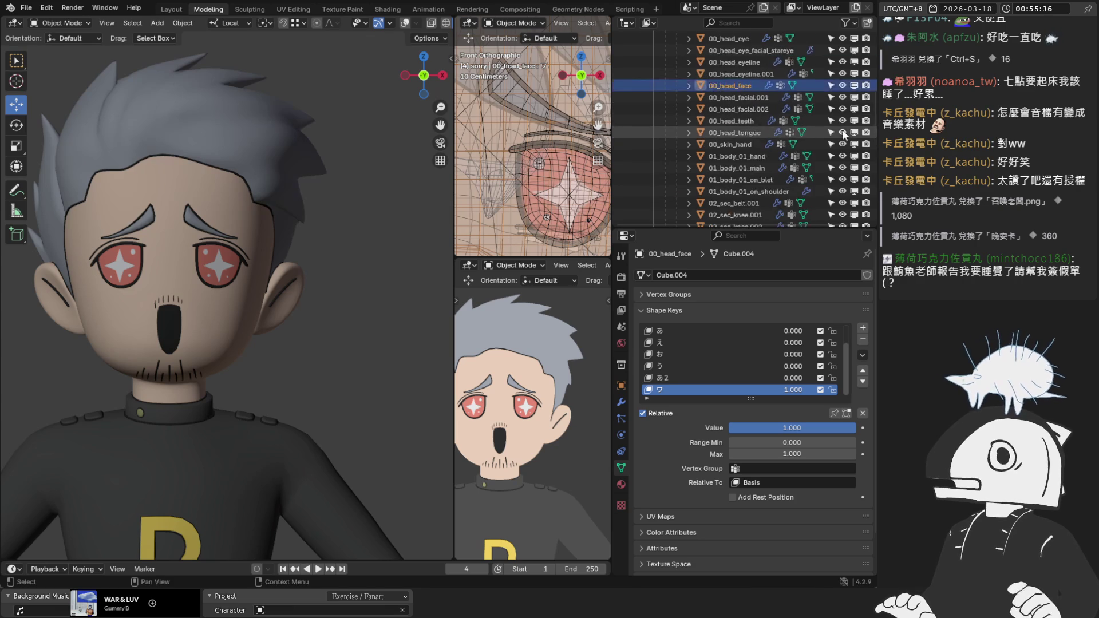
pyautogui.scroll(3, 842, 130)
pyautogui.scroll(4, 705, 77)
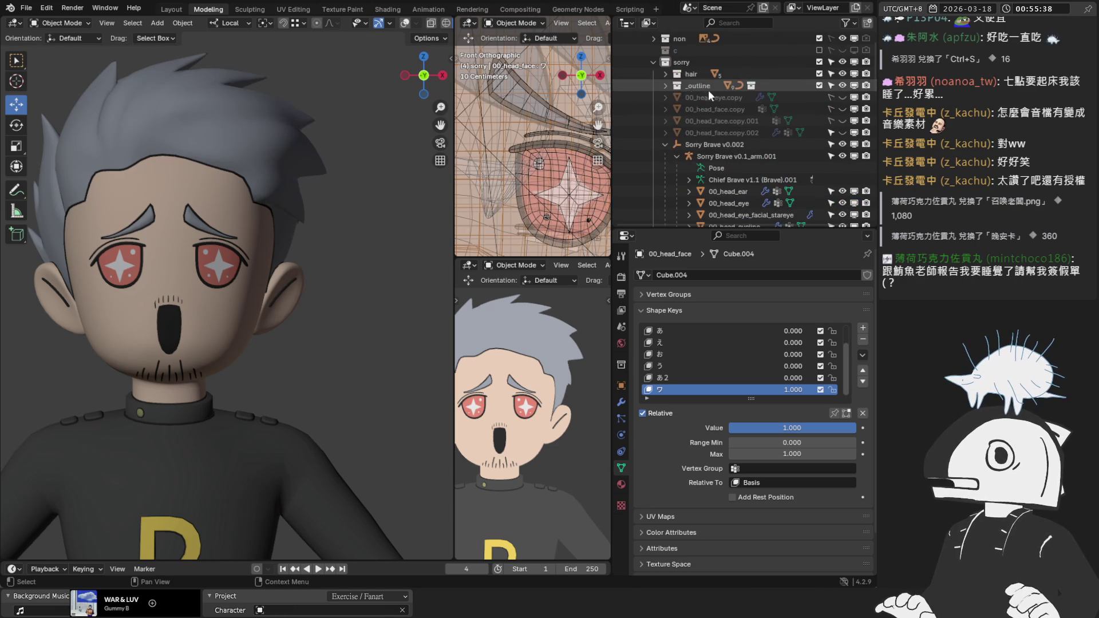
pyautogui.click(665, 74)
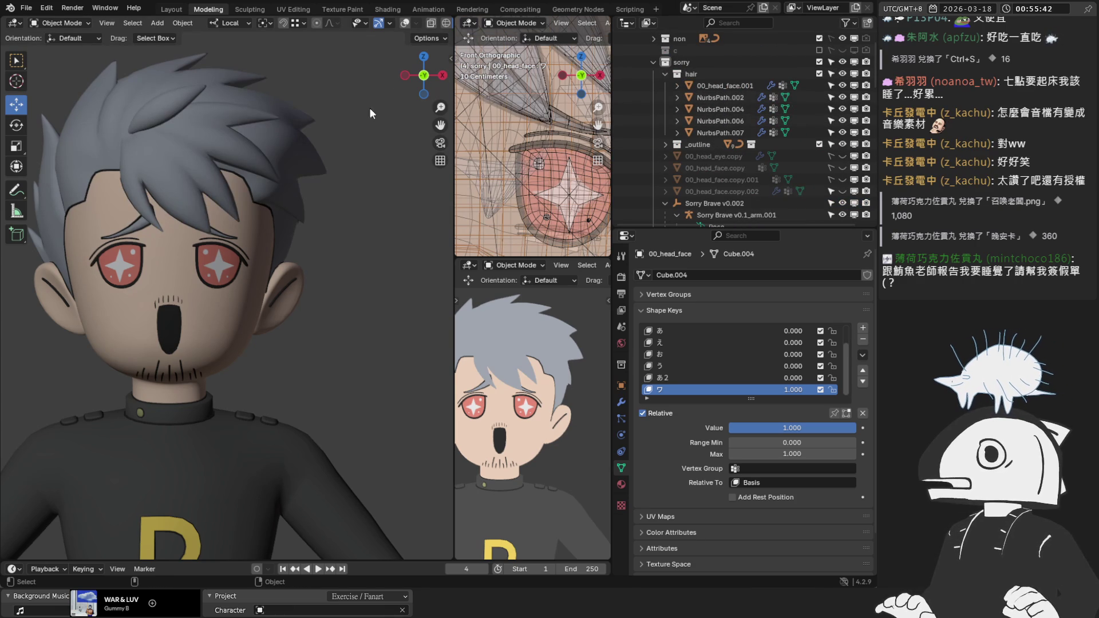
# Make 頭 the active vertex group on the head mesh, then select the character's armature.
pyautogui.click(403, 24)
pyautogui.click(403, 24)
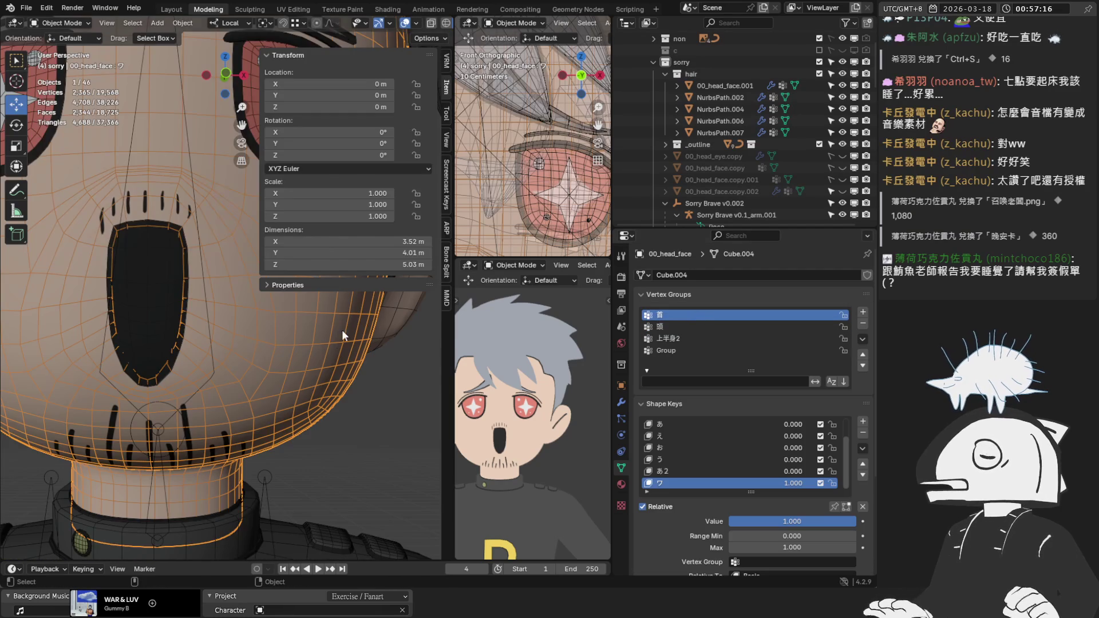
pyautogui.click(679, 326)
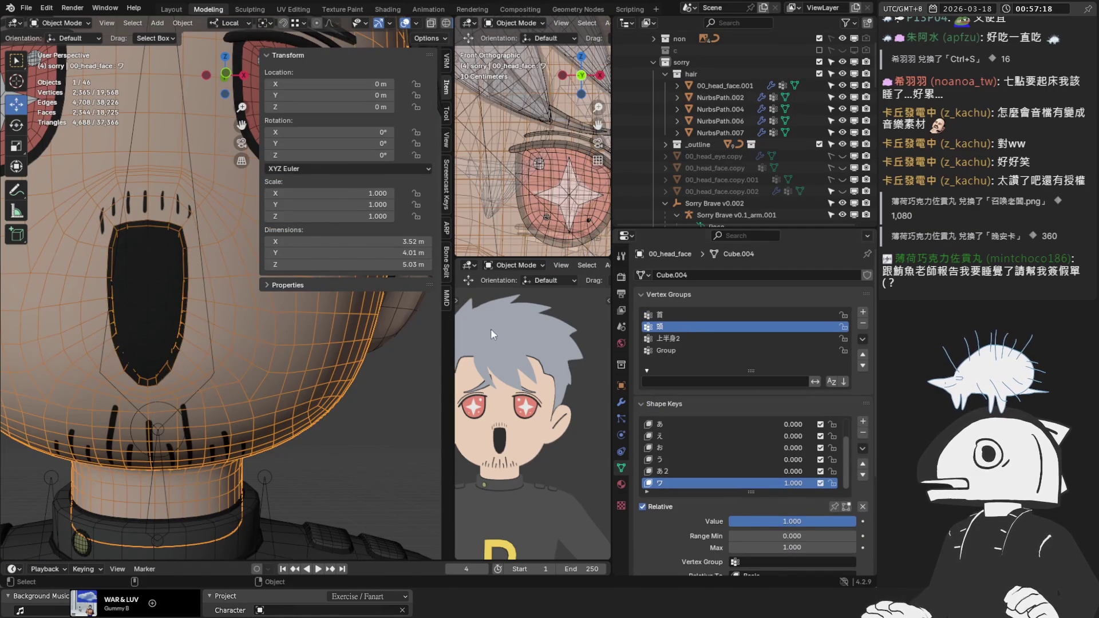
pyautogui.press('Tab')
pyautogui.press('Tab')
pyautogui.scroll(-3, 294, 348)
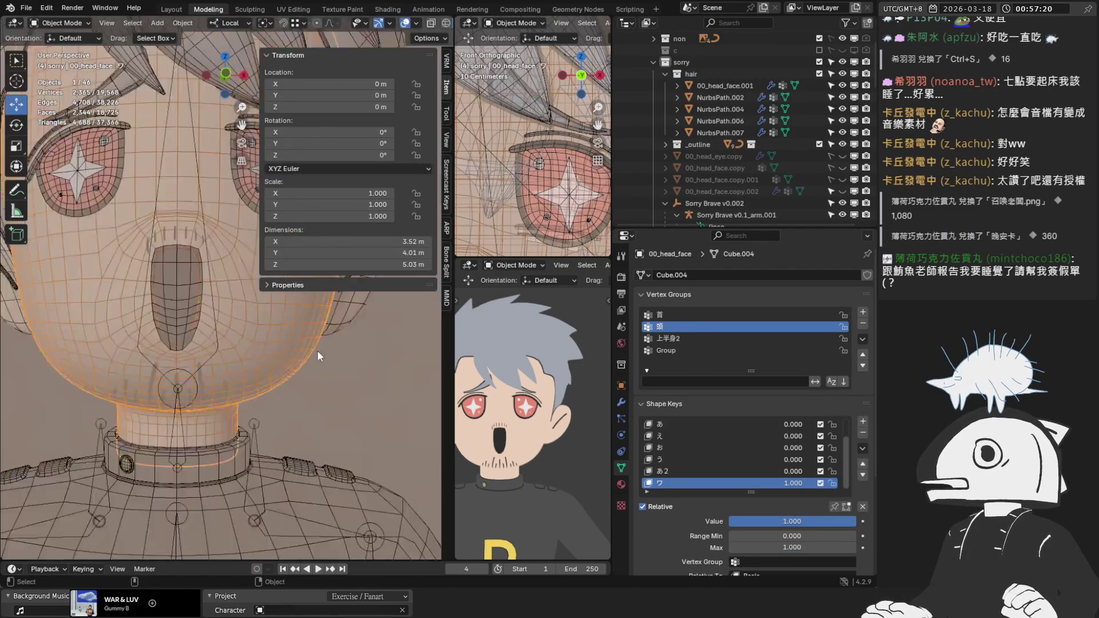
pyautogui.click(218, 326)
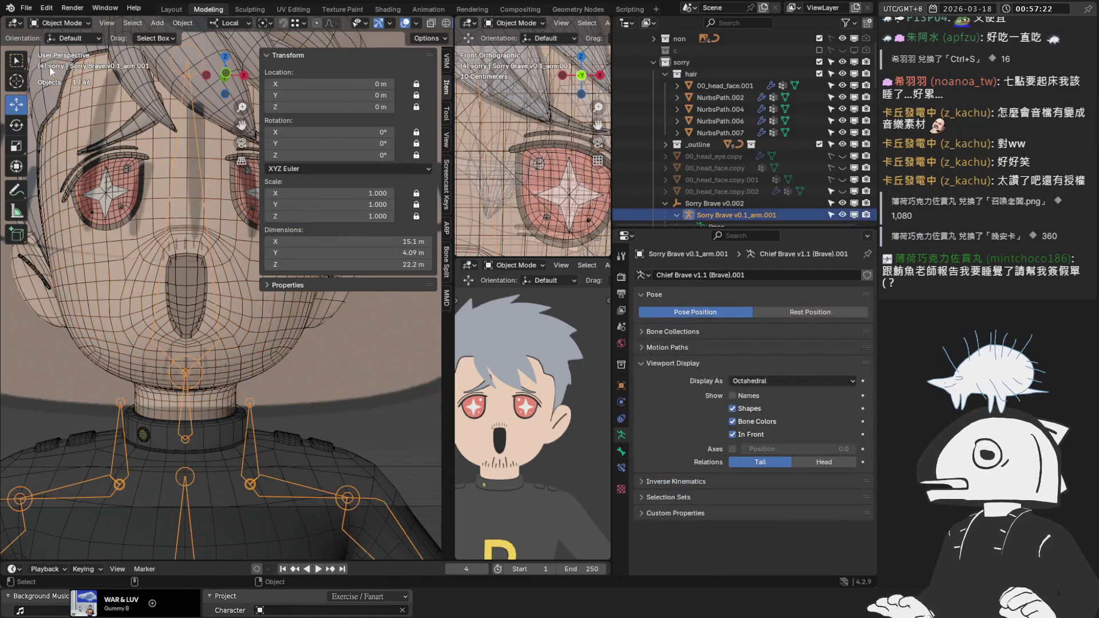
# In Pose Mode, tilt the head bone about 37 degrees, then clear its rotation with Alt+R.
pyautogui.click(62, 22)
pyautogui.click(55, 61)
pyautogui.click(226, 347)
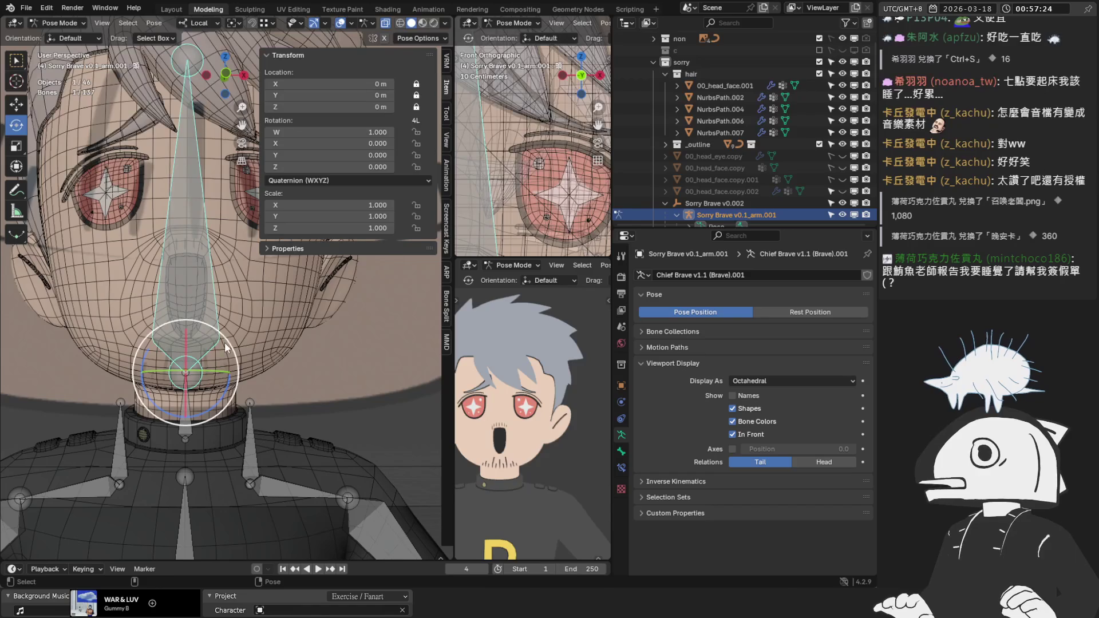
pyautogui.moveTo(226, 347); pyautogui.dragTo(265, 379)
pyautogui.hotkey('alt', 'r')
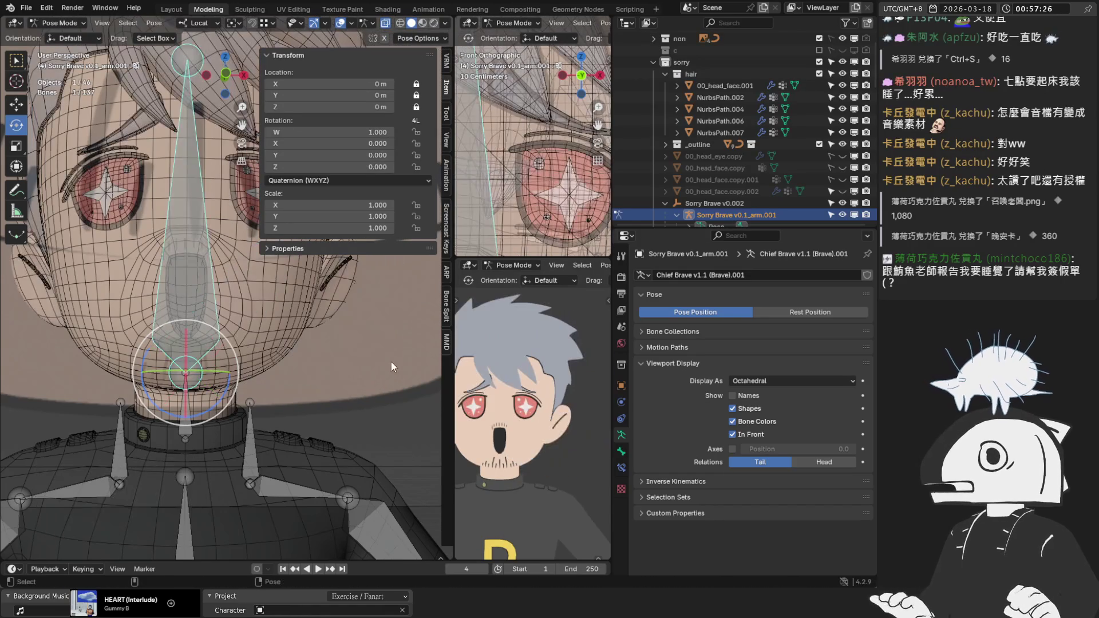
pyautogui.click(283, 308)
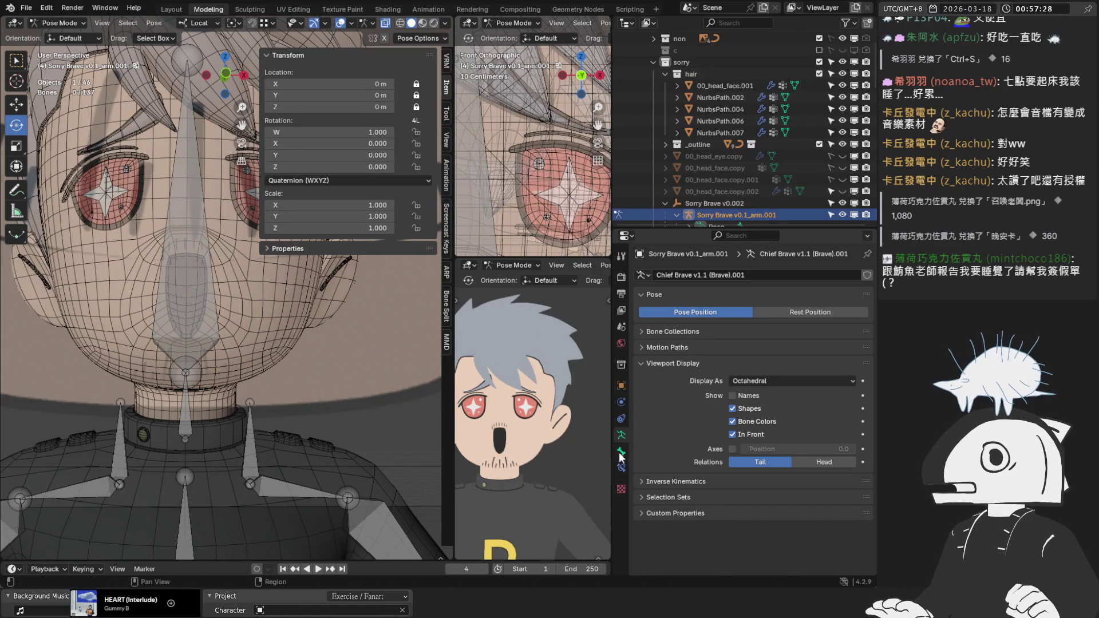
# Return to Object Mode and show 00_head_face's modifier stack with its Armature modifier.
pyautogui.click(56, 23)
pyautogui.click(58, 36)
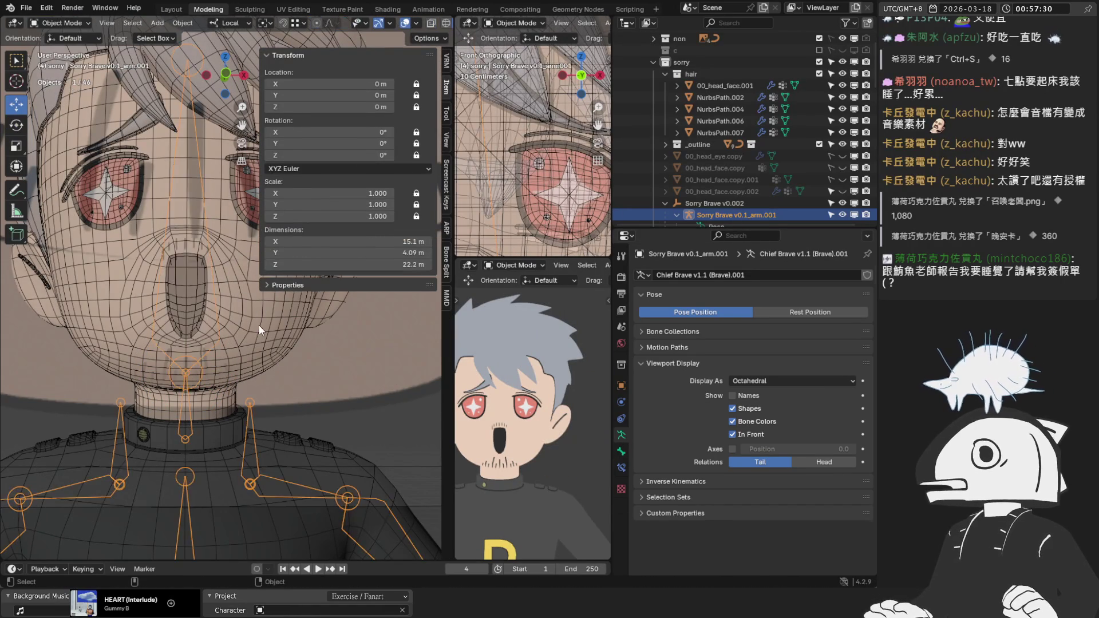
pyautogui.click(132, 275)
pyautogui.click(621, 402)
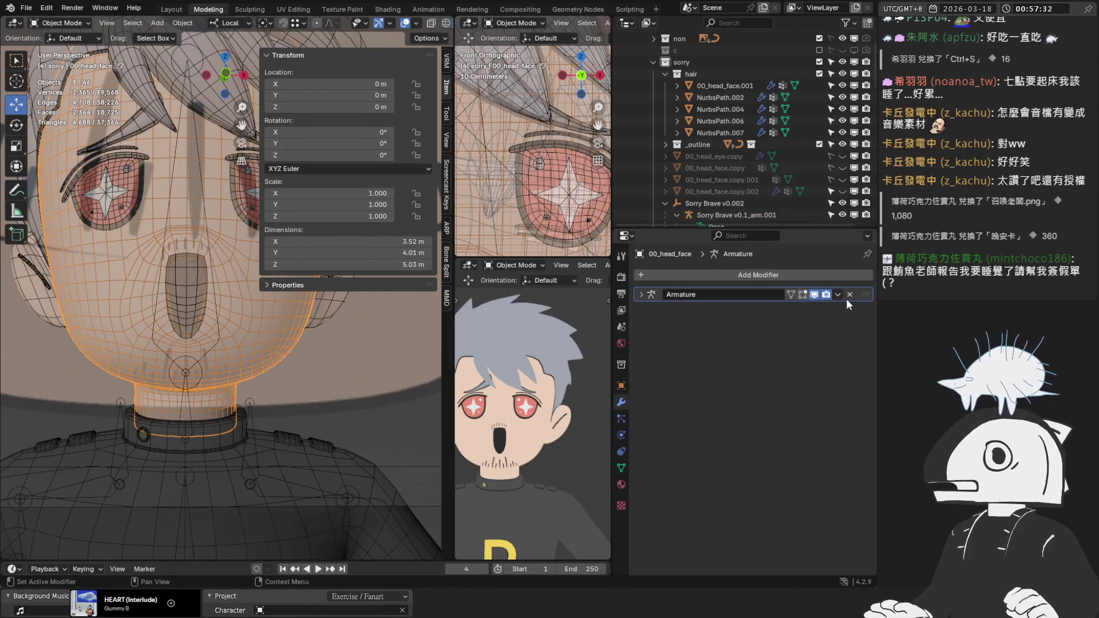
# Test-rotate the head bone in Pose Mode, undo it, and return to Object Mode front view.
pyautogui.click(210, 275)
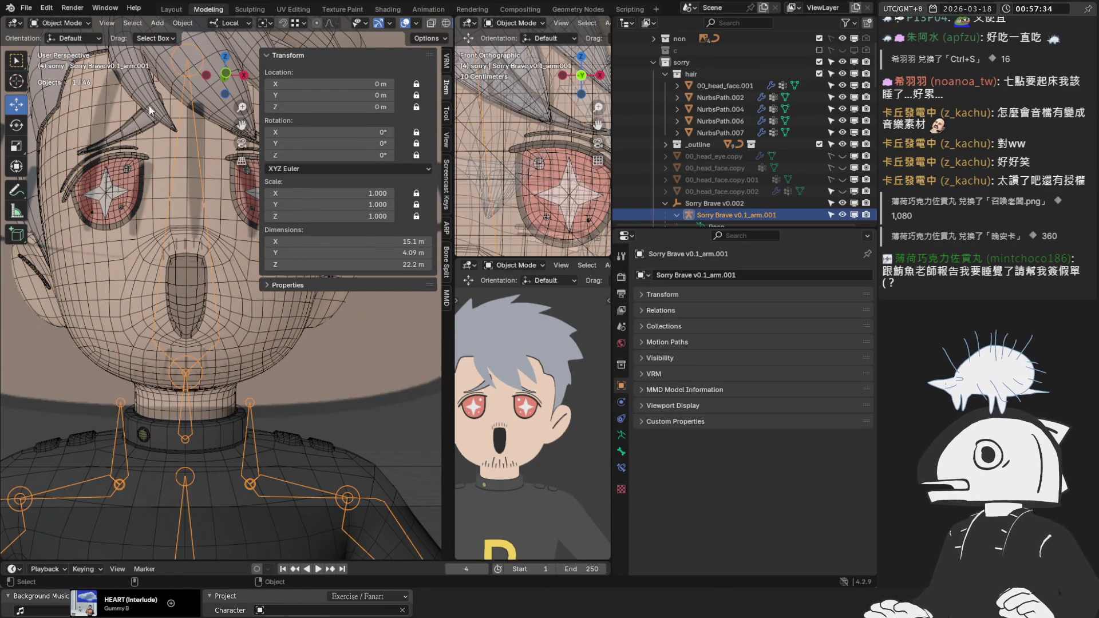
pyautogui.click(63, 22)
pyautogui.click(196, 267)
pyautogui.moveTo(209, 361)
pyautogui.mouseDown()
pyautogui.moveTo(172, 321)
pyautogui.moveTo(217, 343)
pyautogui.mouseUp()
pyautogui.hotkey('ctrl', 'z')
pyautogui.click(67, 22)
pyautogui.click(63, 33)
pyautogui.press('KP_1')
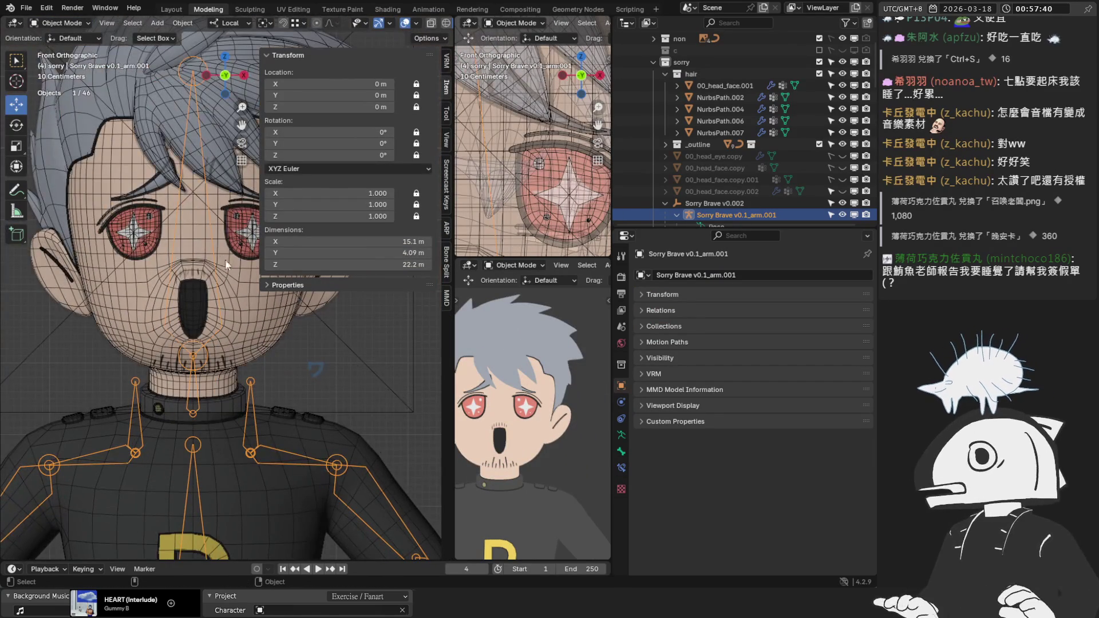
# On 00_head_face, delete the Group vertex group, setting ワ to 0 and back to 1.
pyautogui.press('n')
pyautogui.scroll(1, 198, 301)
pyautogui.click(283, 300)
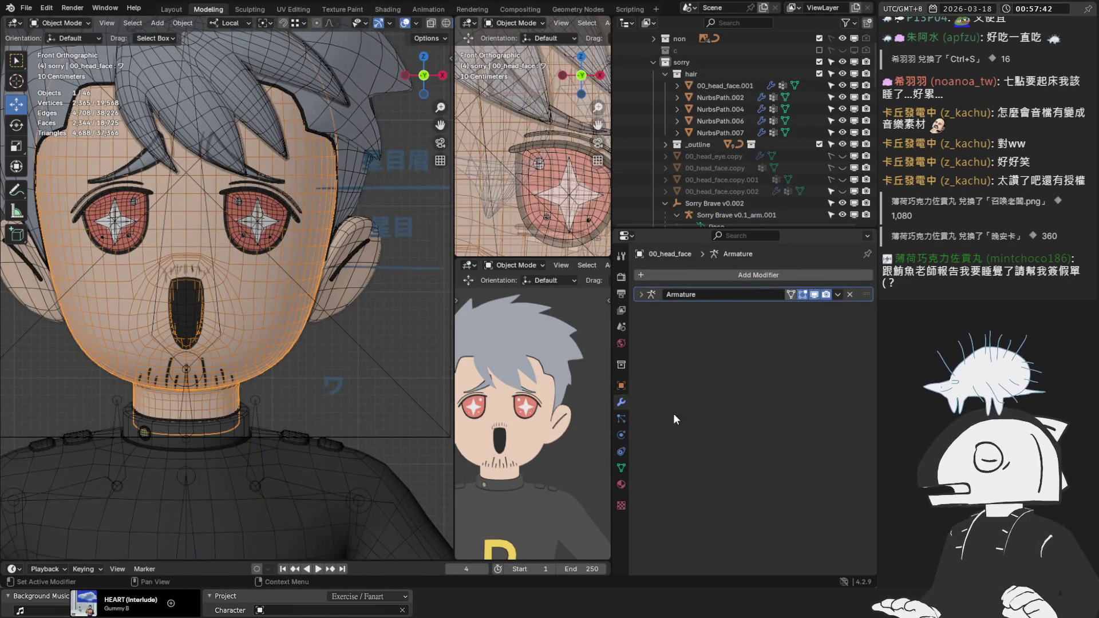
pyautogui.click(621, 467)
pyautogui.moveTo(796, 520); pyautogui.dragTo(716, 515)
pyautogui.click(621, 403)
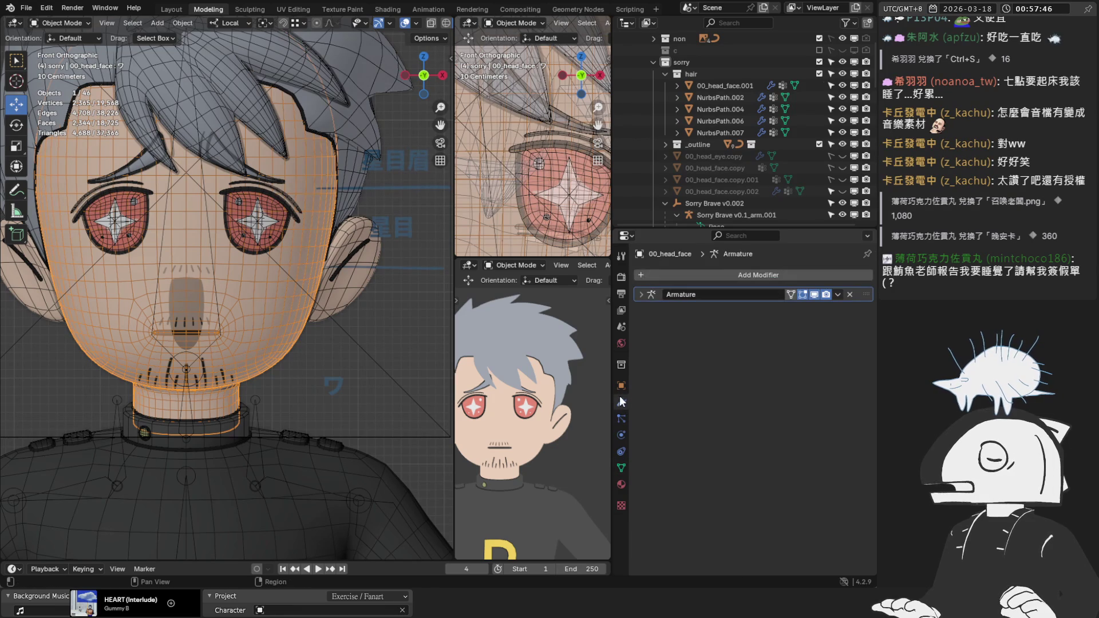
pyautogui.click(621, 466)
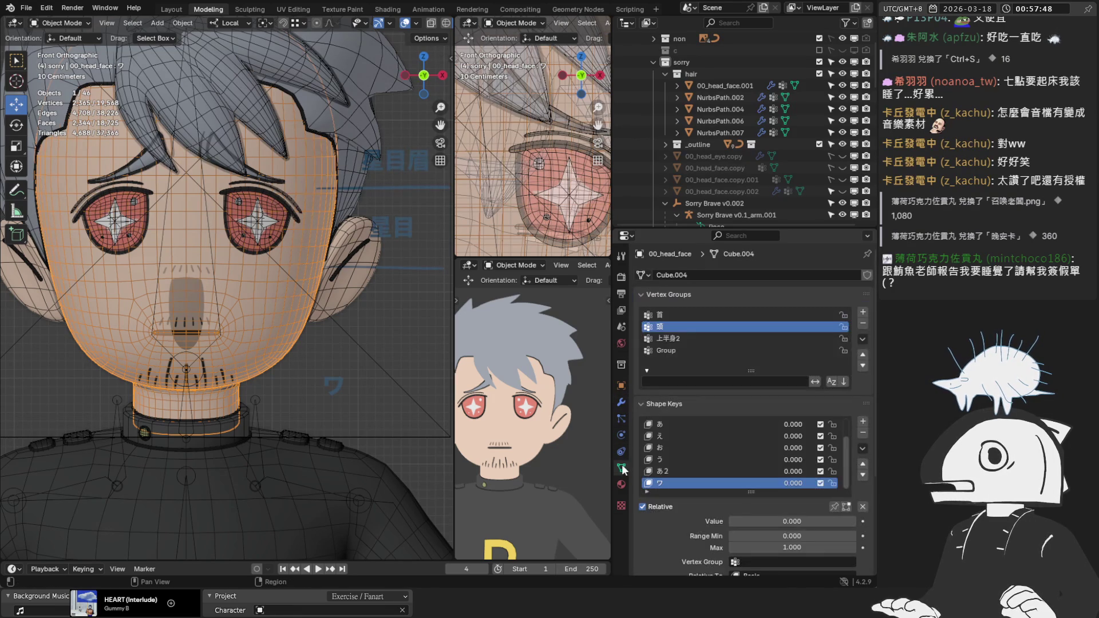
pyautogui.click(665, 349)
pyautogui.click(862, 323)
pyautogui.moveTo(732, 520); pyautogui.dragTo(856, 520)
# Inspect the open mouth with viewport overlays hidden, then turn overlays back on.
pyautogui.scroll(4, 231, 310)
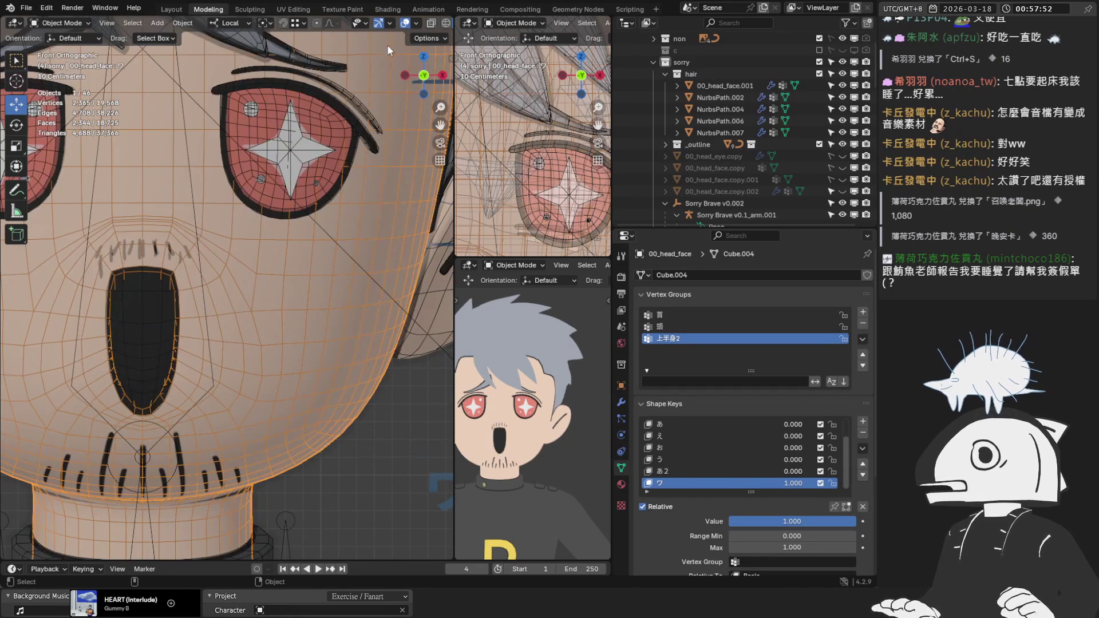
pyautogui.click(405, 23)
pyautogui.scroll(3, 229, 190)
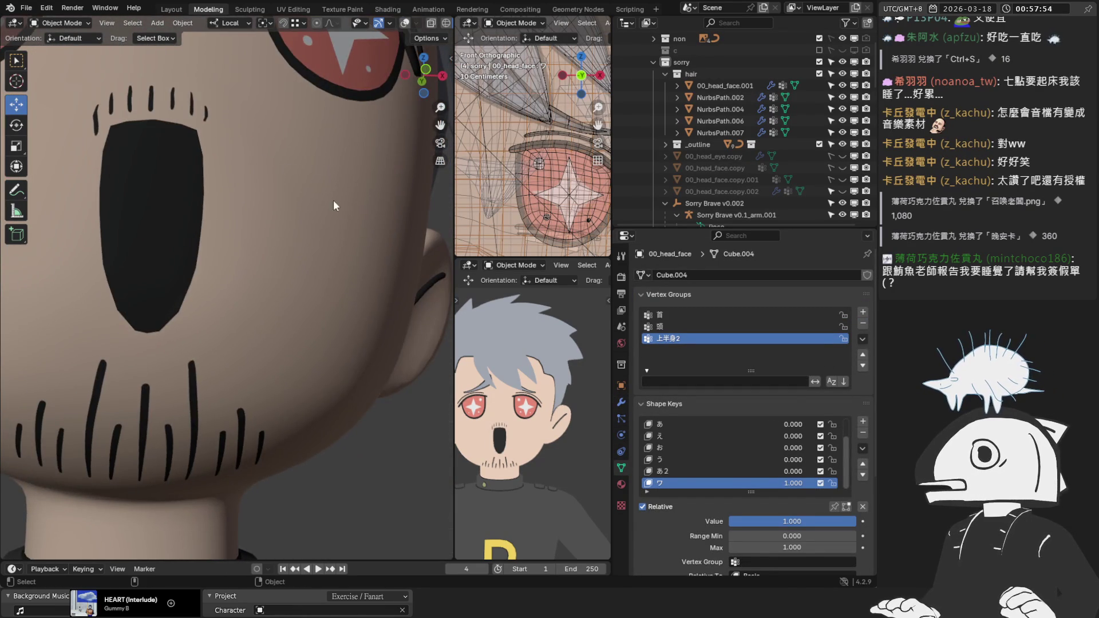
pyautogui.scroll(-3, 343, 220)
pyautogui.scroll(-2, 409, 310)
pyautogui.click(404, 23)
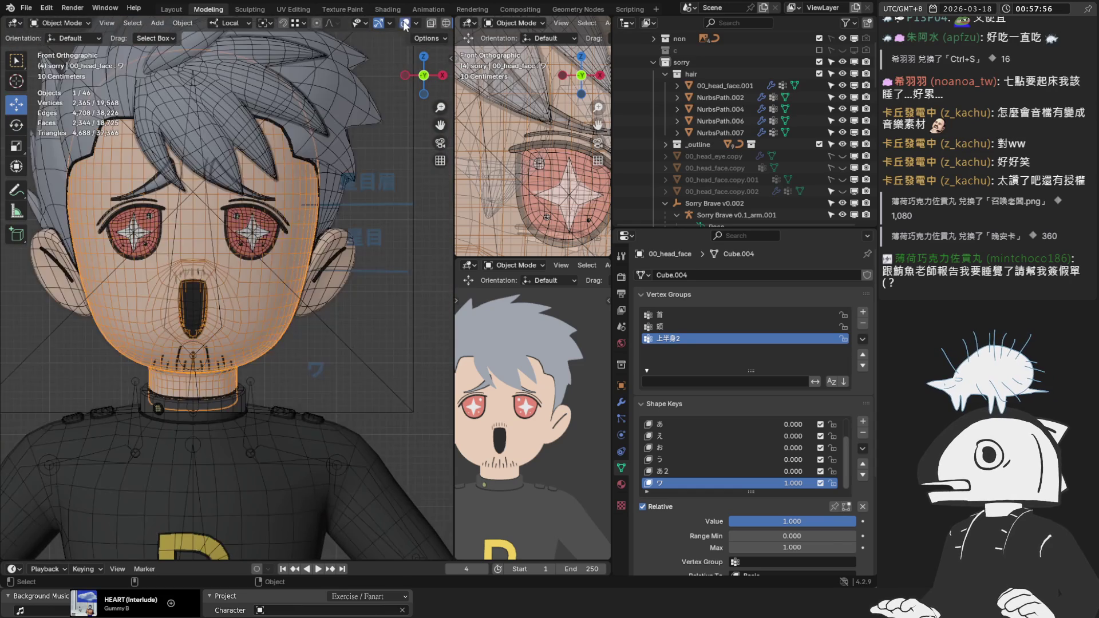
# Test-rotate the head bone in Pose Mode again, undo, and return to Object Mode.
pyautogui.click(253, 381)
pyautogui.click(60, 23)
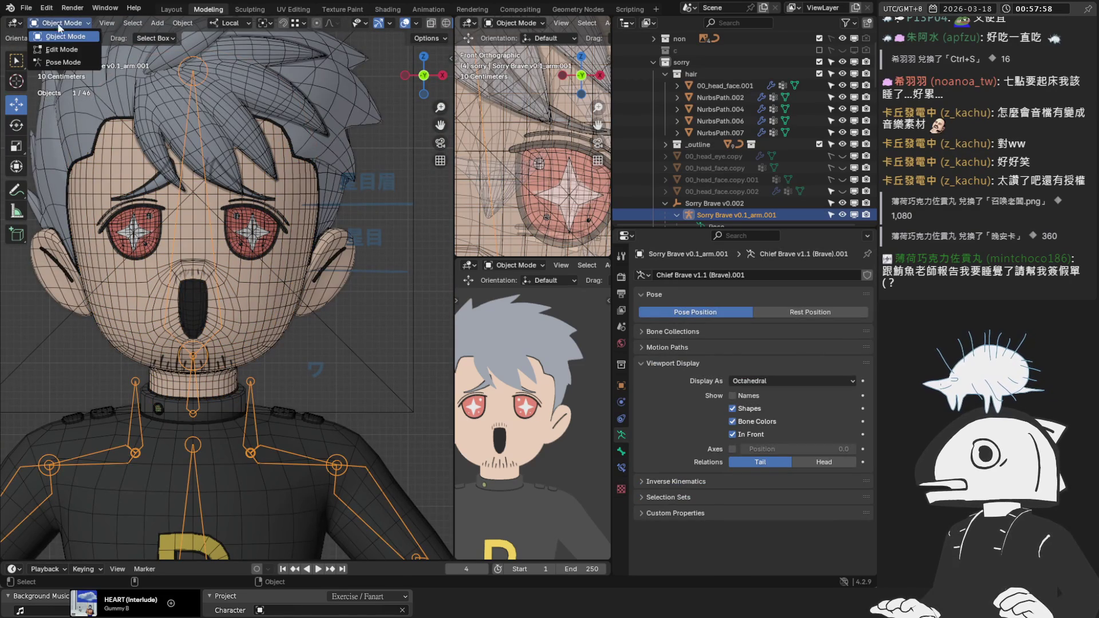
pyautogui.click(54, 58)
pyautogui.click(190, 272)
pyautogui.press('r')
pyautogui.click(221, 236)
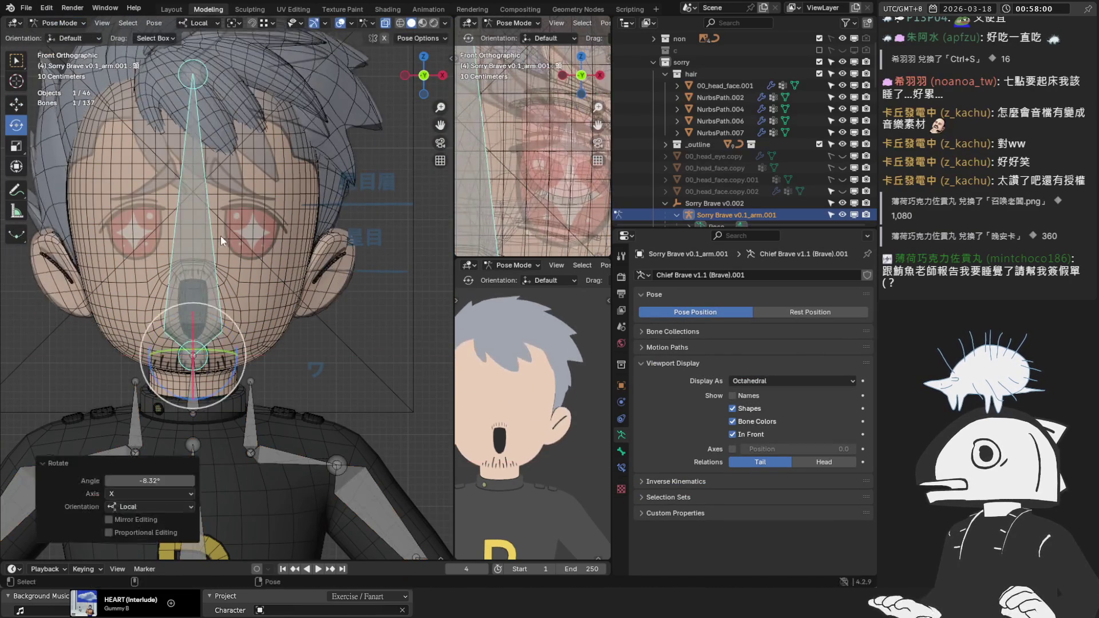
pyautogui.hotkey('ctrl', 'z')
pyautogui.click(49, 21)
pyautogui.click(54, 35)
# Set the face mesh's Armature modifier Object to Sorry Brave v0.1_arm.001.
pyautogui.click(239, 267)
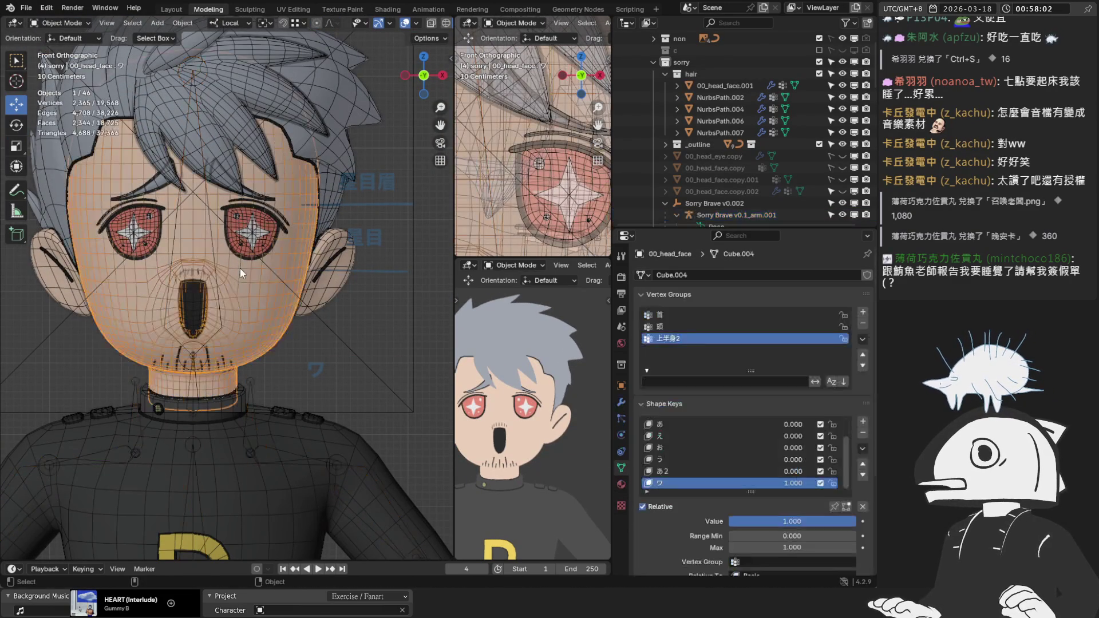
pyautogui.click(623, 401)
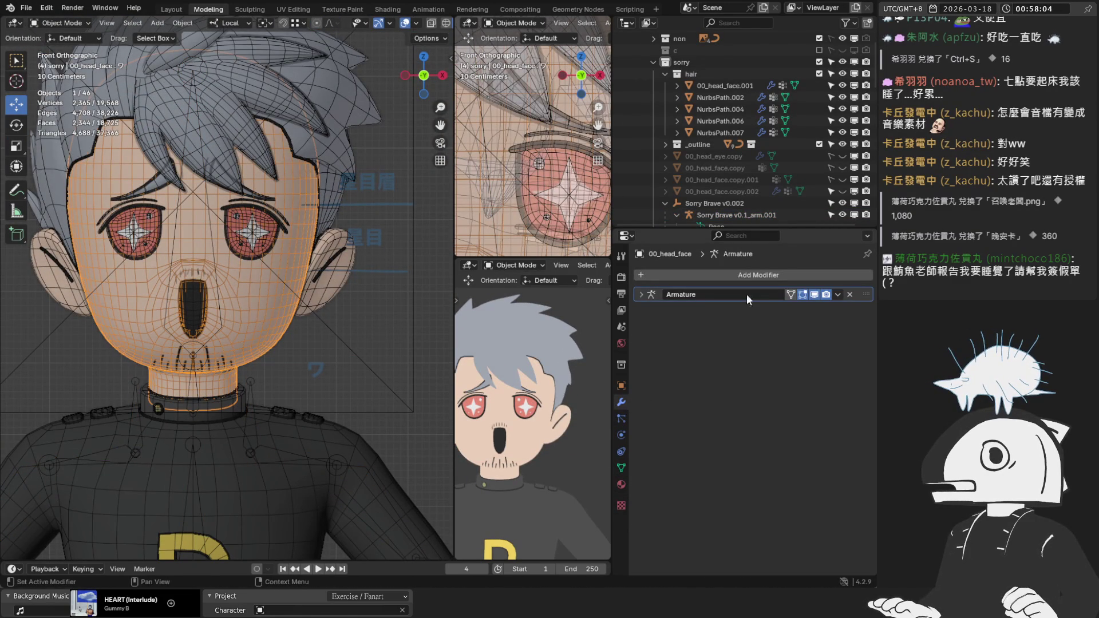
pyautogui.click(634, 294)
pyautogui.click(828, 312)
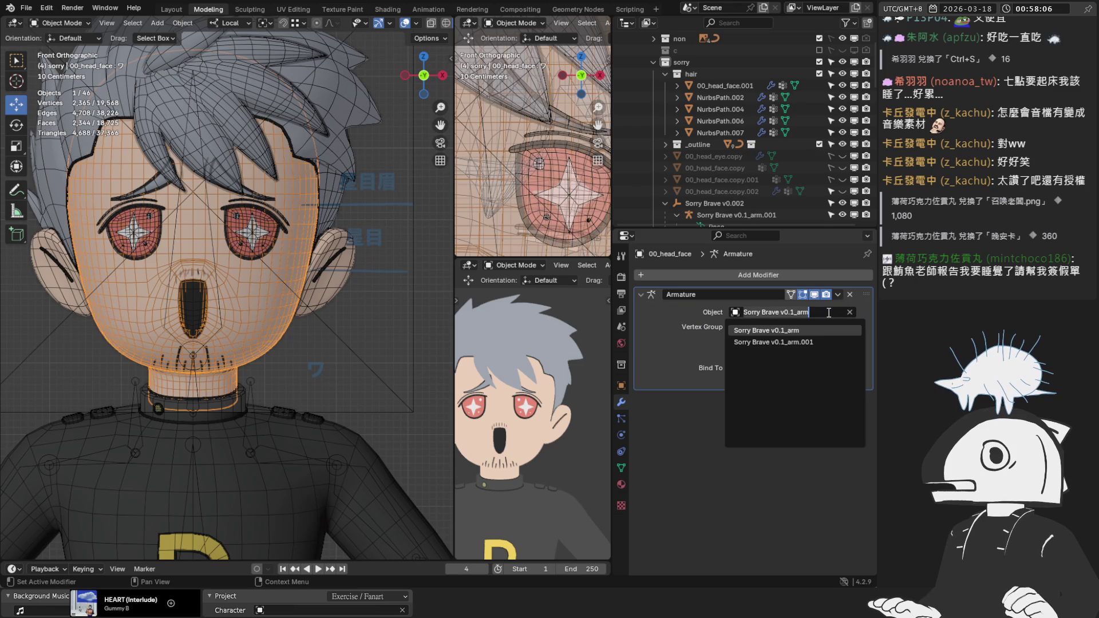
pyautogui.click(796, 342)
# Rotate the head bone to confirm the face now follows, then undo and return to Object Mode.
pyautogui.click(215, 273)
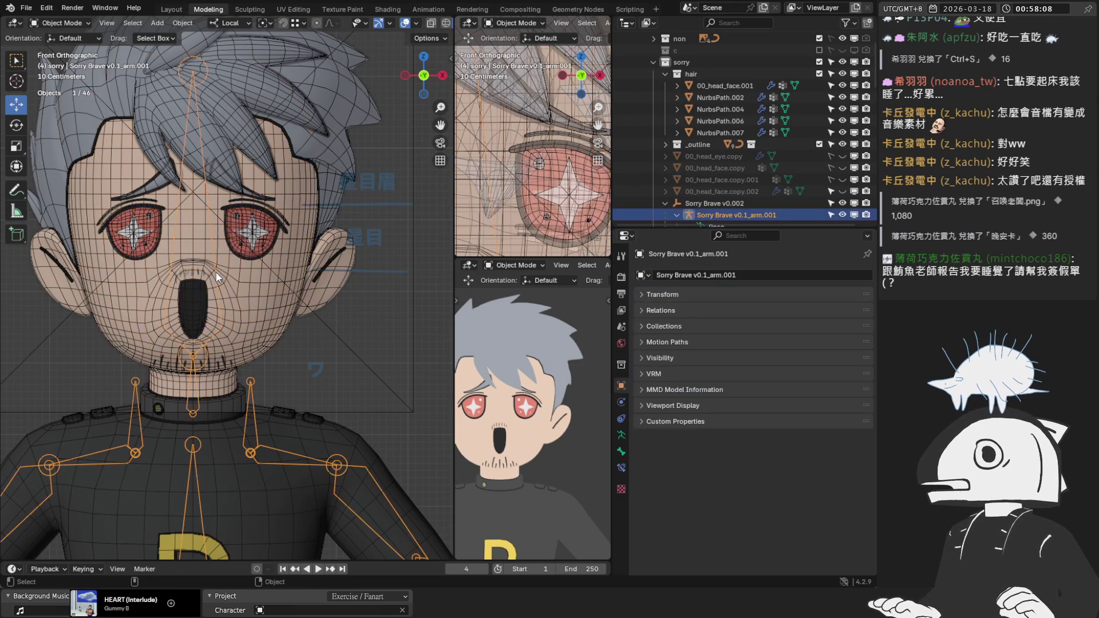
pyautogui.click(60, 23)
pyautogui.click(57, 63)
pyautogui.click(193, 229)
pyautogui.press('r')
pyautogui.press('r')
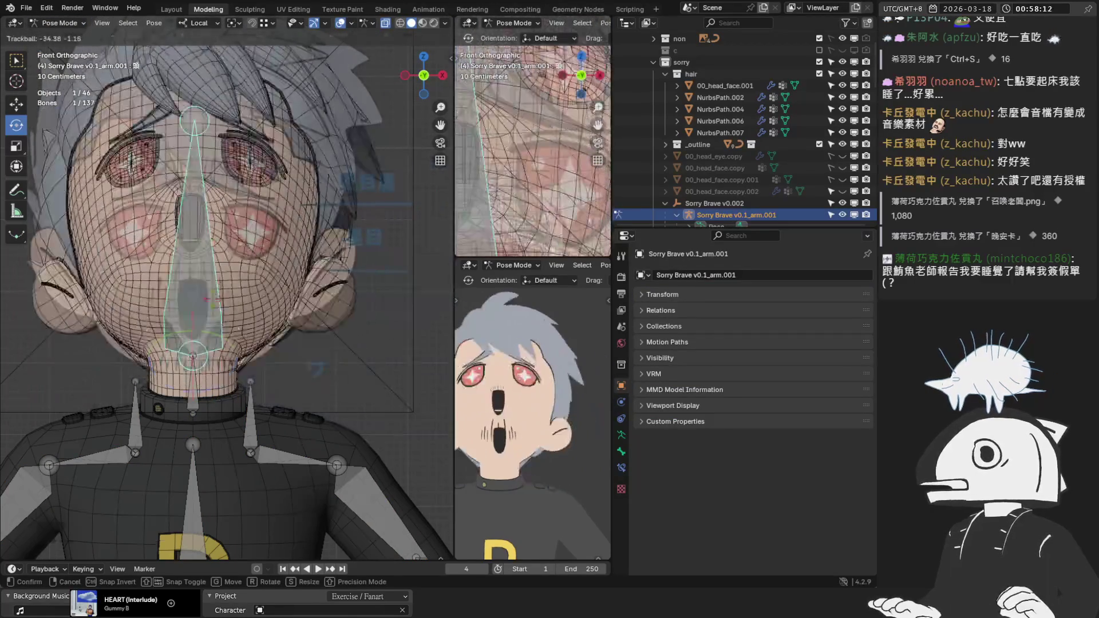
pyautogui.click(256, 280)
pyautogui.hotkey('ctrl', 'z')
pyautogui.click(60, 23)
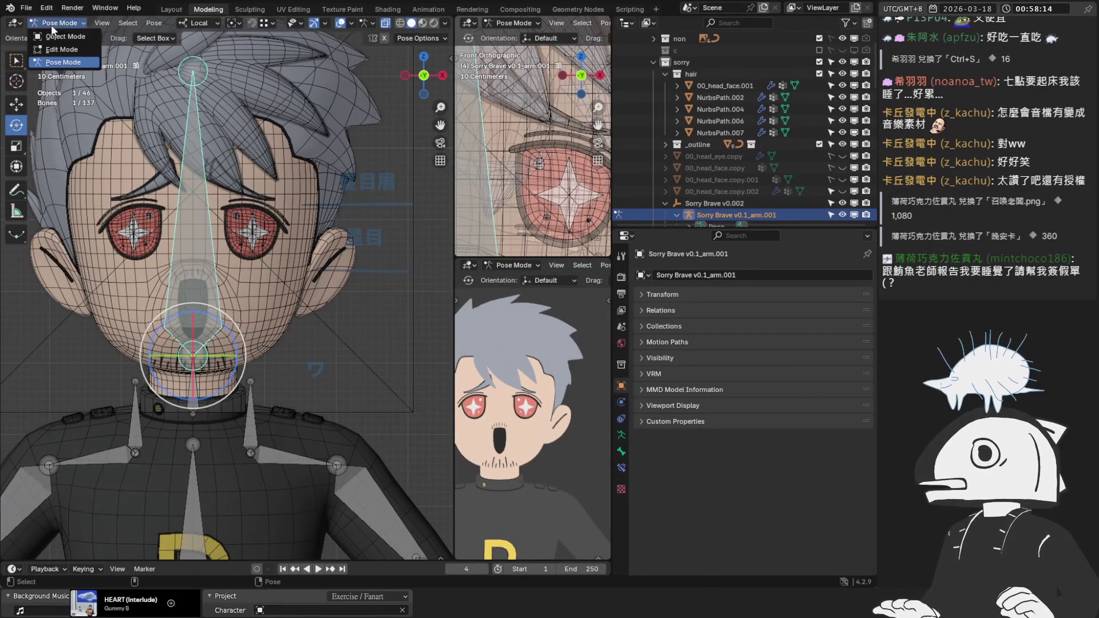
pyautogui.click(57, 36)
# Save the file with Ctrl+S, then select the 00_head_eye mesh.
pyautogui.click(404, 22)
pyautogui.moveTo(195, 154); pyautogui.dragTo(247, 166, button='middle')
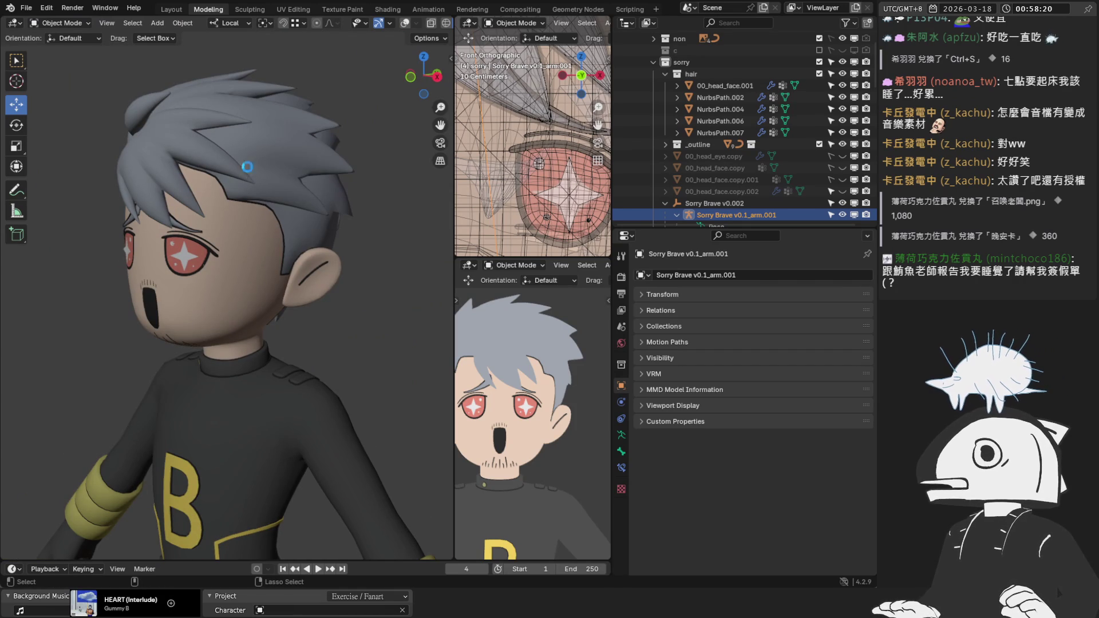
pyautogui.hotkey('ctrl', 's')
pyautogui.click(248, 267)
pyautogui.scroll(3, 253, 263)
pyautogui.moveTo(244, 253)
pyautogui.mouseDown(button='middle')
pyautogui.moveTo(292, 236)
pyautogui.moveTo(326, 245)
pyautogui.mouseUp(button='middle')
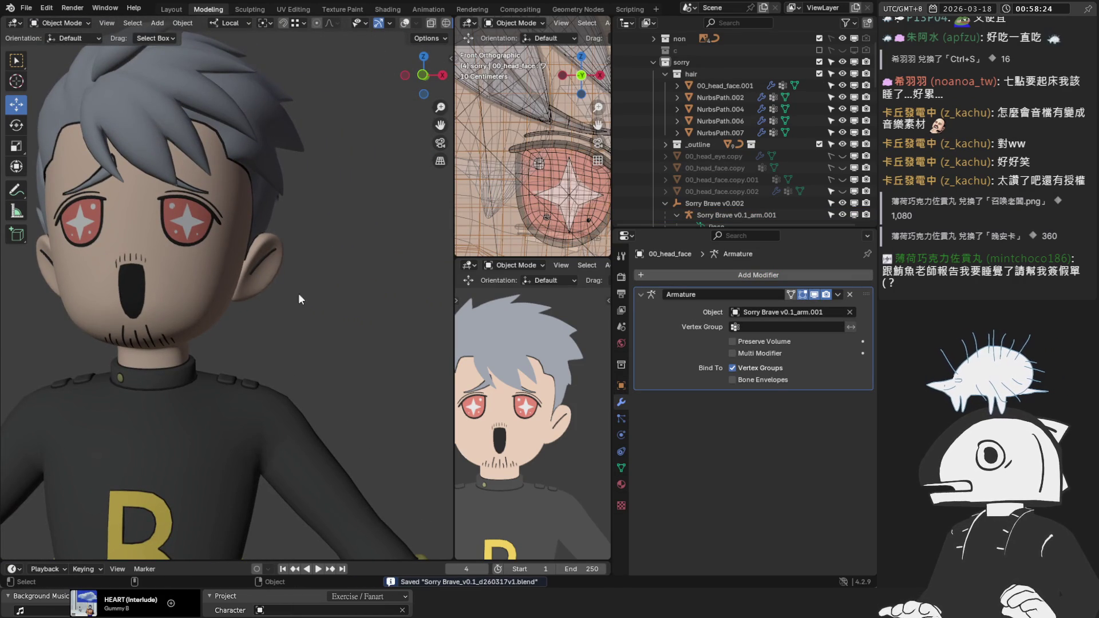
pyautogui.click(203, 214)
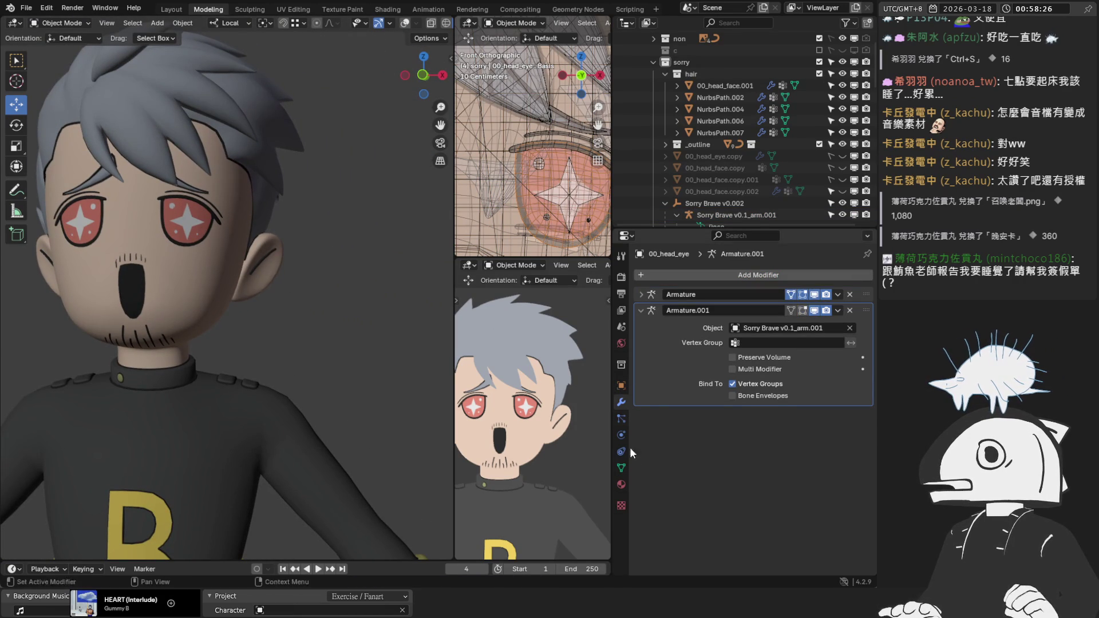
# Set 00_head_eye's 星目 shape key to 0 after comparing, then show stk_head_eyebrow's sidebar.
pyautogui.click(620, 467)
pyautogui.scroll(-4, 707, 453)
pyautogui.click(741, 483)
pyautogui.moveTo(795, 483); pyautogui.dragTo(744, 483)
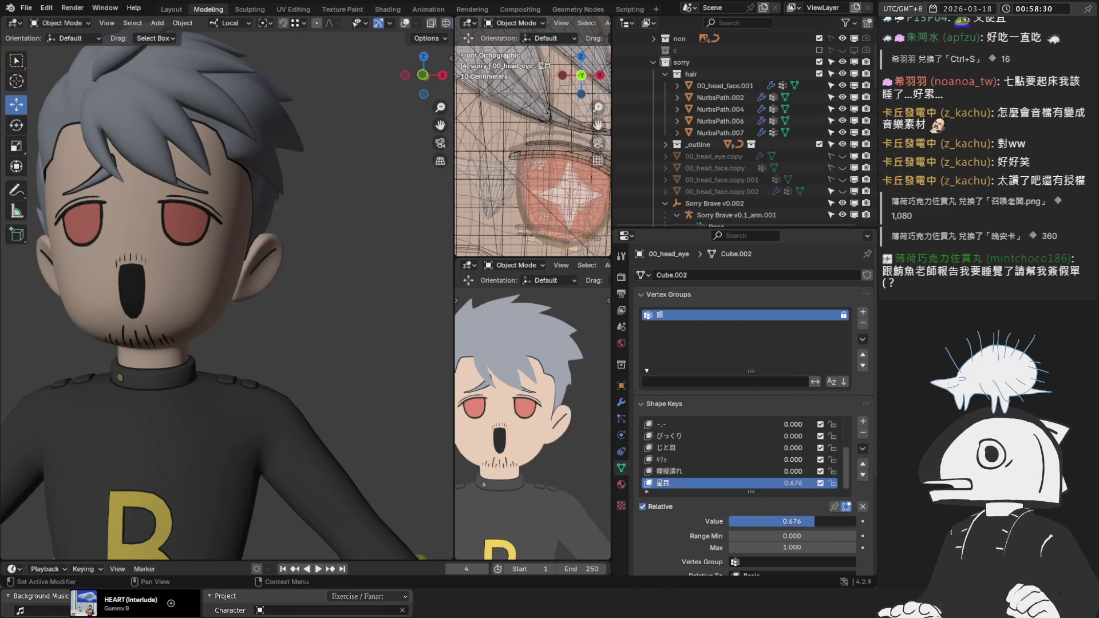
pyautogui.hotkey('ctrl', 'z')
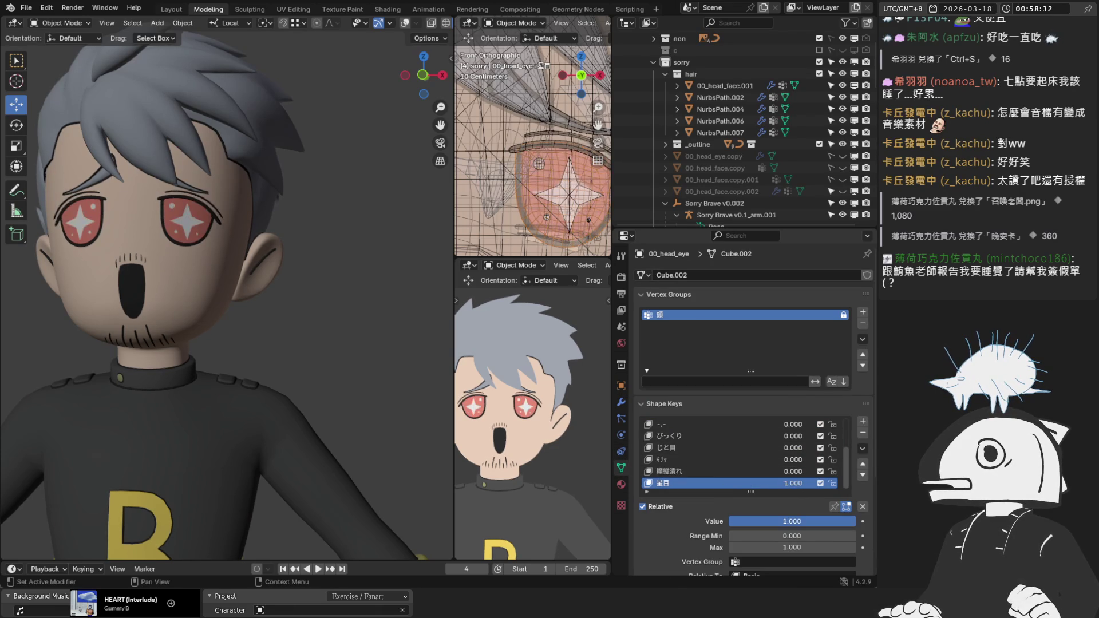
pyautogui.hotkey('ctrl', 'shift', 'z')
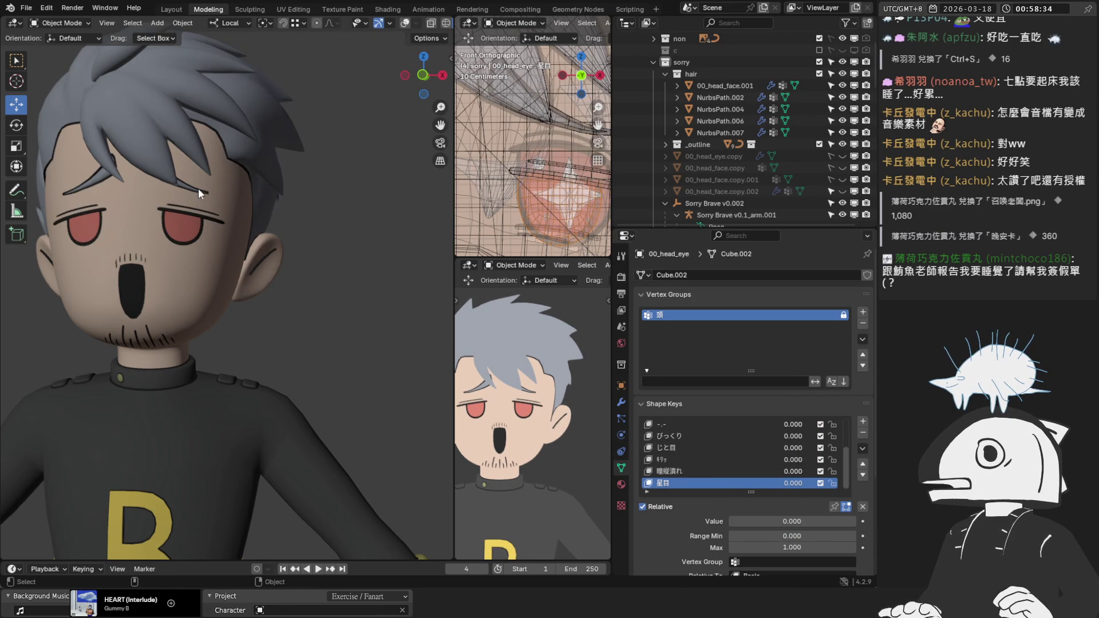
pyautogui.click(198, 188)
pyautogui.press('n')
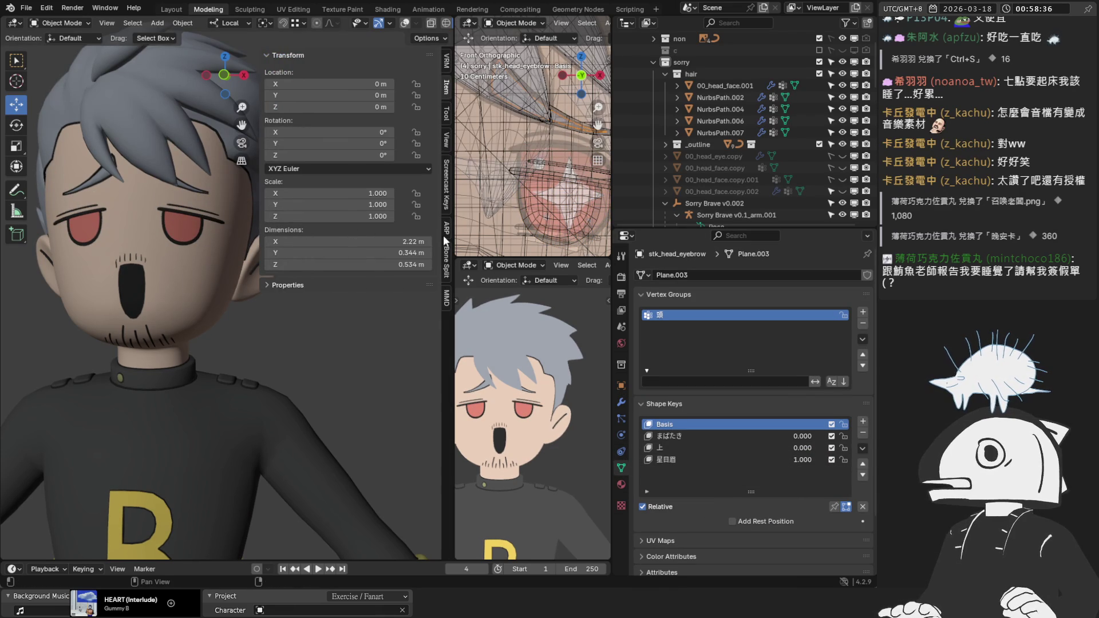
# Keep the 星目眉 morph name and set 00_head_eye's 星目 shape key to full.
pyautogui.click(446, 290)
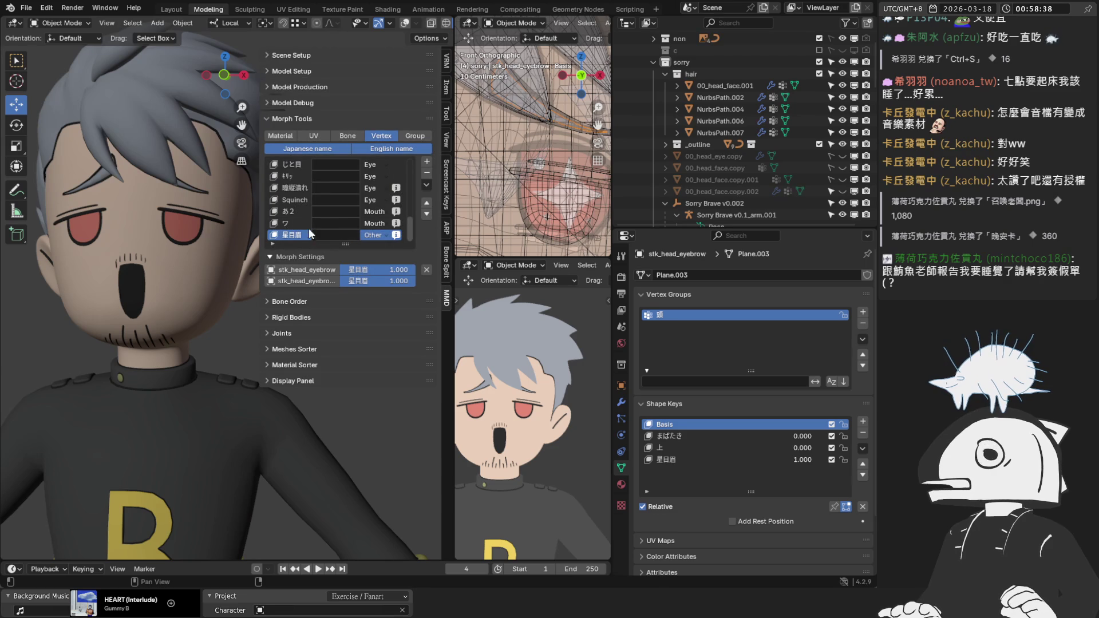
pyautogui.doubleClick(290, 237)
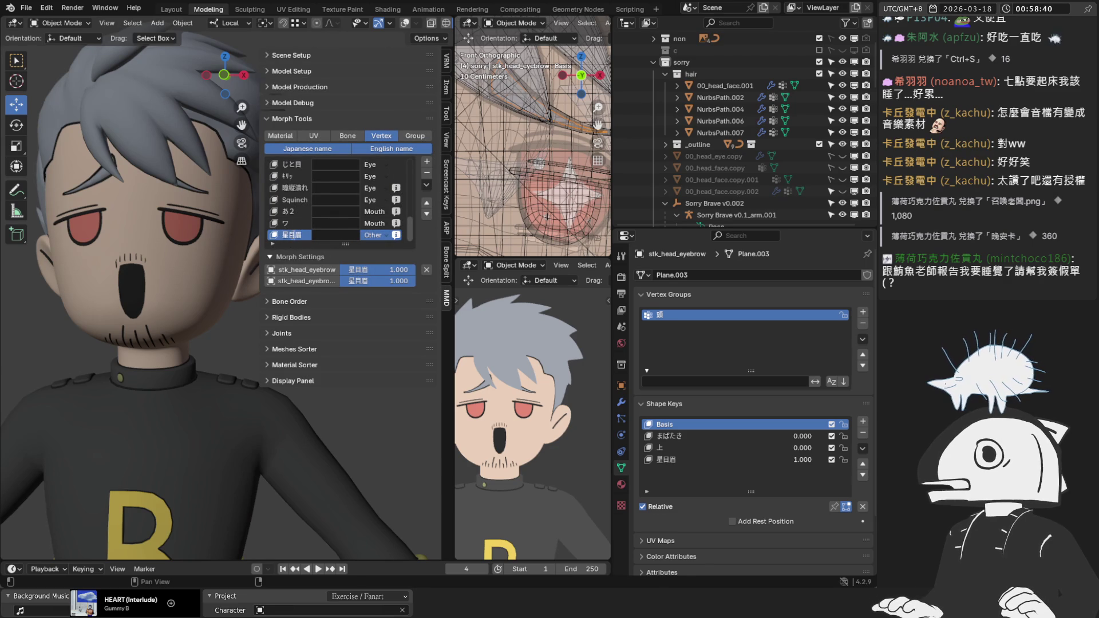
pyautogui.press('Return')
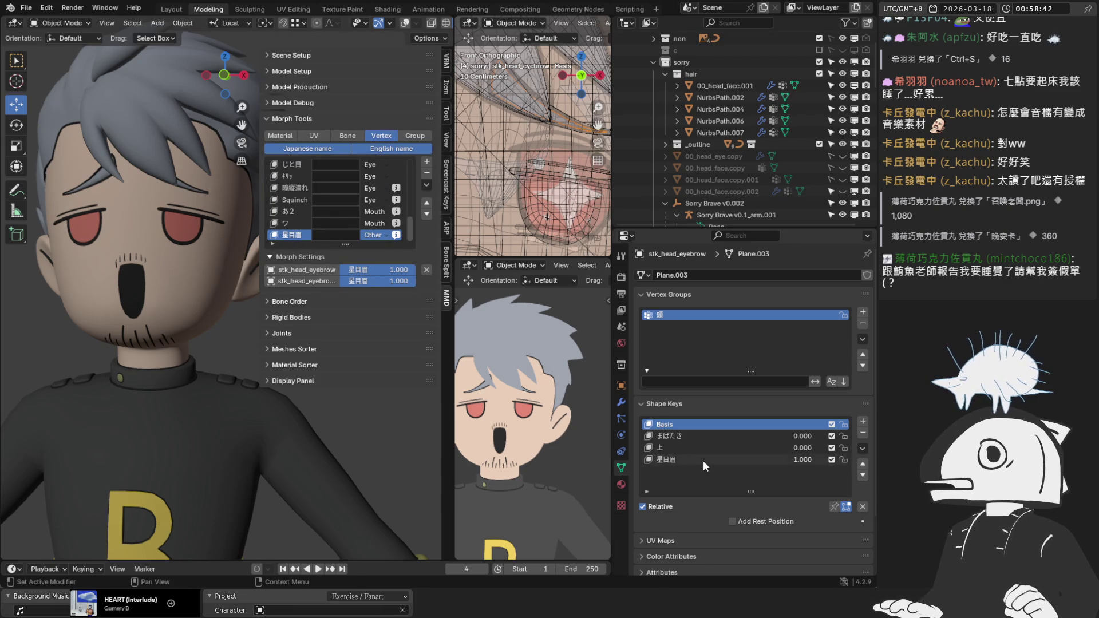
pyautogui.click(703, 460)
pyautogui.click(191, 232)
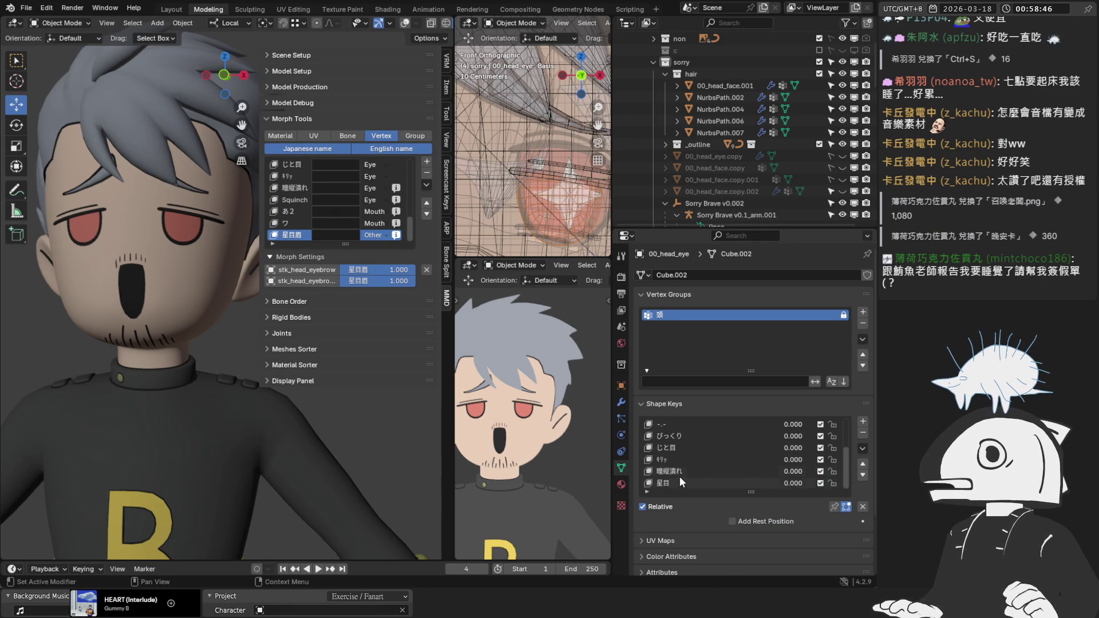
pyautogui.click(681, 483)
pyautogui.moveTo(738, 521); pyautogui.dragTo(855, 520)
# Add a new morph named 星目 holding the star-eye values.
pyautogui.click(426, 161)
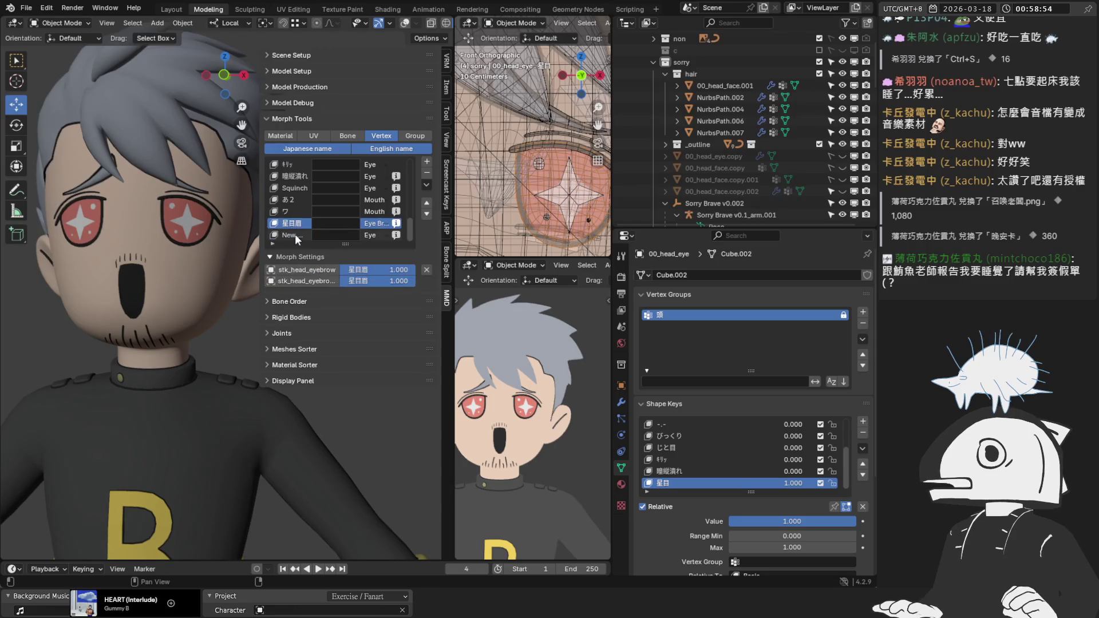
pyautogui.doubleClick(294, 235)
pyautogui.write('星目')
pyautogui.press('Return')
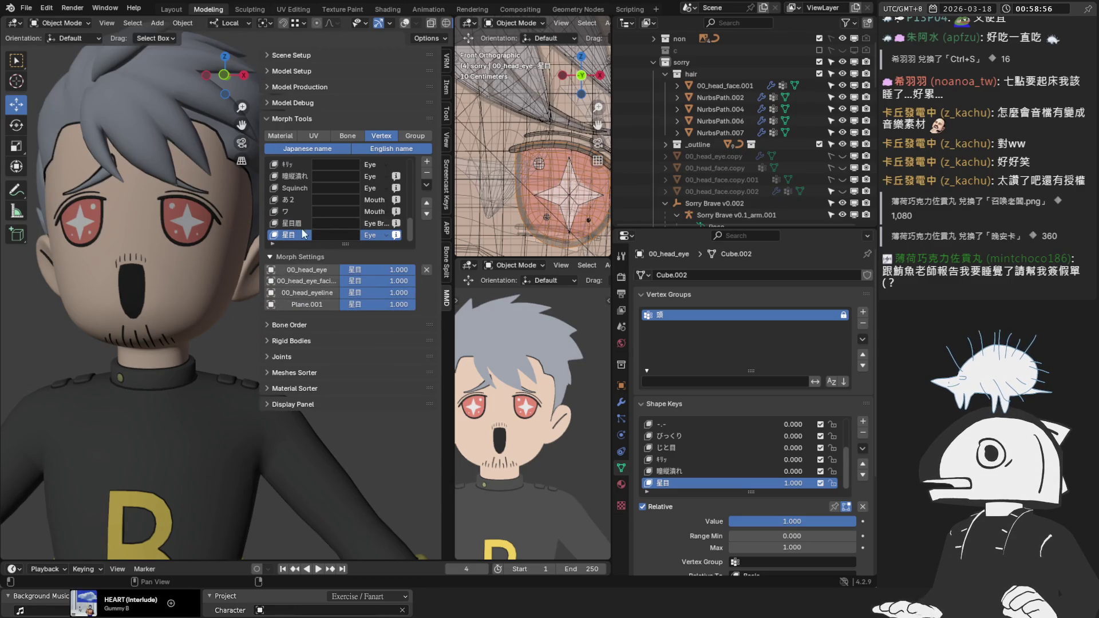
pyautogui.press('BackSpace')
pyautogui.hotkey('ctrl', 'z')
# Raise the 星目眉 eyebrow morph and the ワ mouth morph to full.
pyautogui.click(292, 222)
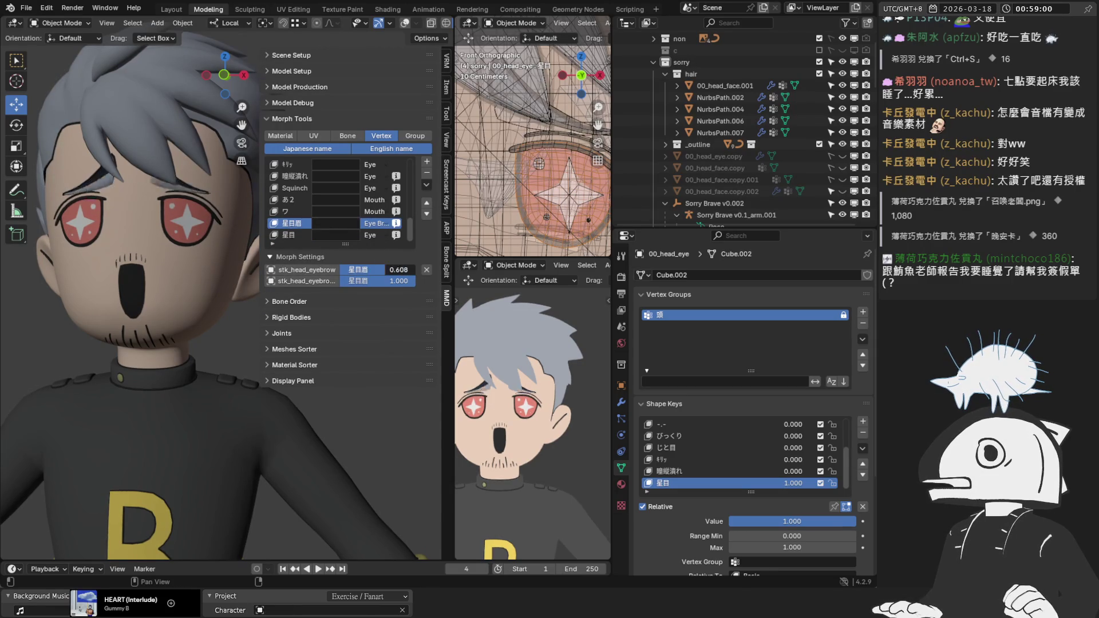
pyautogui.moveTo(367, 270); pyautogui.dragTo(415, 269)
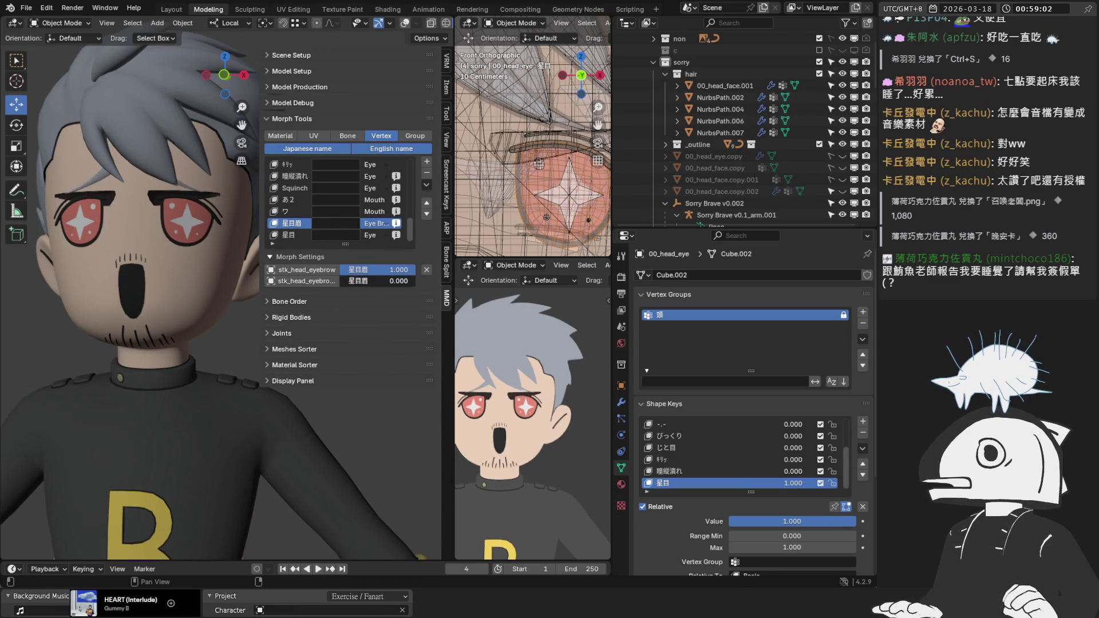
pyautogui.click(291, 209)
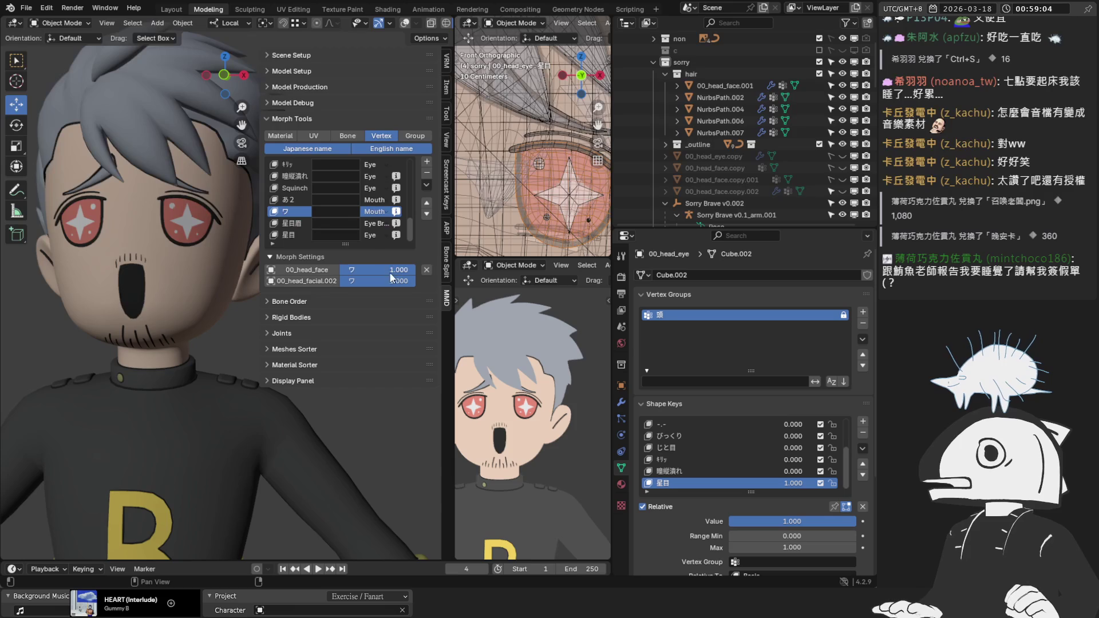
pyautogui.moveTo(367, 270); pyautogui.dragTo(415, 269)
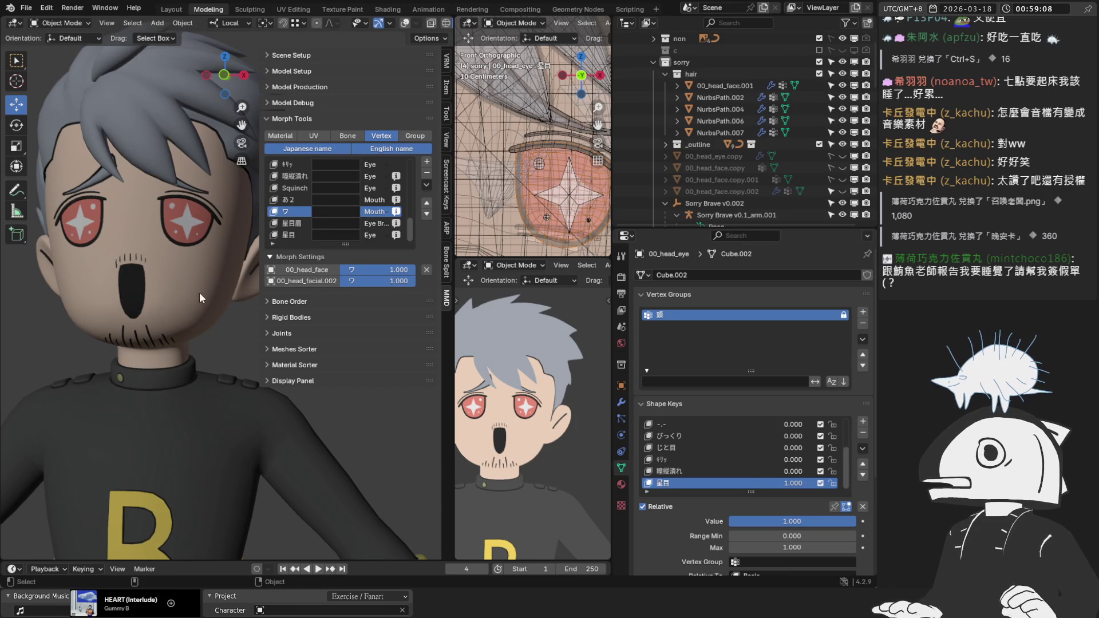
# Reset the ワ shape key and 星目眉 morph to zero, then test the 星目 morph slider.
pyautogui.click(141, 296)
pyautogui.click(702, 484)
pyautogui.moveTo(816, 521); pyautogui.dragTo(728, 522)
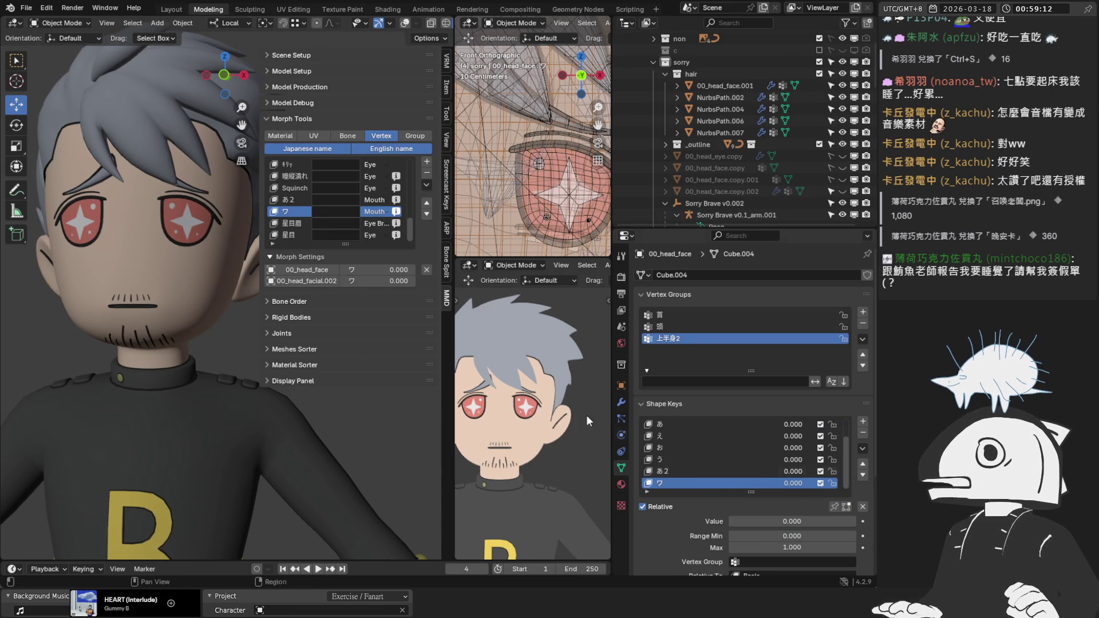
pyautogui.click(292, 228)
pyautogui.moveTo(394, 270); pyautogui.dragTo(343, 269)
pyautogui.click(291, 235)
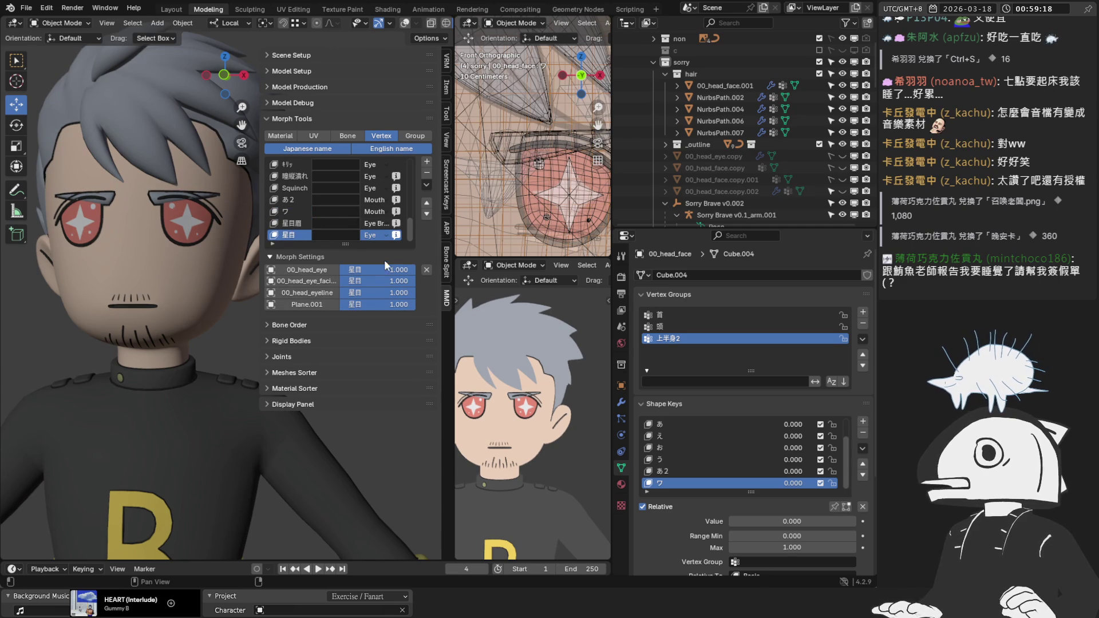
pyautogui.moveTo(404, 271)
pyautogui.mouseDown()
pyautogui.moveTo(367, 271)
pyautogui.moveTo(412, 271)
pyautogui.moveTo(343, 305)
pyautogui.moveTo(344, 271)
pyautogui.mouseUp()
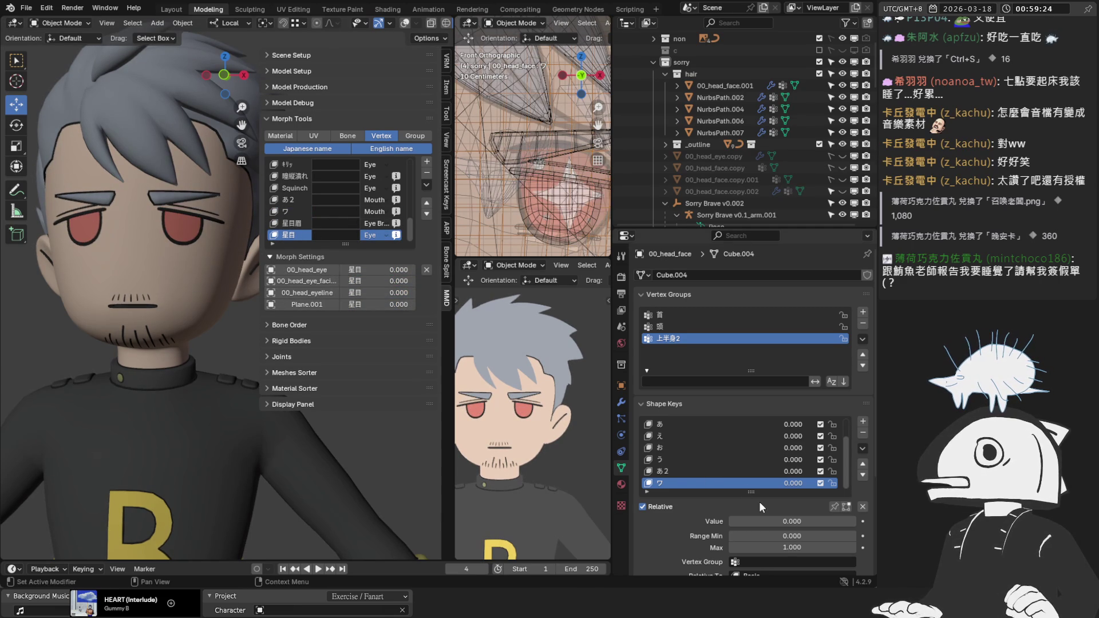
pyautogui.moveTo(792, 521)
pyautogui.mouseDown()
pyautogui.moveTo(846, 521)
pyautogui.moveTo(744, 521)
pyautogui.mouseUp()
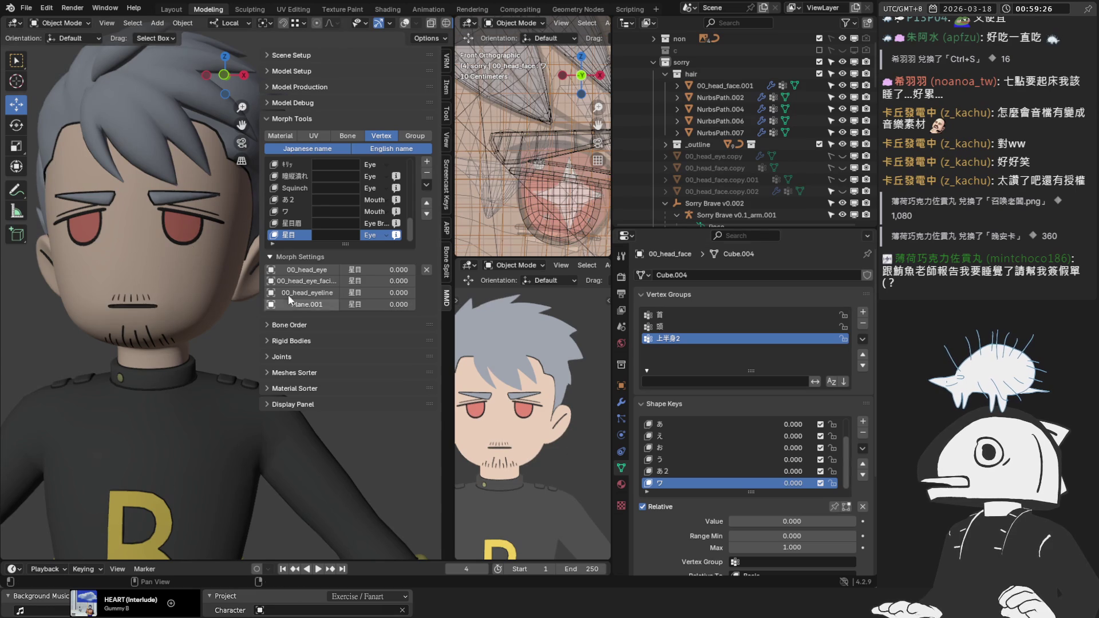
# Reset the 星目 shape key value on 00_head_eye.
pyautogui.click(185, 225)
pyautogui.scroll(-4, 699, 464)
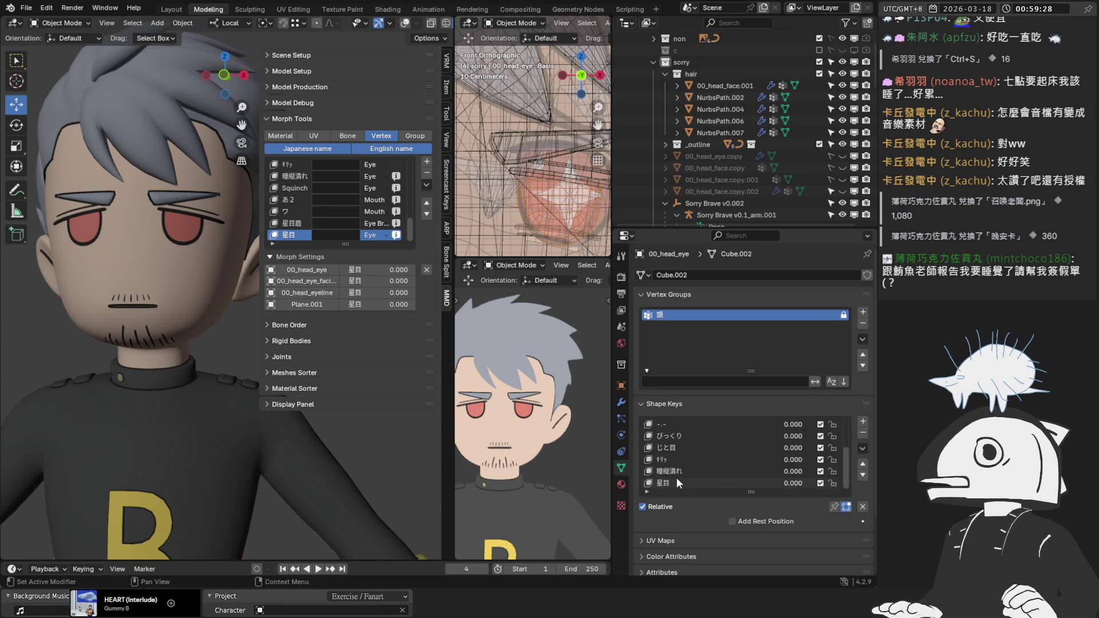
pyautogui.click(676, 477)
pyautogui.scroll(-3, 781, 506)
pyautogui.scroll(-1, 782, 506)
pyautogui.moveTo(750, 427)
pyautogui.mouseDown()
pyautogui.moveTo(813, 427)
pyautogui.moveTo(744, 427)
pyautogui.mouseUp()
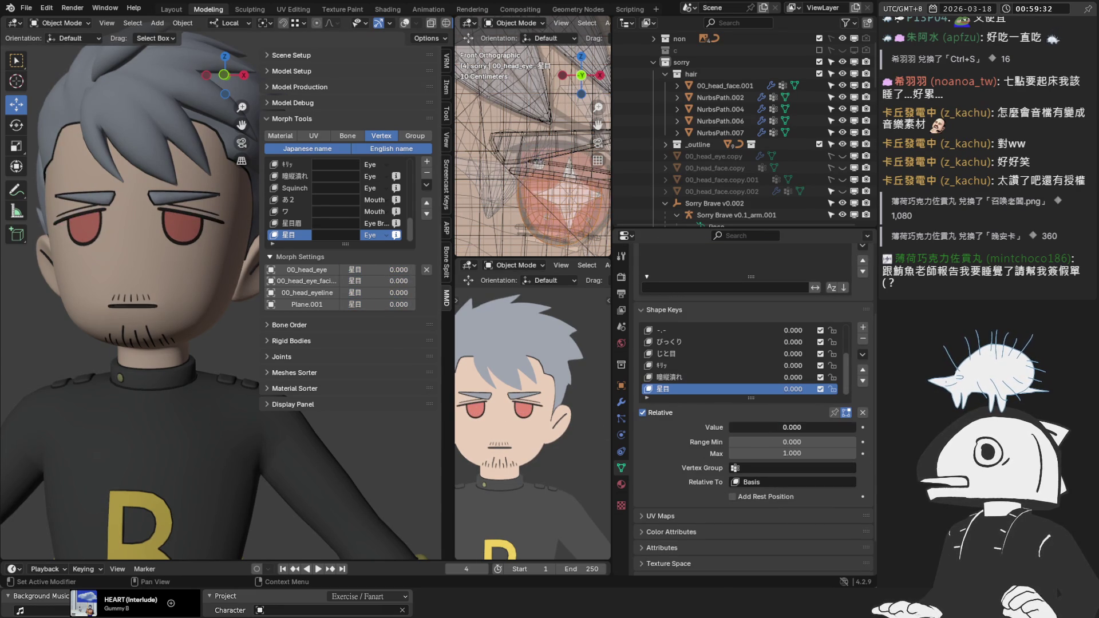
pyautogui.scroll(-2, 310, 420)
# Hide the sidebar, save the file, and preview the 瞳縦潰れ eye-squash shape key.
pyautogui.press('n')
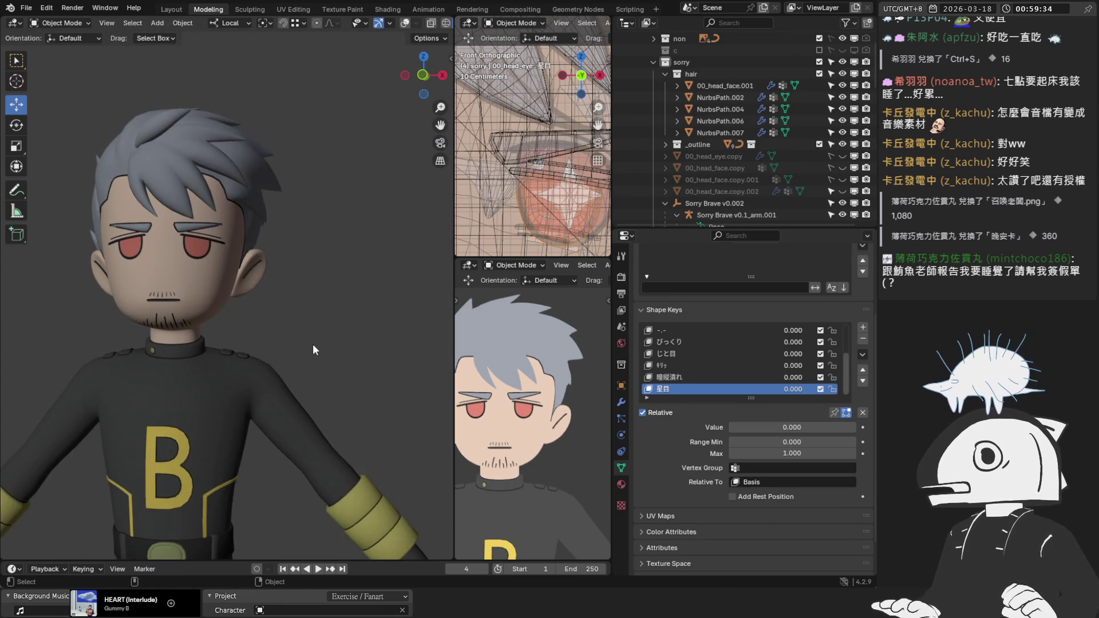
pyautogui.scroll(2, 312, 345)
pyautogui.hotkey('ctrl', 's')
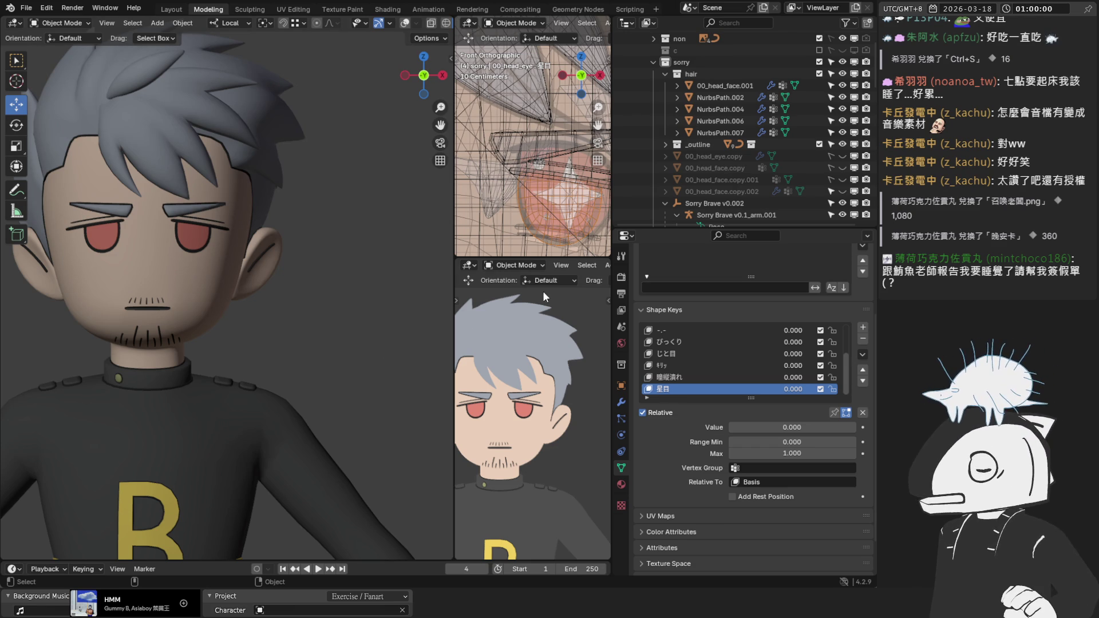
pyautogui.click(702, 375)
pyautogui.moveTo(766, 427)
pyautogui.mouseDown()
pyautogui.moveTo(852, 427)
pyautogui.moveTo(735, 427)
pyautogui.mouseUp()
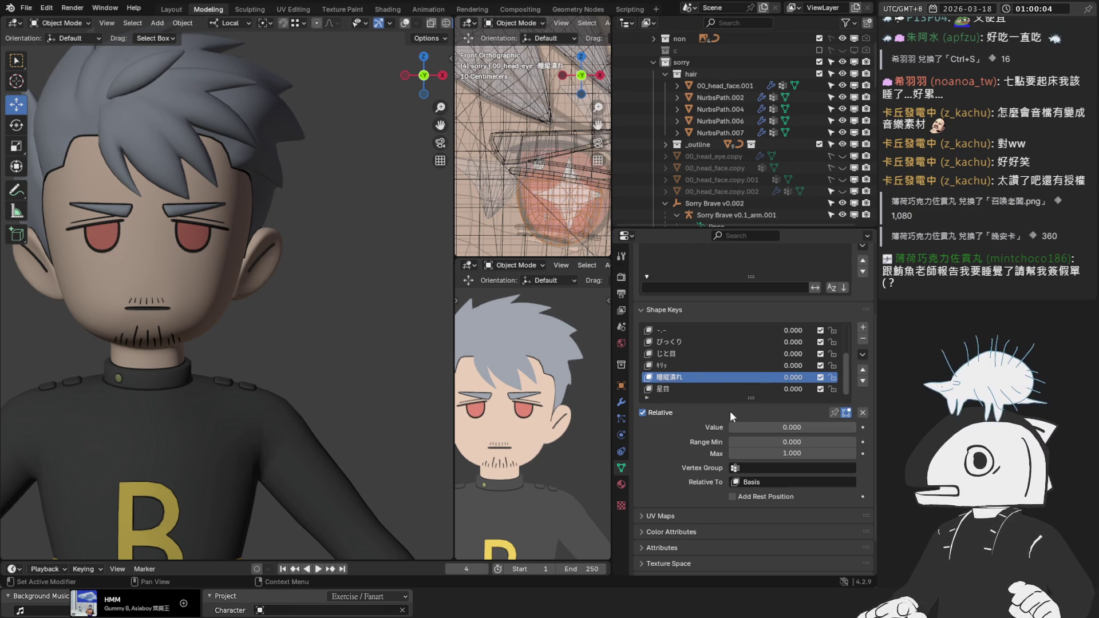
pyautogui.scroll(2, 778, 118)
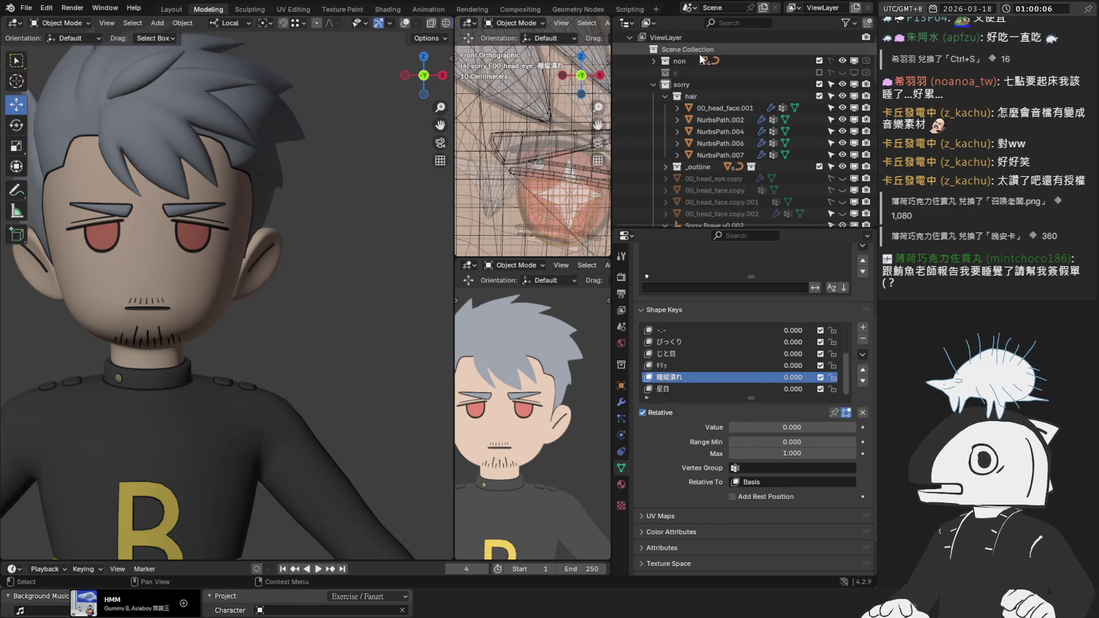
# Select the facial reference empty inside the non collection, enable X-ray, and view from the front.
pyautogui.click(678, 59)
pyautogui.click(653, 61)
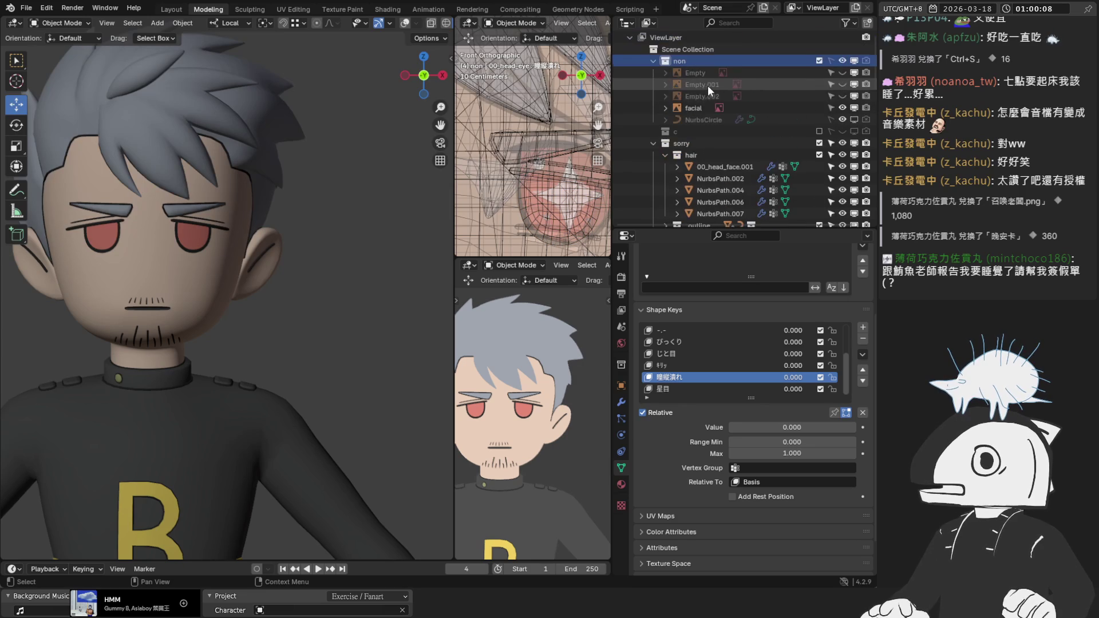
pyautogui.click(693, 108)
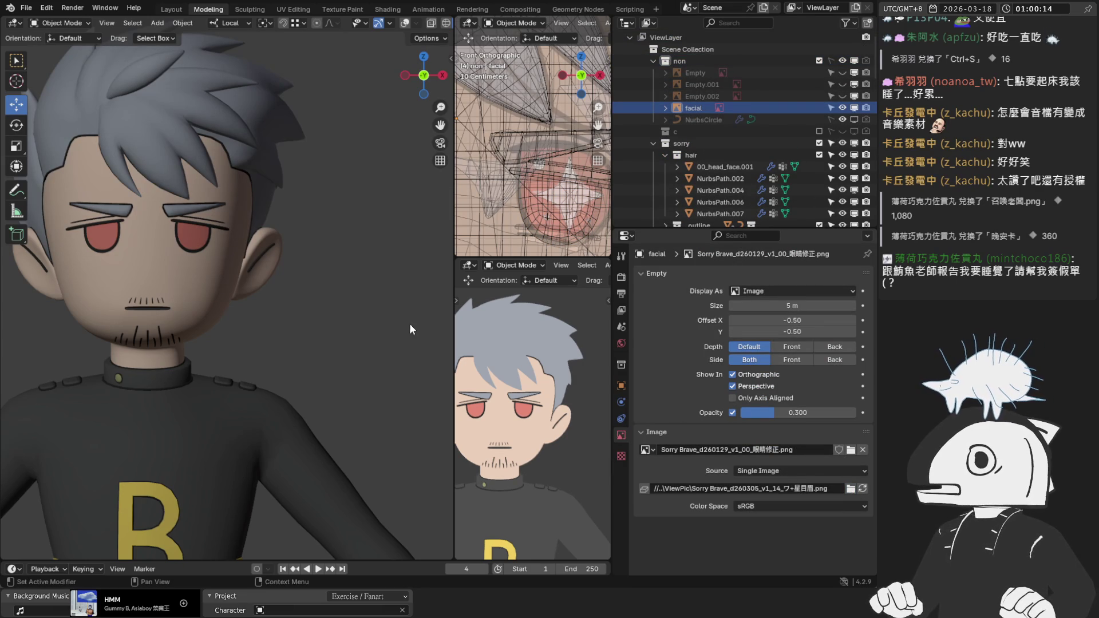
pyautogui.hotkey('alt', 'z')
pyautogui.press('KP_1')
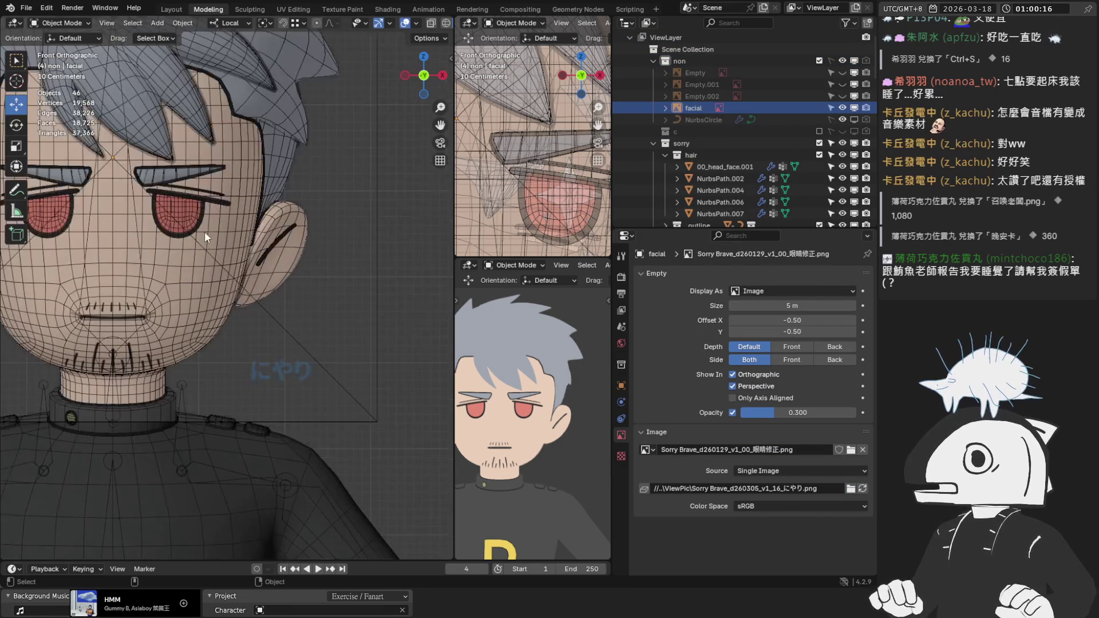
# Zoom in on the face, select 00_head_face, and preview the あ2 open-mouth shape.
pyautogui.scroll(3, 202, 236)
pyautogui.keyDown('shift'); pyautogui.moveTo(161, 247); pyautogui.dragTo(254, 220, button='middle'); pyautogui.keyUp('shift')
pyautogui.click(263, 206)
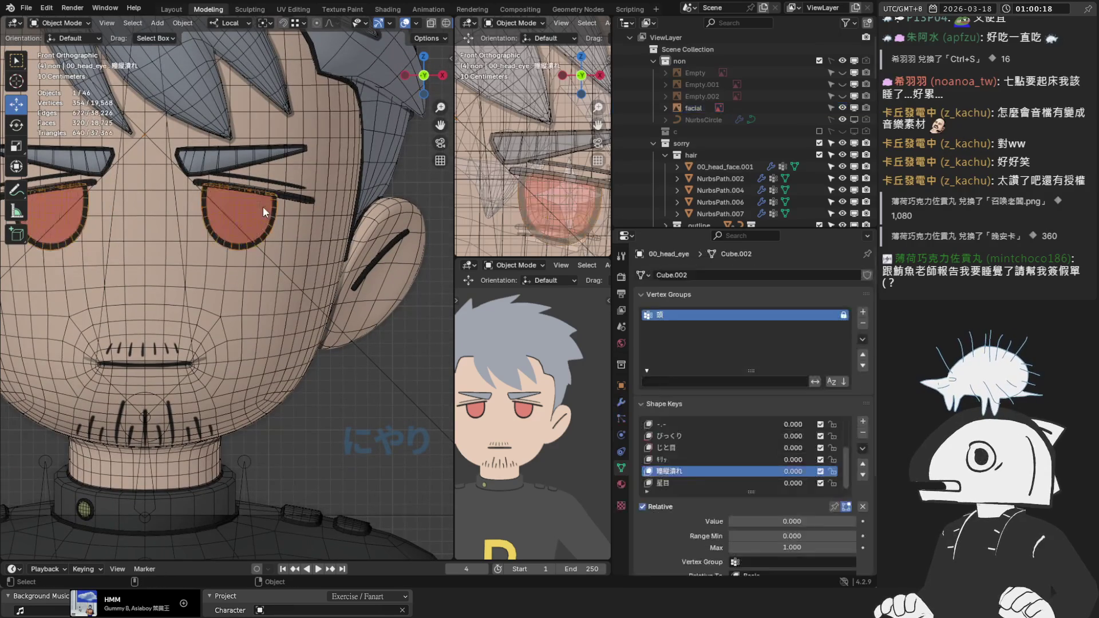
pyautogui.click(263, 206)
pyautogui.click(696, 470)
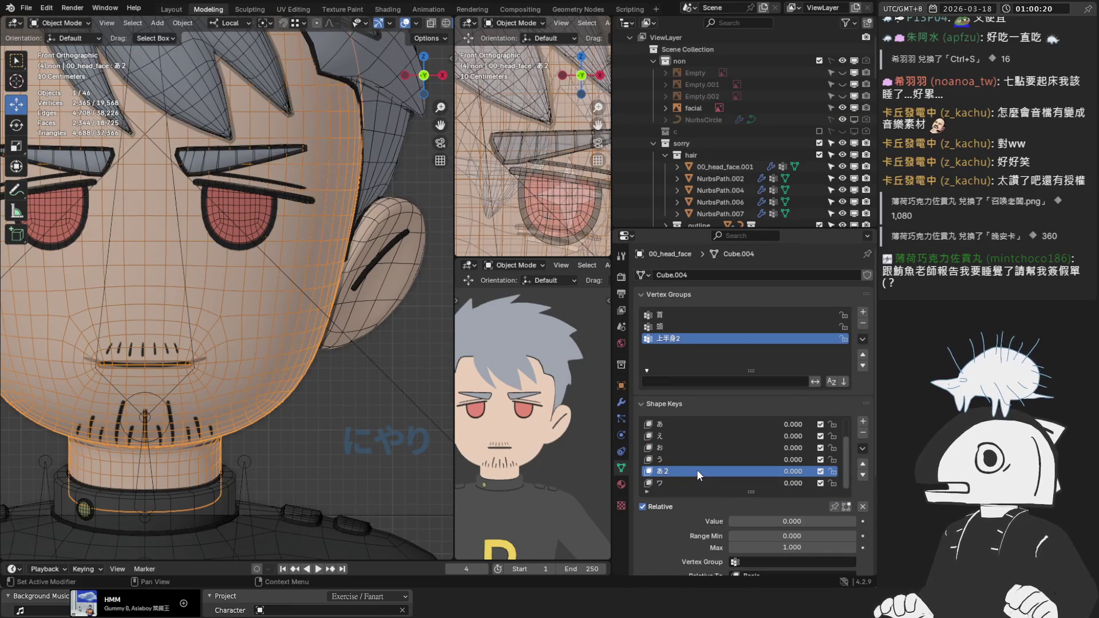
pyautogui.moveTo(740, 522)
pyautogui.mouseDown()
pyautogui.moveTo(813, 522)
pyautogui.moveTo(732, 522)
pyautogui.mouseUp()
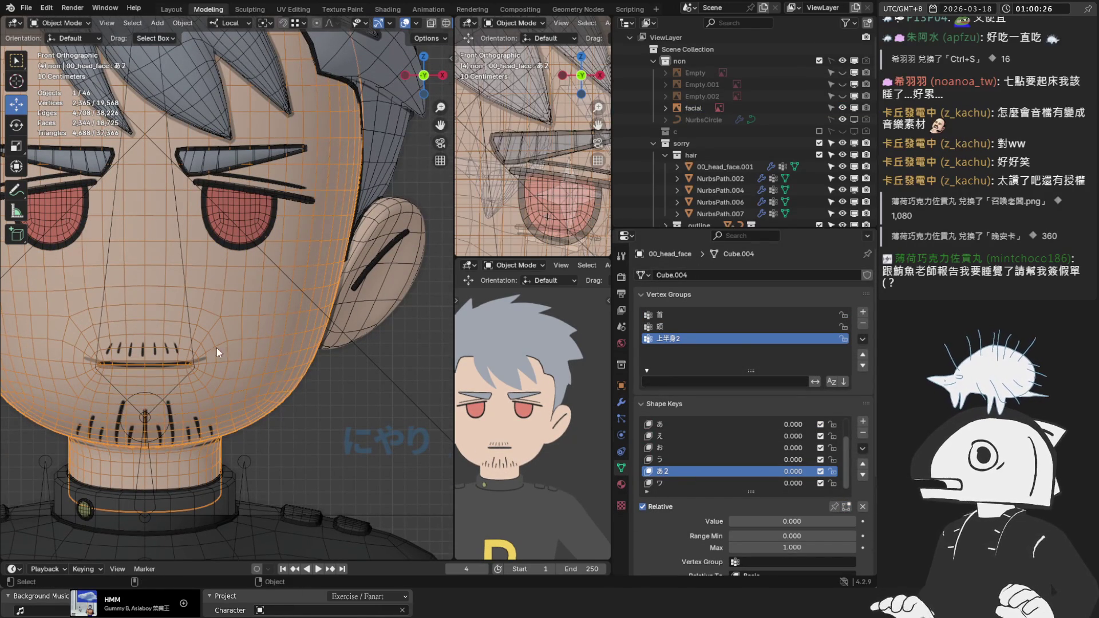
# Edit the facial reference empty's image file path to load the にやり drawing.
pyautogui.scroll(1, 225, 347)
pyautogui.scroll(1, 217, 381)
pyautogui.scroll(1, 254, 361)
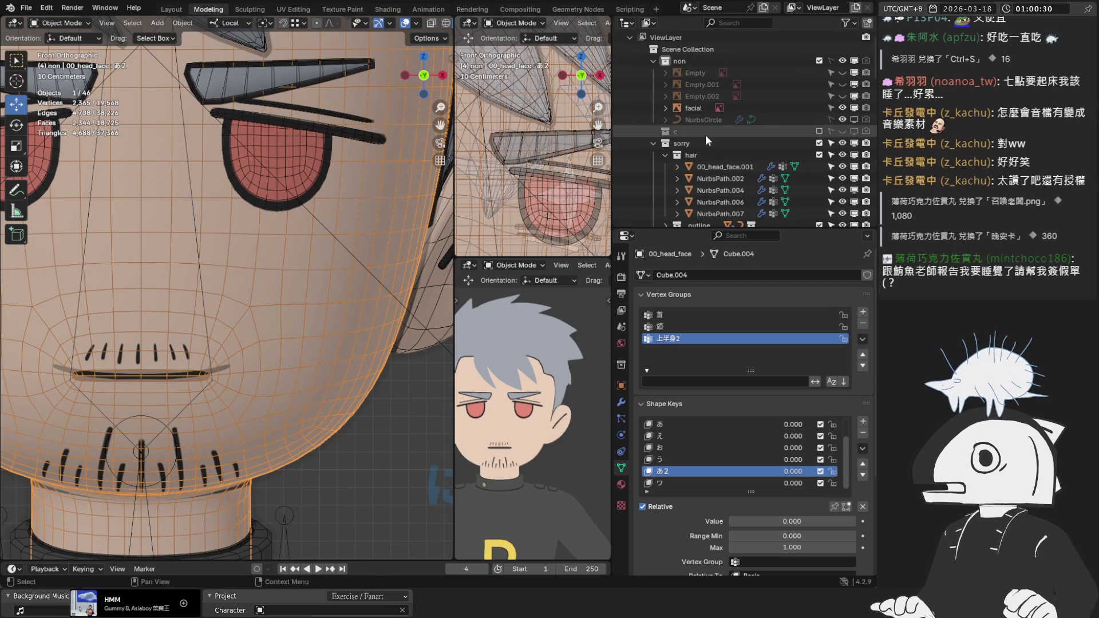
pyautogui.scroll(-1, 572, 143)
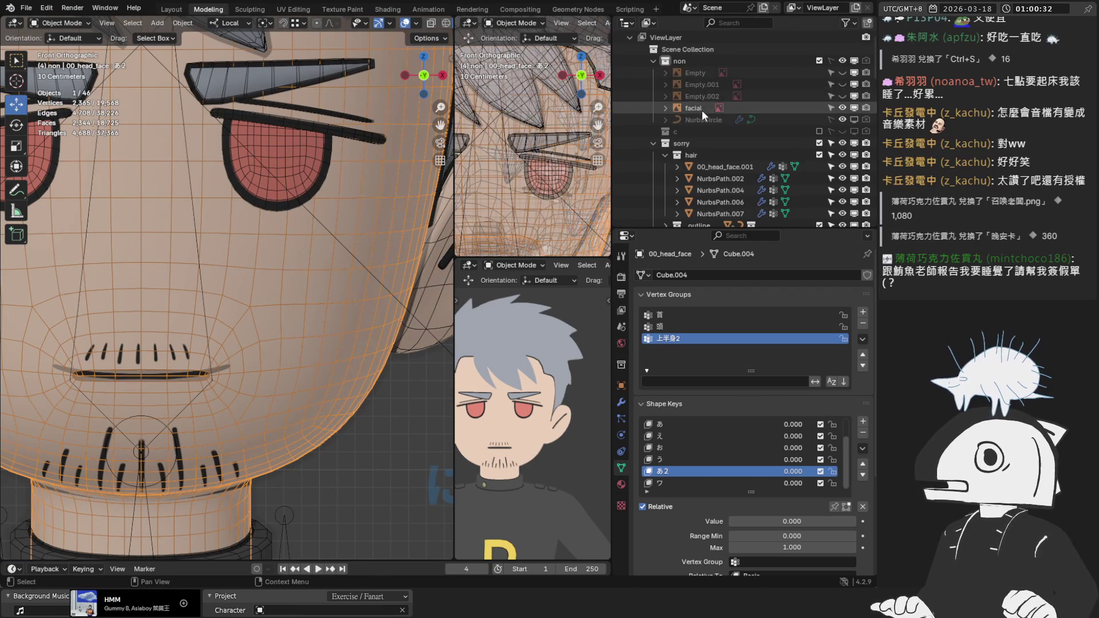
pyautogui.click(701, 109)
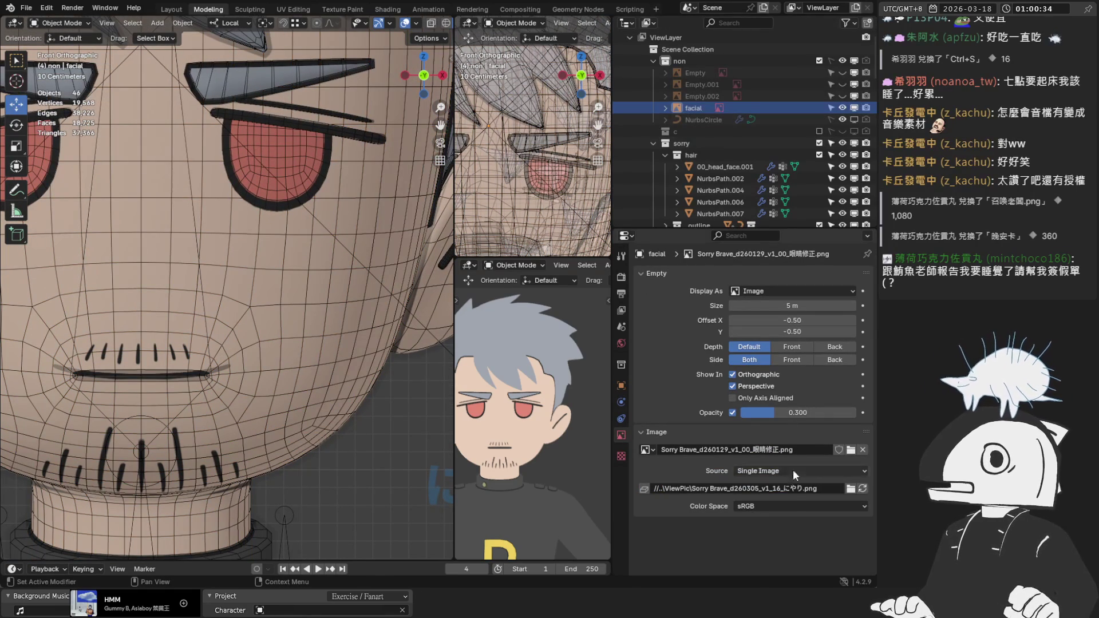
pyautogui.click(790, 489)
pyautogui.click(788, 489)
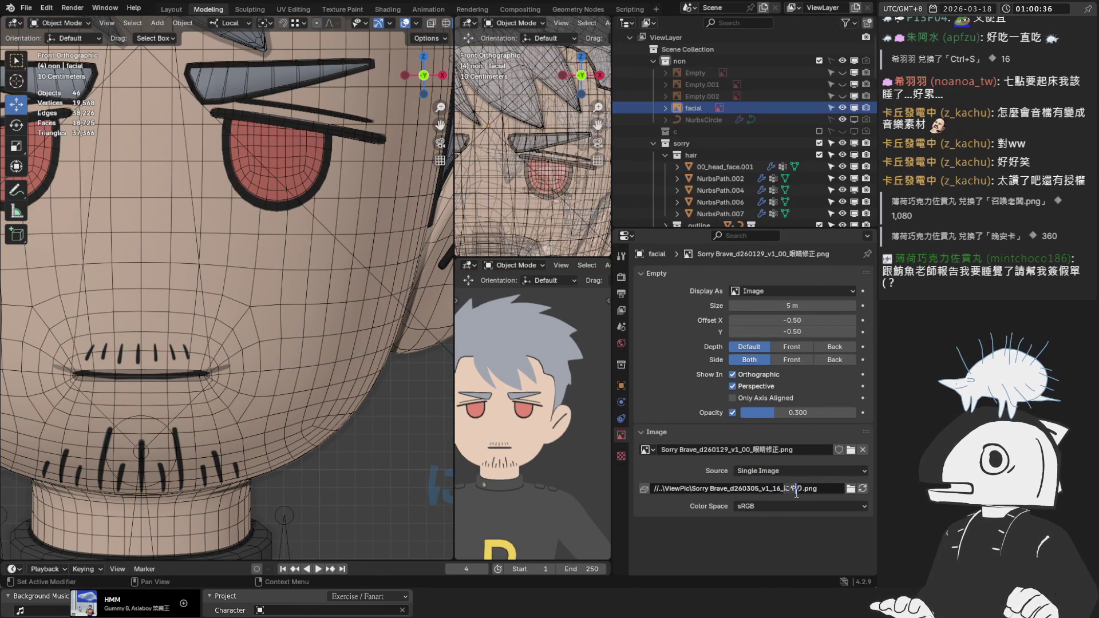
# Add a にやり shape key to 00_head_face, set it to 1.000, and enter Edit Mode.
pyautogui.click(314, 404)
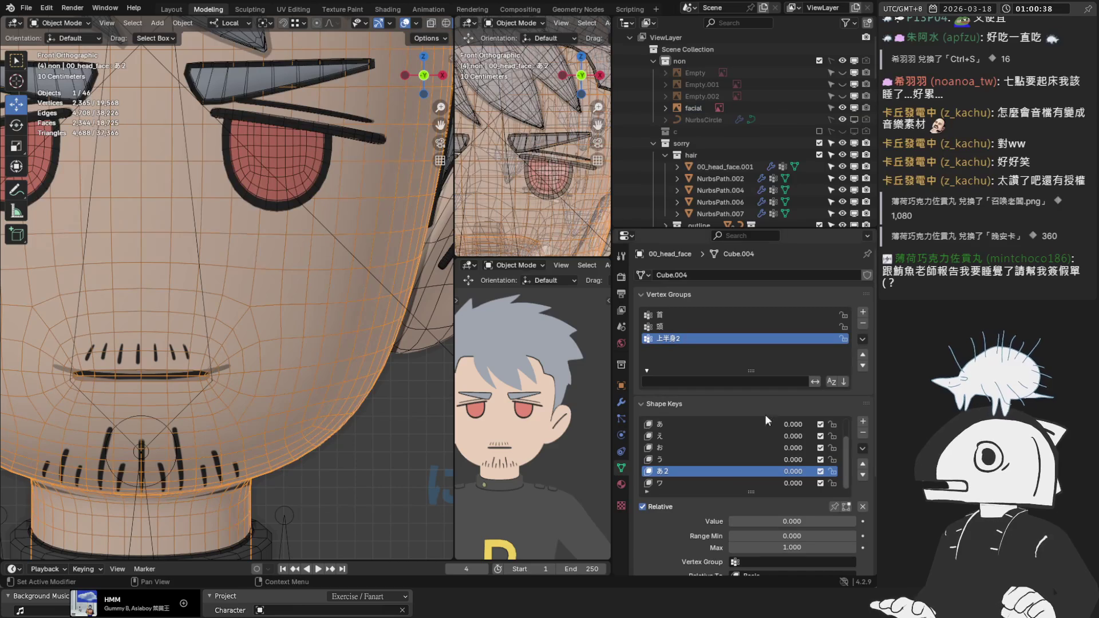
pyautogui.click(863, 422)
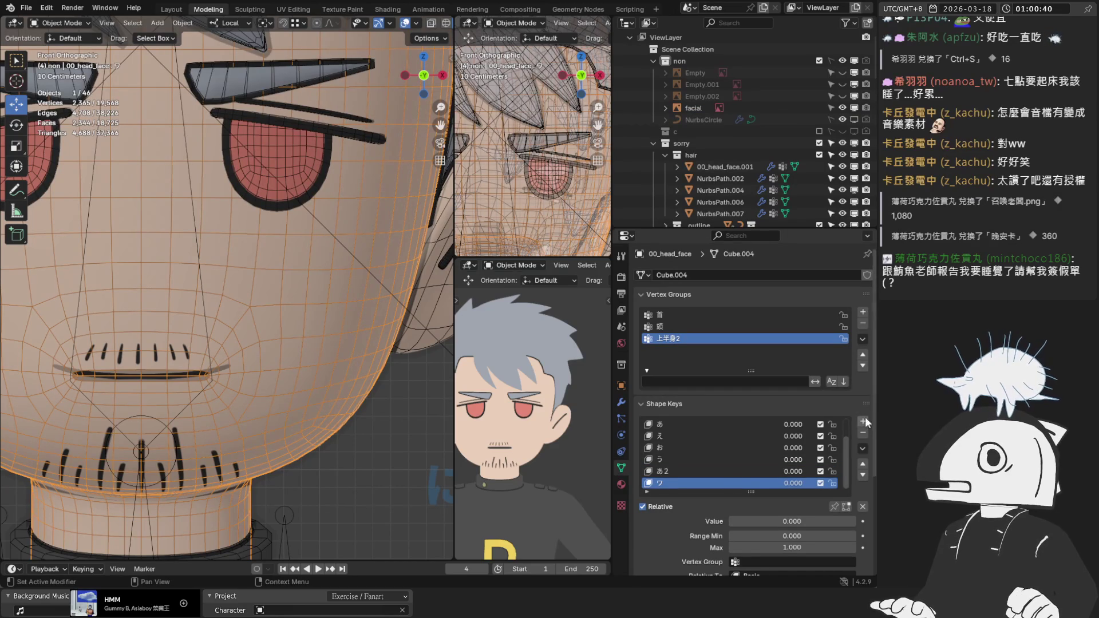
pyautogui.doubleClick(677, 482)
pyautogui.write('にやり')
pyautogui.press('Return')
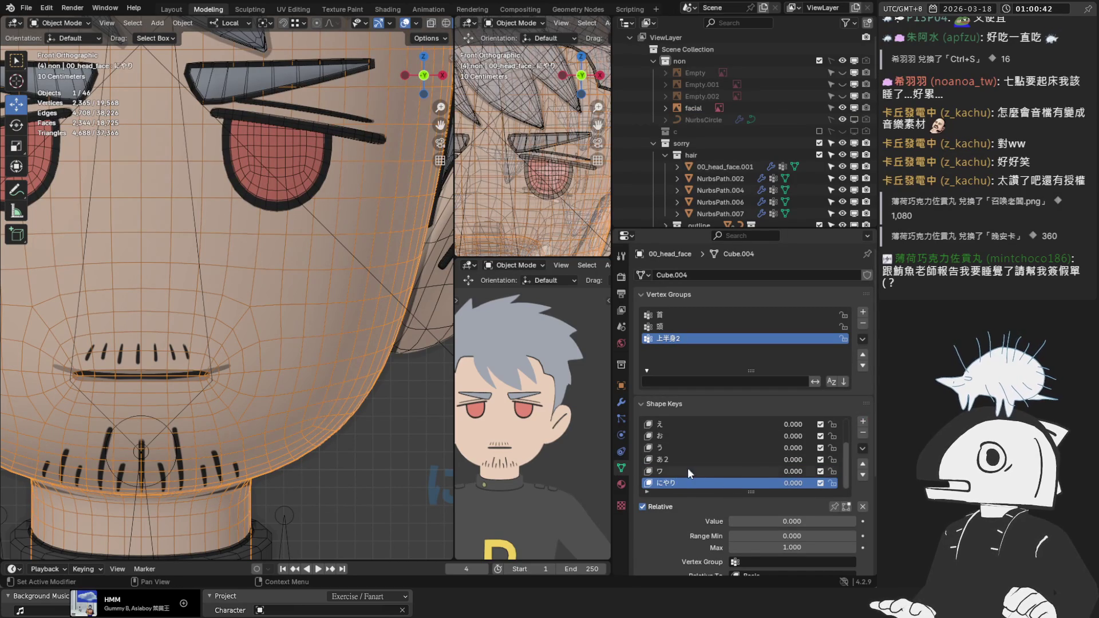
pyautogui.scroll(3, 693, 476)
pyautogui.scroll(-3, 692, 475)
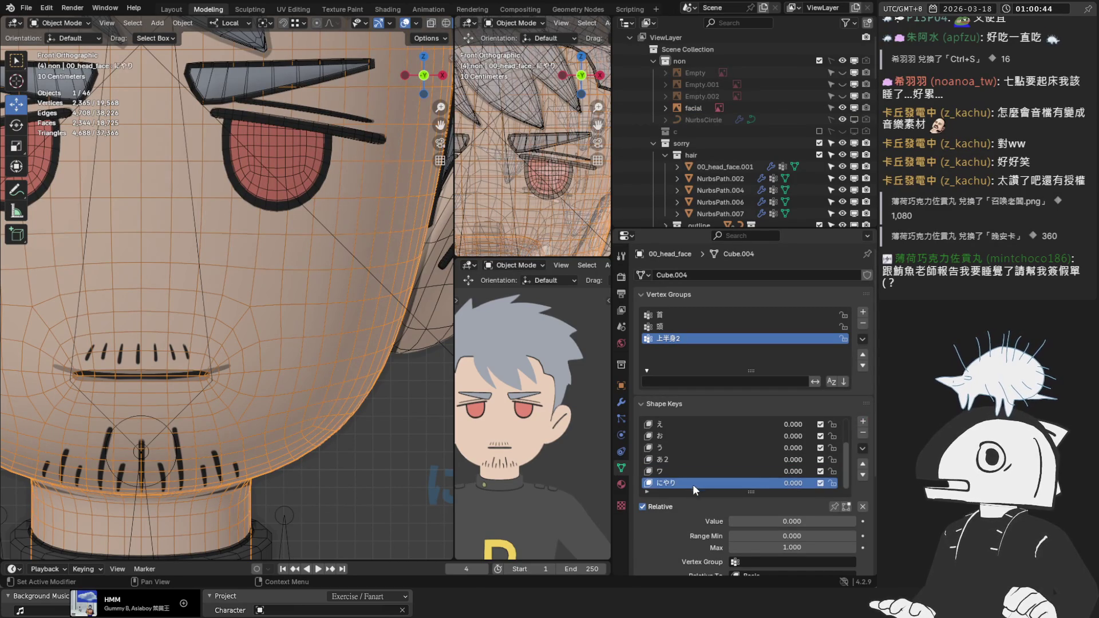
pyautogui.moveTo(792, 521); pyautogui.dragTo(857, 521)
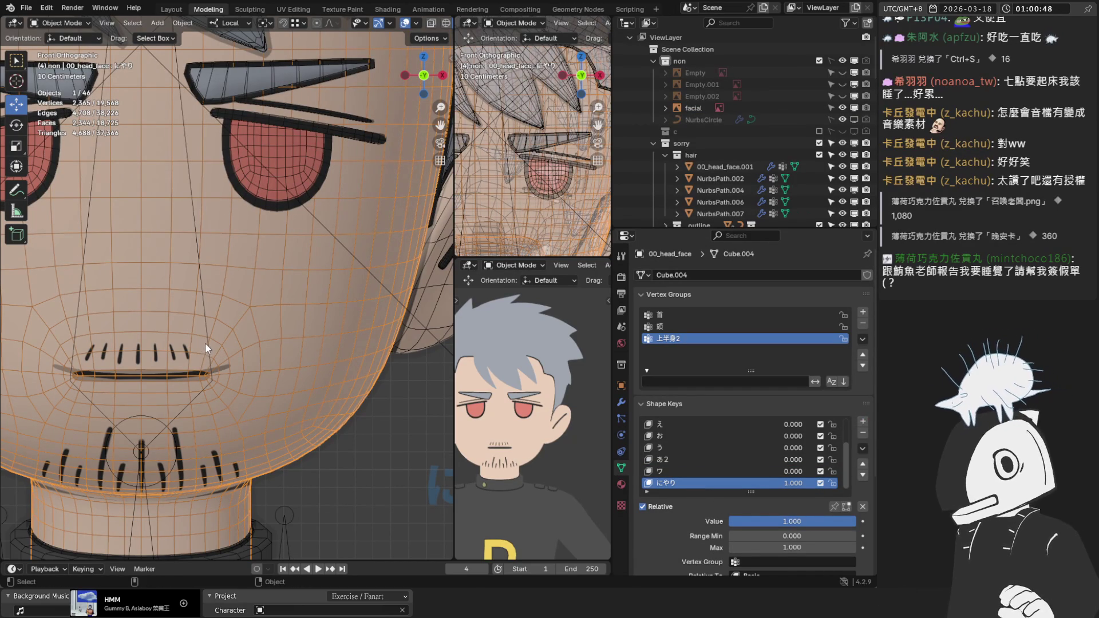
pyautogui.scroll(3, 218, 346)
pyautogui.press('Tab')
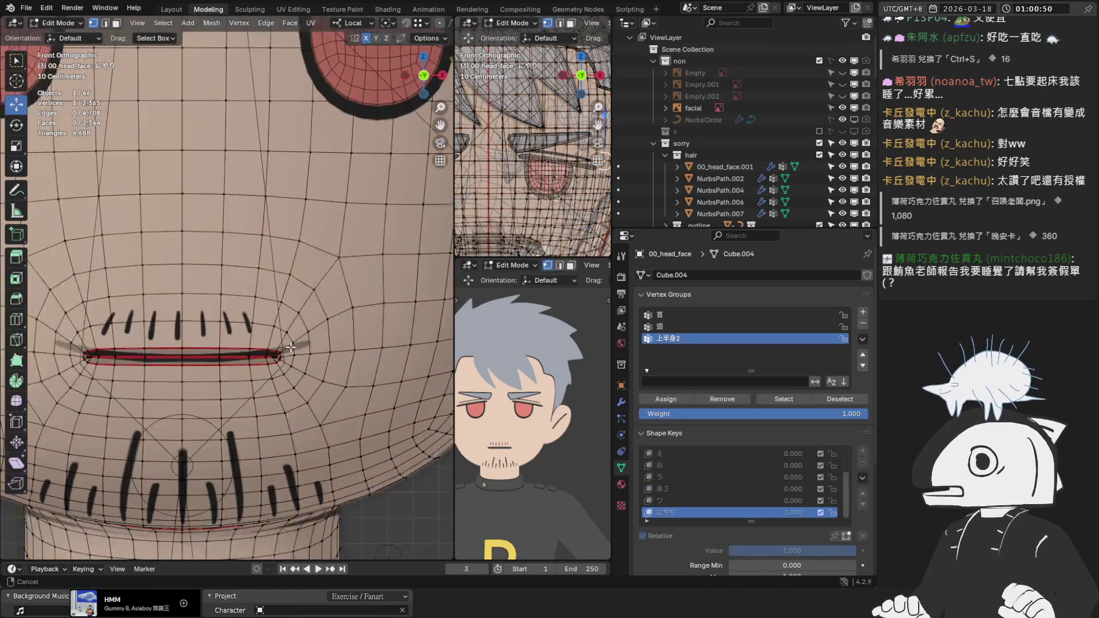
# In face select mode, select the faces at the right mouth corner.
pyautogui.scroll(5, 291, 347)
pyautogui.press('3')
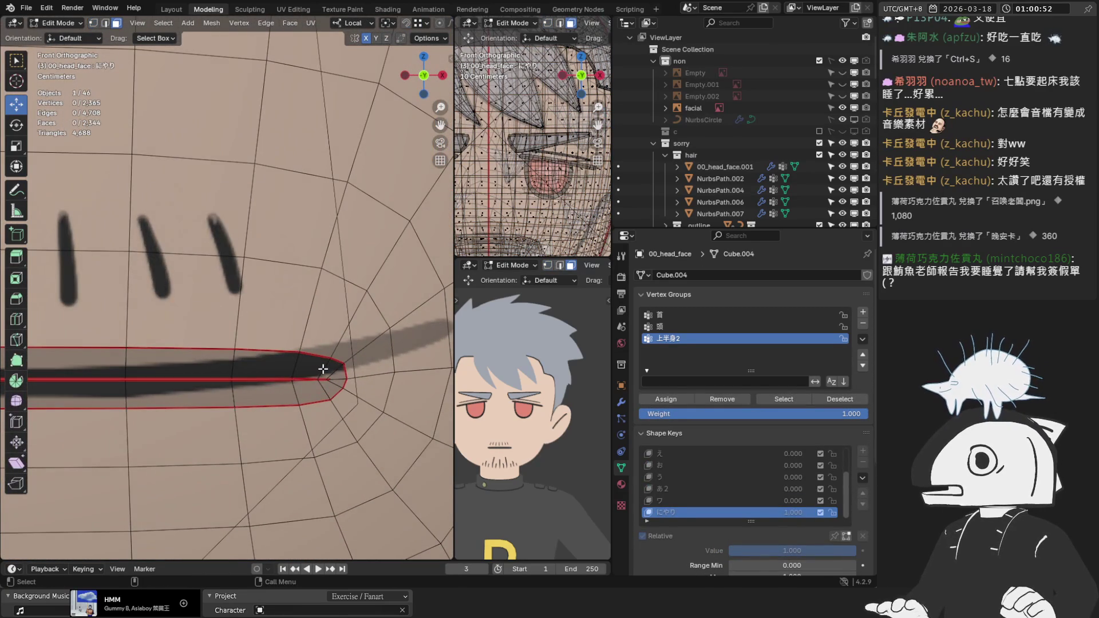
pyautogui.keyDown('shift'); pyautogui.click(323, 369); pyautogui.keyUp('shift')
pyautogui.keyDown('shift'); pyautogui.click(314, 365); pyautogui.keyUp('shift')
pyautogui.scroll(1, 320, 369)
pyautogui.keyDown('shift'); pyautogui.click(395, 432); pyautogui.keyUp('shift')
pyautogui.keyDown('shift'); pyautogui.click(395, 429); pyautogui.keyUp('shift')
pyautogui.scroll(-6, 378, 418)
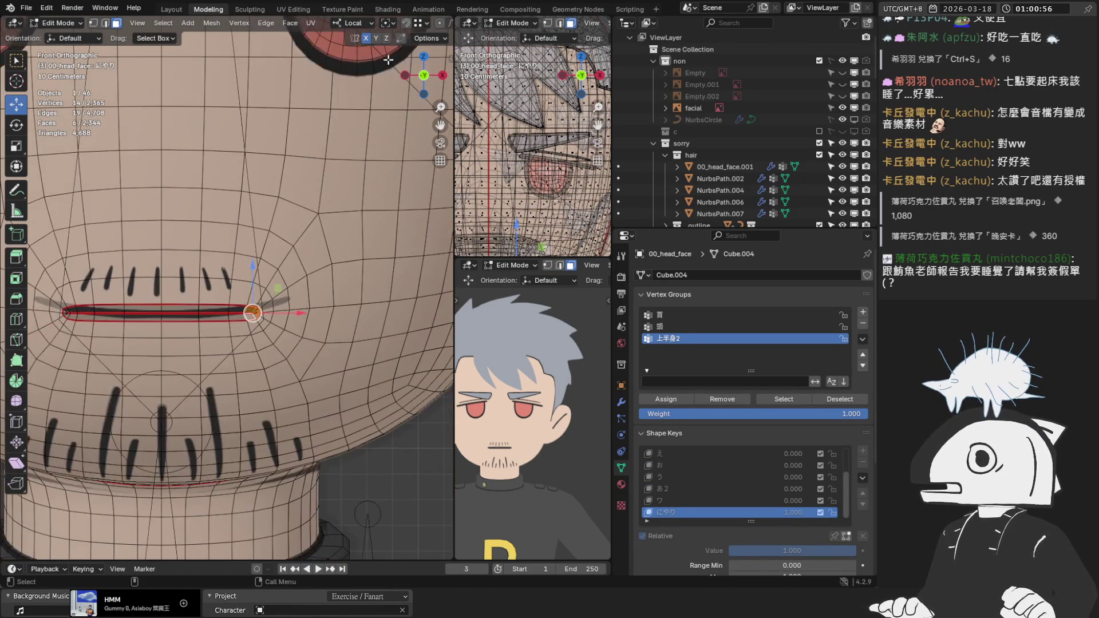
pyautogui.scroll(2, 344, 314)
pyautogui.scroll(4, 577, 398)
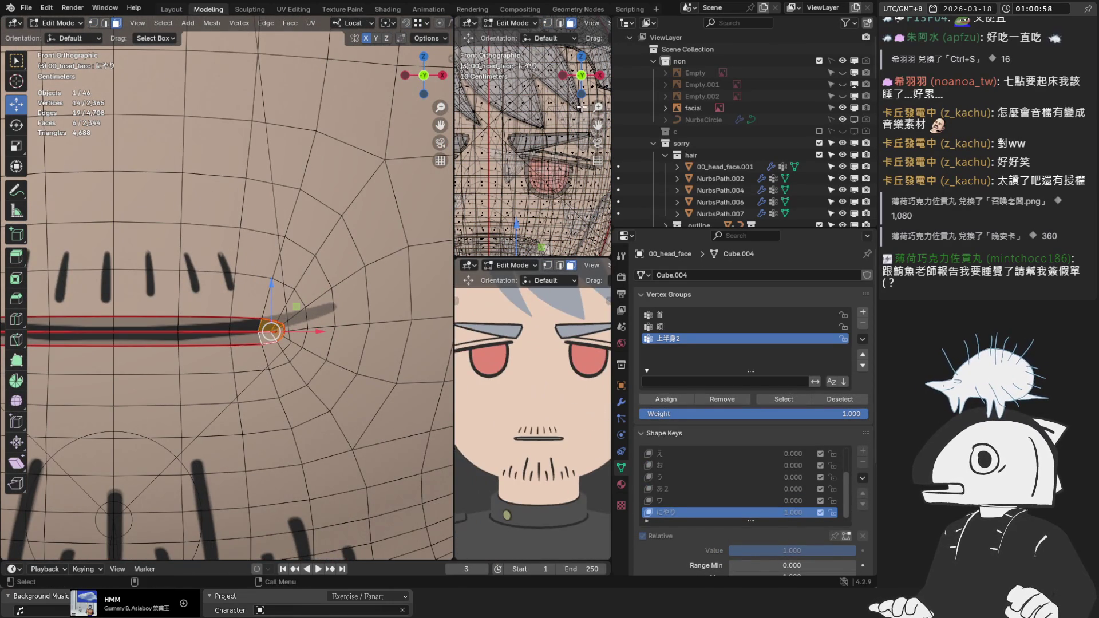
pyautogui.keyDown('shift'); pyautogui.scroll(-8, 581, 107); pyautogui.keyUp('shift')
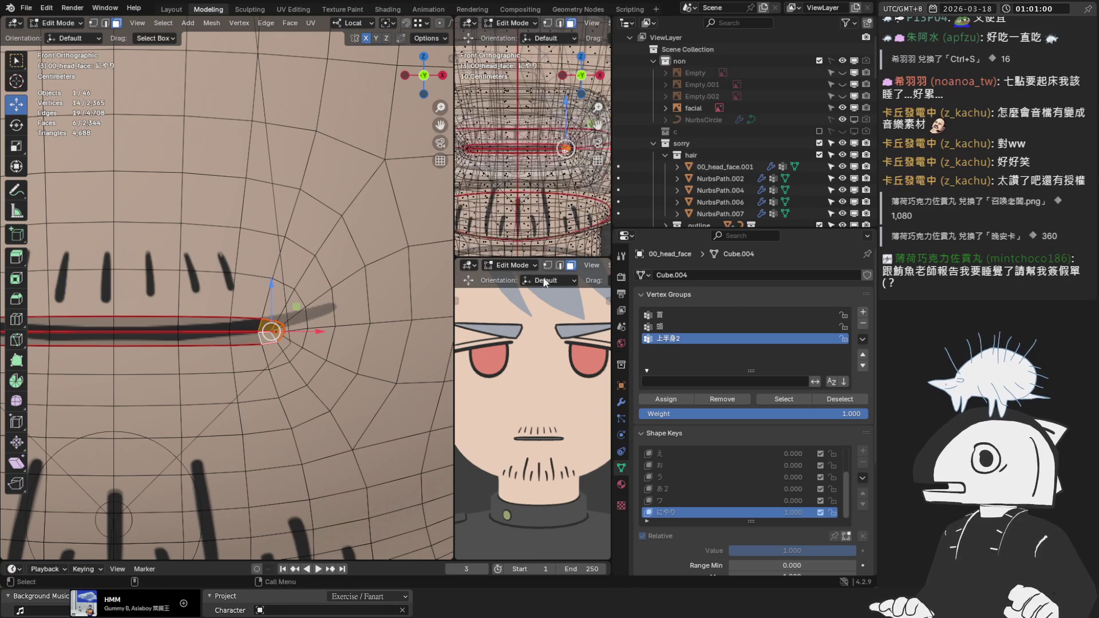
pyautogui.scroll(2, 570, 452)
# Push the mouth-corner faces outward along local X with proportional falloff.
pyautogui.moveTo(271, 334); pyautogui.dragTo(336, 327)
pyautogui.hotkey('ctrl', 'z')
pyautogui.hotkey('ctrl', 'z')
pyautogui.scroll(-5, 312, 333)
pyautogui.scroll(3, 329, 329)
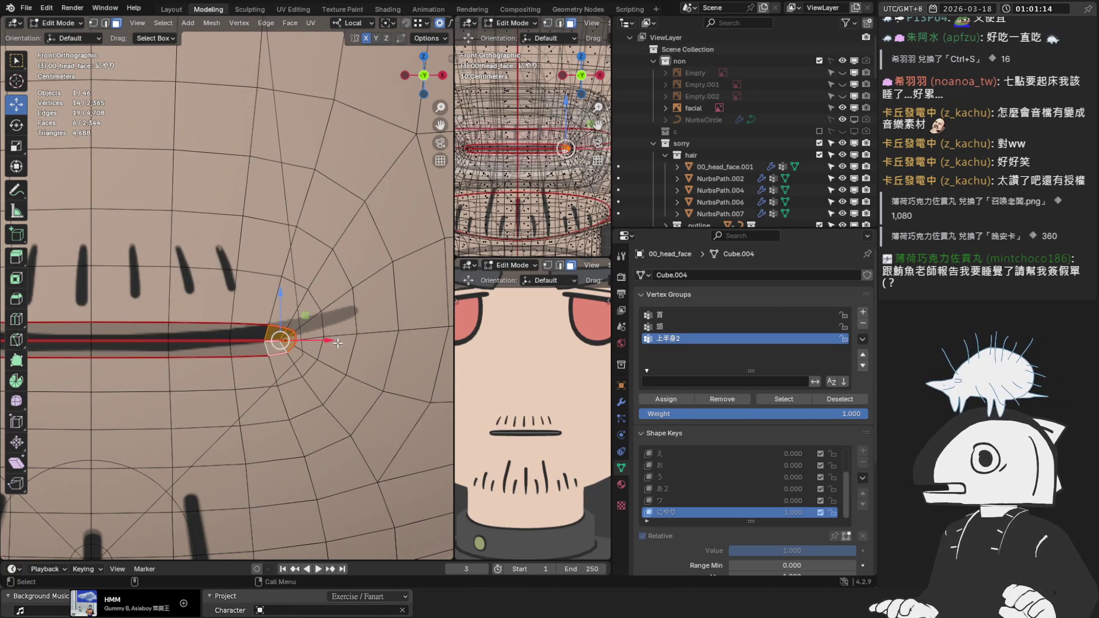
pyautogui.press('x')
pyautogui.moveTo(301, 343); pyautogui.dragTo(309, 343)
pyautogui.scroll(-1, 318, 338)
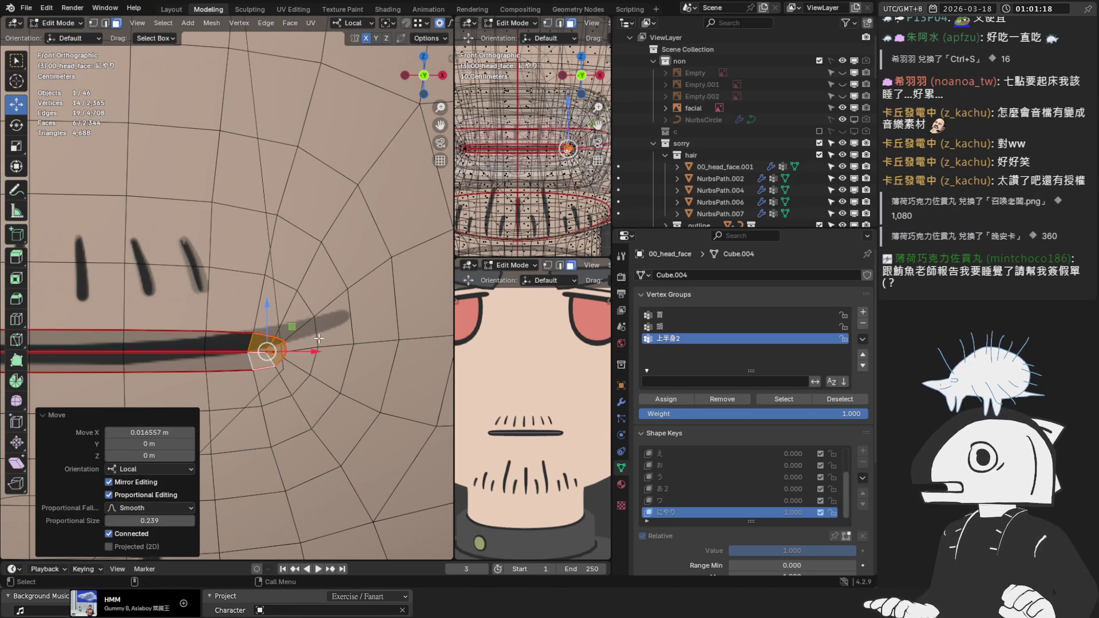
pyautogui.moveTo(340, 360)
pyautogui.mouseDown(button='middle')
pyautogui.moveTo(273, 307)
pyautogui.moveTo(265, 314)
pyautogui.moveTo(292, 329)
pyautogui.moveTo(268, 296)
pyautogui.moveTo(265, 338)
pyautogui.mouseUp(button='middle')
pyautogui.press('KP_1')
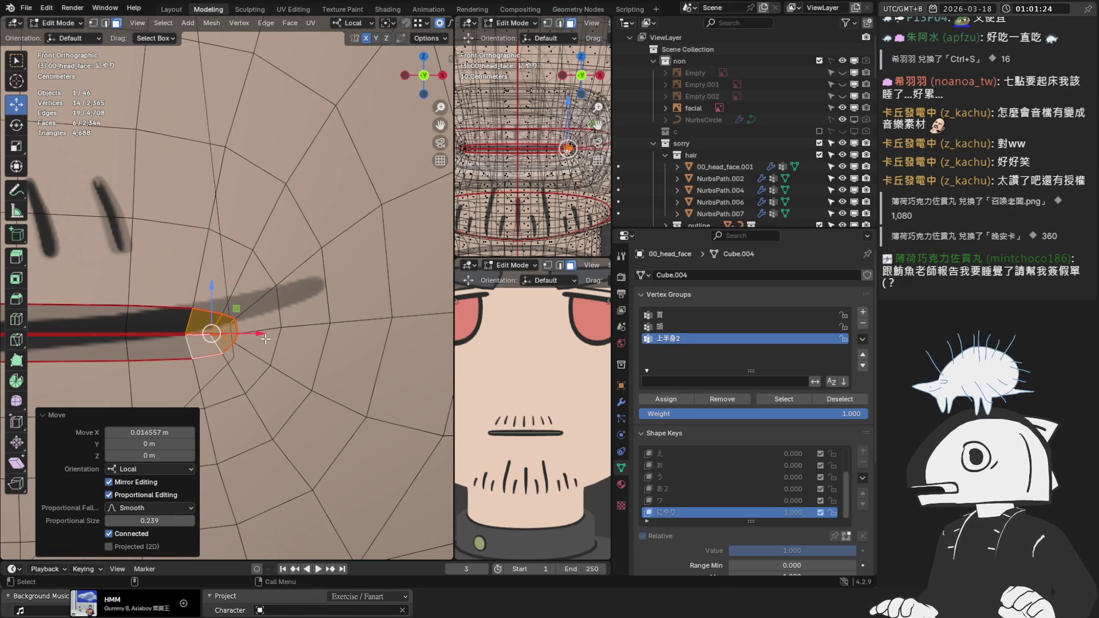
# Raise the mouth corner and tilt it by -6.73°, cancelling one extra move.
pyautogui.press('g')
pyautogui.click(220, 324)
pyautogui.press('r')
pyautogui.click(306, 270)
pyautogui.press('g')
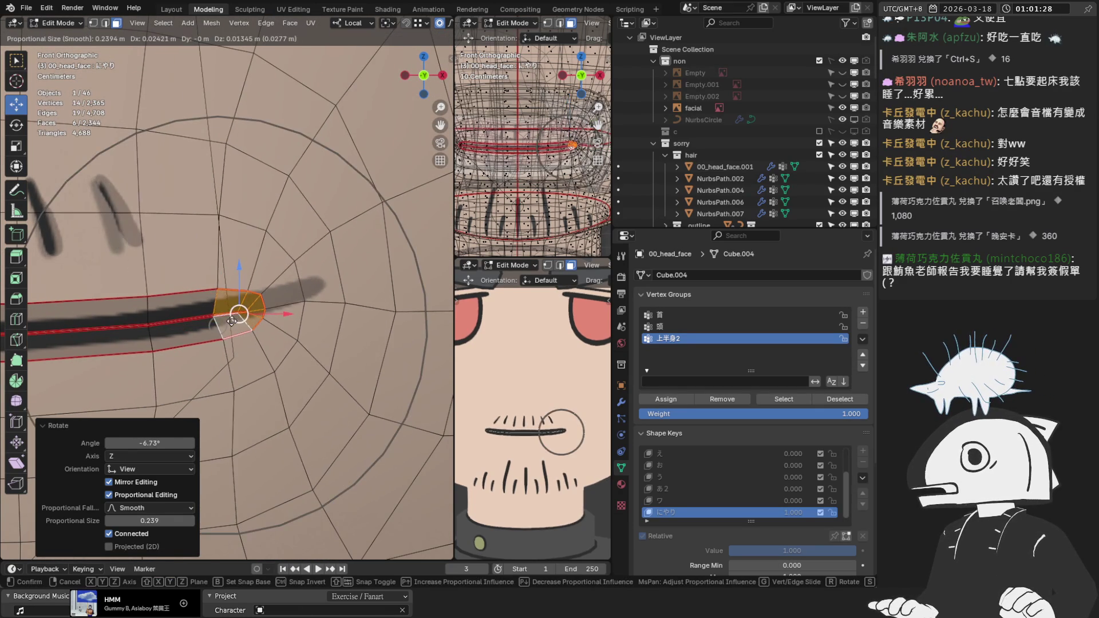
pyautogui.click(233, 320)
pyautogui.scroll(-2, 241, 315)
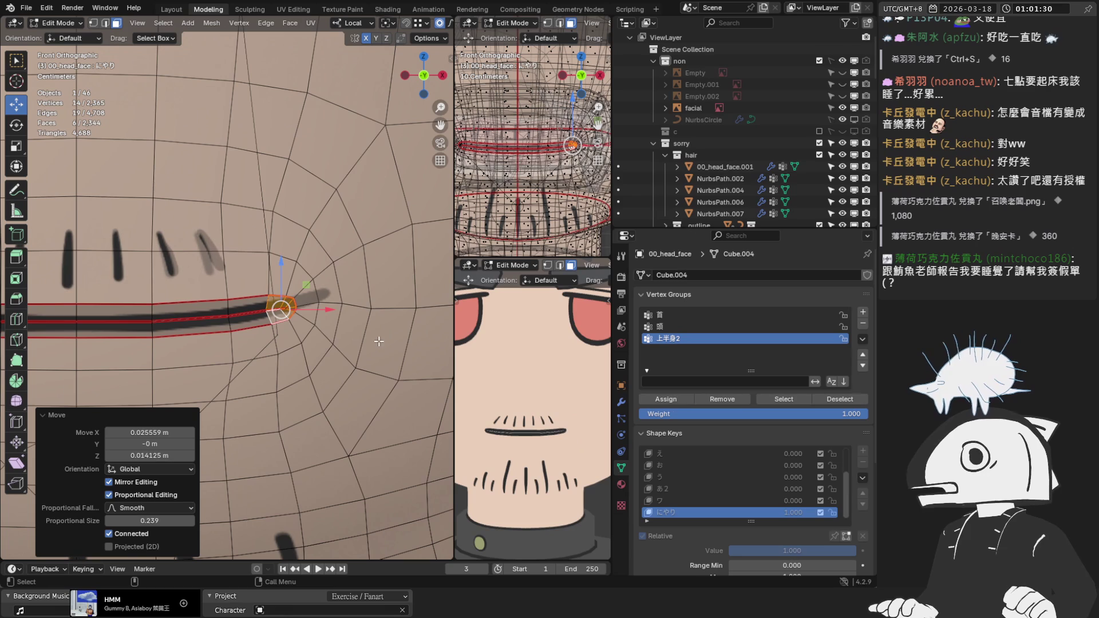
pyautogui.scroll(1, 315, 319)
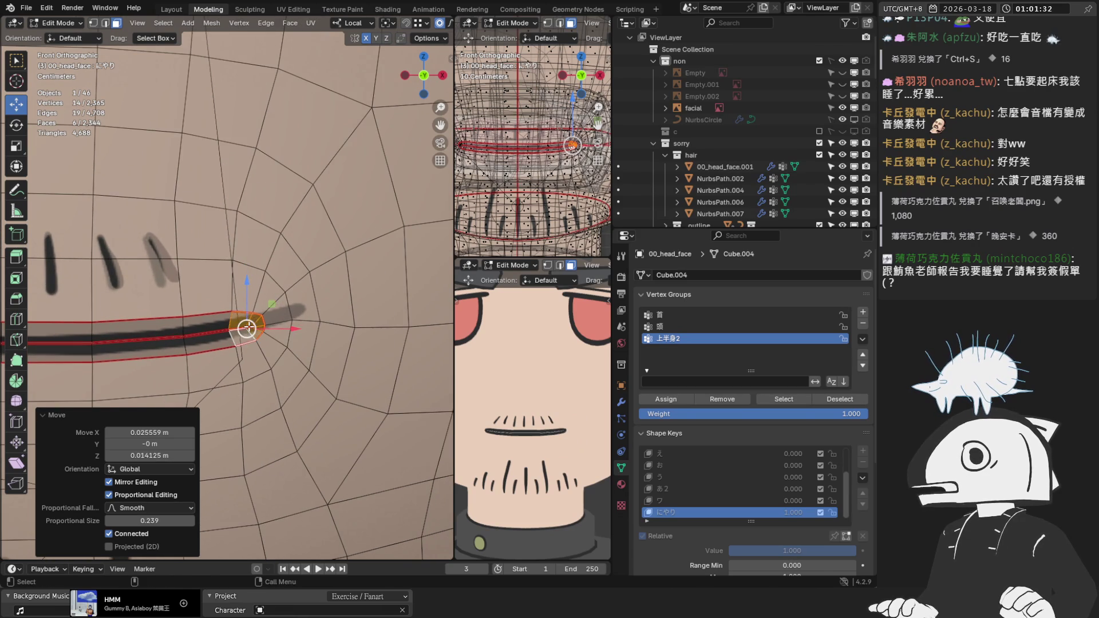
pyautogui.press('g')
pyautogui.rightClick(269, 323)
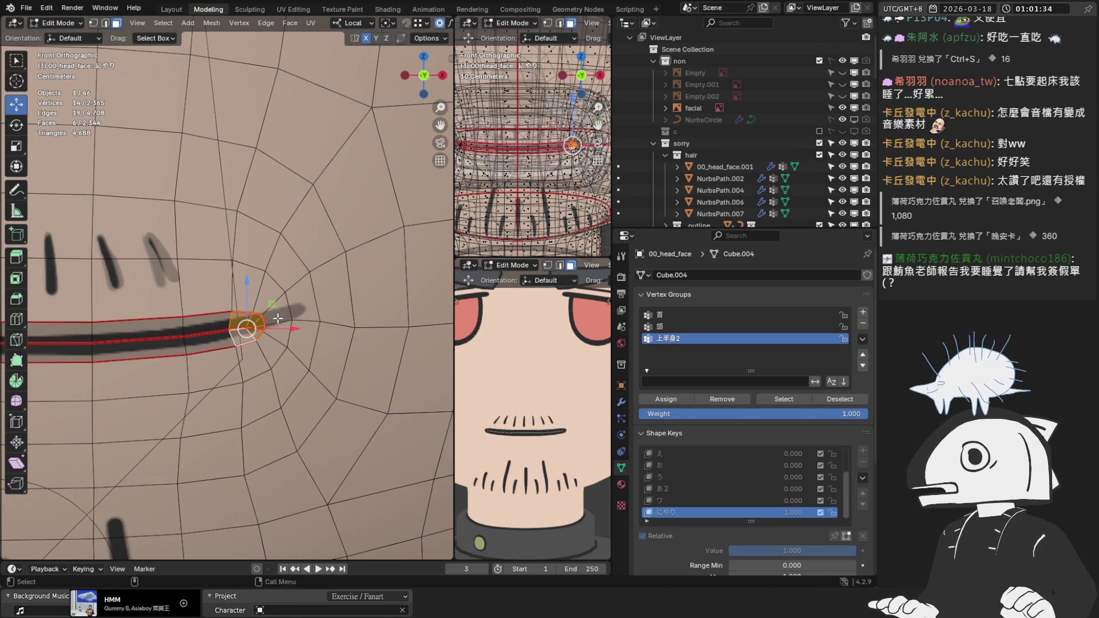
# Add three faces above the mouth corner to the selection.
pyautogui.scroll(1, 277, 319)
pyautogui.keyDown('shift'); pyautogui.click(252, 343); pyautogui.keyUp('shift')
pyautogui.keyDown('shift'); pyautogui.click(284, 292); pyautogui.keyUp('shift')
pyautogui.keyDown('shift'); pyautogui.click(255, 286); pyautogui.keyUp('shift')
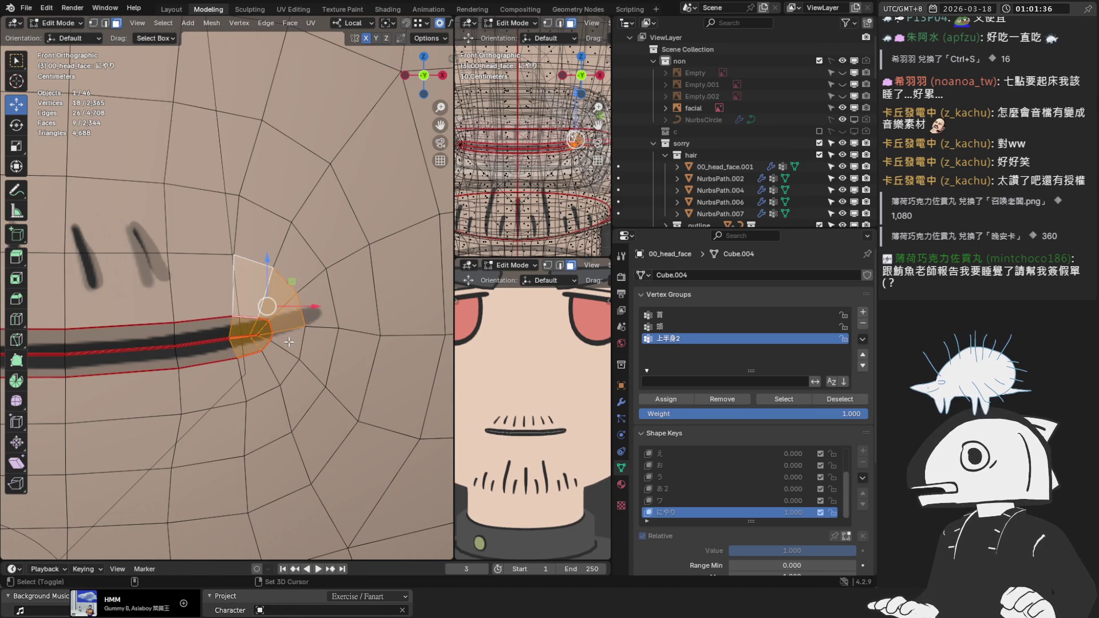
# Add two faces below the mouth corner and raise the enlarged selection.
pyautogui.keyDown('shift'); pyautogui.click(286, 349); pyautogui.keyUp('shift')
pyautogui.keyDown('shift'); pyautogui.click(277, 372); pyautogui.keyUp('shift')
pyautogui.press('g')
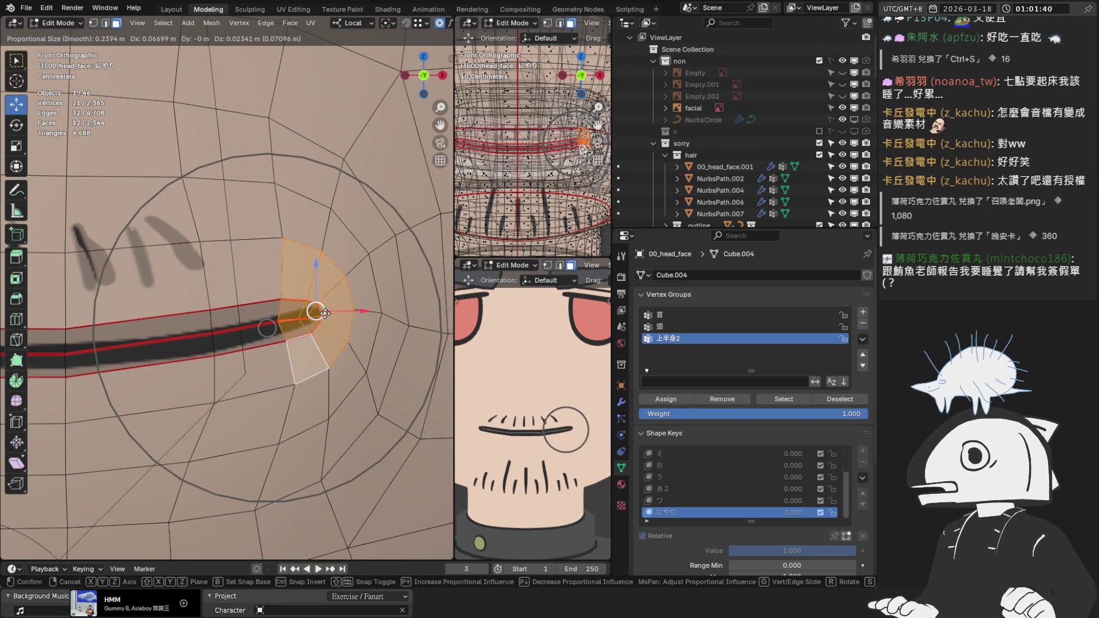
pyautogui.click(325, 313)
pyautogui.scroll(-2, 295, 319)
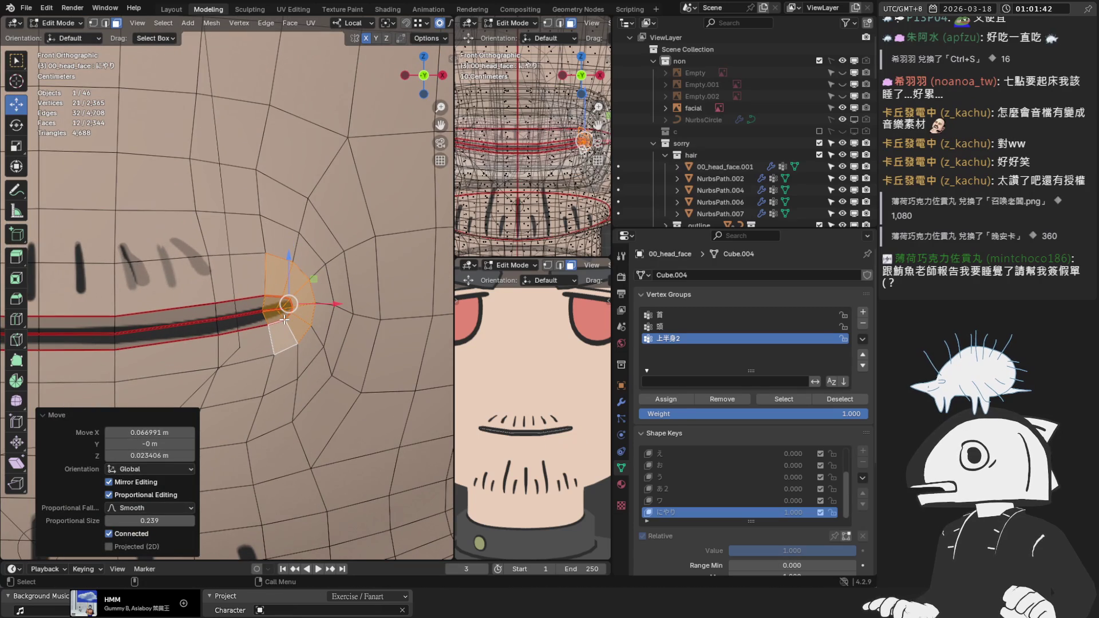
pyautogui.scroll(-1, 283, 320)
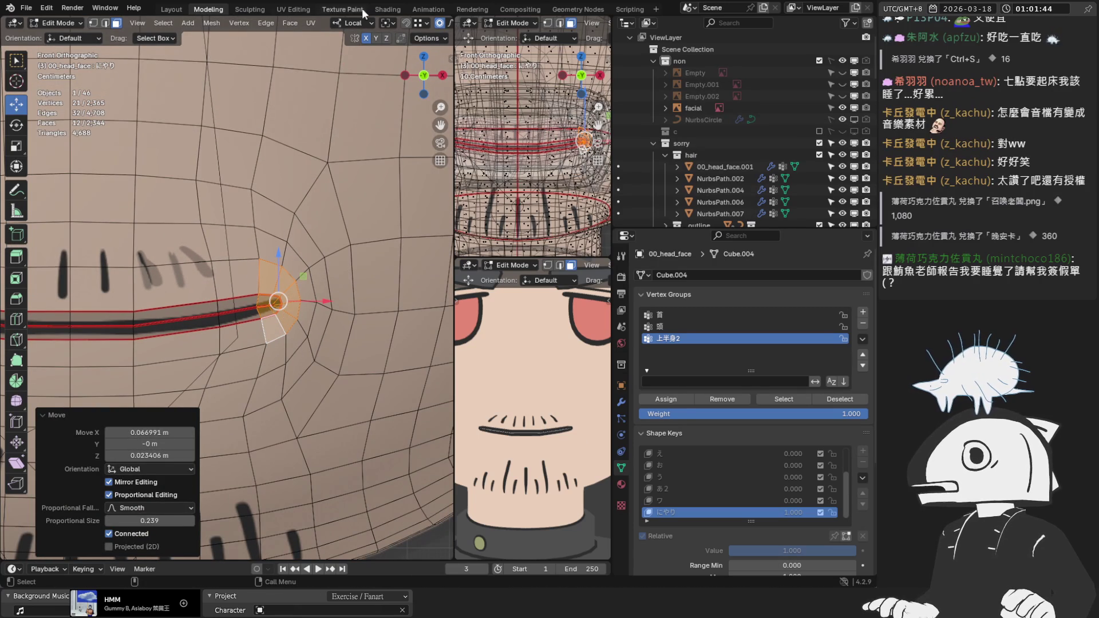
pyautogui.scroll(-5, 361, 23)
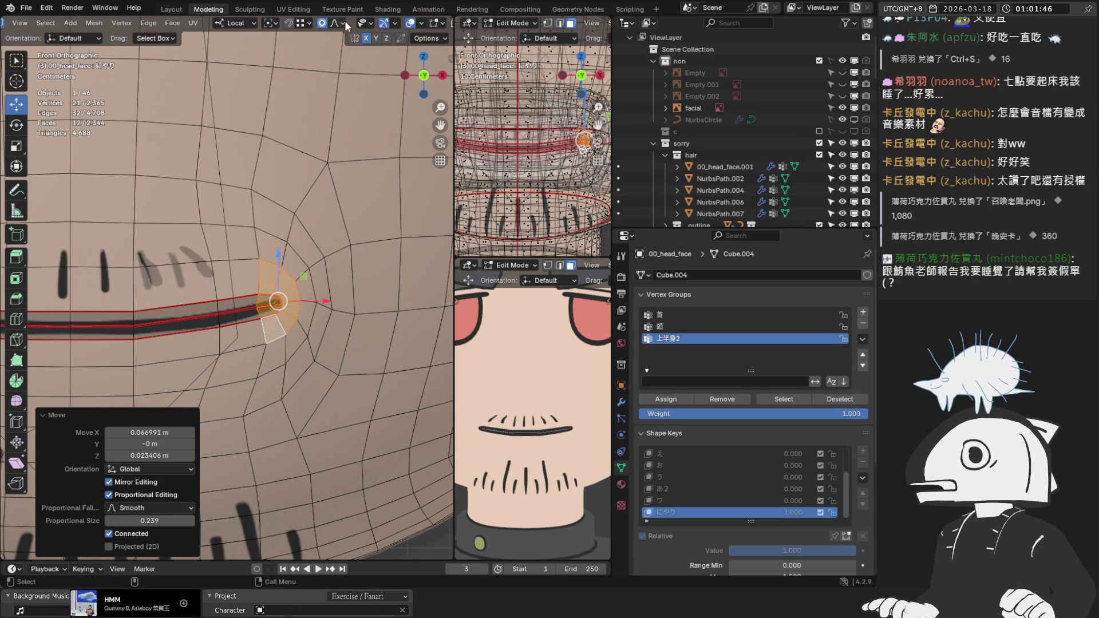
# Check the selectability and visibility settings, then undo the last mouth-corner move.
pyautogui.click(367, 23)
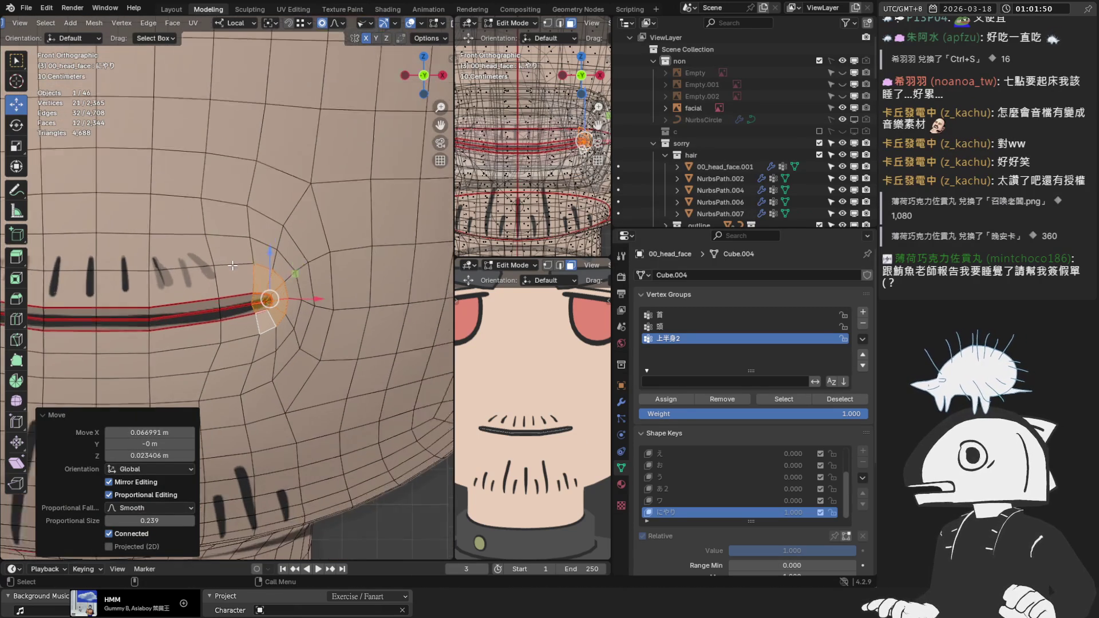
pyautogui.scroll(-3, 253, 275)
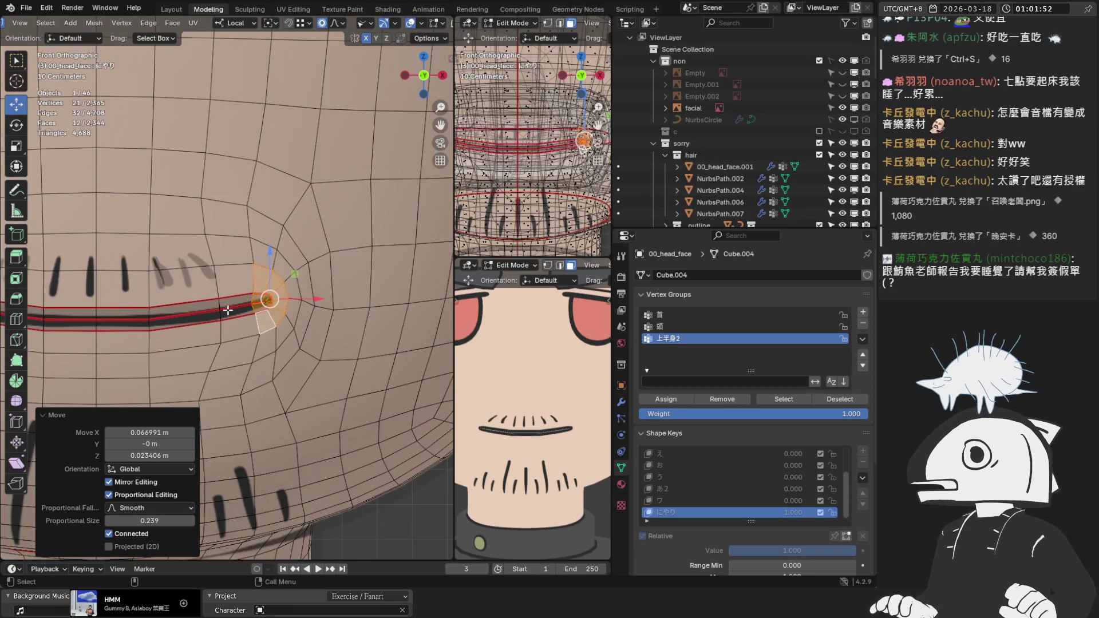
pyautogui.scroll(3, 265, 313)
pyautogui.scroll(4, 324, 316)
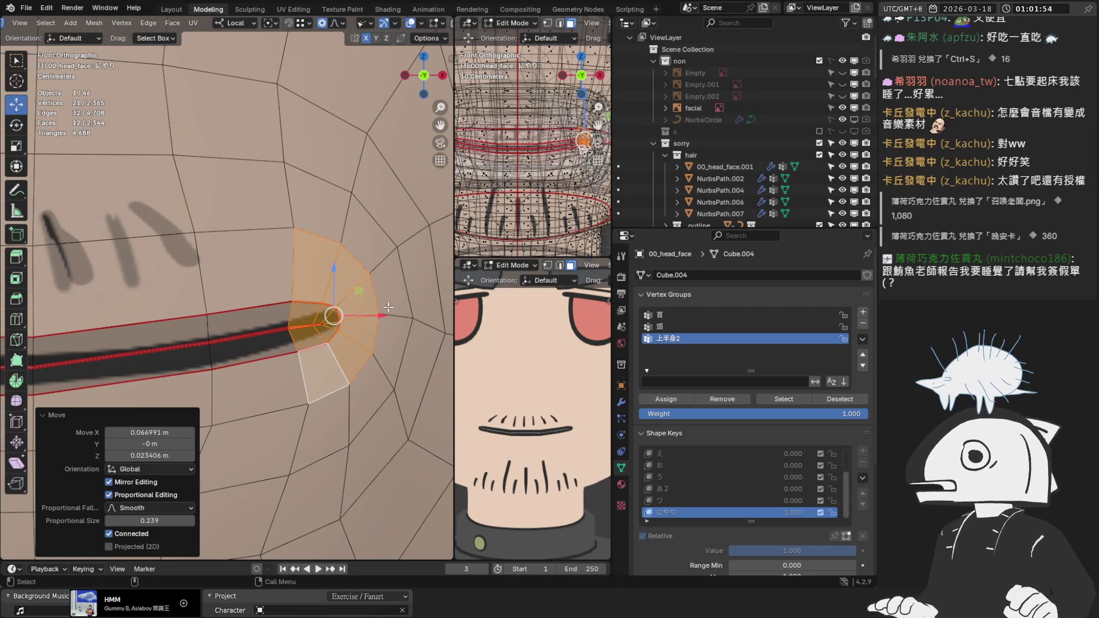
pyautogui.scroll(1, 347, 311)
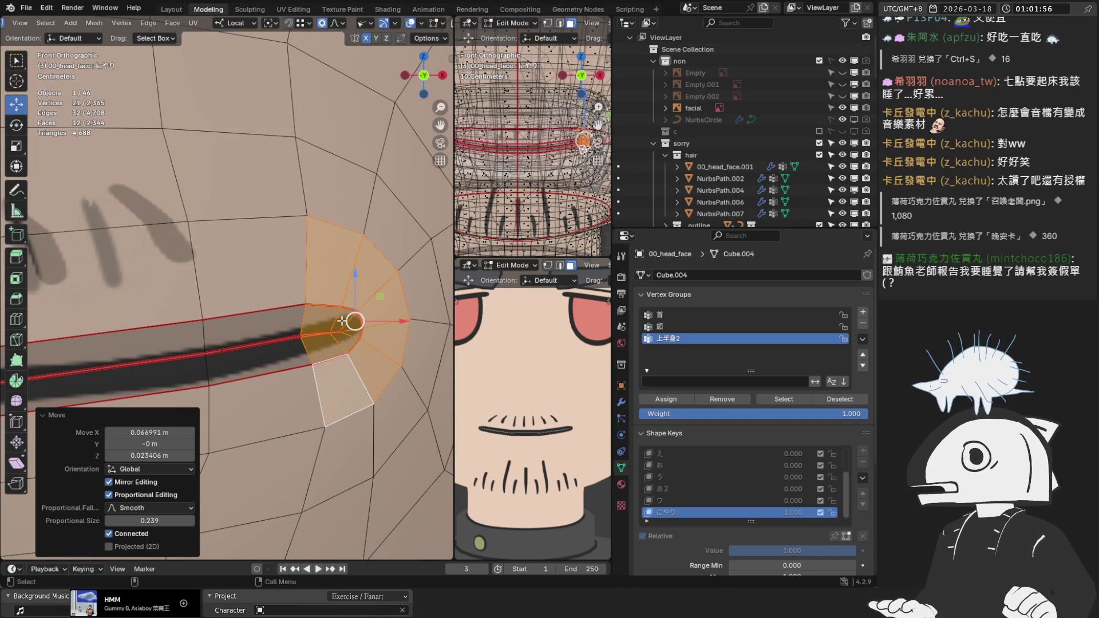
pyautogui.hotkey('ctrl', 'z')
# Add a mouth-corner face and rotate the corner by -4.4°, undoing a trial move.
pyautogui.keyDown('shift'); pyautogui.click(374, 352); pyautogui.keyUp('shift')
pyautogui.press('r')
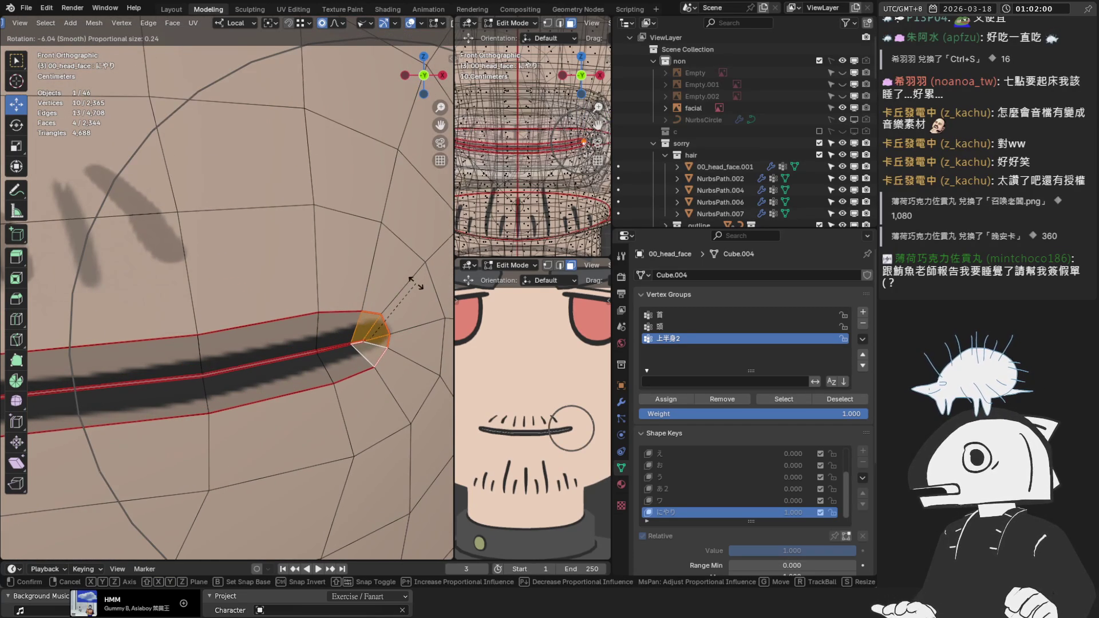
pyautogui.click(417, 286)
pyautogui.press('g')
pyautogui.click(329, 303)
pyautogui.hotkey('ctrl', 'z')
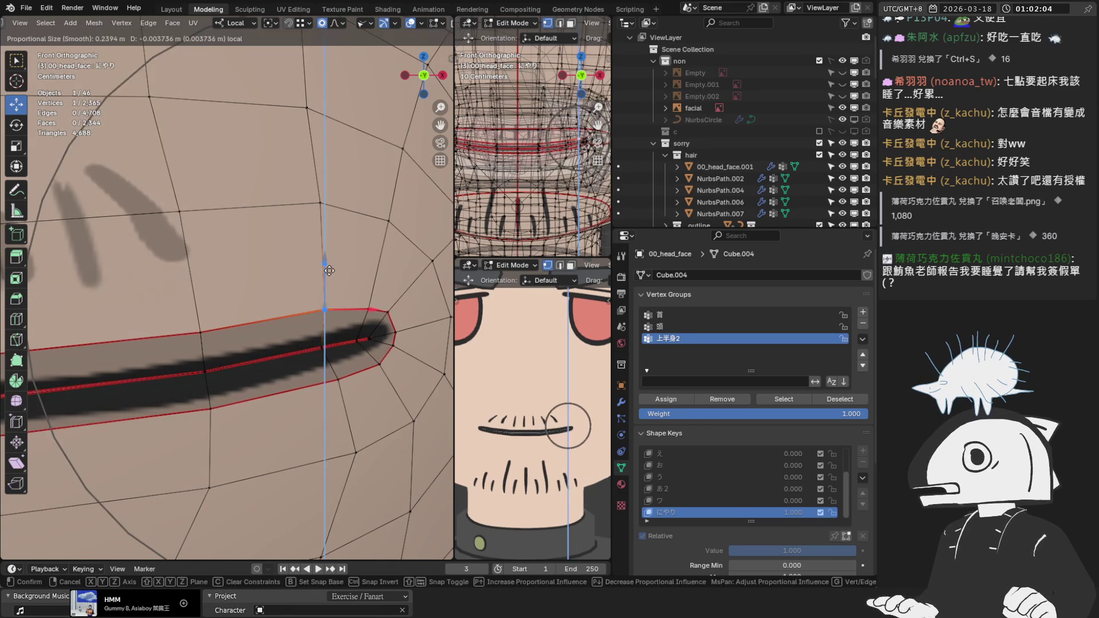
# Raise a mouth-corner vertex 0.003736 m along Z and shift another mouth-line vertex.
pyautogui.press('g')
pyautogui.press('z')
pyautogui.click(328, 268)
pyautogui.click(388, 306)
pyautogui.moveTo(388, 269); pyautogui.dragTo(391, 275)
pyautogui.scroll(2, 211, 292)
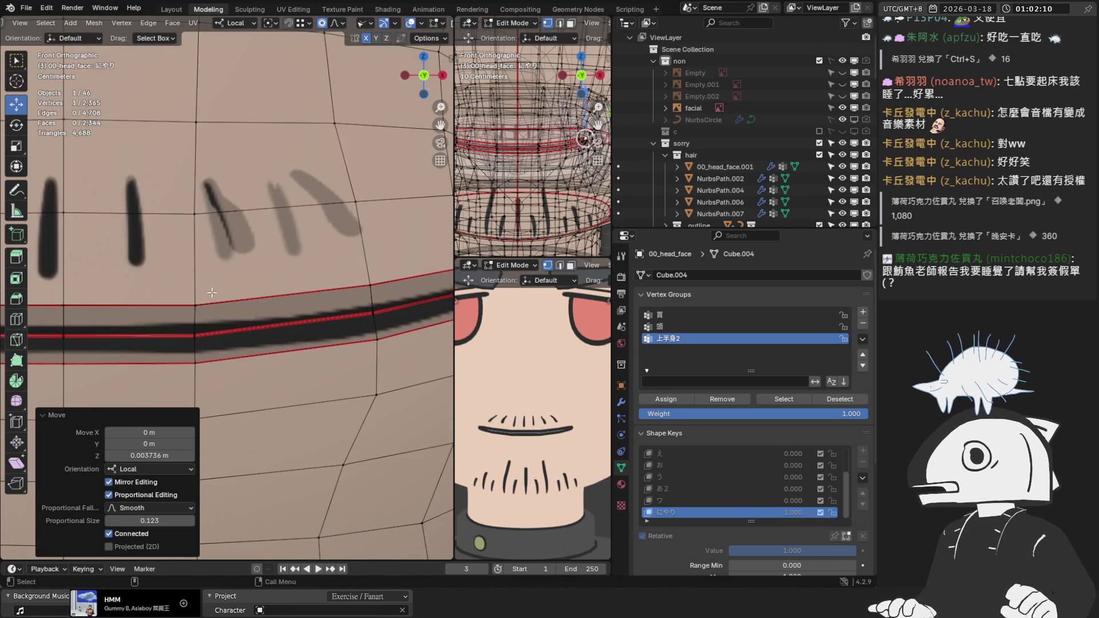
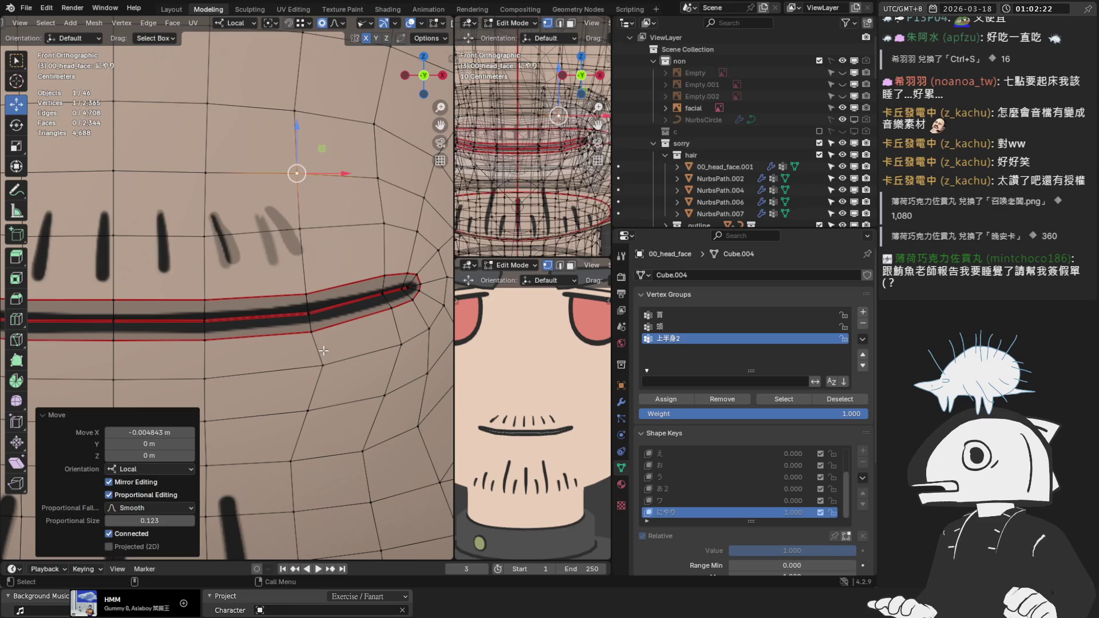
# Pull the first vertices beneath the dark line down-left with smooth proportional falloff, tuning its radius.
pyautogui.click(322, 365)
pyautogui.moveTo(320, 365)
pyautogui.mouseDown()
pyautogui.moveTo(309, 369)
pyautogui.moveTo(316, 336)
pyautogui.moveTo(346, 316)
pyautogui.mouseUp()
pyautogui.click(309, 335)
pyautogui.scroll(3, 319, 329)
pyautogui.scroll(-2, 349, 317)
pyautogui.scroll(1, 355, 322)
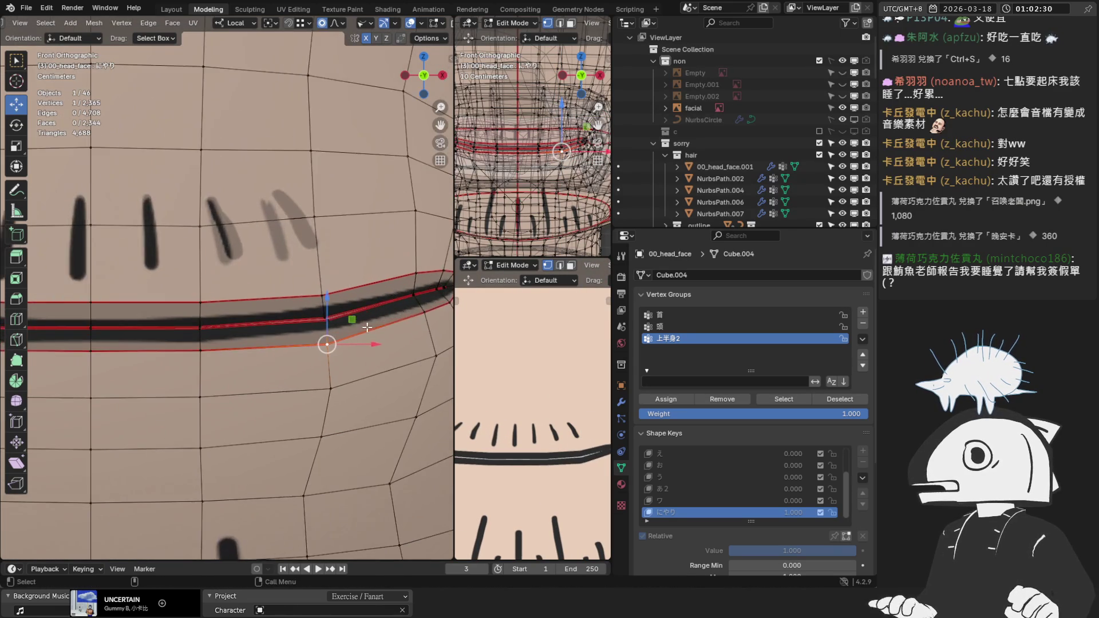
pyautogui.scroll(2, 355, 322)
pyautogui.press('g')
pyautogui.scroll(3, 296, 324)
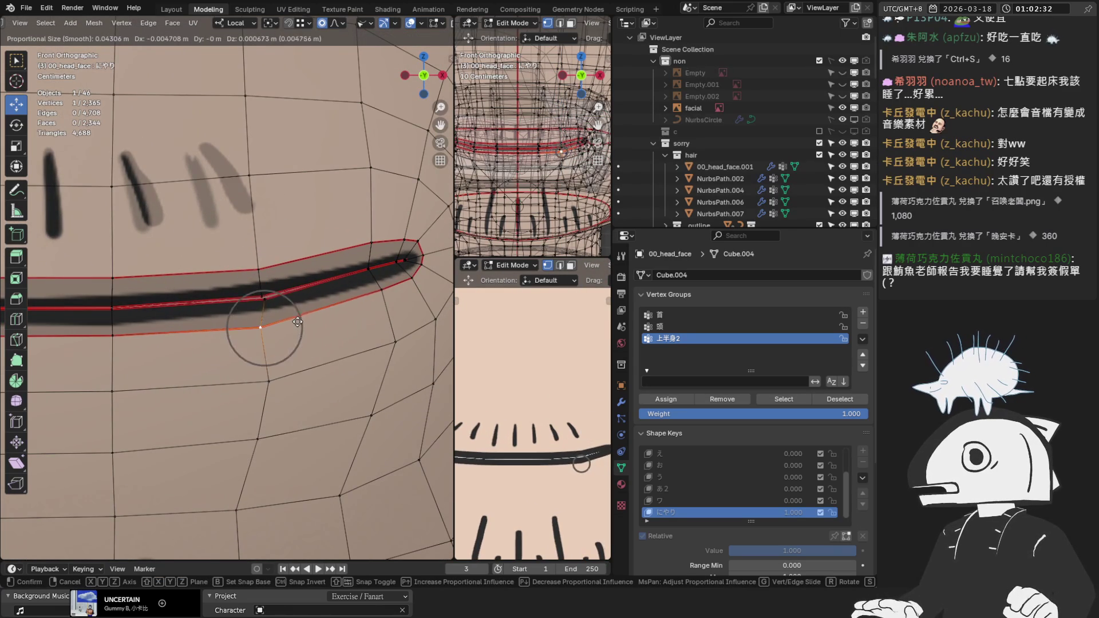
pyautogui.scroll(2, 296, 326)
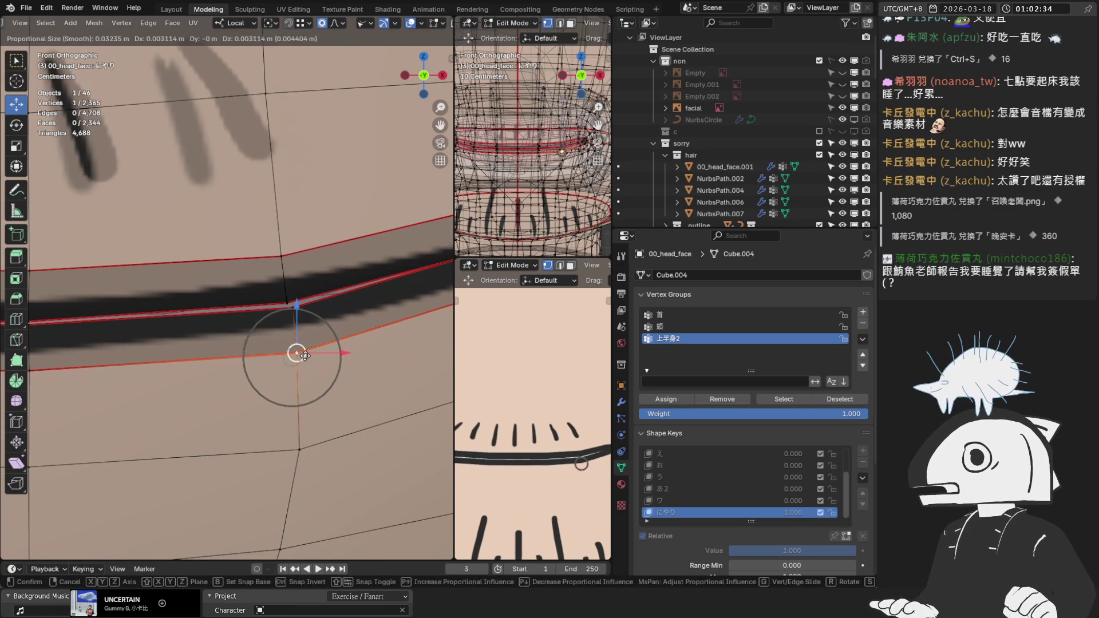
pyautogui.click(305, 355)
pyautogui.scroll(-3, 305, 356)
# Nudge the upper vertex and the one just below it sideways along local X.
pyautogui.press('g')
pyautogui.press('x')
pyautogui.click(292, 317)
pyautogui.click(262, 370)
pyautogui.press('g')
pyautogui.press('x')
pyautogui.click(280, 372)
# Shift the next vertex down sideways along local X to finish the grin reshape.
pyautogui.scroll(-1, 281, 373)
pyautogui.keyDown('shift'); pyautogui.scroll(-3, 280, 373); pyautogui.keyUp('shift')
pyautogui.click(256, 321)
pyautogui.press('g')
pyautogui.press('x')
pyautogui.click(287, 322)
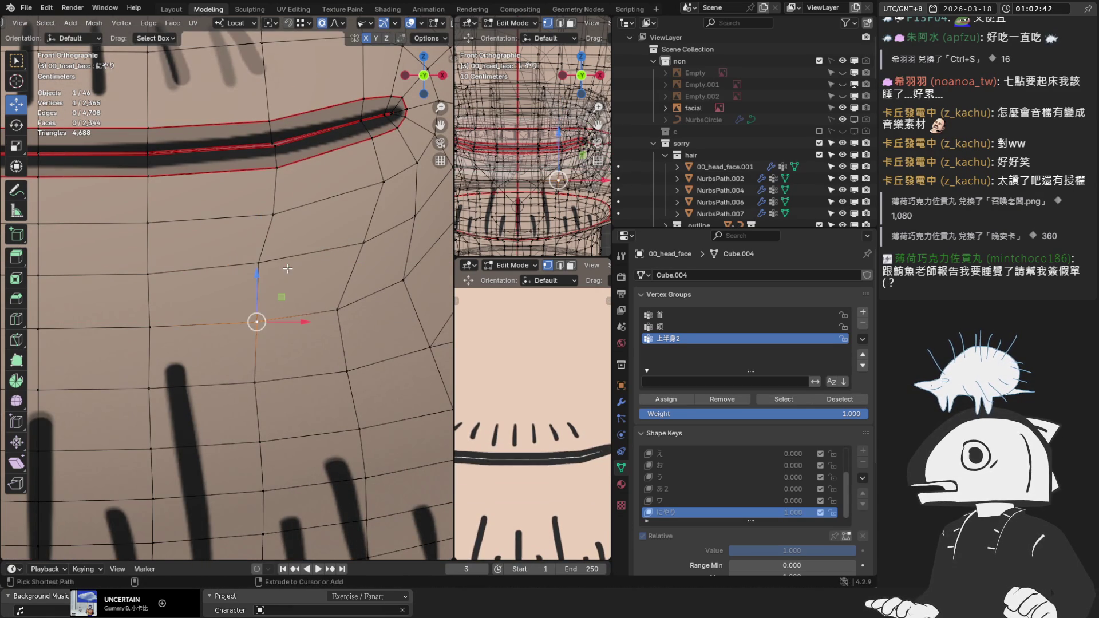
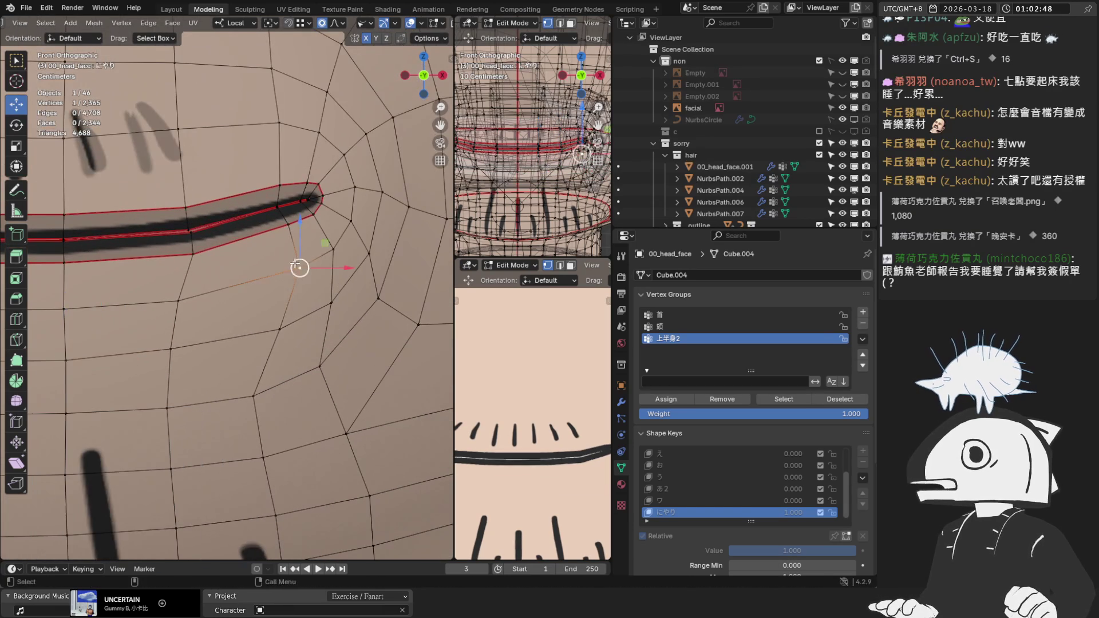
# Nudge the first mouth-outline vertices of the にやり shape key left and down with proportional falloff.
pyautogui.press('g')
pyautogui.click(278, 272)
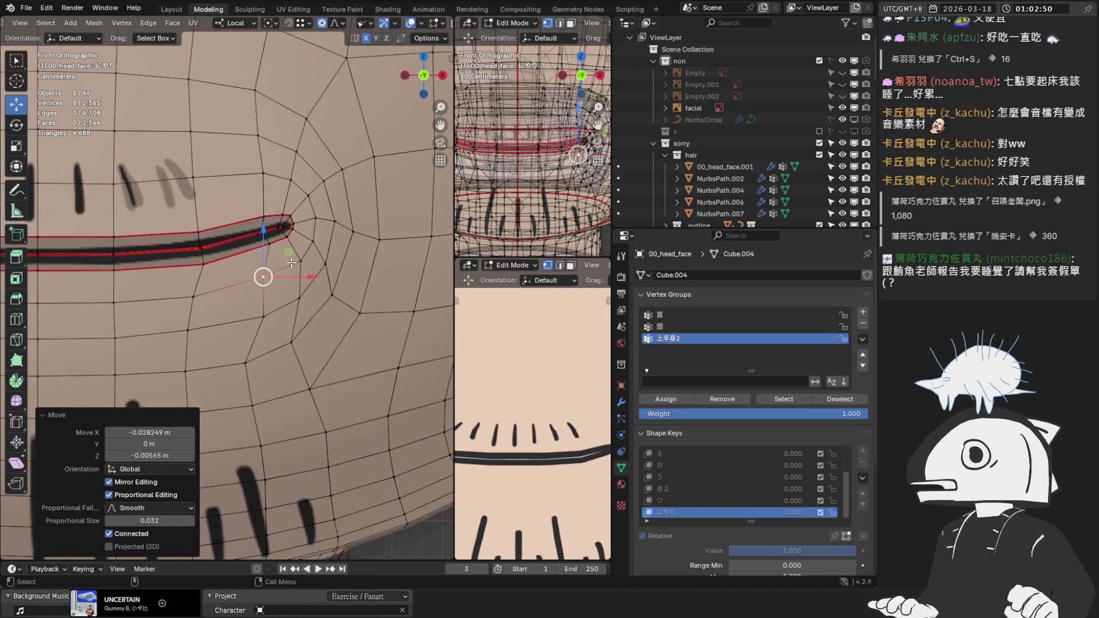
pyautogui.keyDown('shift'); pyautogui.moveTo(274, 270); pyautogui.dragTo(287, 268, button='middle'); pyautogui.keyUp('shift')
pyautogui.scroll(1, 287, 268)
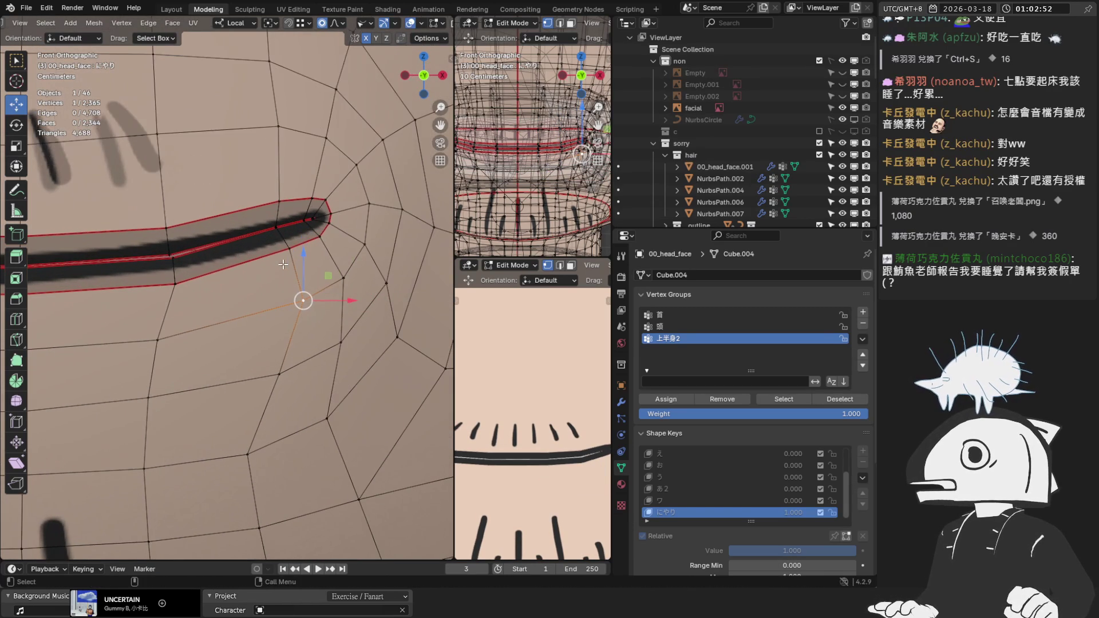
pyautogui.click(277, 227)
pyautogui.scroll(1, 289, 222)
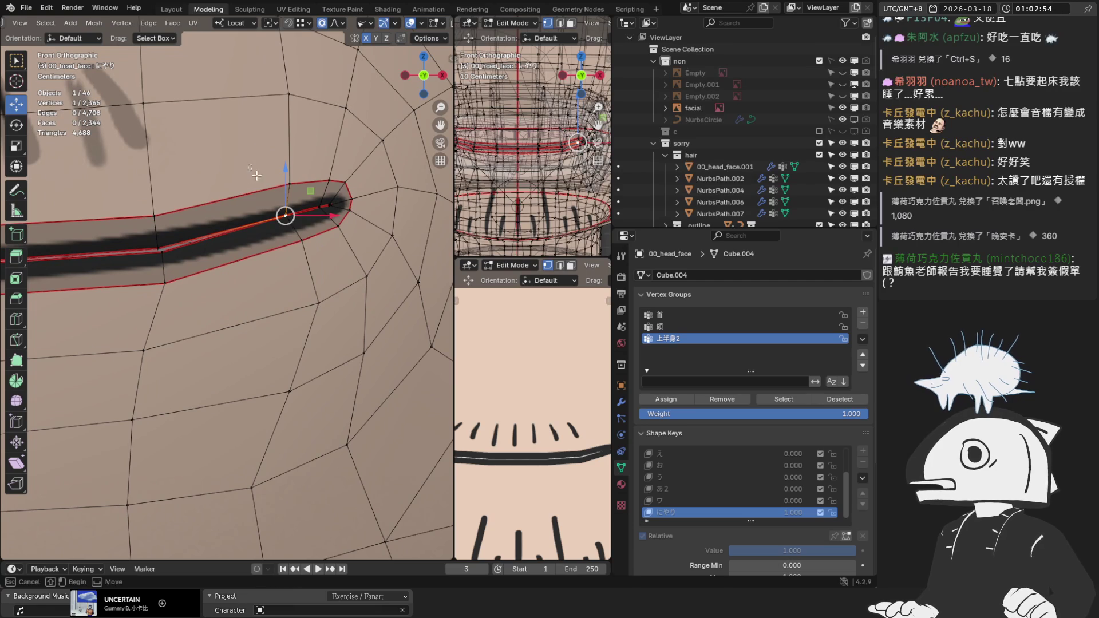
pyautogui.moveTo(285, 215); pyautogui.dragTo(271, 221)
pyautogui.scroll(-2, 271, 221)
# Shift more mouth-corner vertices left along X, cancelling one unwanted move.
pyautogui.click(270, 153)
pyautogui.moveTo(269, 152)
pyautogui.mouseDown()
pyautogui.moveTo(251, 153)
pyautogui.moveTo(255, 170)
pyautogui.mouseUp()
pyautogui.keyDown('shift'); pyautogui.scroll(2, 258, 128); pyautogui.keyUp('shift')
pyautogui.click(263, 169)
pyautogui.click(292, 369)
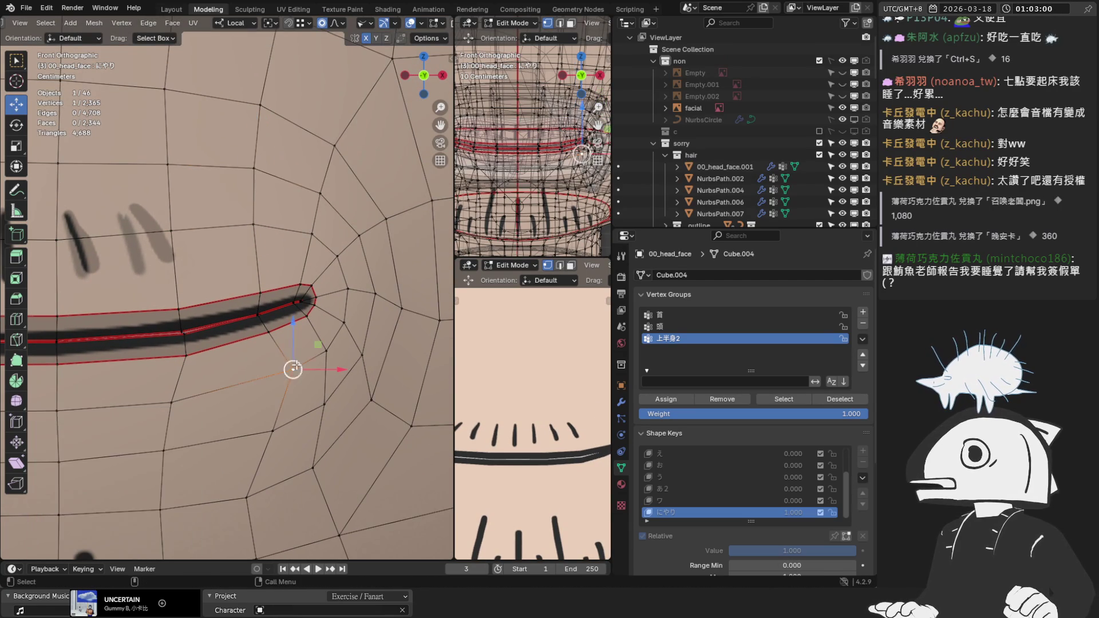
pyautogui.keyDown('shift'); pyautogui.scroll(-2, 292, 369); pyautogui.keyUp('shift')
pyautogui.moveTo(288, 293); pyautogui.dragTo(261, 298)
pyautogui.press('g')
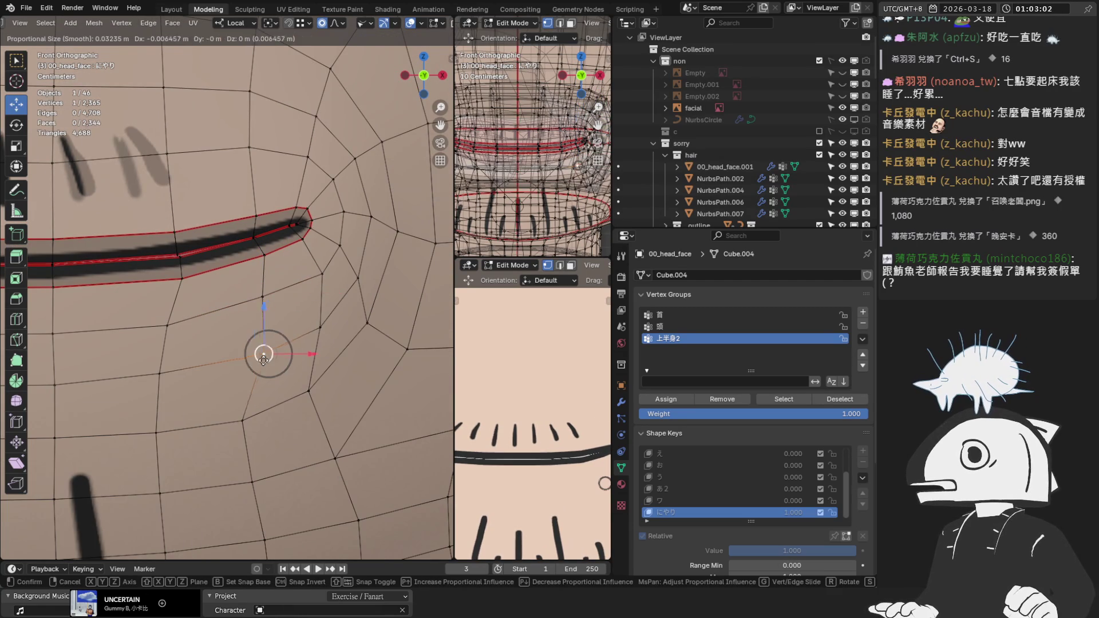
pyautogui.rightClick(246, 359)
# Inspect the mouth shape, return to front view, and select the lip-outline vertex below the mouth line.
pyautogui.scroll(-2, 265, 354)
pyautogui.moveTo(264, 355); pyautogui.dragTo(252, 329, button='middle')
pyautogui.scroll(-3, 251, 329)
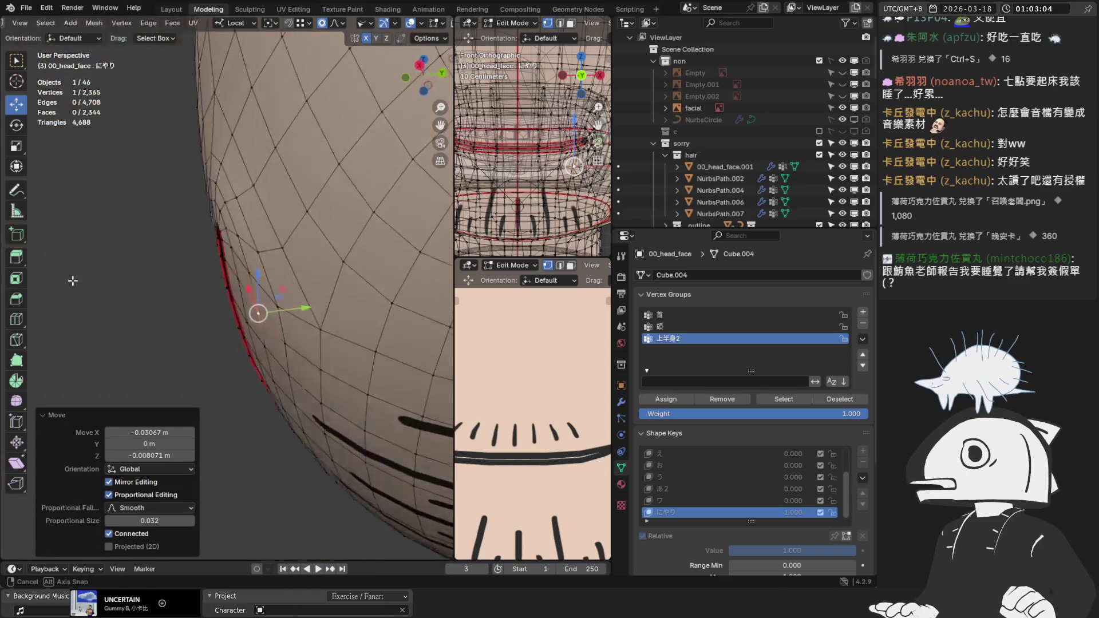
pyautogui.scroll(3, 229, 314)
pyautogui.scroll(-2, 211, 299)
pyautogui.press('KP_1')
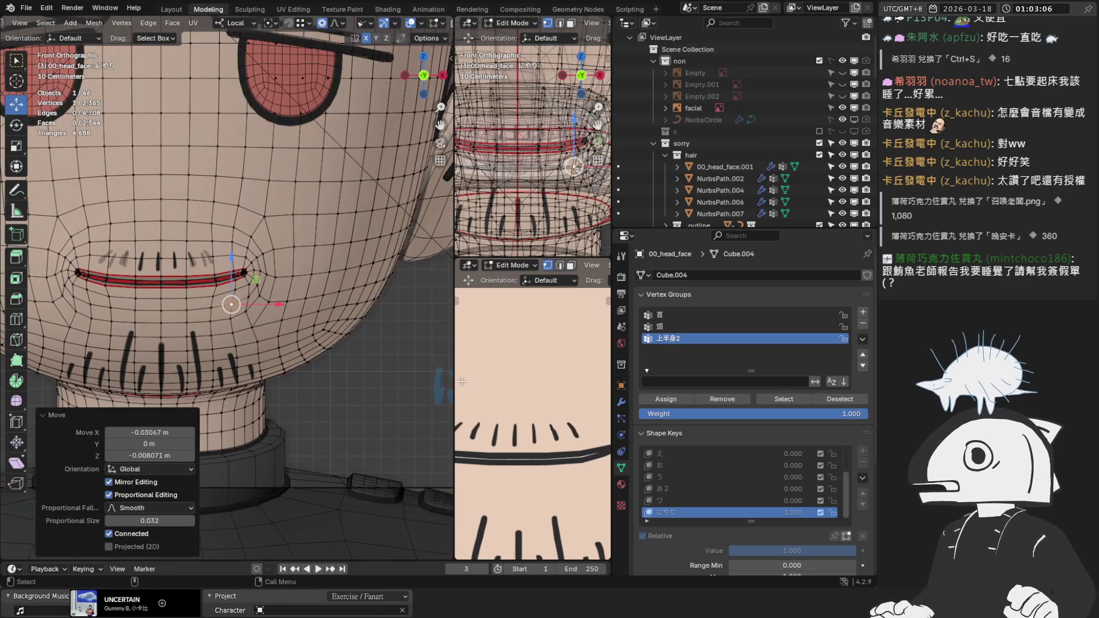
pyautogui.scroll(6, 442, 405)
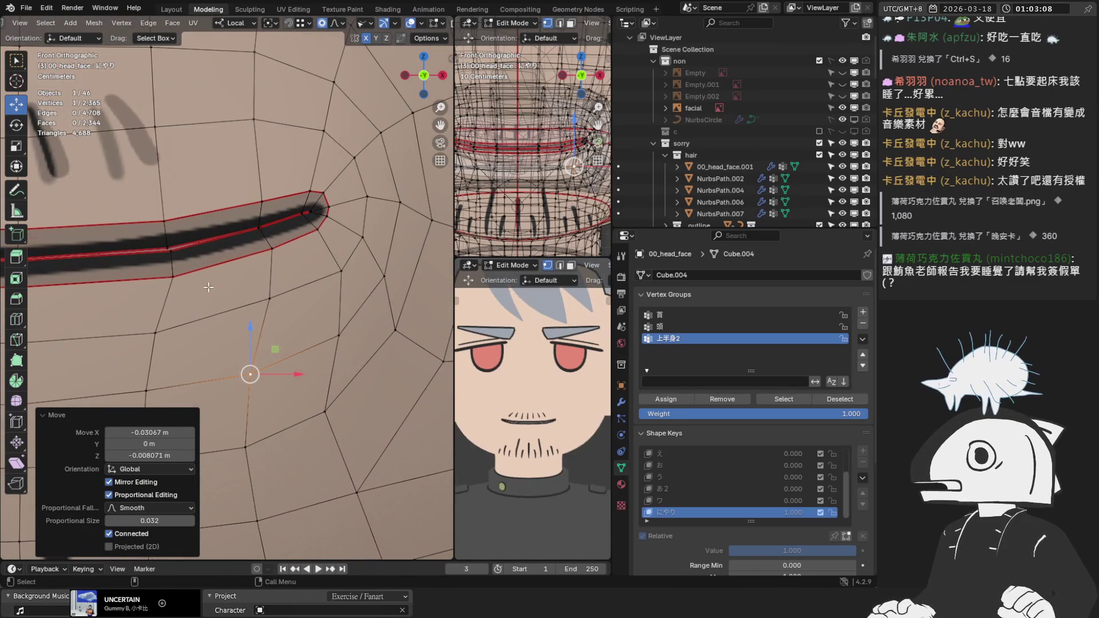
pyautogui.scroll(5, 523, 401)
pyautogui.scroll(2, 205, 285)
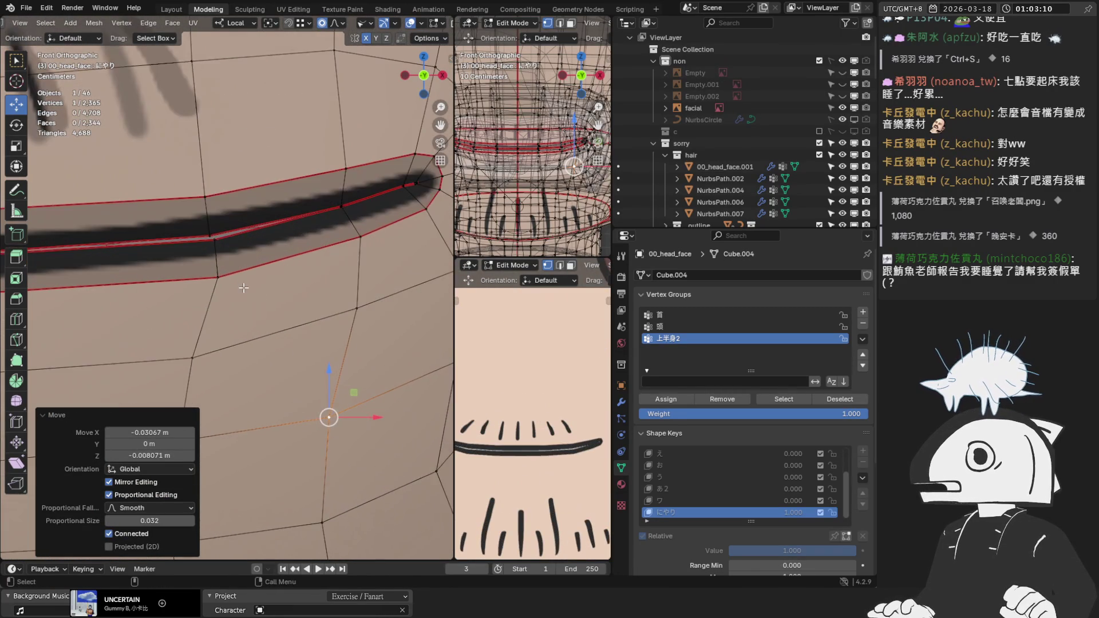
pyautogui.scroll(-1, 249, 297)
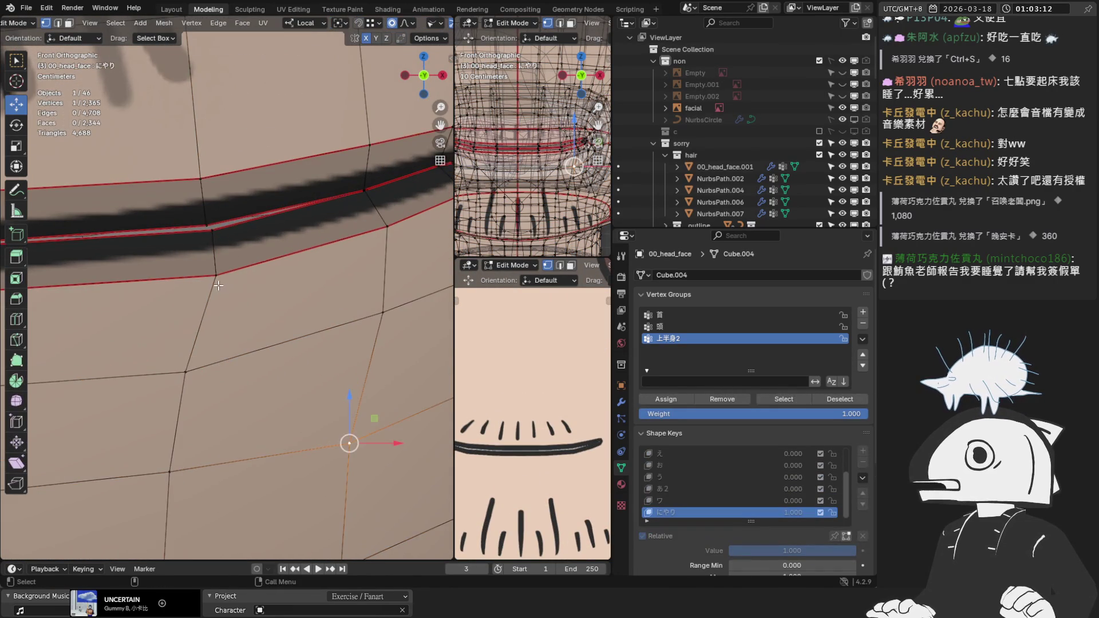
pyautogui.click(241, 292)
pyautogui.scroll(-5, 529, 384)
pyautogui.scroll(5, 544, 390)
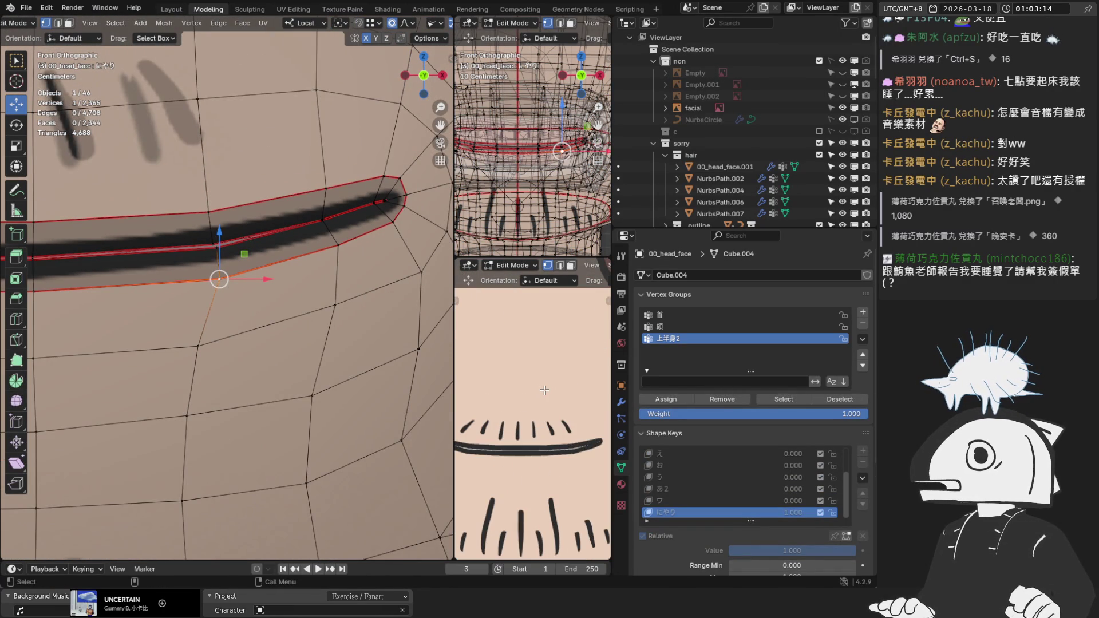
pyautogui.scroll(2, 588, 465)
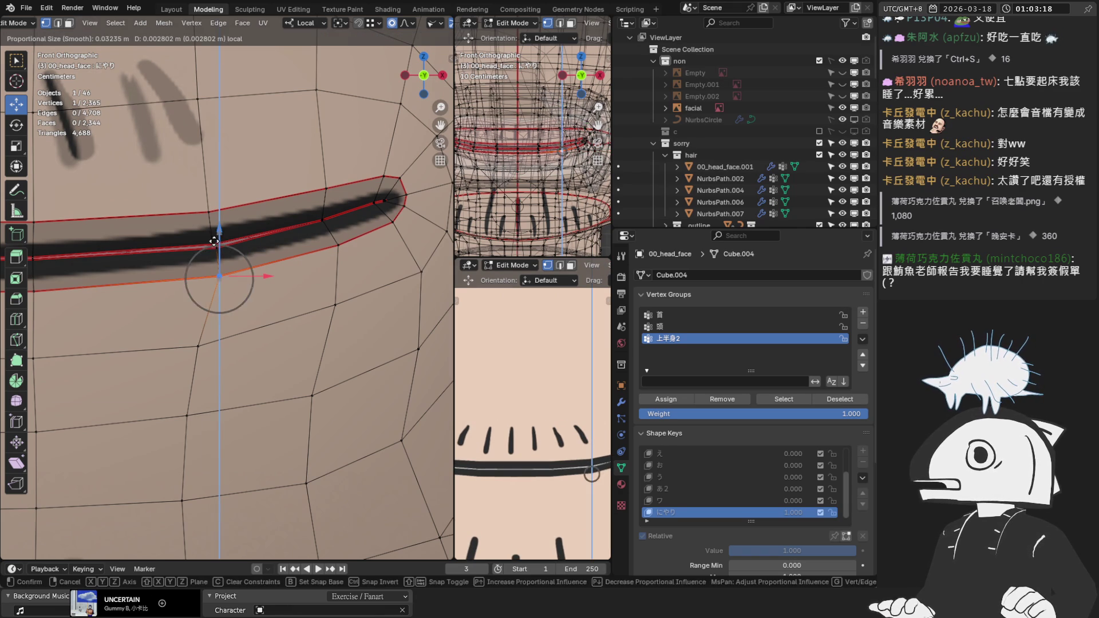
# Raise the selected vertex column slightly, 0.001122 m, and return to Object Mode.
pyautogui.keyDown('shift'); pyautogui.click(213, 242); pyautogui.keyUp('shift')
pyautogui.press('g')
pyautogui.click(216, 201)
pyautogui.hotkey('ctrl', 'z')
pyautogui.hotkey('ctrl', 'z')
pyautogui.moveTo(219, 220); pyautogui.dragTo(220, 218)
pyautogui.scroll(-4, 516, 379)
pyautogui.scroll(-3, 517, 378)
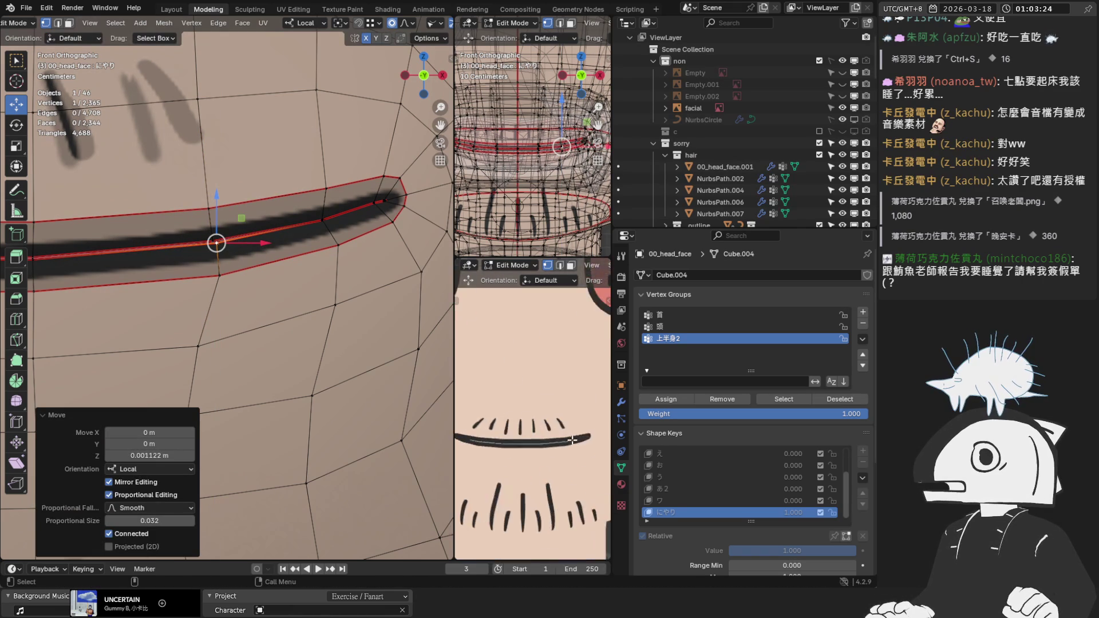
pyautogui.scroll(5, 593, 440)
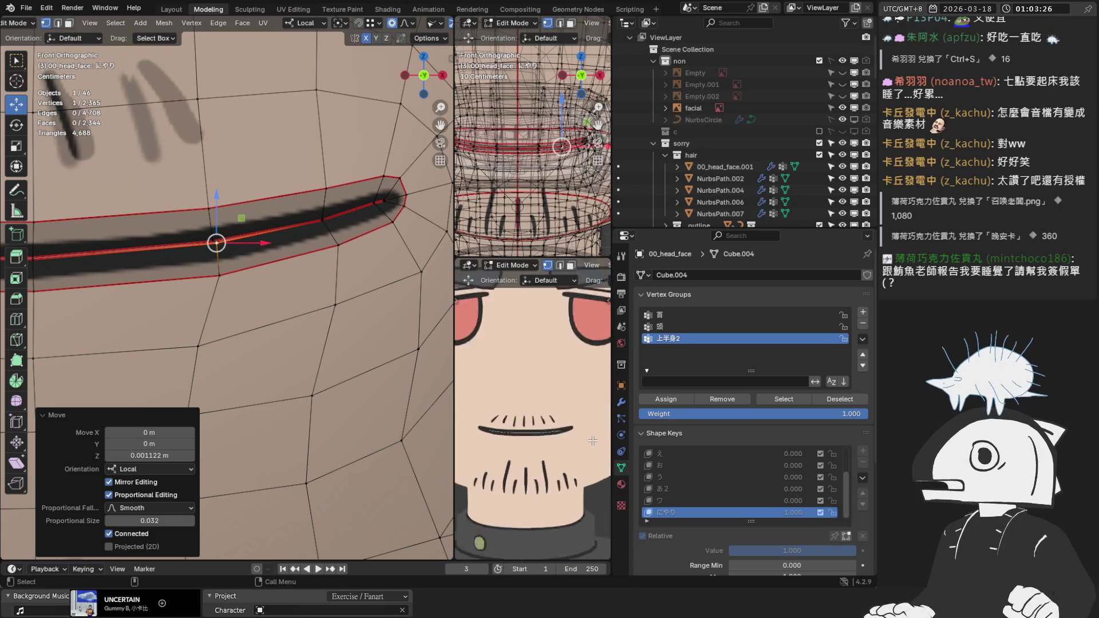
pyautogui.scroll(-3, 305, 295)
pyautogui.scroll(-5, 305, 294)
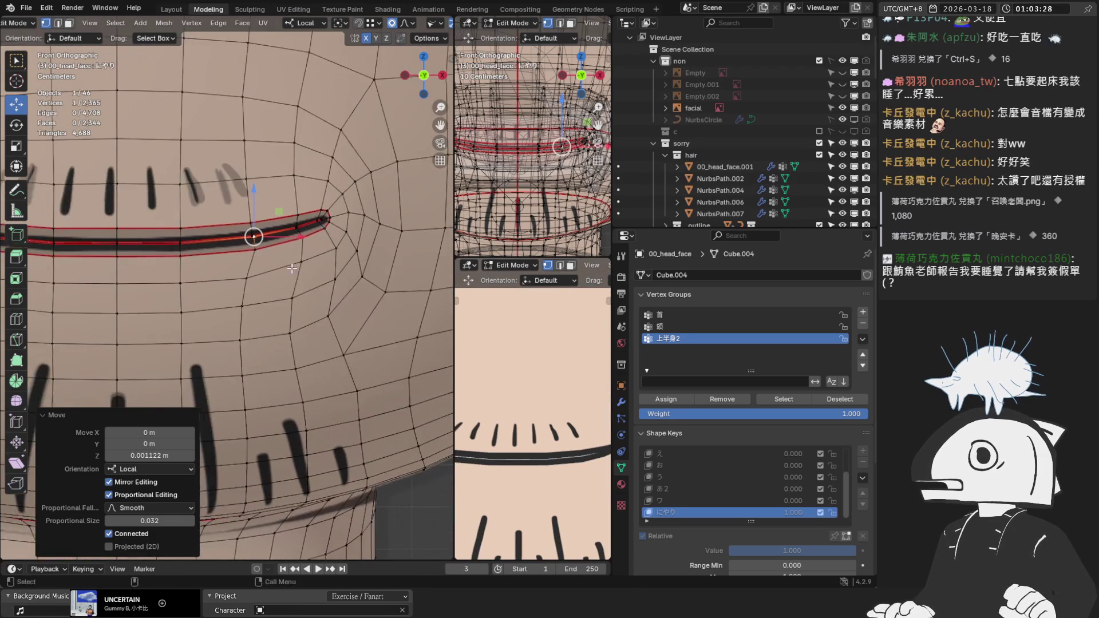
pyautogui.press('Tab')
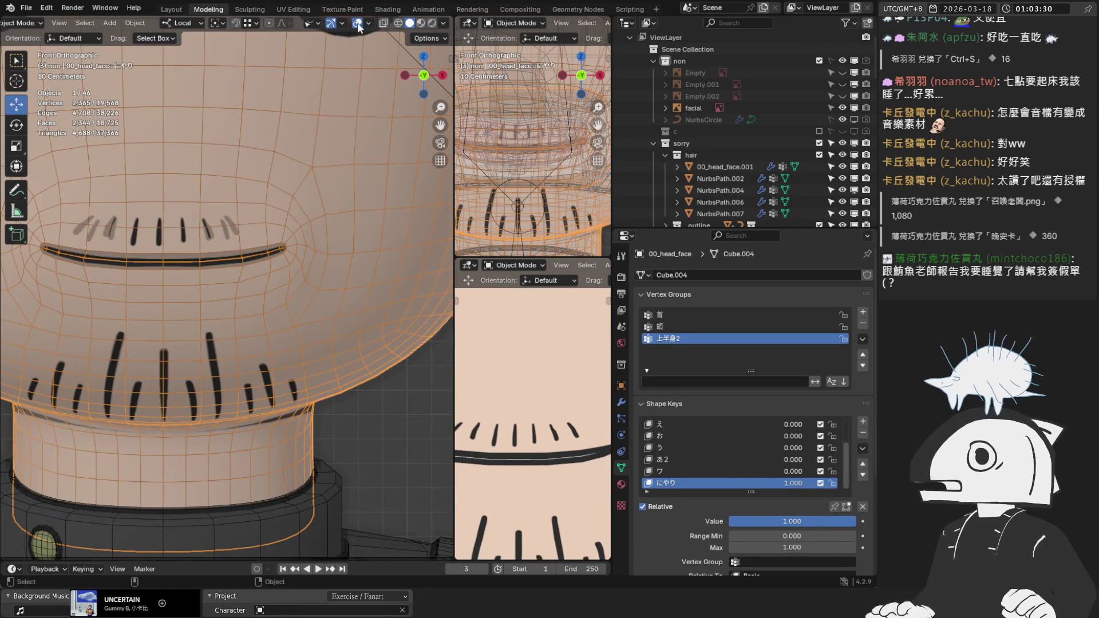
# Hide the viewport overlays and fade the にやり smirk to 0 and back to 1.
pyautogui.click(357, 23)
pyautogui.scroll(-3, 420, 267)
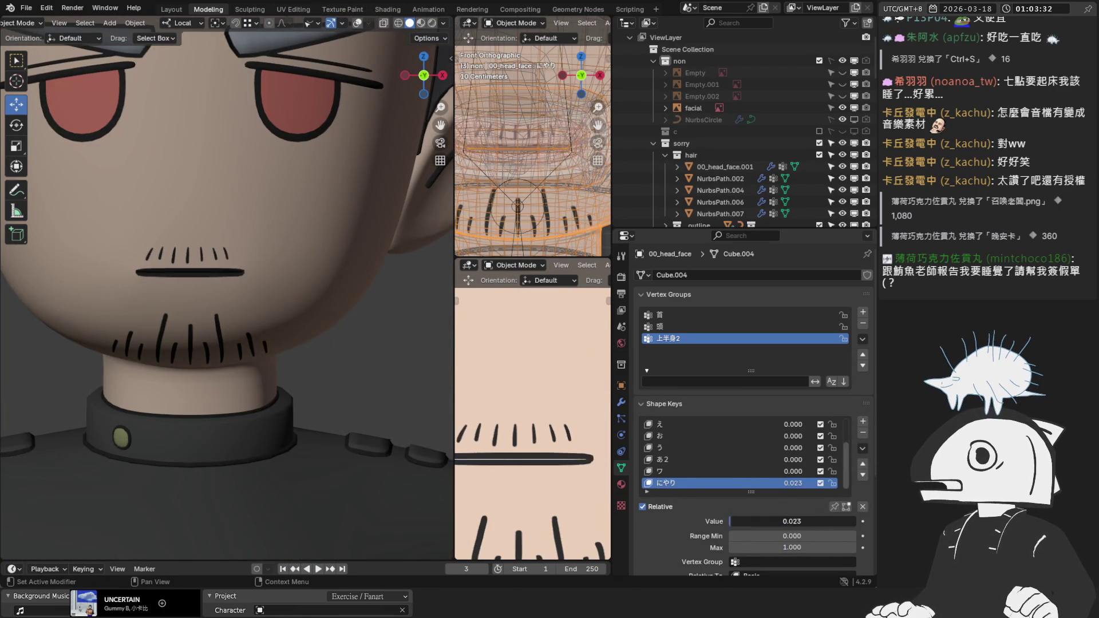
pyautogui.scroll(-2, 287, 326)
pyautogui.scroll(-3, 287, 321)
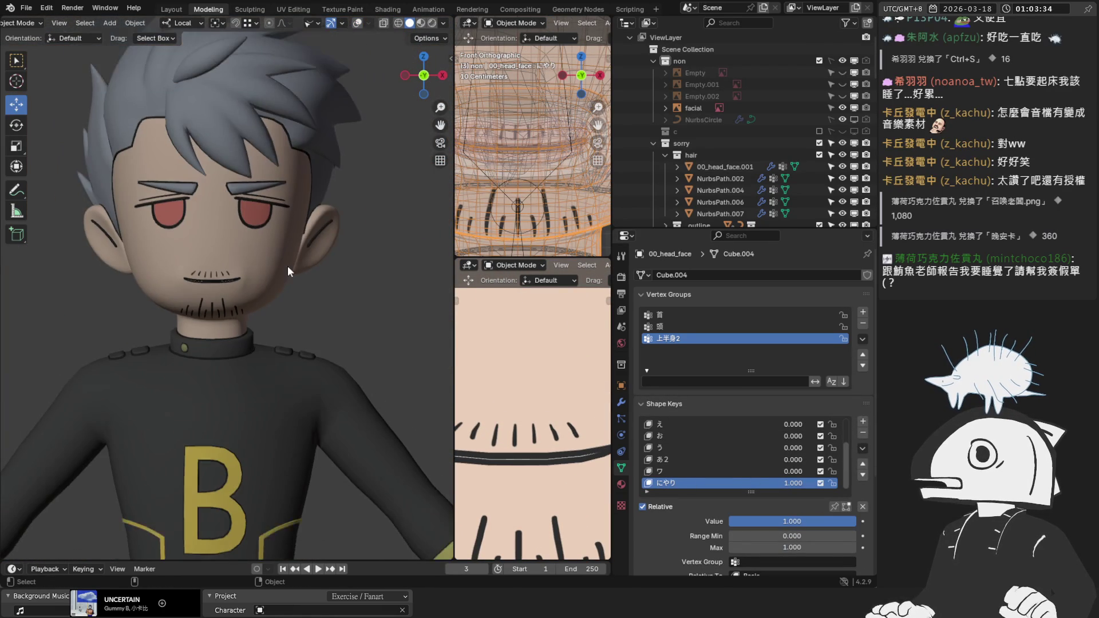
pyautogui.scroll(-4, 524, 404)
pyautogui.scroll(1, 562, 403)
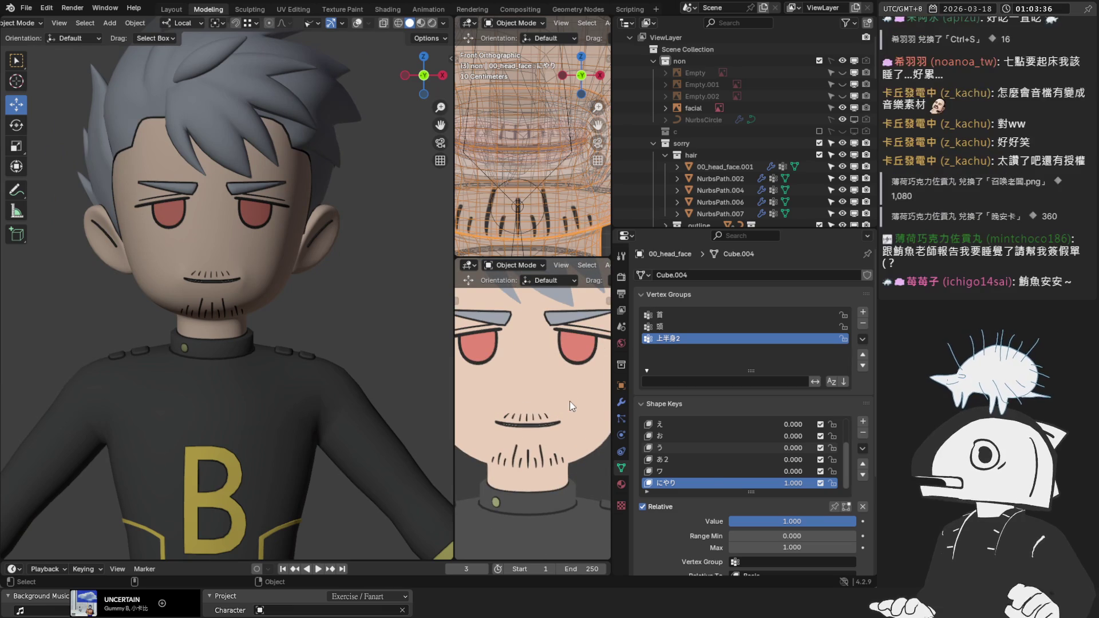
pyautogui.moveTo(811, 519)
pyautogui.mouseDown()
pyautogui.moveTo(728, 519)
pyautogui.moveTo(856, 519)
pyautogui.mouseUp()
# Turn the あ2 open-mouth shape key fully on at 1 alongside にやり.
pyautogui.scroll(8, 198, 253)
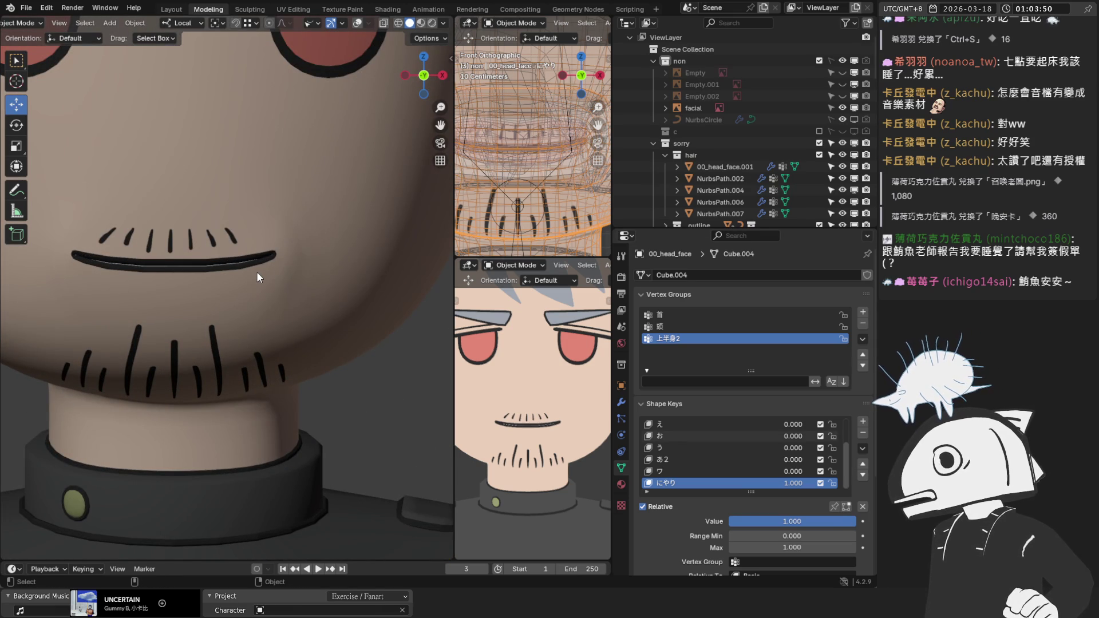
pyautogui.moveTo(262, 257)
pyautogui.mouseDown(button='middle')
pyautogui.moveTo(266, 244)
pyautogui.moveTo(285, 261)
pyautogui.moveTo(262, 279)
pyautogui.moveTo(298, 286)
pyautogui.mouseUp(button='middle')
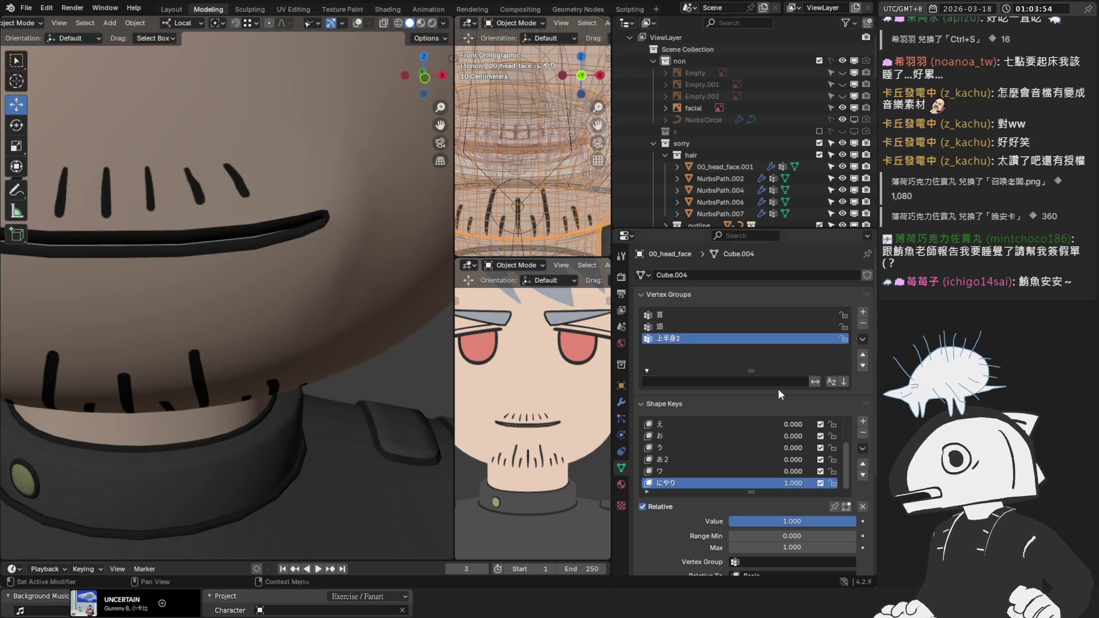
pyautogui.click(726, 460)
pyautogui.moveTo(770, 521)
pyautogui.mouseDown()
pyautogui.moveTo(915, 521)
pyautogui.moveTo(733, 521)
pyautogui.moveTo(869, 521)
pyautogui.mouseUp()
# Set あ2 to 0, test the え shape against the smirk from several angles, then lower え to 0.
pyautogui.click(681, 426)
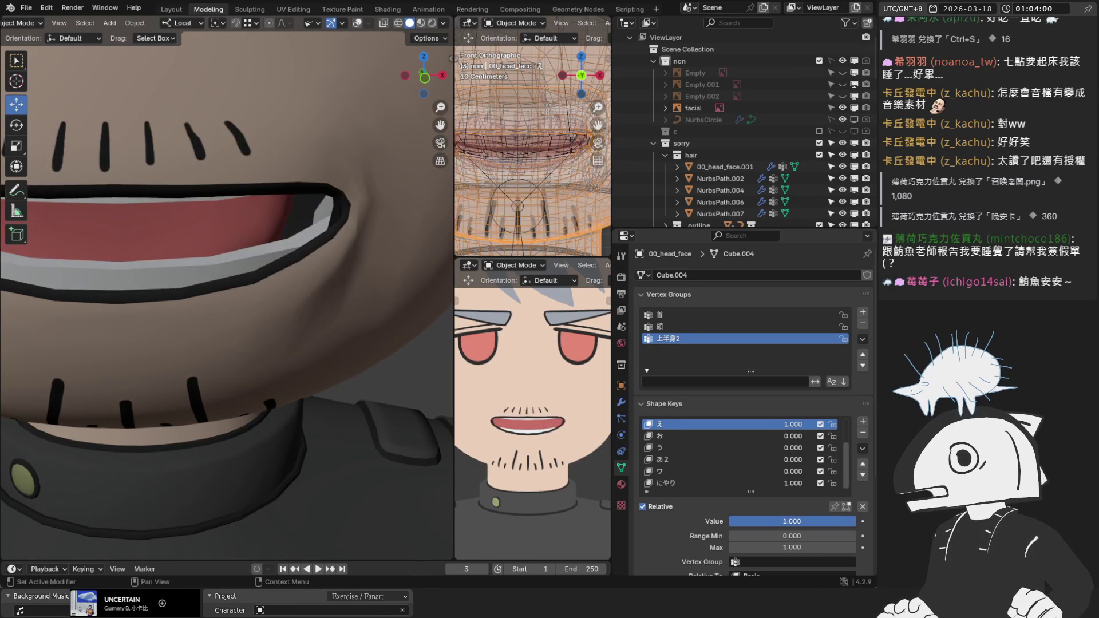
pyautogui.scroll(-4, 330, 321)
pyautogui.moveTo(331, 318)
pyautogui.mouseDown(button='middle')
pyautogui.moveTo(294, 307)
pyautogui.moveTo(253, 255)
pyautogui.moveTo(250, 182)
pyautogui.moveTo(263, 204)
pyautogui.moveTo(244, 218)
pyautogui.mouseUp(button='middle')
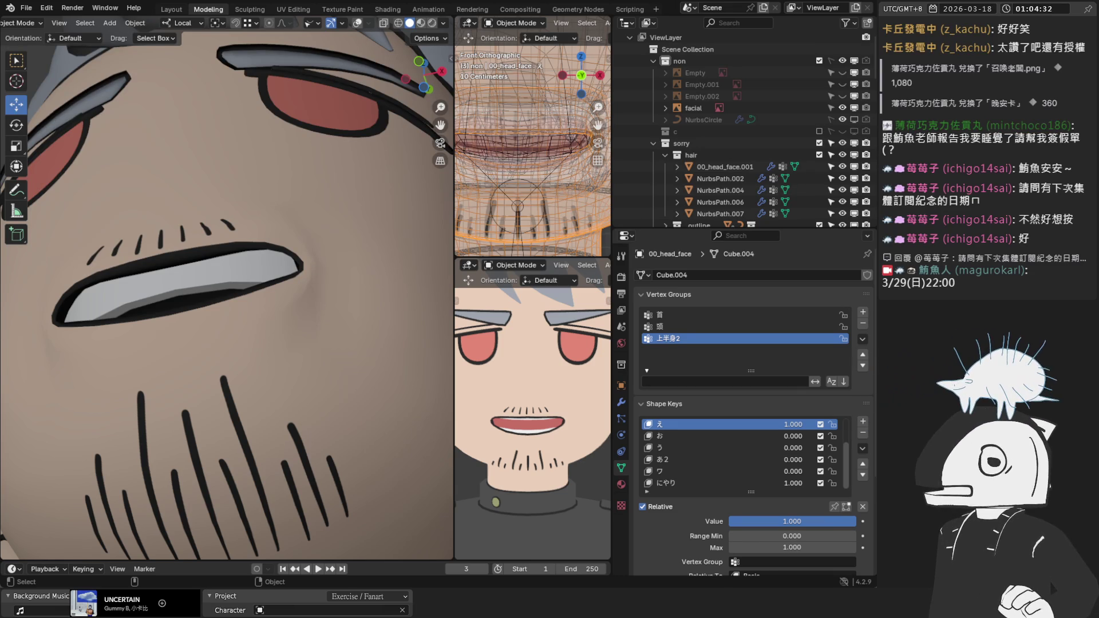
pyautogui.moveTo(269, 320); pyautogui.dragTo(301, 363, button='middle')
pyautogui.moveTo(801, 522); pyautogui.dragTo(716, 521)
pyautogui.moveTo(420, 327)
pyautogui.mouseDown(button='middle')
pyautogui.moveTo(308, 315)
pyautogui.moveTo(292, 367)
pyautogui.mouseUp(button='middle')
pyautogui.scroll(4, 292, 366)
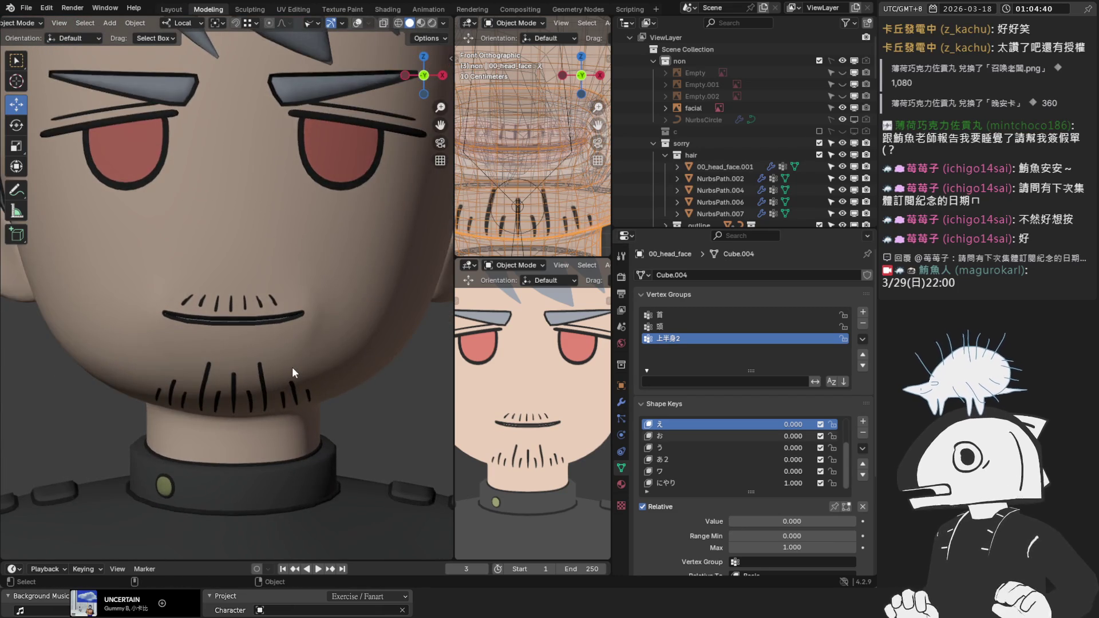
# Turn the あ shape fully on and fade にやり out and back to compare.
pyautogui.scroll(3, 720, 450)
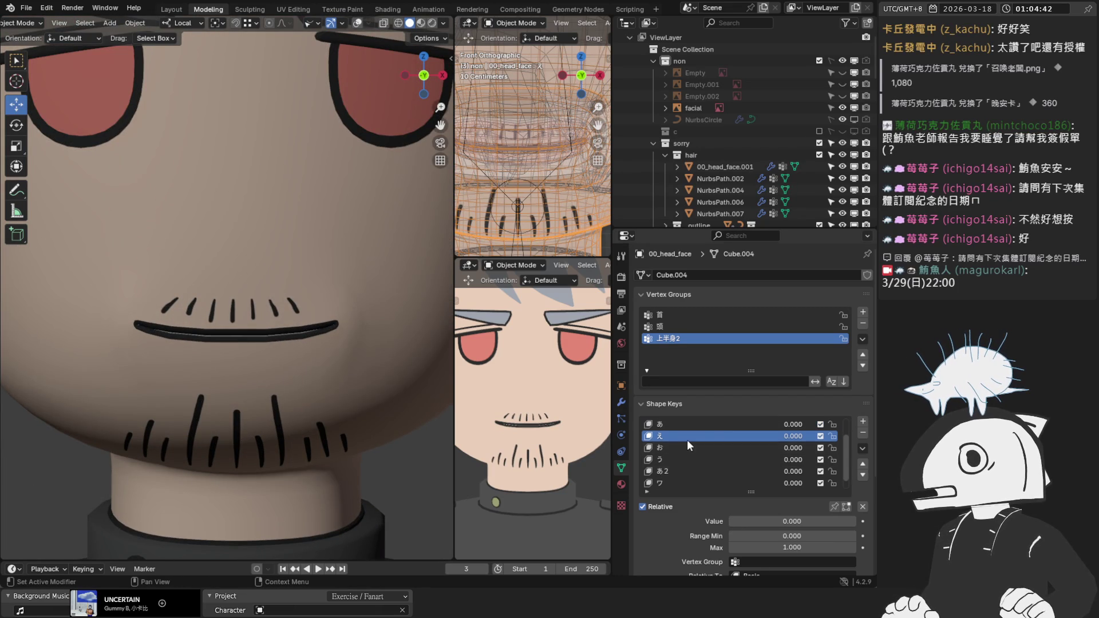
pyautogui.click(678, 446)
pyautogui.moveTo(744, 521); pyautogui.dragTo(847, 521)
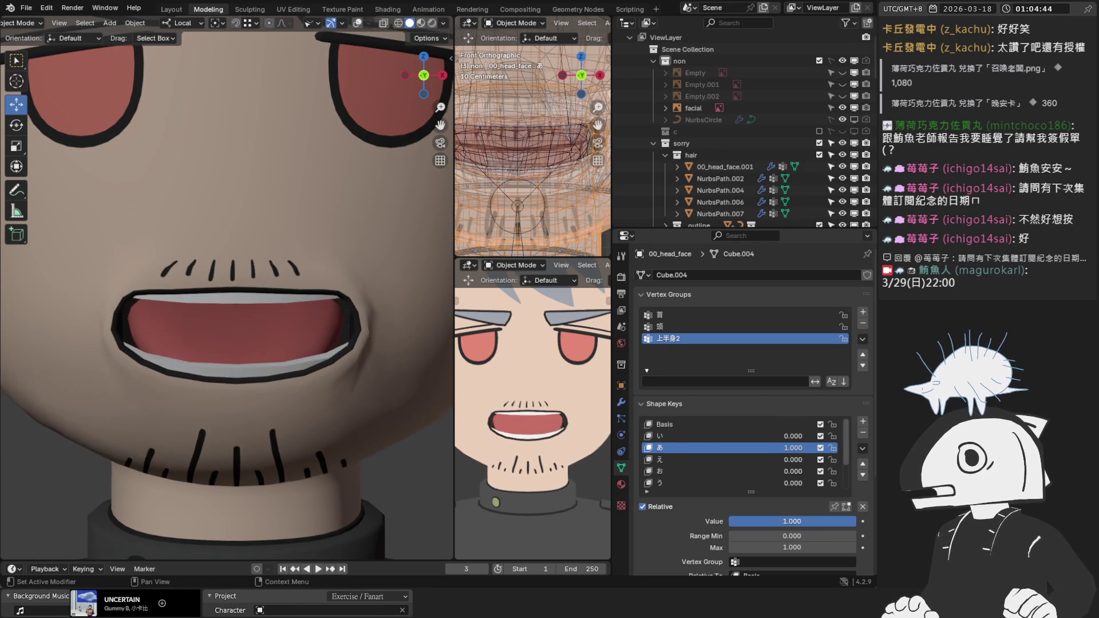
pyautogui.scroll(-3, 687, 452)
pyautogui.click(681, 483)
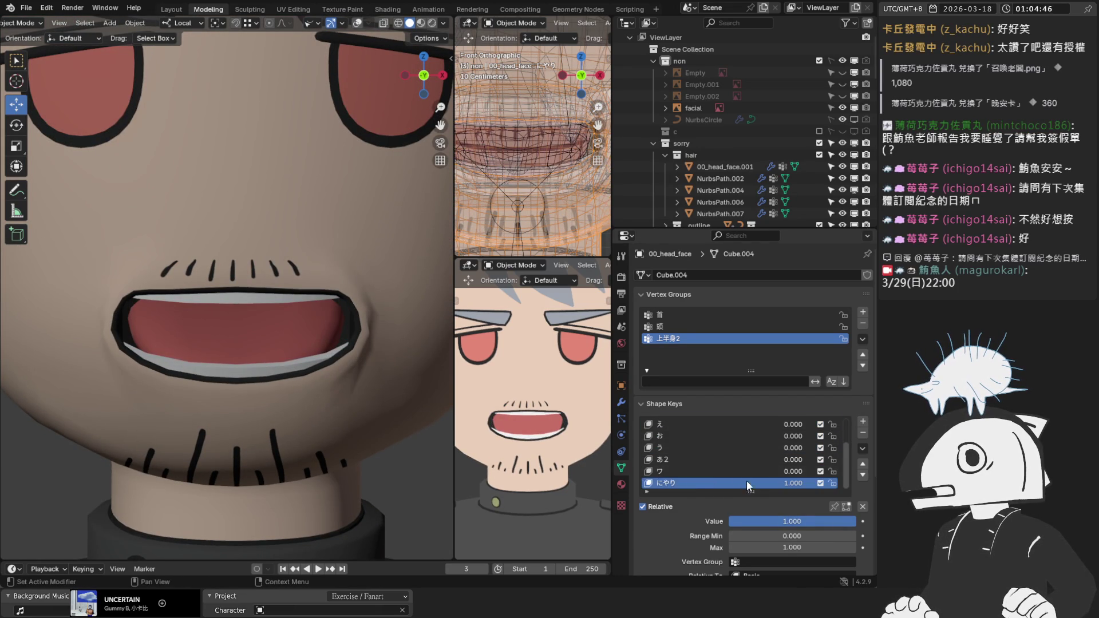
pyautogui.moveTo(798, 521)
pyautogui.mouseDown()
pyautogui.moveTo(733, 521)
pyautogui.moveTo(852, 521)
pyautogui.moveTo(726, 520)
pyautogui.mouseUp()
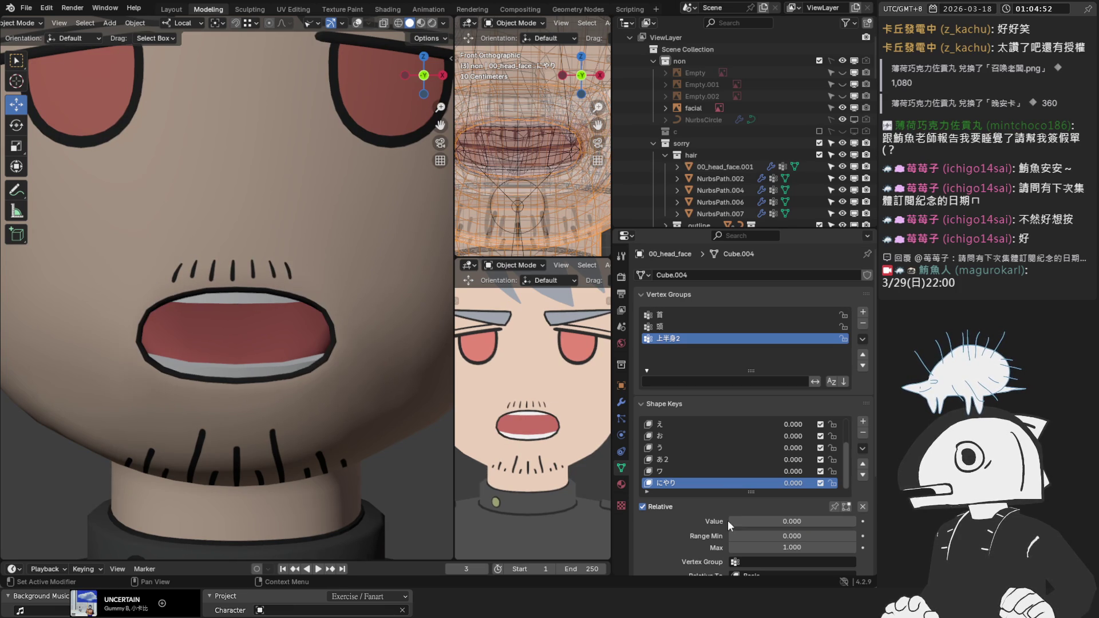
pyautogui.scroll(3, 698, 438)
# Return あ to 0 and set the にやり smirk to full strength 1.000.
pyautogui.click(706, 444)
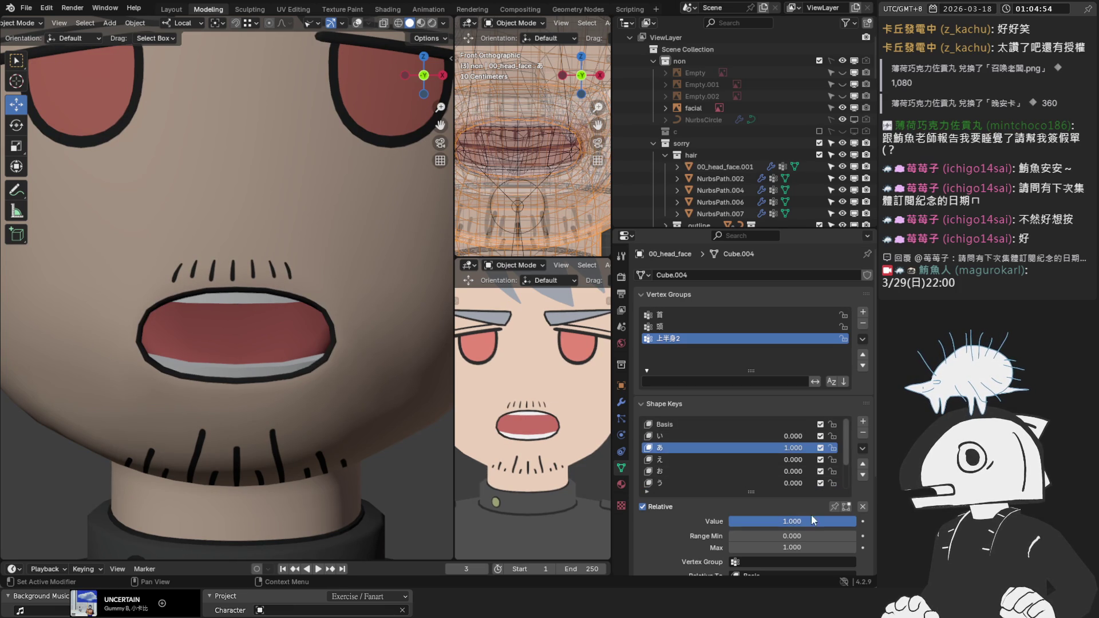
pyautogui.moveTo(847, 522); pyautogui.dragTo(730, 521)
pyautogui.click(709, 437)
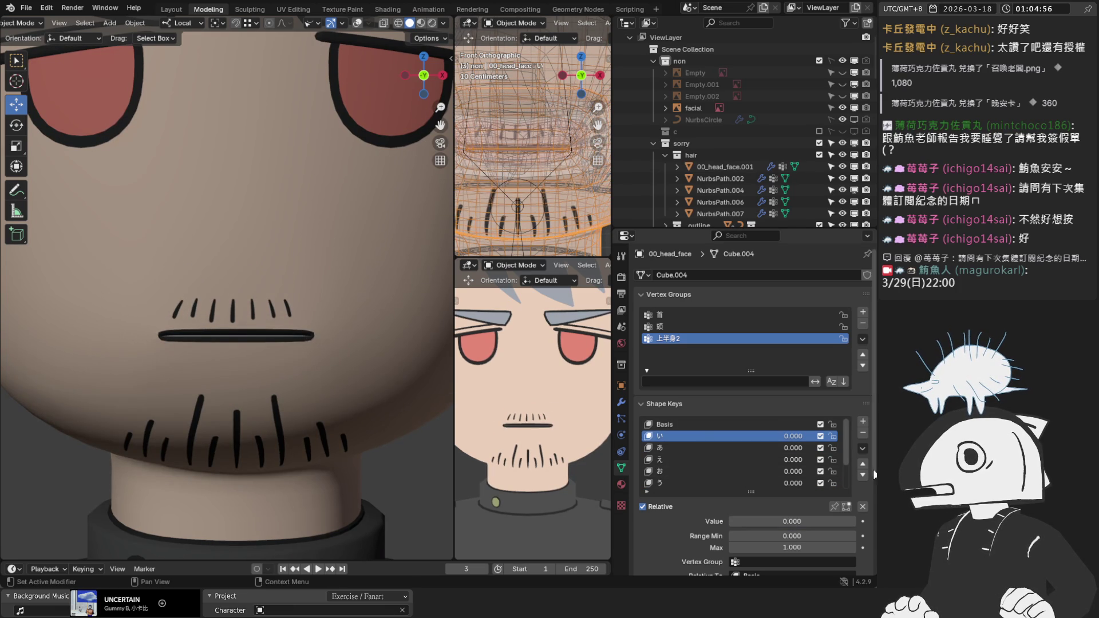
pyautogui.moveTo(799, 438); pyautogui.dragTo(858, 438)
pyautogui.scroll(-3, 773, 452)
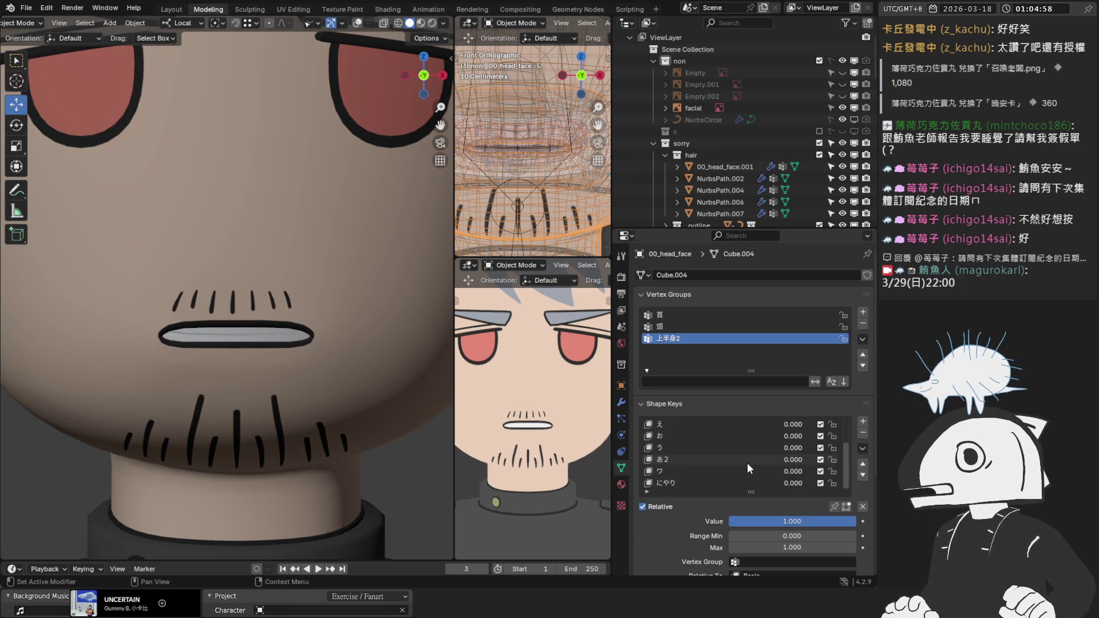
pyautogui.click(719, 482)
pyautogui.moveTo(744, 521)
pyautogui.mouseDown()
pyautogui.moveTo(853, 520)
pyautogui.moveTo(730, 521)
pyautogui.mouseUp()
# Check the い shape, then reactivate にやり and switch into Edit Mode.
pyautogui.scroll(3, 715, 440)
pyautogui.click(749, 438)
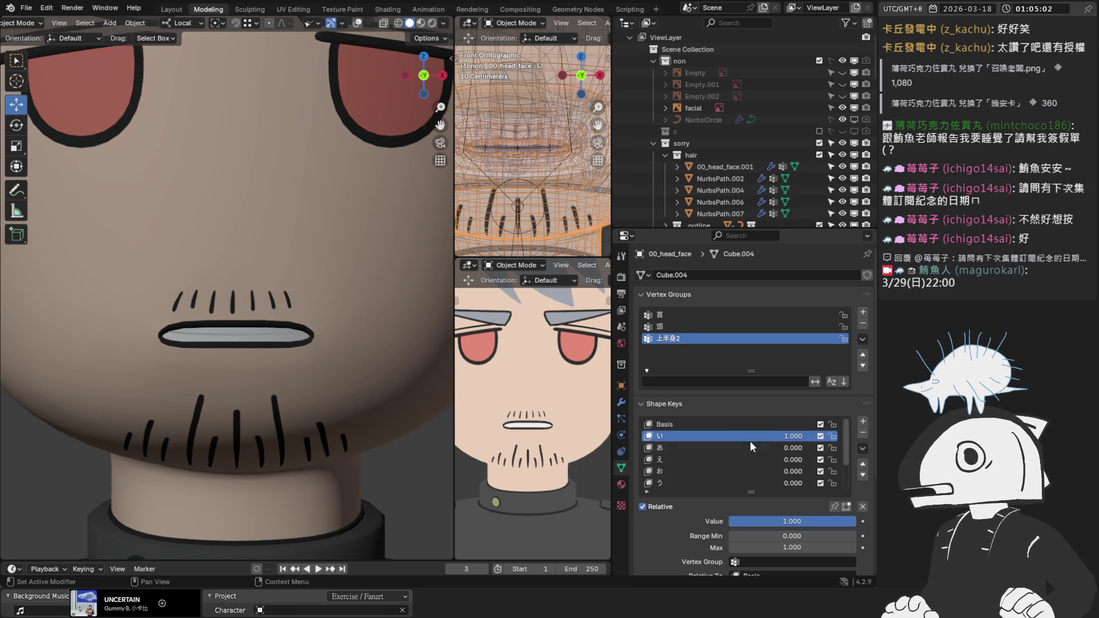
pyautogui.moveTo(852, 521)
pyautogui.mouseDown()
pyautogui.moveTo(732, 521)
pyautogui.moveTo(857, 521)
pyautogui.mouseUp()
pyautogui.scroll(-3, 744, 457)
pyautogui.click(702, 483)
pyautogui.scroll(3, 278, 347)
pyautogui.scroll(-4, 332, 297)
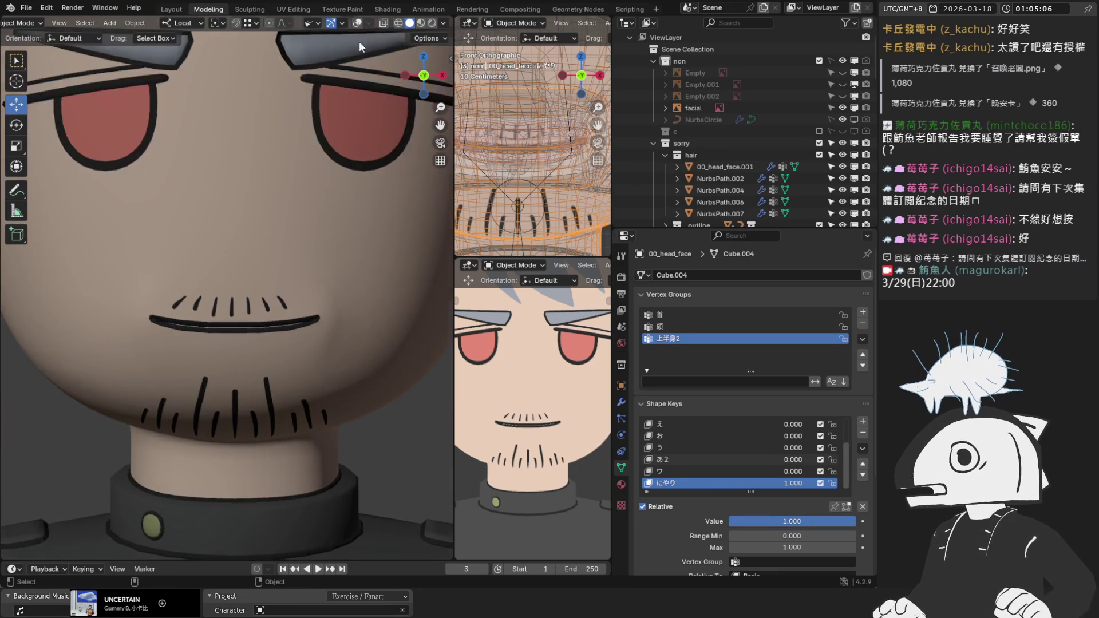
pyautogui.press('Tab')
pyautogui.scroll(3, 344, 294)
# Select the vertical mouth edge and move it with soft proportional falloff.
pyautogui.click(263, 298)
pyautogui.scroll(2, 286, 297)
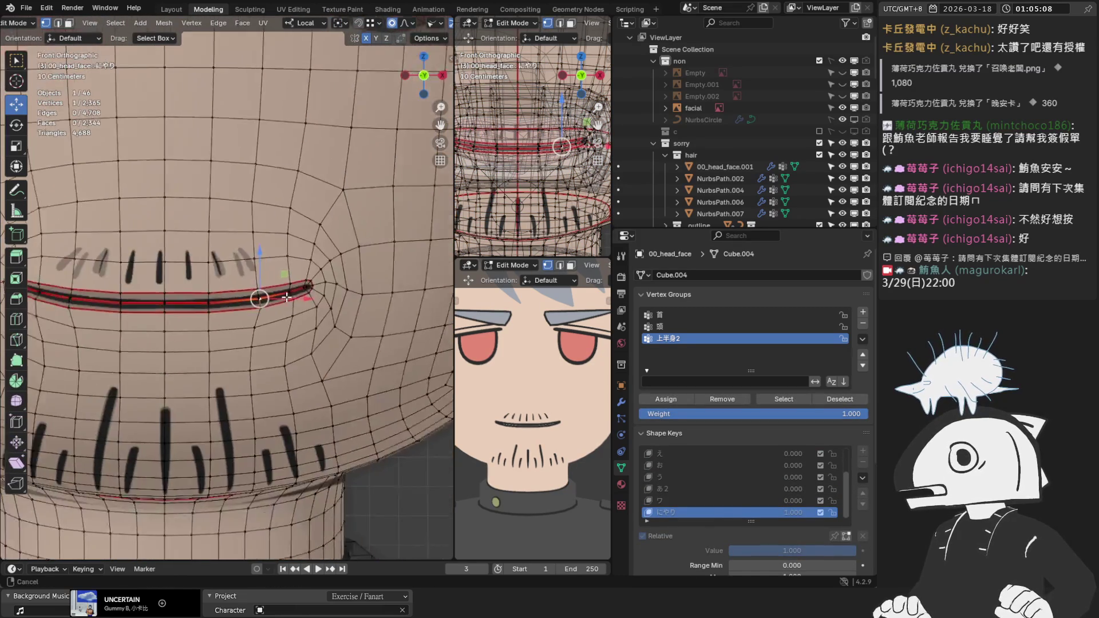
pyautogui.scroll(4, 286, 297)
pyautogui.click(298, 339)
pyautogui.scroll(2, 331, 351)
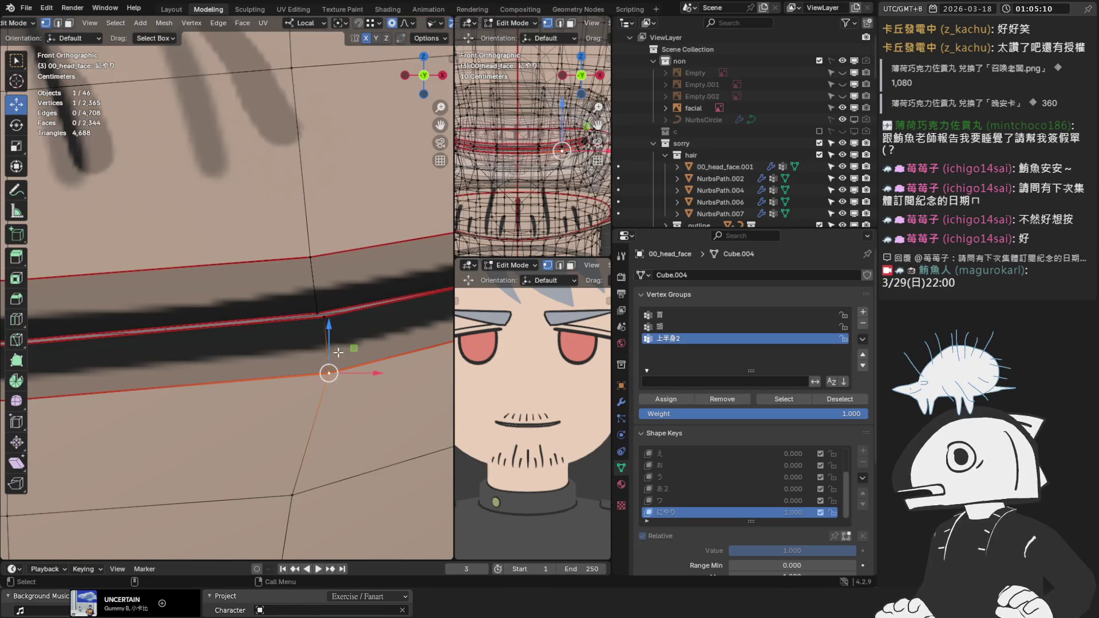
pyautogui.press('2')
pyautogui.click(331, 350)
pyautogui.scroll(-1, 367, 366)
pyautogui.press('g')
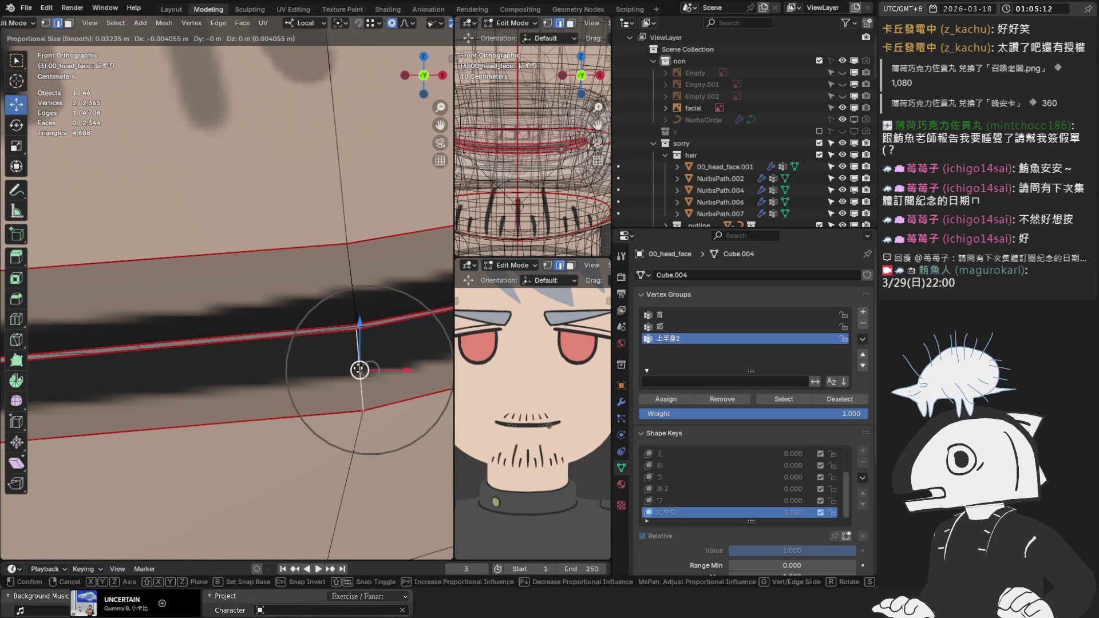
pyautogui.click(359, 370)
pyautogui.scroll(-1, 355, 372)
# Move the lower mouth vertex sideways along X.
pyautogui.press('1')
pyautogui.click(337, 388)
pyautogui.press('g')
pyautogui.press('x')
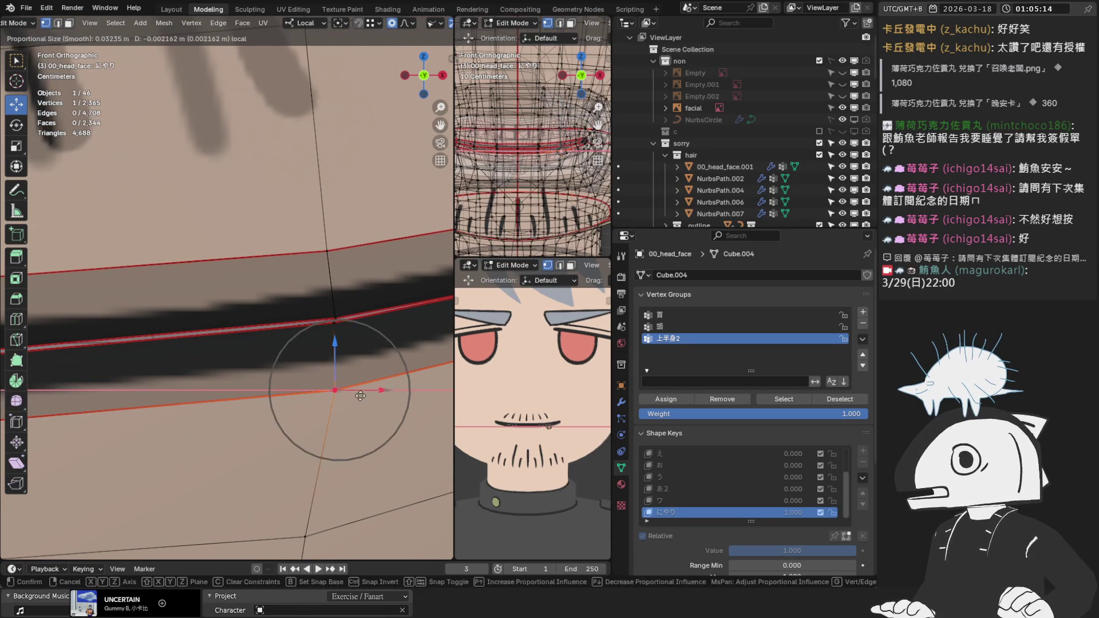
pyautogui.click(359, 395)
pyautogui.scroll(5, 579, 439)
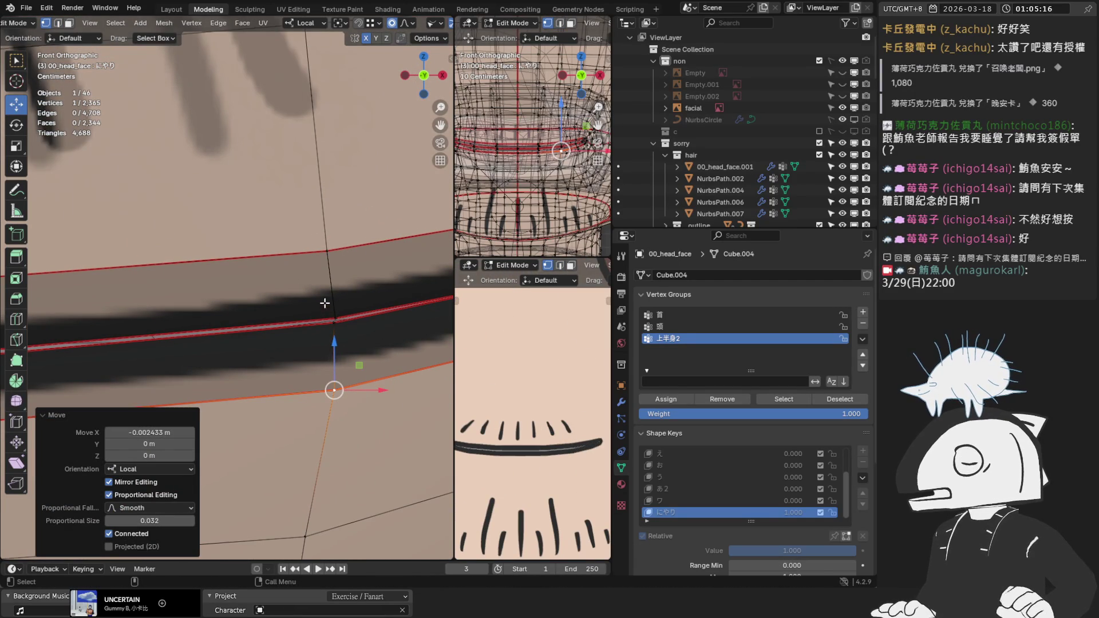
pyautogui.scroll(-4, 334, 312)
# Lift the vertices at the mouth line's end along Z in two moves.
pyautogui.moveTo(175, 322); pyautogui.dragTo(129, 294)
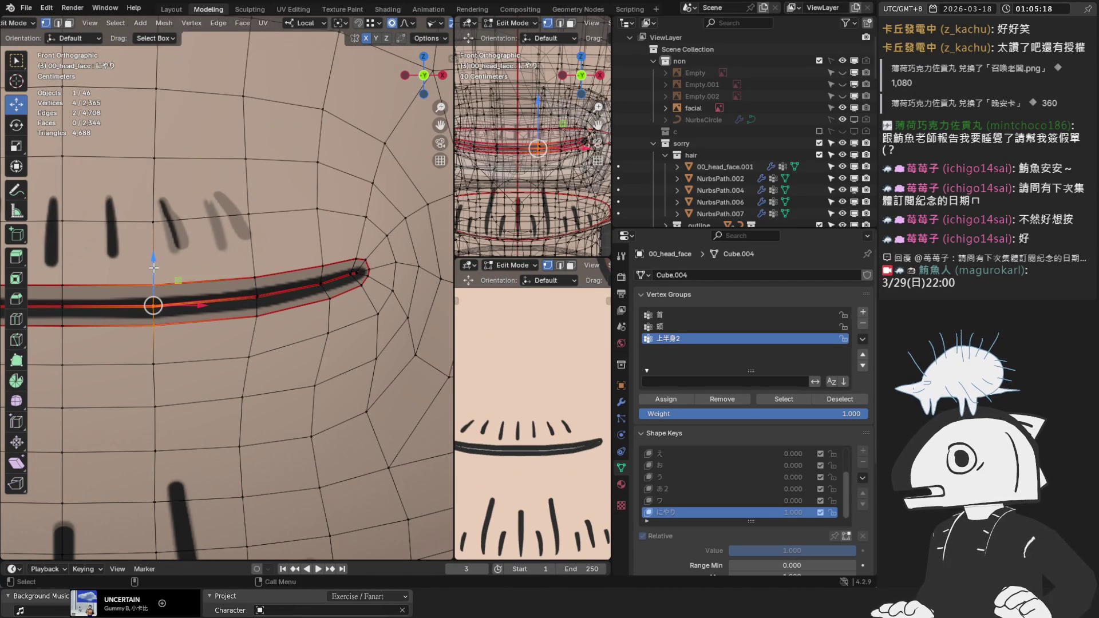
pyautogui.press('g')
pyautogui.press('z')
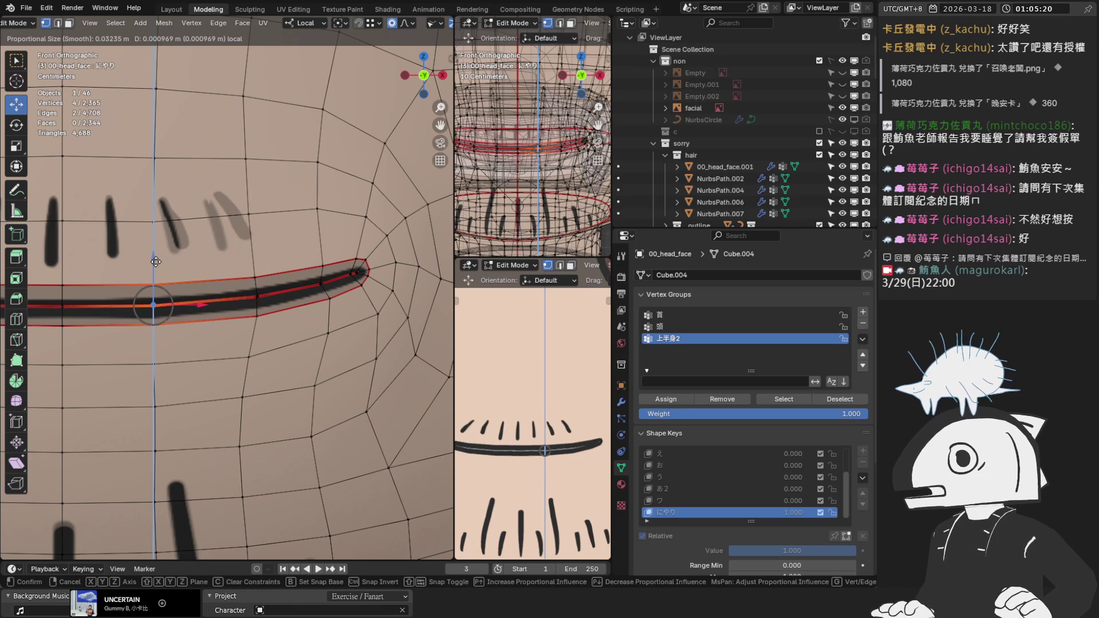
pyautogui.click(156, 261)
pyautogui.scroll(3, 155, 261)
pyautogui.press('g')
pyautogui.press('z')
pyautogui.click(102, 254)
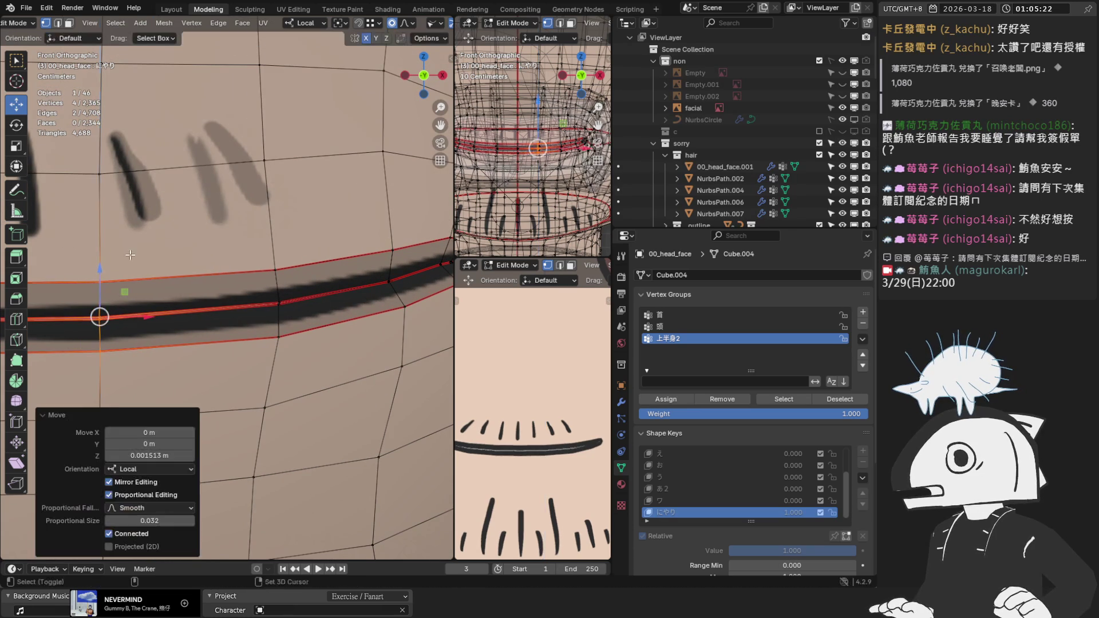
# Lift a single mouth vertex upward along Z for a sharper smirk corner.
pyautogui.click(277, 301)
pyautogui.press('g')
pyautogui.press('z')
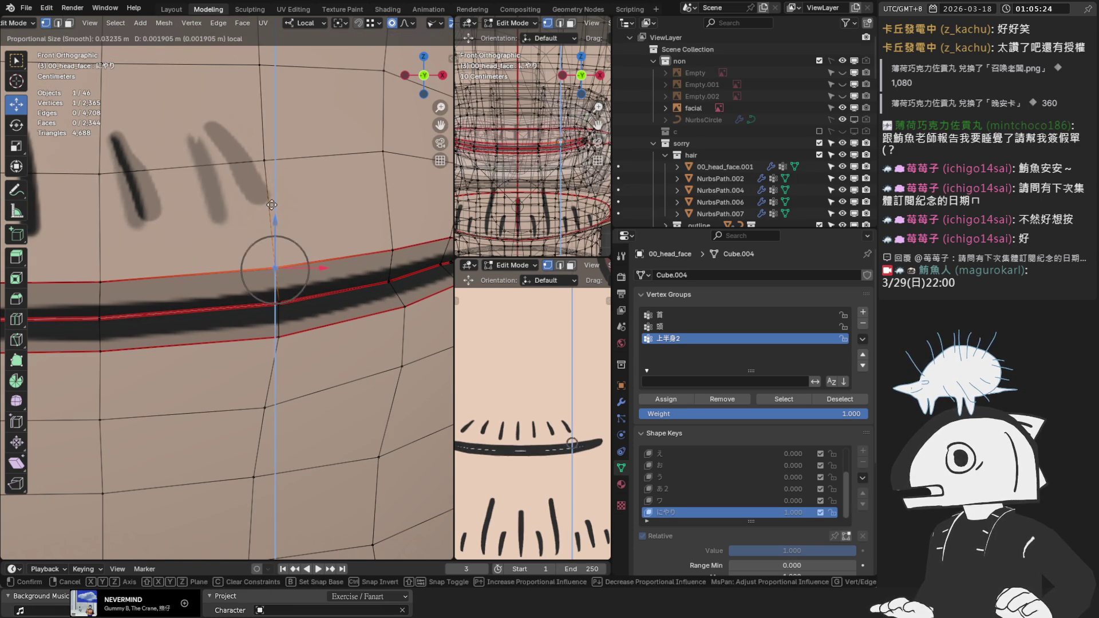
pyautogui.click(272, 207)
pyautogui.scroll(-3, 543, 396)
pyautogui.scroll(-3, 560, 410)
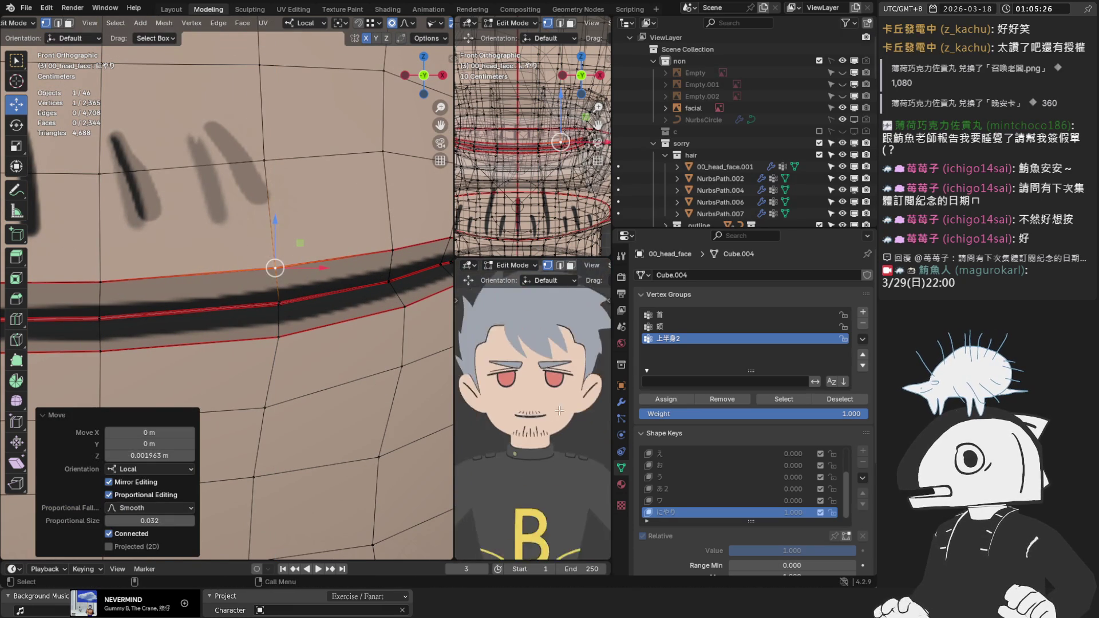
# Return to Object Mode and hide the overlays to judge the mouth.
pyautogui.press('Tab')
pyautogui.scroll(-2, 558, 400)
pyautogui.scroll(-3, 345, 280)
pyautogui.scroll(4, 557, 399)
pyautogui.scroll(1, 557, 399)
pyautogui.scroll(-3, 291, 262)
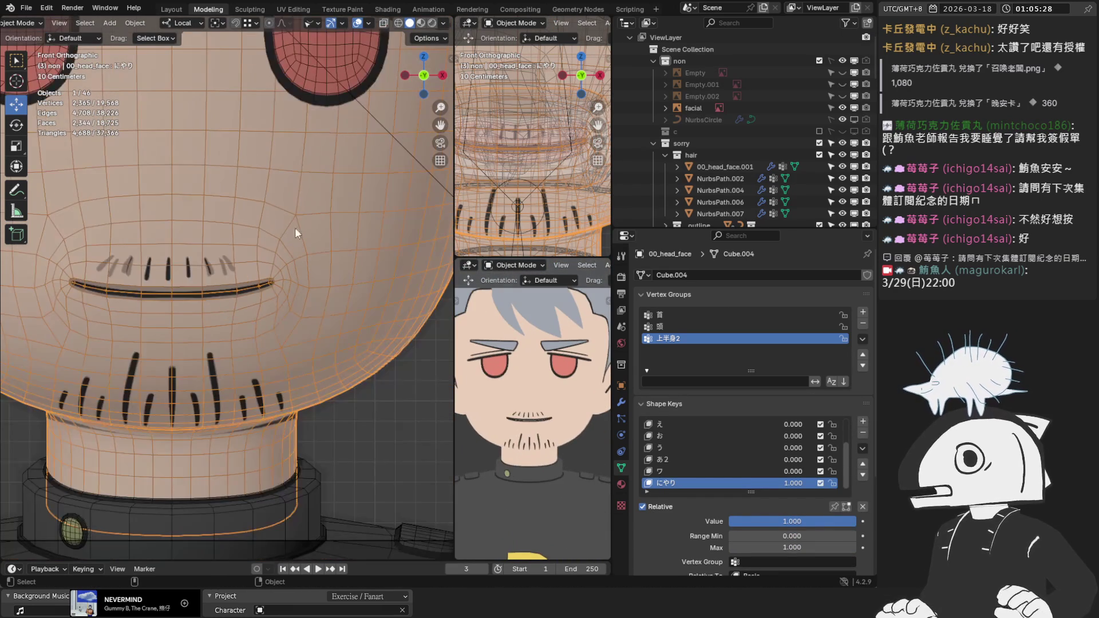
pyautogui.click(357, 23)
pyautogui.scroll(-2, 345, 189)
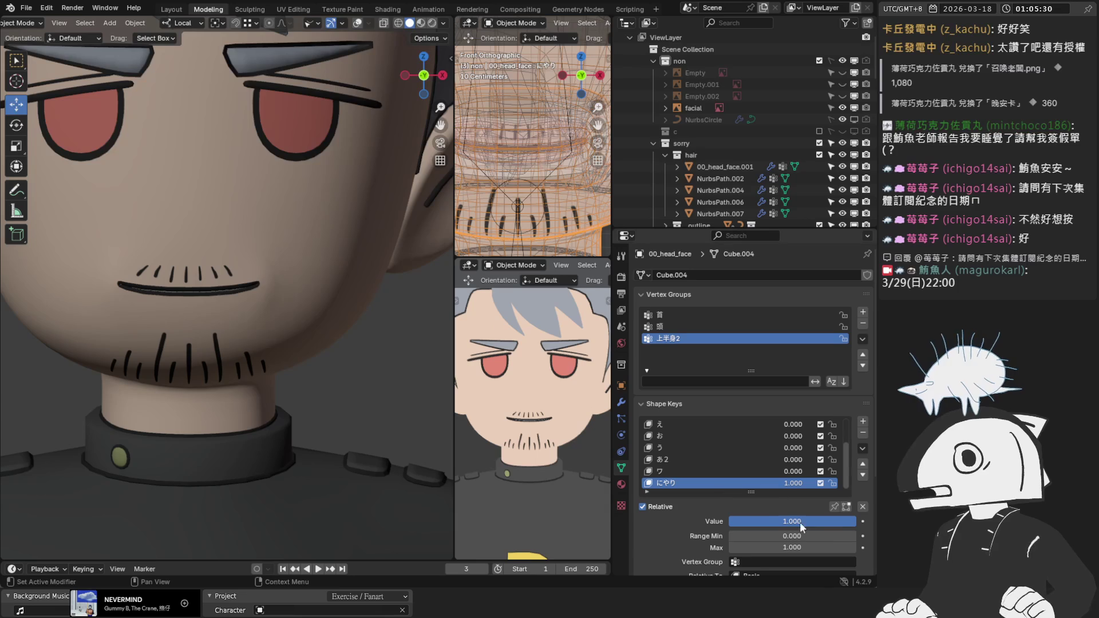
pyautogui.moveTo(792, 520)
pyautogui.mouseDown()
pyautogui.moveTo(732, 521)
pyautogui.moveTo(857, 520)
pyautogui.mouseUp()
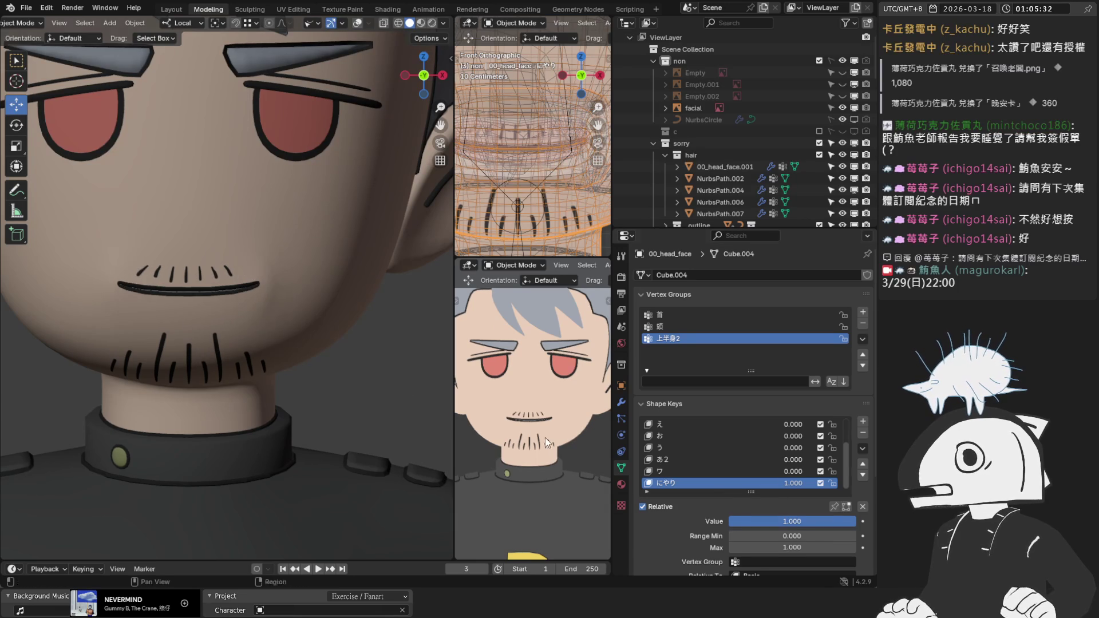
pyautogui.scroll(-4, 248, 311)
pyautogui.moveTo(249, 311)
pyautogui.mouseDown(button='middle')
pyautogui.moveTo(149, 333)
pyautogui.moveTo(122, 325)
pyautogui.moveTo(122, 312)
pyautogui.moveTo(218, 314)
pyautogui.mouseUp(button='middle')
pyautogui.press('KP_1')
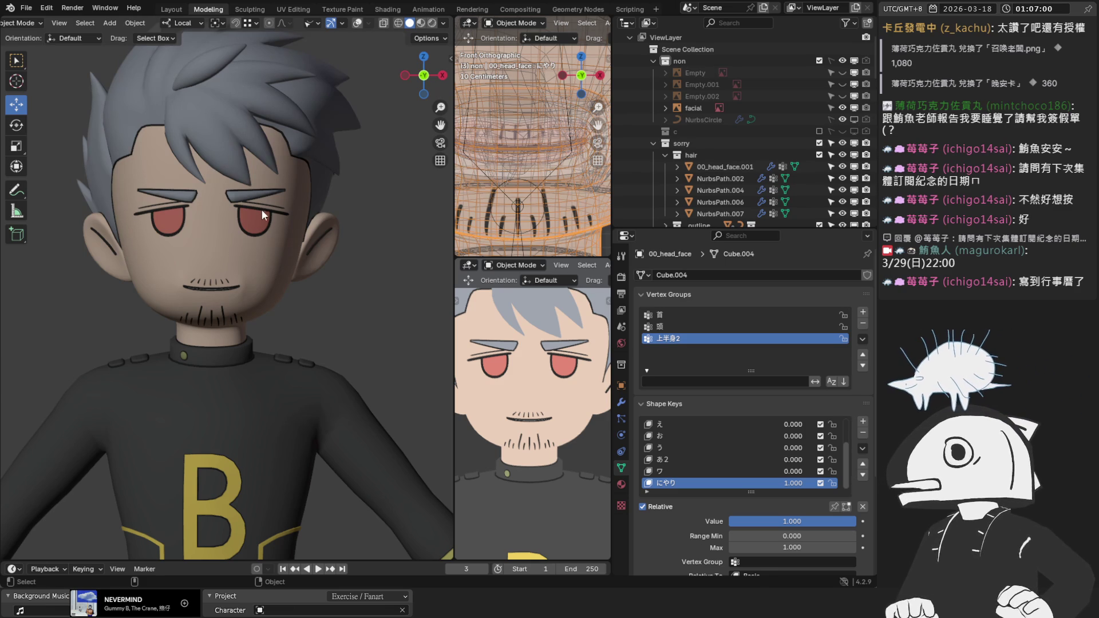
# With overlays on, select the faces at the tip of the mouth strip in face-select Edit Mode.
pyautogui.scroll(3, 345, 232)
pyautogui.moveTo(286, 258)
pyautogui.mouseDown(button='middle')
pyautogui.moveTo(143, 163)
pyautogui.moveTo(341, 39)
pyautogui.mouseUp(button='middle')
pyautogui.click(357, 23)
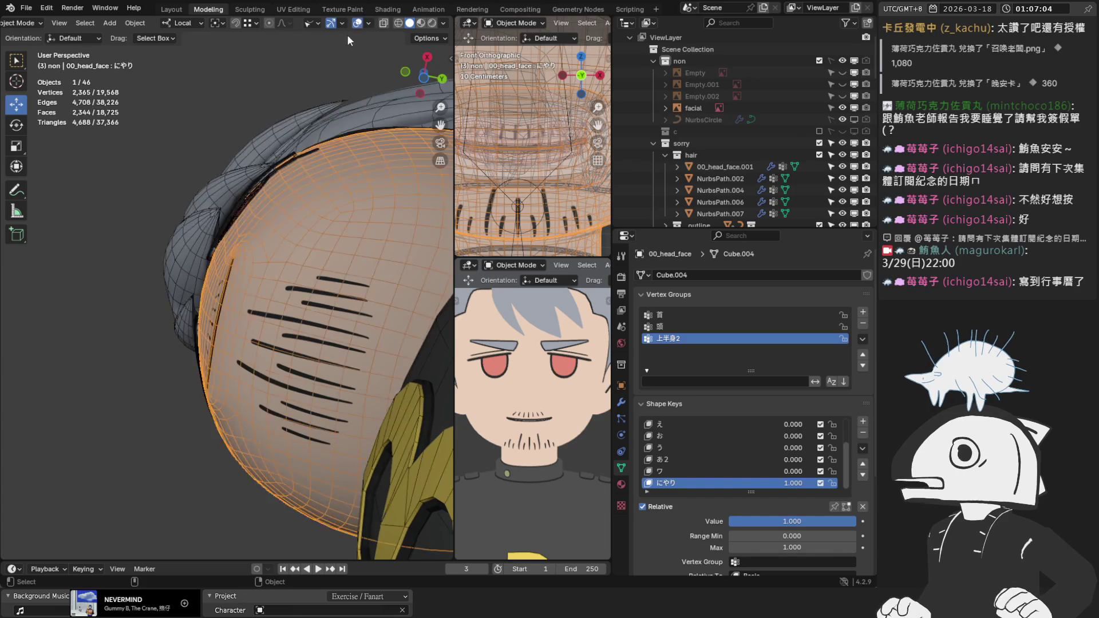
pyautogui.scroll(5, 291, 165)
pyautogui.moveTo(291, 165)
pyautogui.keyDown('shift'); pyautogui.mouseDown(button='middle')
pyautogui.moveTo(244, 244)
pyautogui.moveTo(219, 214)
pyautogui.moveTo(241, 252)
pyautogui.mouseUp(button='middle'); pyautogui.keyUp('shift')
pyautogui.press('Tab')
pyautogui.press('3')
pyautogui.keyDown('shift'); pyautogui.click(243, 251); pyautogui.keyUp('shift')
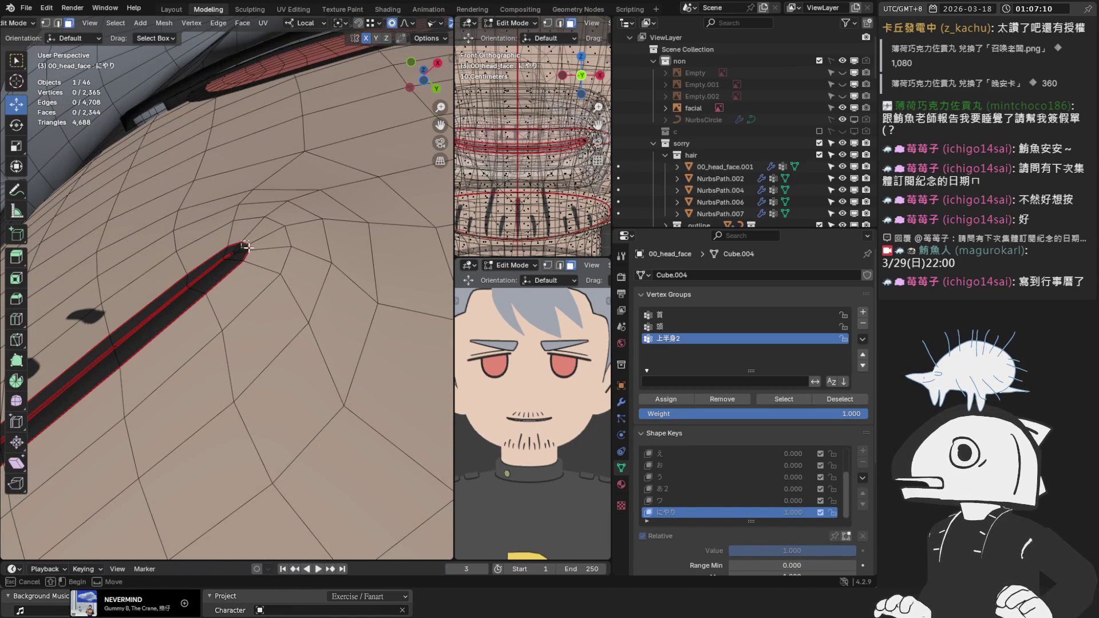
pyautogui.press('ctrl+KP_Add')
pyautogui.keyDown('shift'); pyautogui.click(247, 255); pyautogui.keyUp('shift')
pyautogui.keyDown('shift'); pyautogui.click(224, 247); pyautogui.keyUp('shift')
pyautogui.keyDown('shift'); pyautogui.click(232, 247); pyautogui.keyUp('shift')
# Push the strip-tip faces along Y with proportional editing to reshape the smirk's corner.
pyautogui.moveTo(232, 248)
pyautogui.mouseDown(button='middle')
pyautogui.moveTo(343, 236)
pyautogui.moveTo(309, 280)
pyautogui.mouseUp(button='middle')
pyautogui.moveTo(276, 326); pyautogui.dragTo(274, 327)
pyautogui.press('g')
pyautogui.scroll(-6, 278, 343)
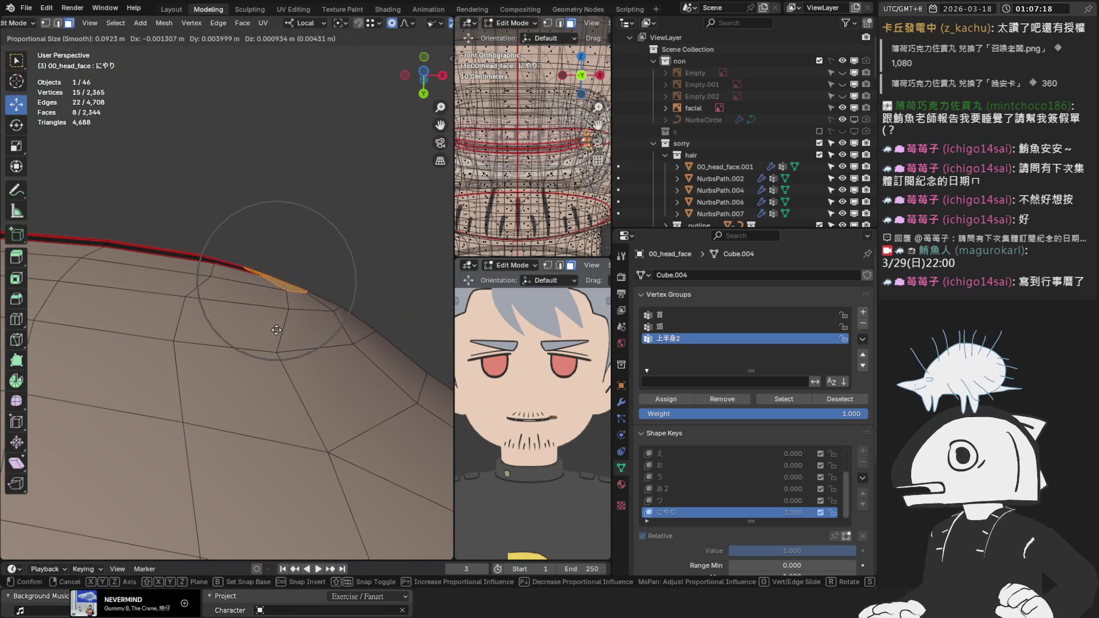
pyautogui.click(277, 341)
pyautogui.moveTo(276, 328); pyautogui.dragTo(276, 335)
pyautogui.moveTo(277, 335)
pyautogui.mouseDown(button='middle')
pyautogui.moveTo(284, 348)
pyautogui.moveTo(147, 348)
pyautogui.moveTo(221, 379)
pyautogui.moveTo(319, 385)
pyautogui.moveTo(368, 422)
pyautogui.moveTo(390, 405)
pyautogui.moveTo(377, 320)
pyautogui.moveTo(397, 246)
pyautogui.moveTo(366, 177)
pyautogui.moveTo(359, 258)
pyautogui.mouseUp(button='middle')
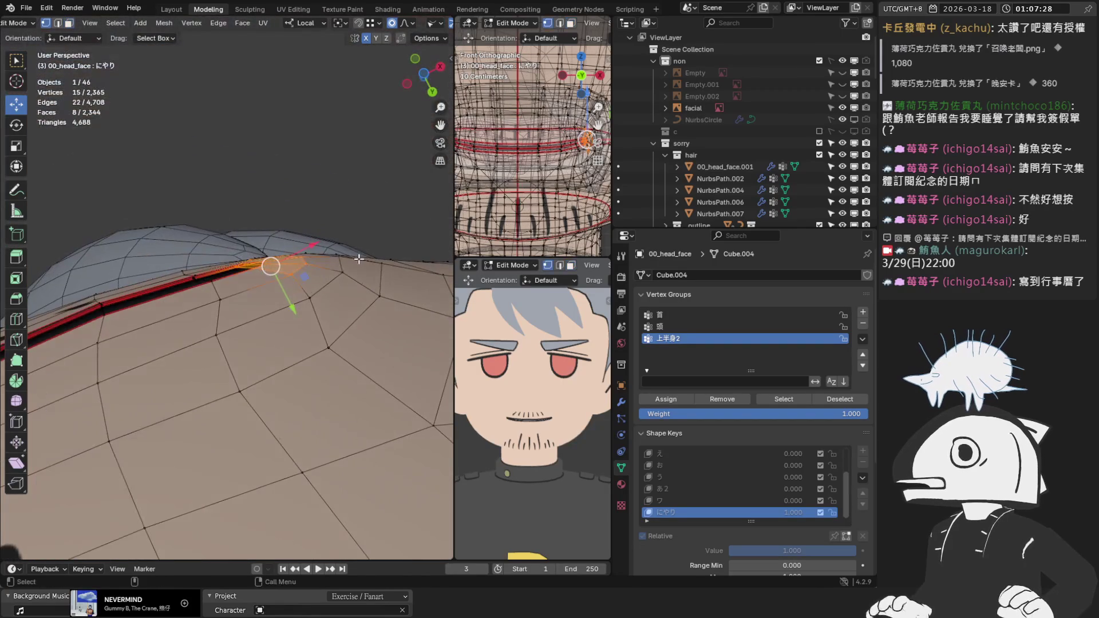
# Move a single vertex near the tip along Y with soft falloff, then return to Object Mode.
pyautogui.click(338, 256)
pyautogui.press('g')
pyautogui.press('Escape')
pyautogui.moveTo(357, 292); pyautogui.dragTo(359, 294)
pyautogui.moveTo(343, 294)
pyautogui.mouseDown(button='middle')
pyautogui.moveTo(274, 261)
pyautogui.moveTo(308, 279)
pyautogui.moveTo(299, 188)
pyautogui.moveTo(254, 311)
pyautogui.mouseUp(button='middle')
pyautogui.press('g')
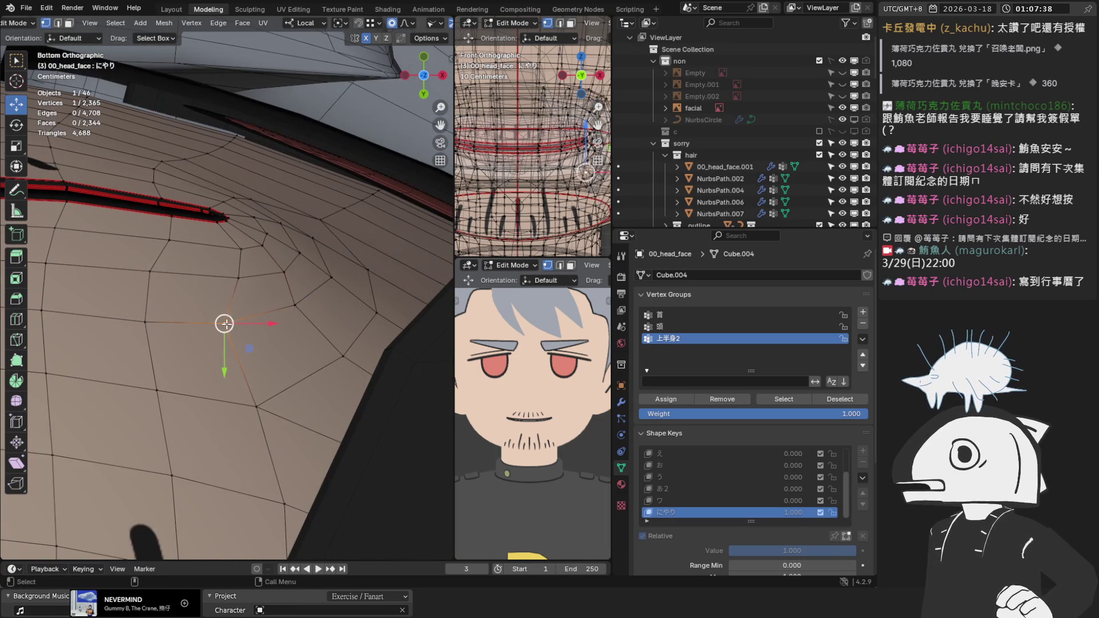
pyautogui.click(151, 265)
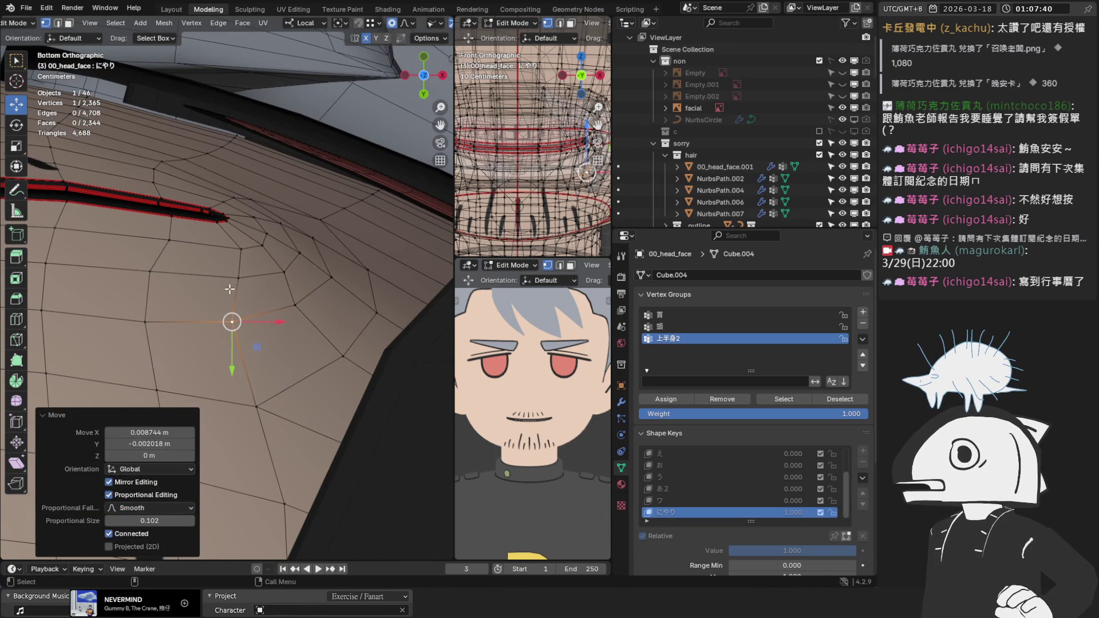
pyautogui.scroll(-2, 292, 279)
pyautogui.moveTo(281, 320); pyautogui.dragTo(303, 298, button='middle')
pyautogui.press('Tab')
pyautogui.scroll(-4, 307, 289)
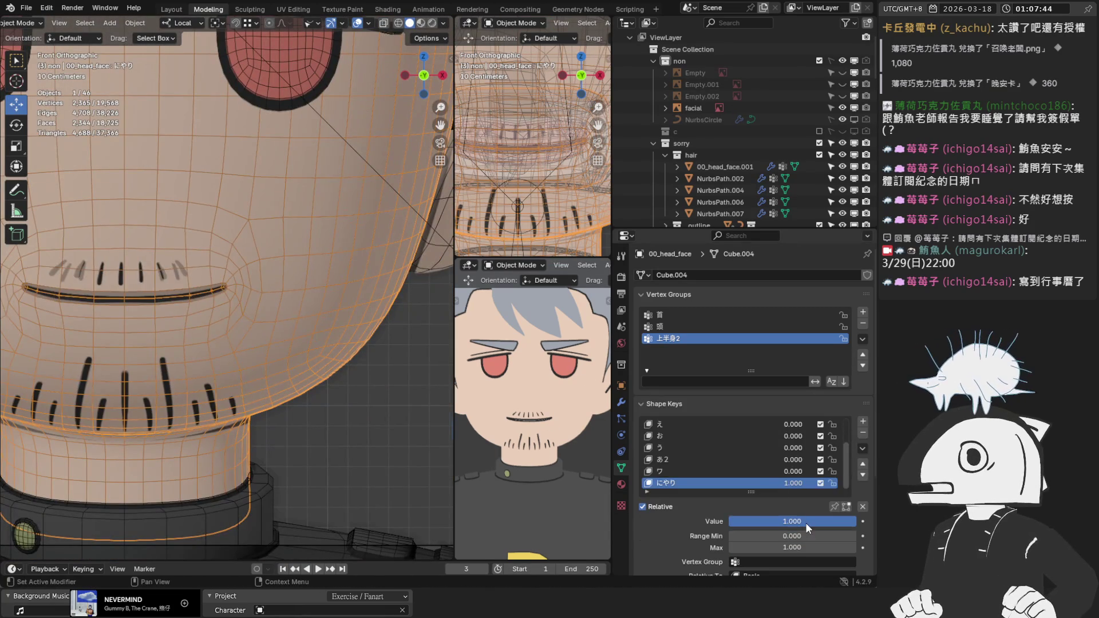
# Toggle the にやり smirk between 0 and full, and test it combined with う at full strength.
pyautogui.moveTo(805, 523); pyautogui.dragTo(730, 522)
pyautogui.click(355, 24)
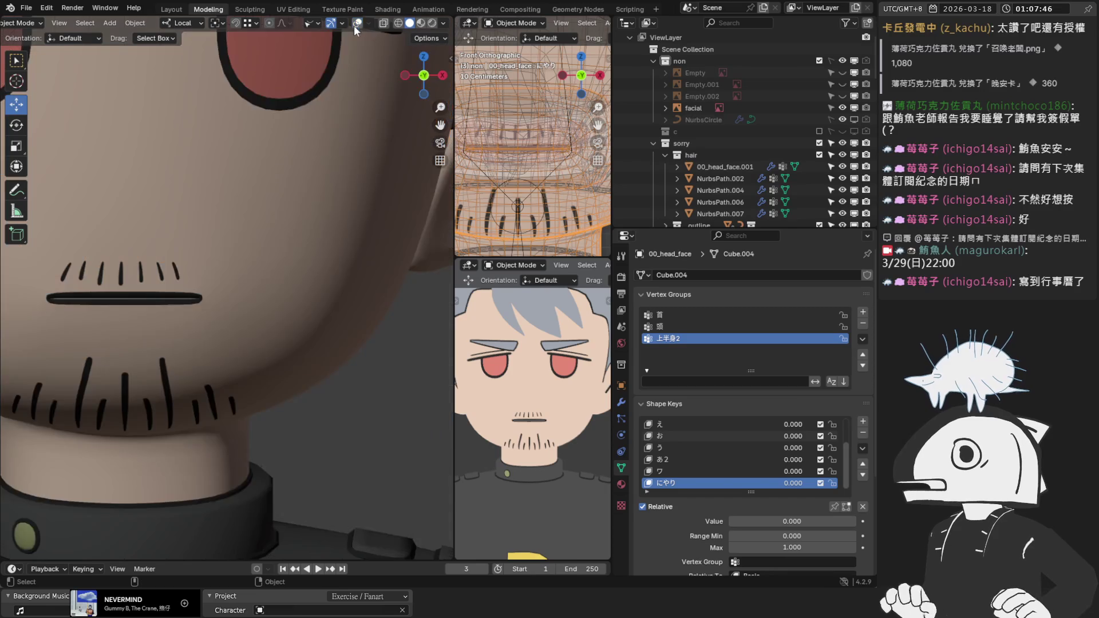
pyautogui.scroll(-4, 298, 254)
pyautogui.moveTo(298, 254)
pyautogui.mouseDown(button='middle')
pyautogui.moveTo(379, 284)
pyautogui.moveTo(407, 325)
pyautogui.mouseUp(button='middle')
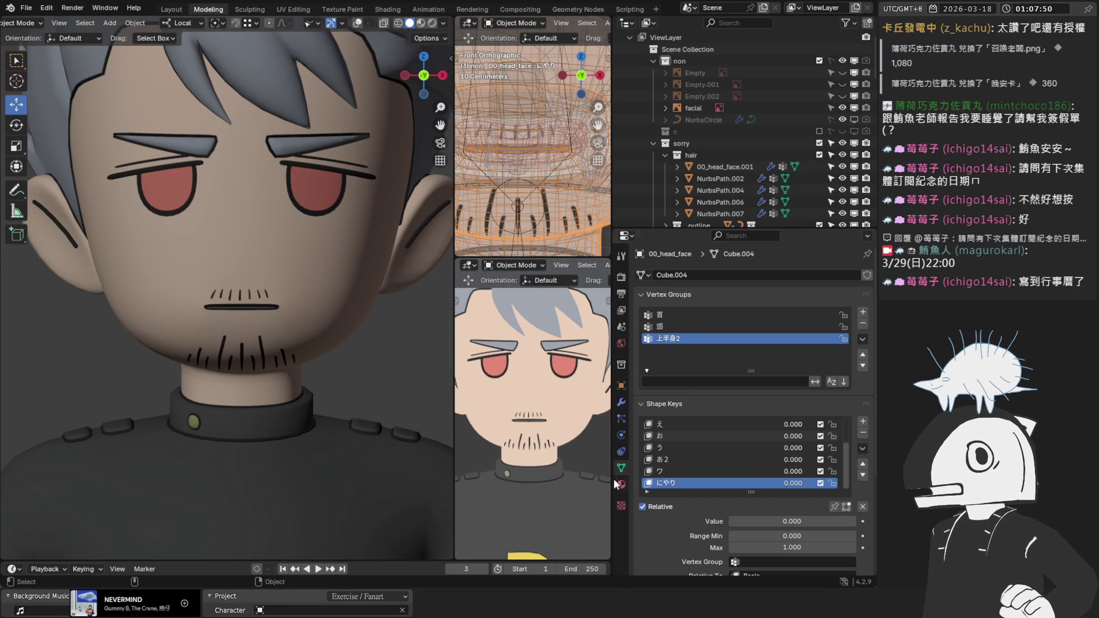
pyautogui.moveTo(738, 521)
pyautogui.mouseDown()
pyautogui.moveTo(858, 521)
pyautogui.moveTo(728, 522)
pyautogui.moveTo(856, 521)
pyautogui.mouseUp()
pyautogui.click(676, 446)
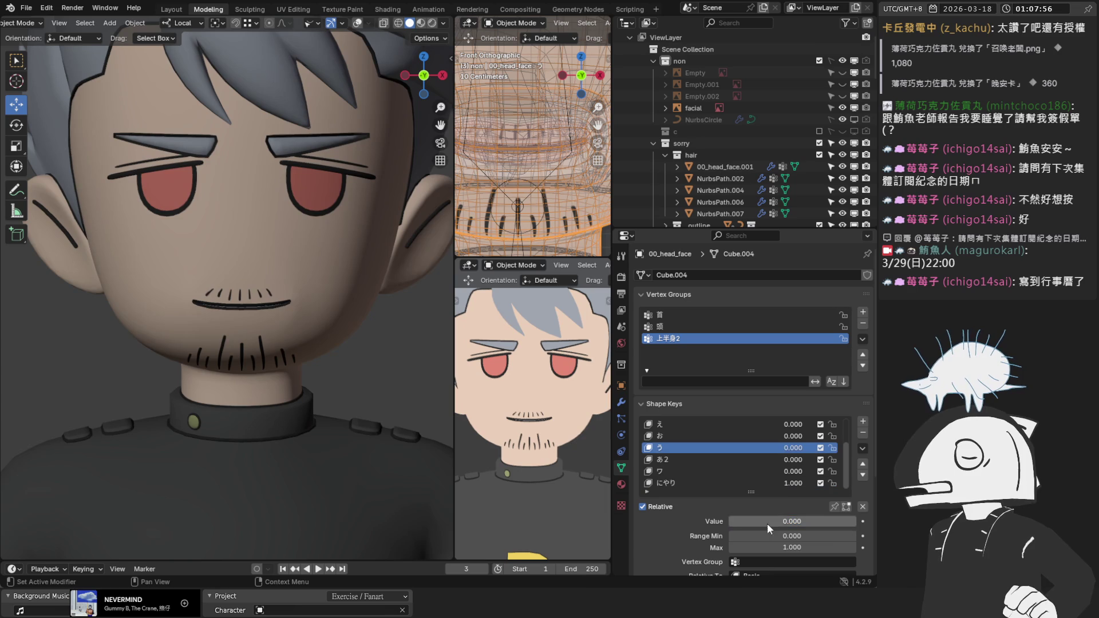
pyautogui.moveTo(767, 523); pyautogui.dragTo(856, 522)
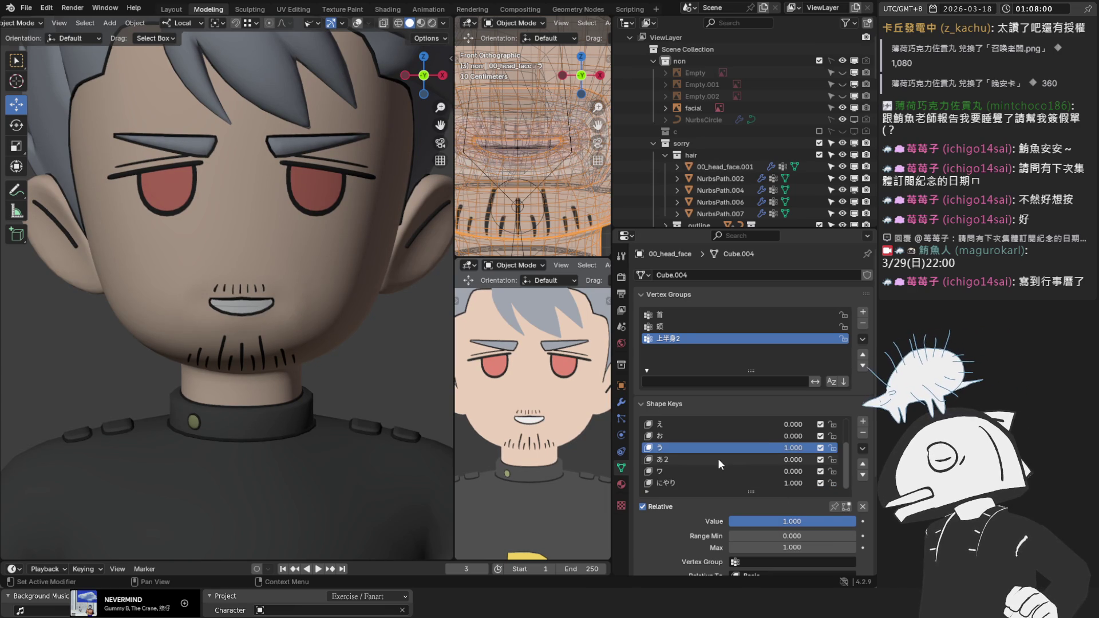
pyautogui.moveTo(798, 521)
pyautogui.mouseDown()
pyautogui.moveTo(729, 521)
pyautogui.moveTo(856, 521)
pyautogui.mouseUp()
# Make にやり the active shape key at full strength and enter Edit Mode on the head.
pyautogui.click(703, 436)
pyautogui.scroll(6, 321, 311)
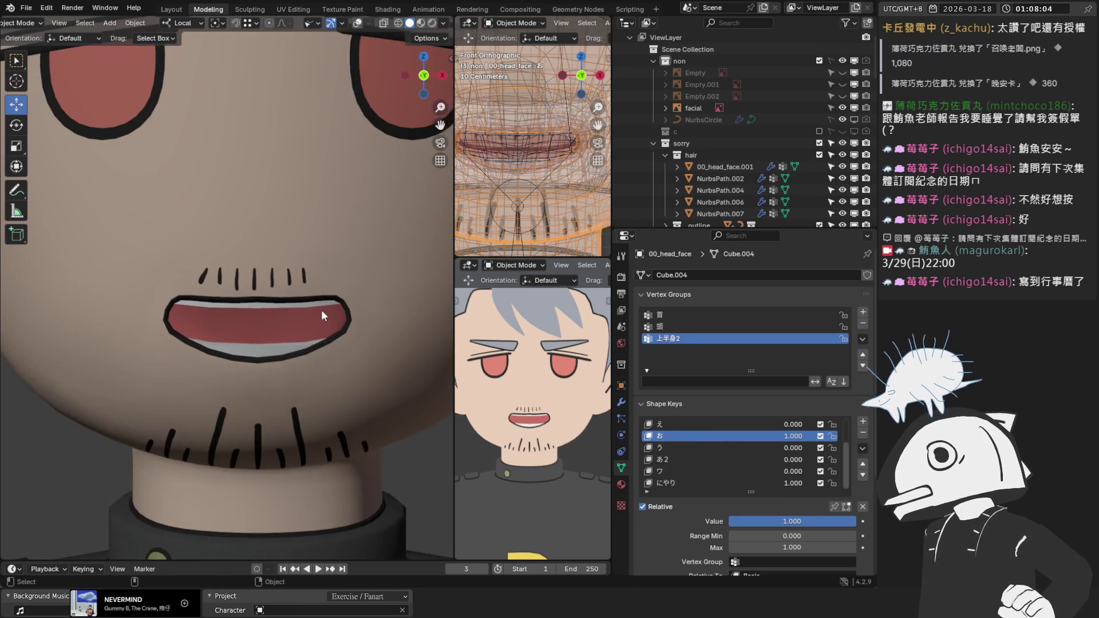
pyautogui.scroll(-2, 350, 308)
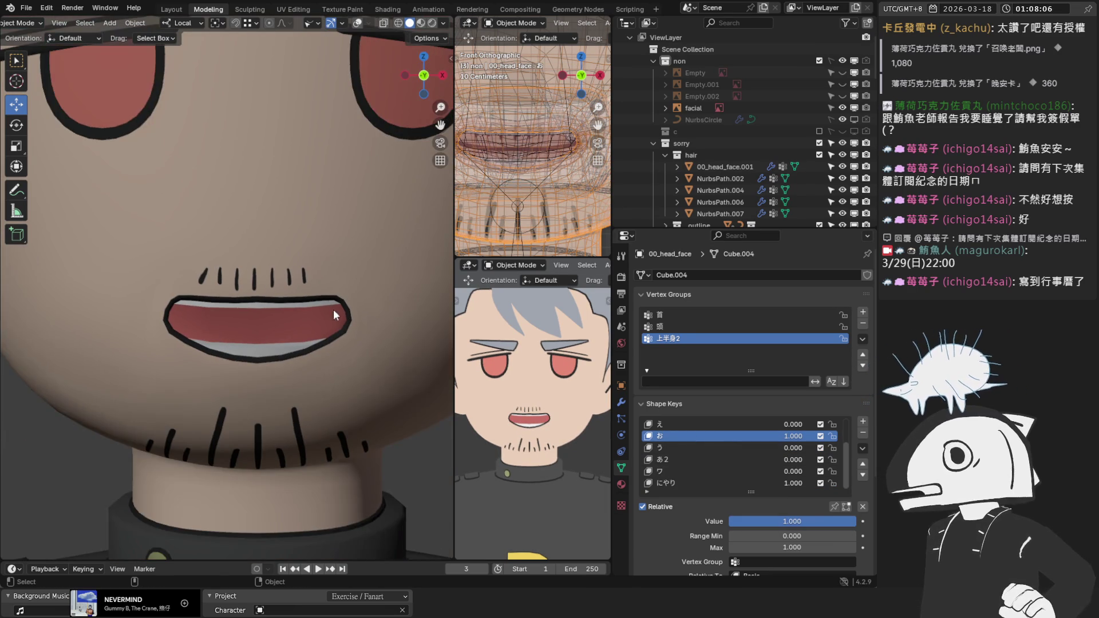
pyautogui.scroll(2, 331, 308)
pyautogui.scroll(1, 370, 317)
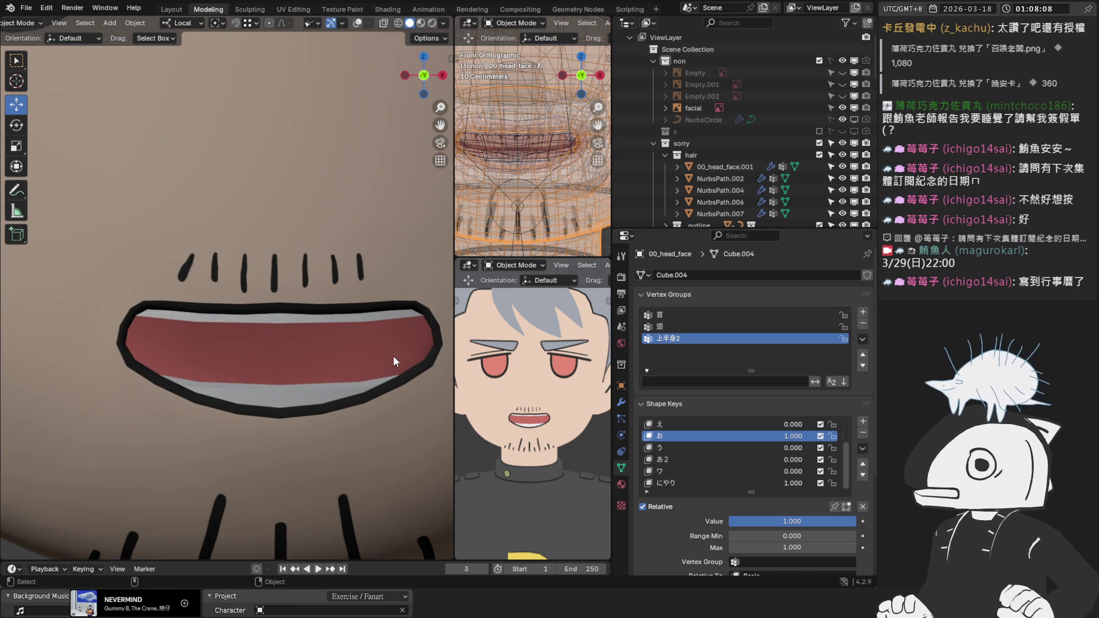
pyautogui.click(709, 486)
pyautogui.moveTo(782, 520)
pyautogui.mouseDown()
pyautogui.moveTo(738, 521)
pyautogui.moveTo(856, 520)
pyautogui.mouseUp()
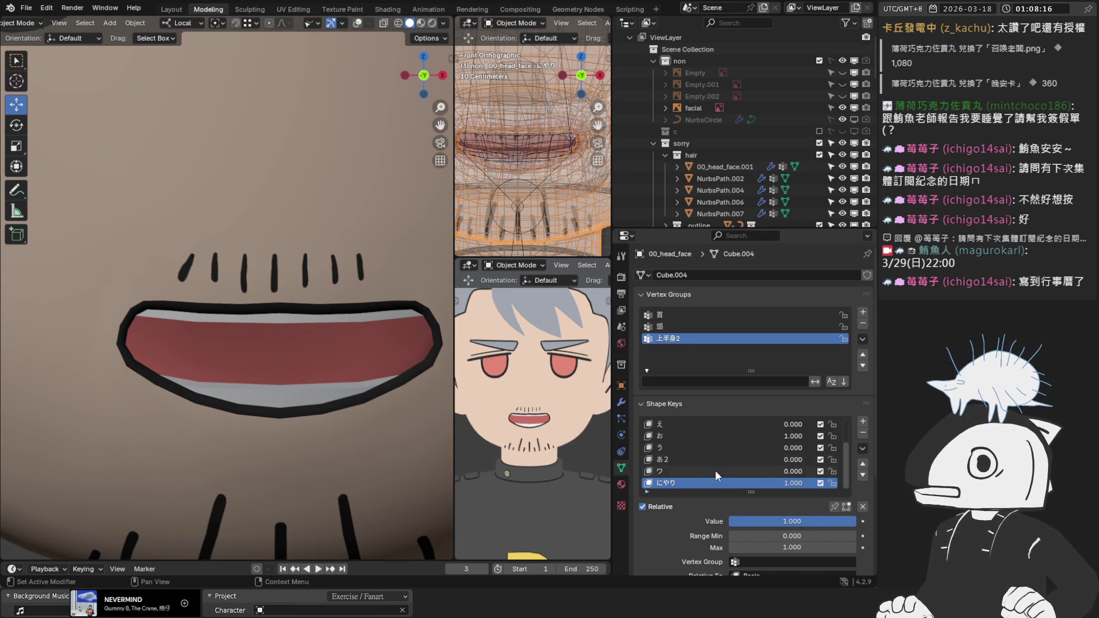
pyautogui.press('Tab')
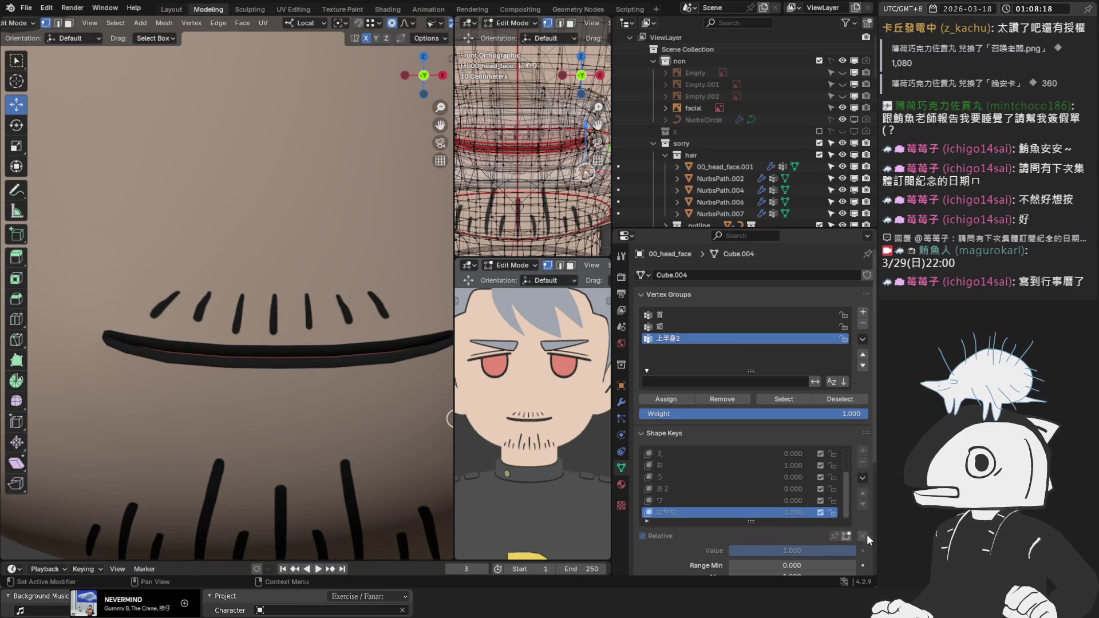
# Show the wireframe overlays and compare お at full strength against にやり, leaving にやり active.
pyautogui.click(846, 536)
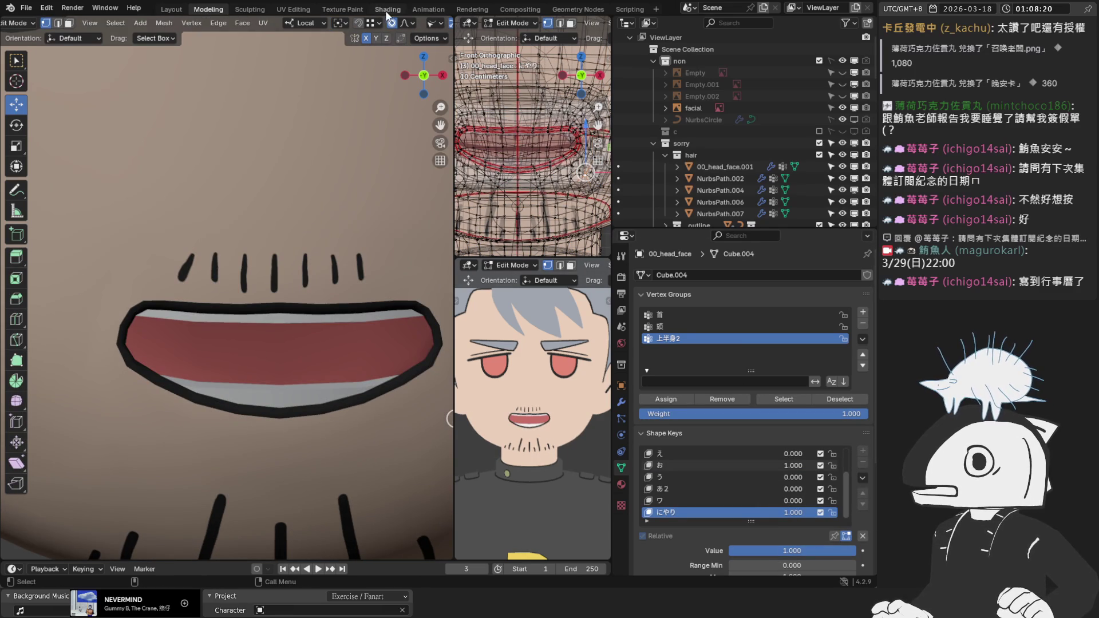
pyautogui.scroll(-3, 399, 23)
pyautogui.click(396, 23)
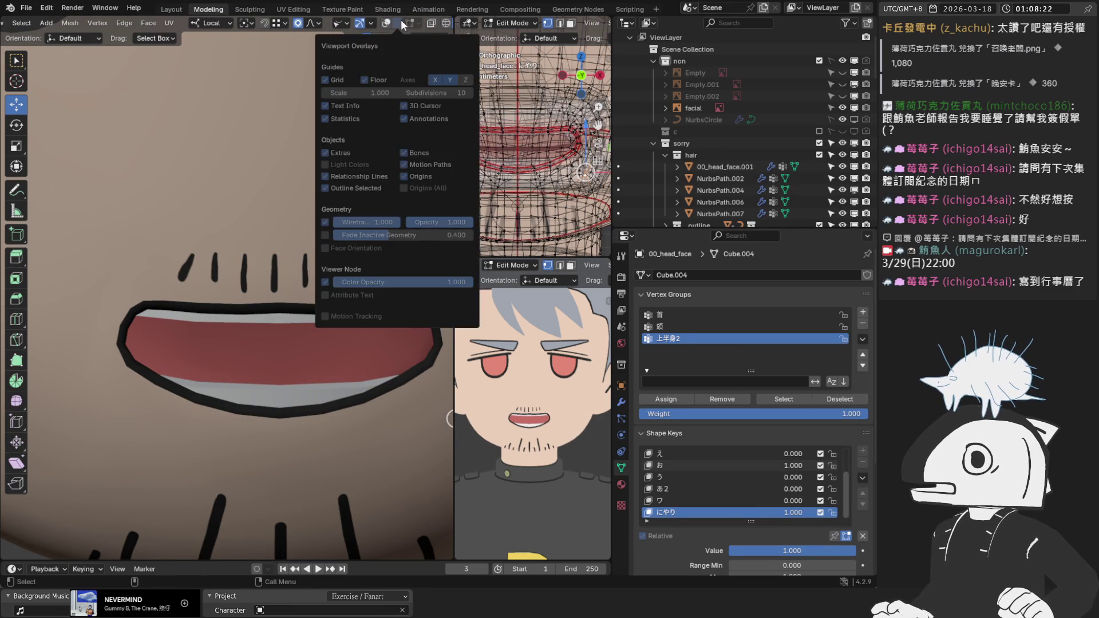
pyautogui.click(387, 22)
pyautogui.keyDown('shift'); pyautogui.moveTo(352, 268); pyautogui.dragTo(261, 239, button='middle'); pyautogui.keyUp('shift')
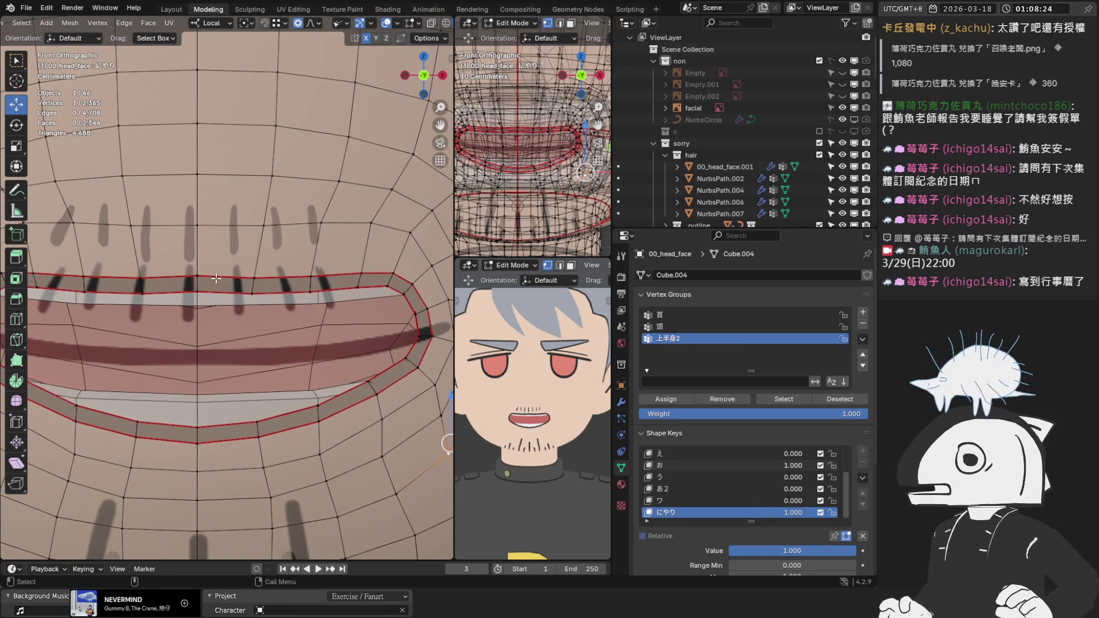
pyautogui.moveTo(741, 466)
pyautogui.mouseDown()
pyautogui.moveTo(715, 466)
pyautogui.moveTo(761, 466)
pyautogui.moveTo(687, 465)
pyautogui.mouseUp()
pyautogui.moveTo(815, 553)
pyautogui.mouseDown()
pyautogui.moveTo(695, 553)
pyautogui.moveTo(856, 550)
pyautogui.mouseUp()
pyautogui.click(683, 465)
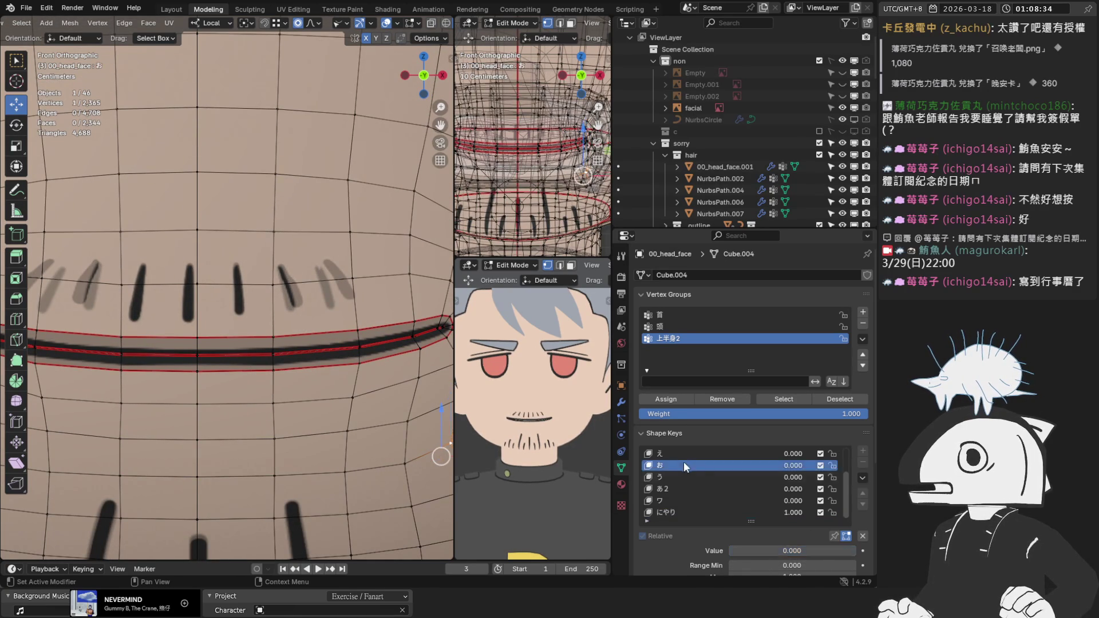
pyautogui.moveTo(739, 551); pyautogui.dragTo(858, 551)
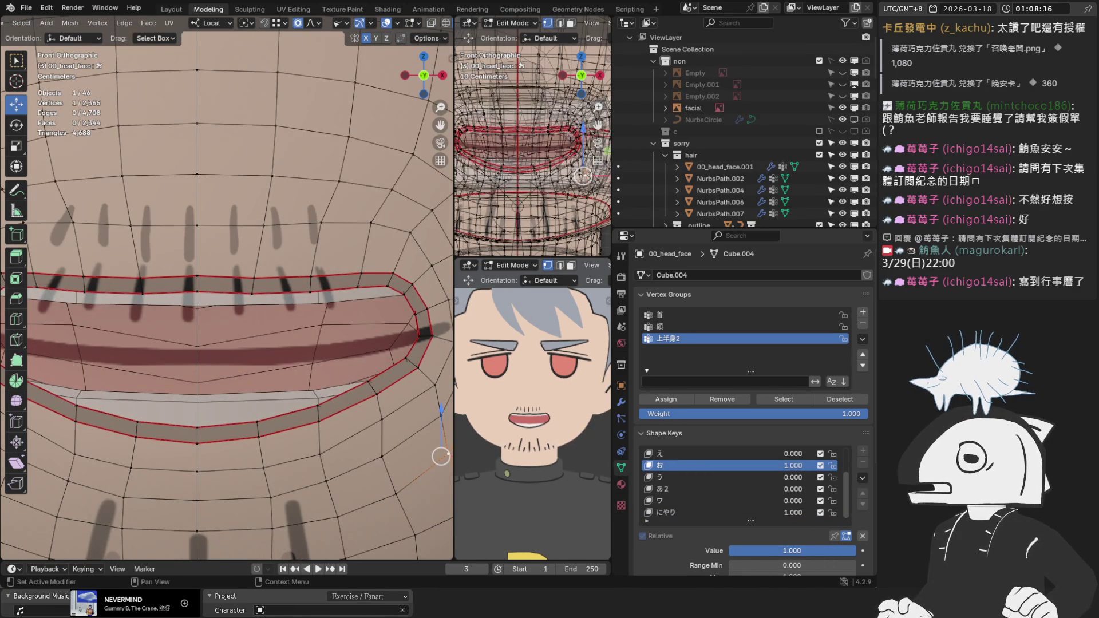
pyautogui.moveTo(780, 512)
pyautogui.mouseDown()
pyautogui.moveTo(738, 512)
pyautogui.moveTo(780, 512)
pyautogui.moveTo(761, 548)
pyautogui.moveTo(726, 548)
pyautogui.moveTo(855, 551)
pyautogui.moveTo(727, 550)
pyautogui.moveTo(856, 551)
pyautogui.mouseUp()
pyautogui.click(733, 507)
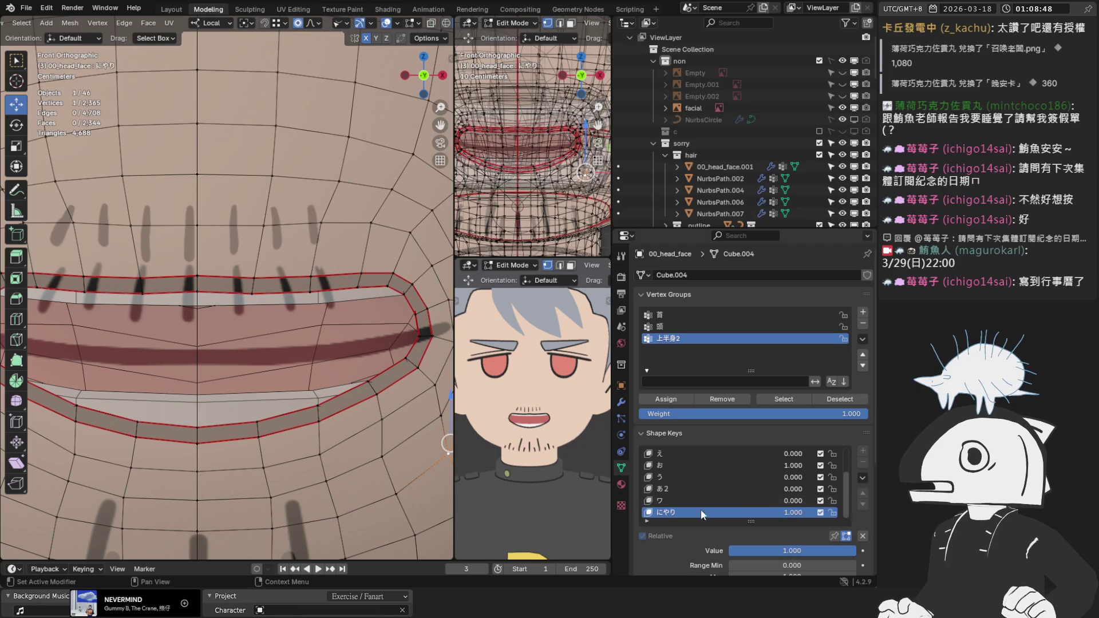
# Select the centre upper- and lower-lip vertices and lower them slightly.
pyautogui.keyDown('shift'); pyautogui.click(196, 277); pyautogui.keyUp('shift')
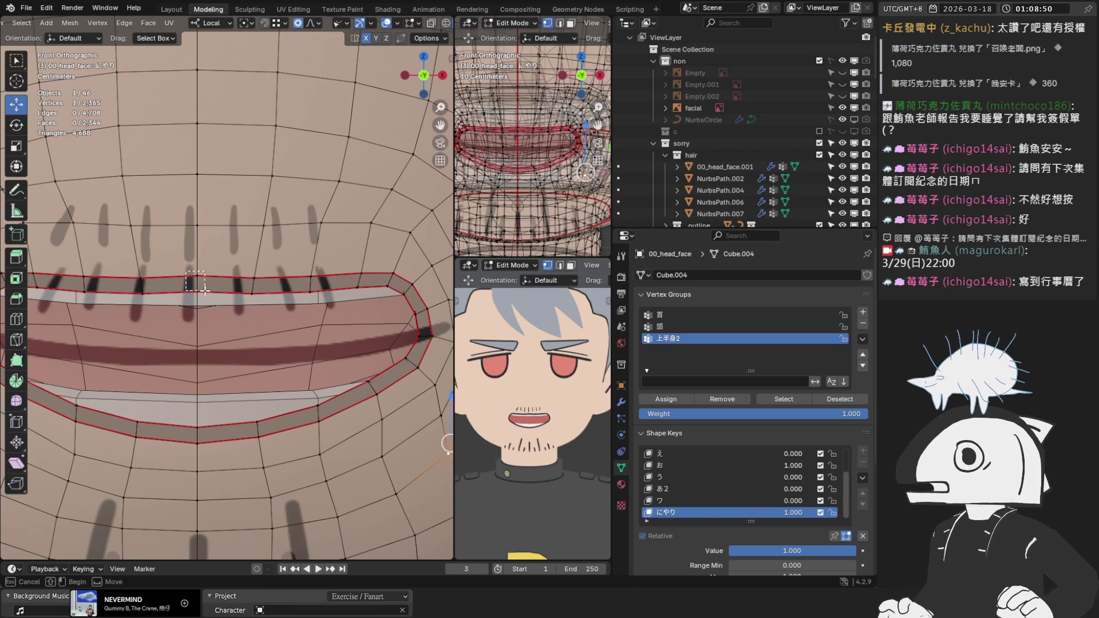
pyautogui.keyDown('shift'); pyautogui.click(194, 434); pyautogui.keyUp('shift')
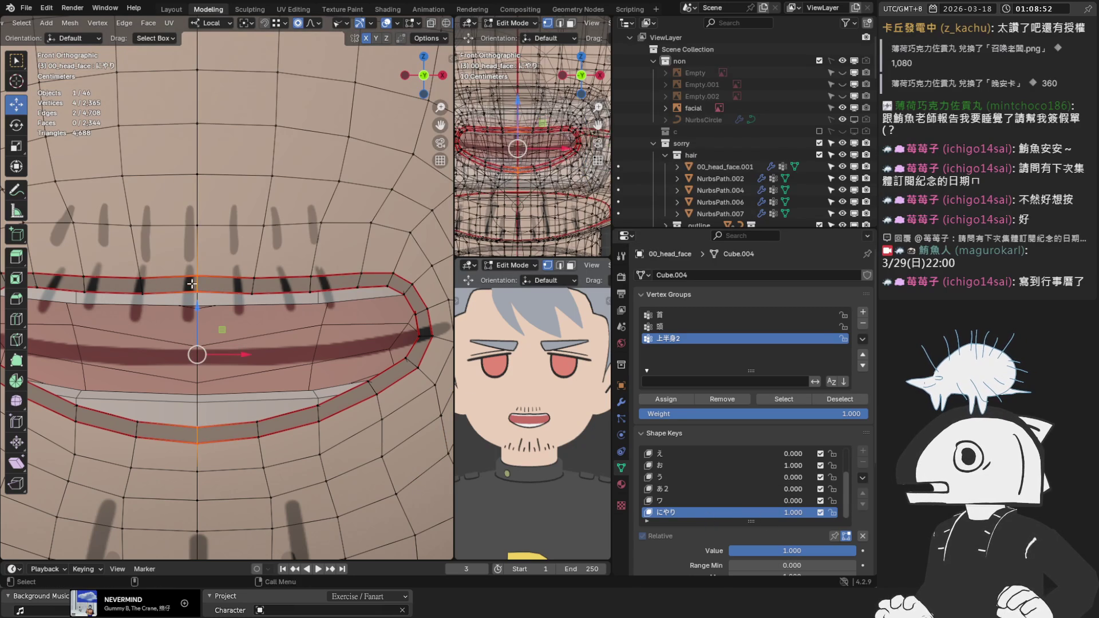
pyautogui.moveTo(196, 302); pyautogui.dragTo(200, 324)
pyautogui.scroll(3, 530, 421)
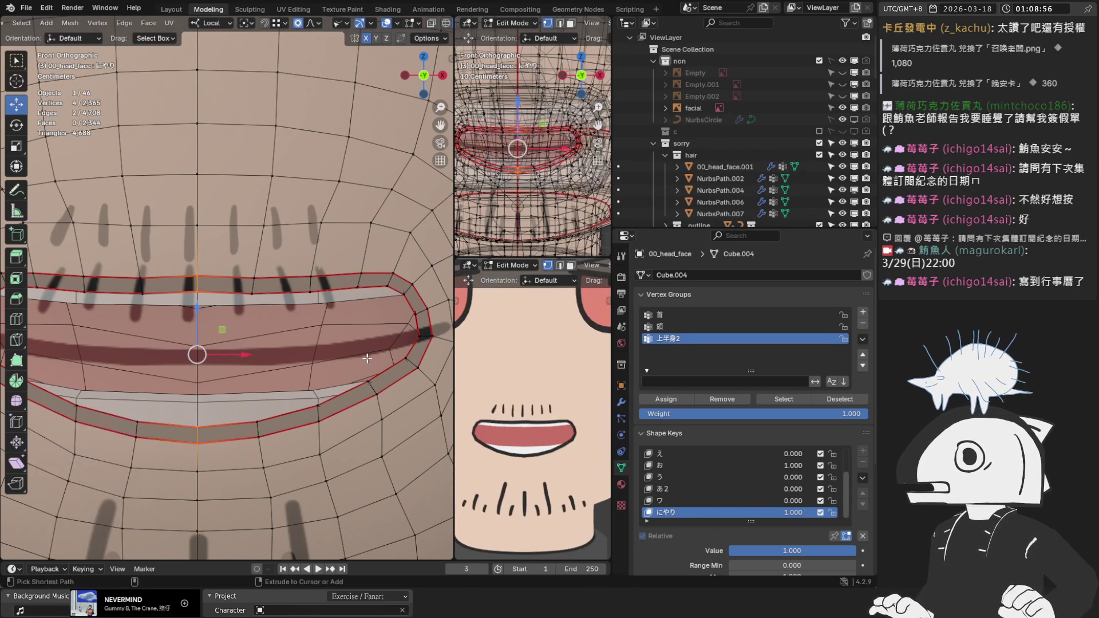
pyautogui.scroll(1, 211, 267)
pyautogui.click(193, 283)
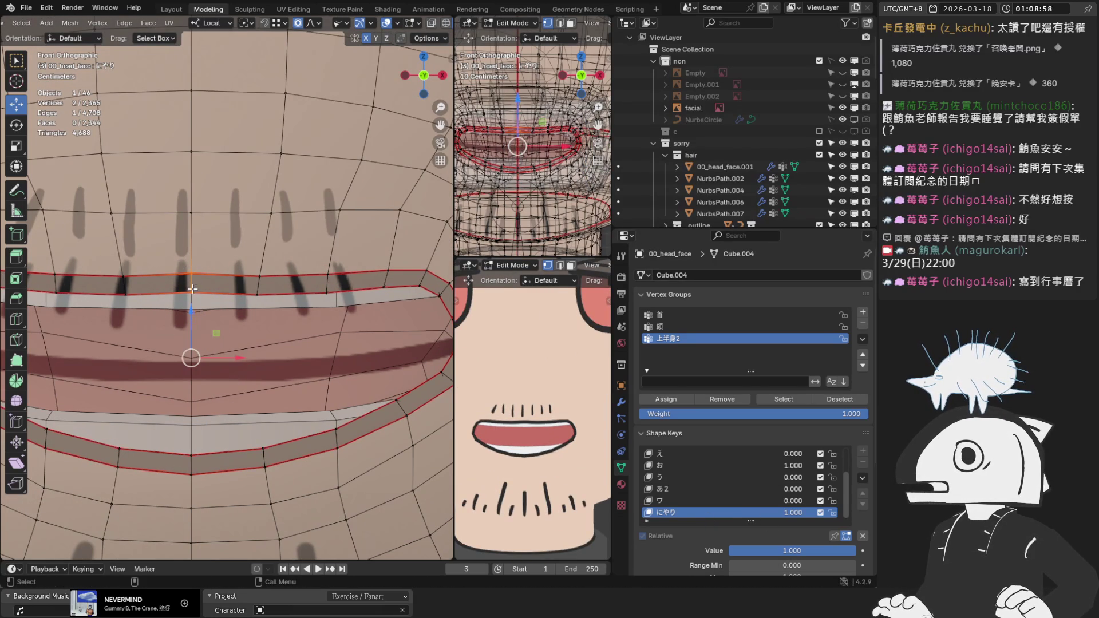
pyautogui.scroll(-3, 300, 349)
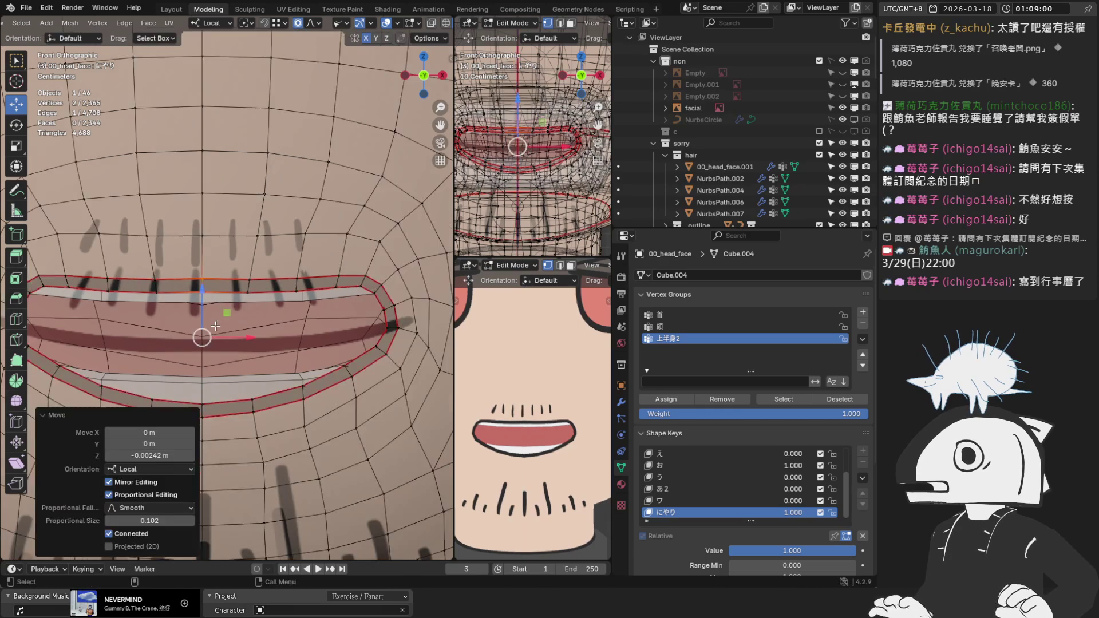
# Lower the upper-lip centre vertices a bit more on Z, back to Object Mode, and set お to 0.
pyautogui.press('Tab')
pyautogui.scroll(2, 180, 304)
pyautogui.press('Tab')
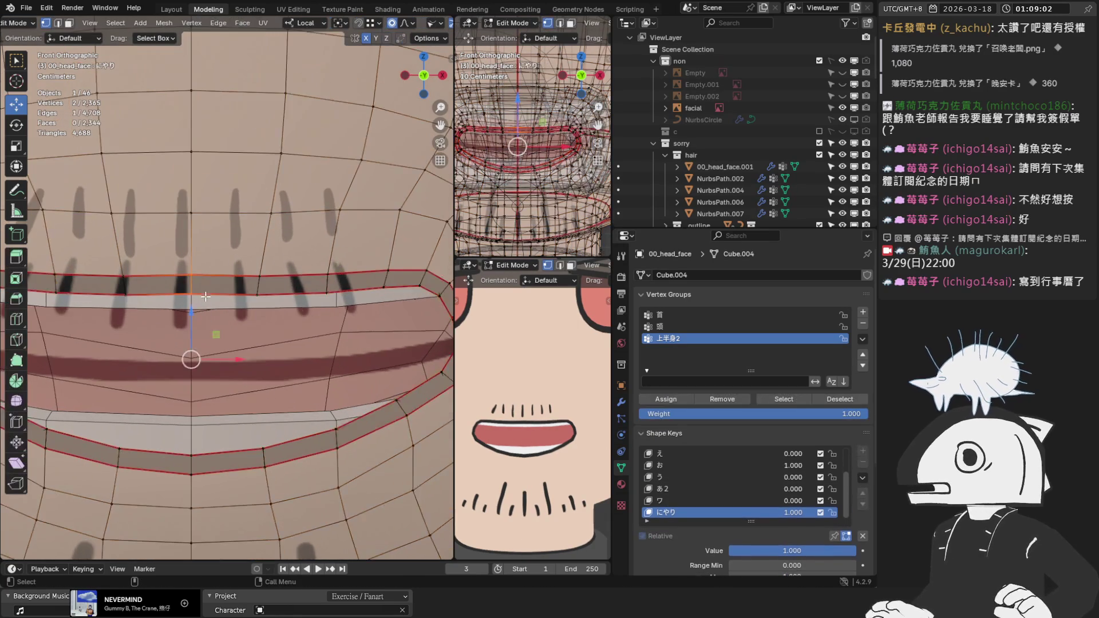
pyautogui.scroll(2, 191, 331)
pyautogui.moveTo(191, 332); pyautogui.dragTo(187, 342)
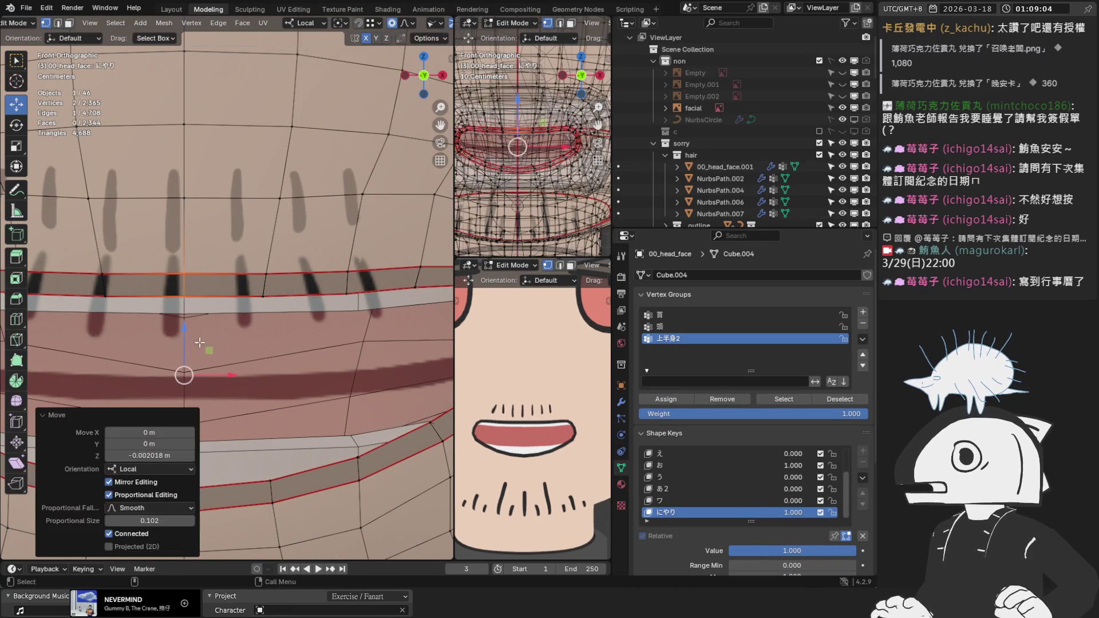
pyautogui.scroll(-3, 228, 355)
pyautogui.press('Tab')
pyautogui.scroll(-1, 776, 472)
pyautogui.moveTo(750, 436); pyautogui.dragTo(715, 436)
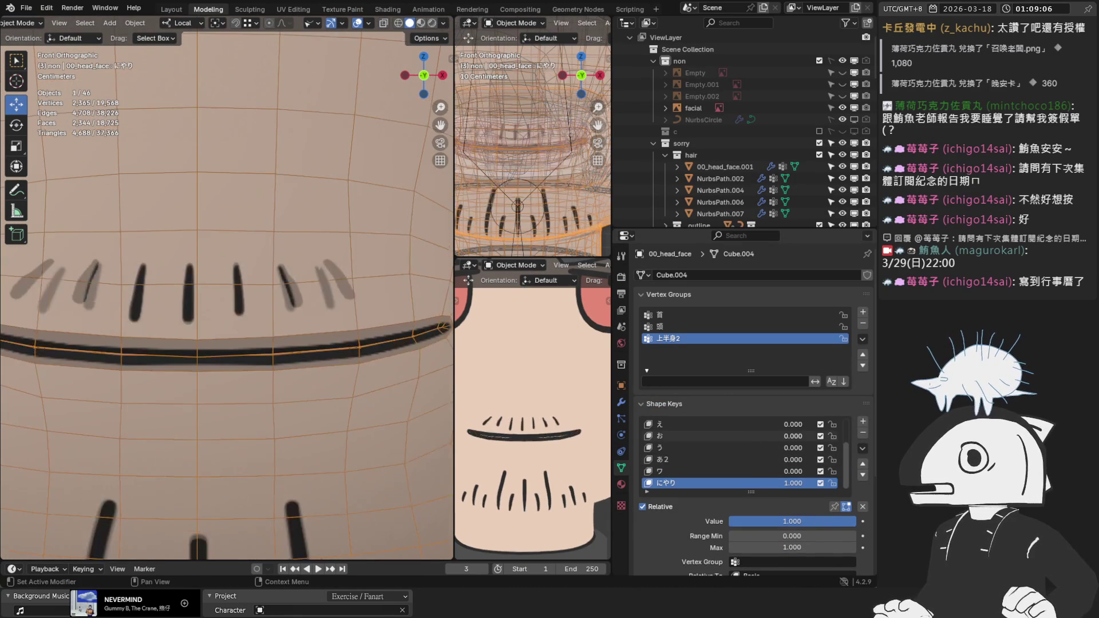
# Test the にやり value and view the clean face with overlays off, then on again.
pyautogui.scroll(3, 202, 370)
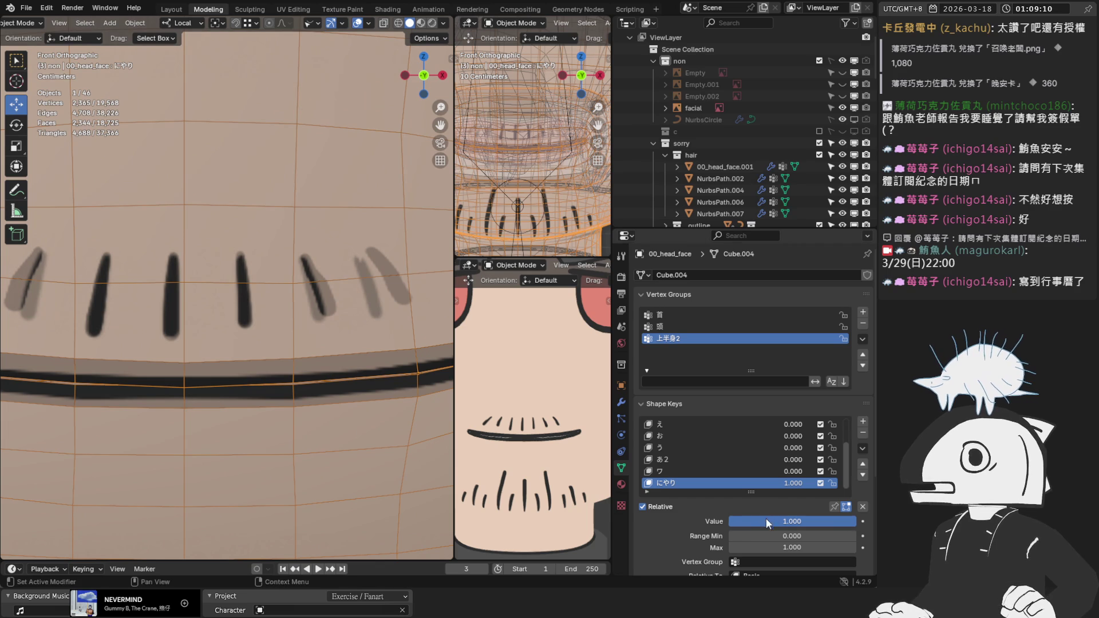
pyautogui.moveTo(792, 521)
pyautogui.mouseDown()
pyautogui.moveTo(738, 521)
pyautogui.moveTo(853, 516)
pyautogui.mouseUp()
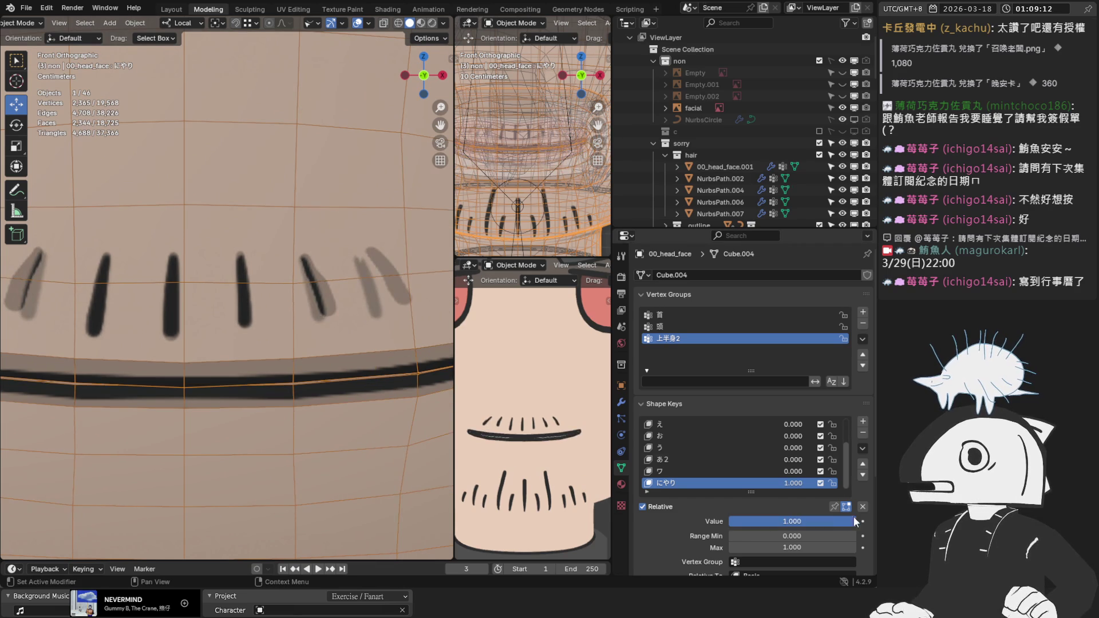
pyautogui.click(695, 439)
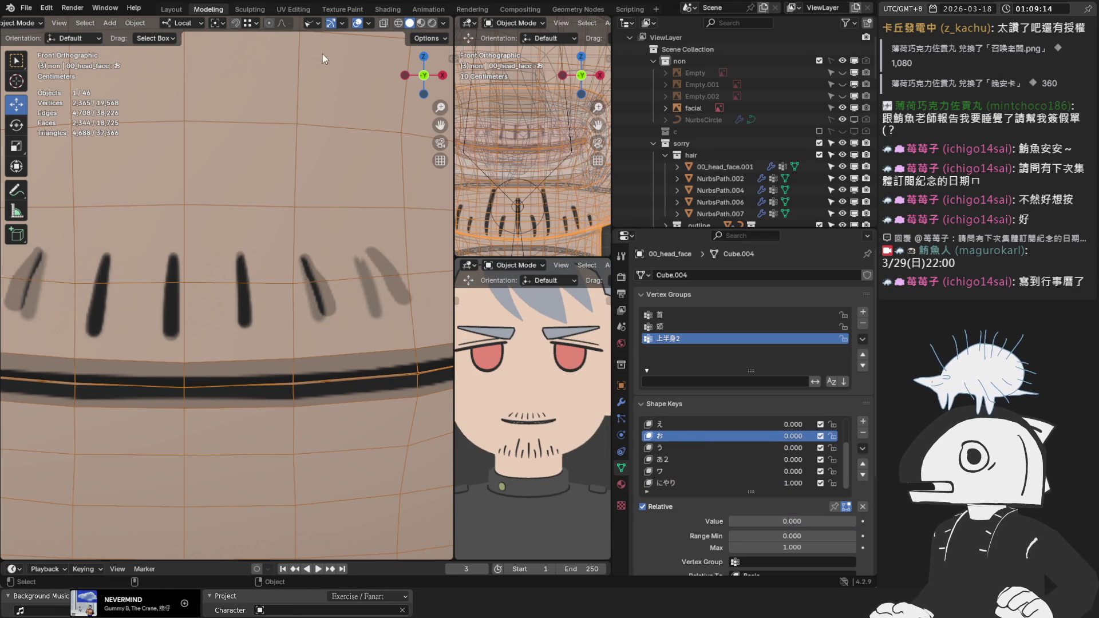
pyautogui.click(356, 24)
pyautogui.scroll(-6, 352, 159)
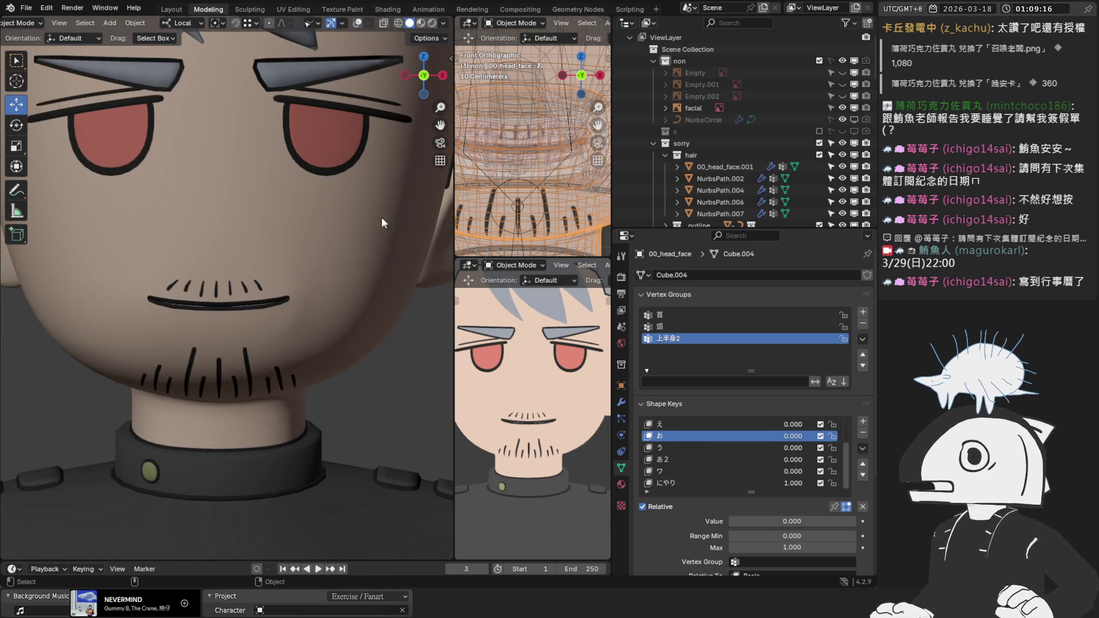
pyautogui.scroll(5, 294, 268)
pyautogui.click(356, 24)
# In Edit Mode, select the vertical edge at the centre of the mouth in edge-select mode.
pyautogui.press('Tab')
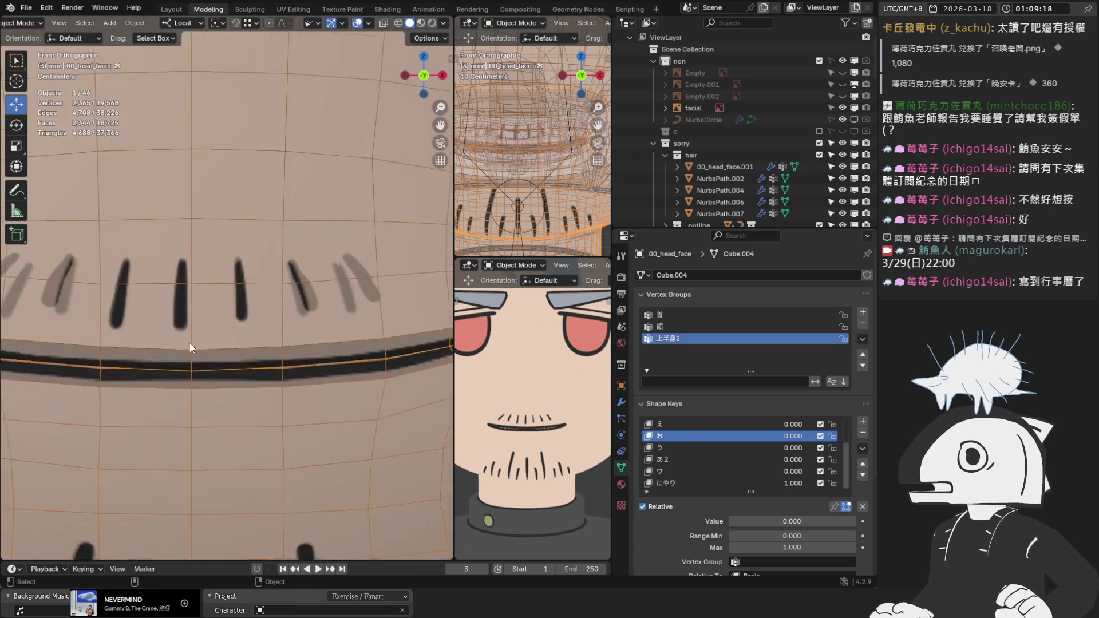
pyautogui.scroll(3, 189, 342)
pyautogui.click(183, 403)
pyautogui.scroll(2, 181, 426)
pyautogui.press('2')
pyautogui.click(181, 424)
pyautogui.press('Left')
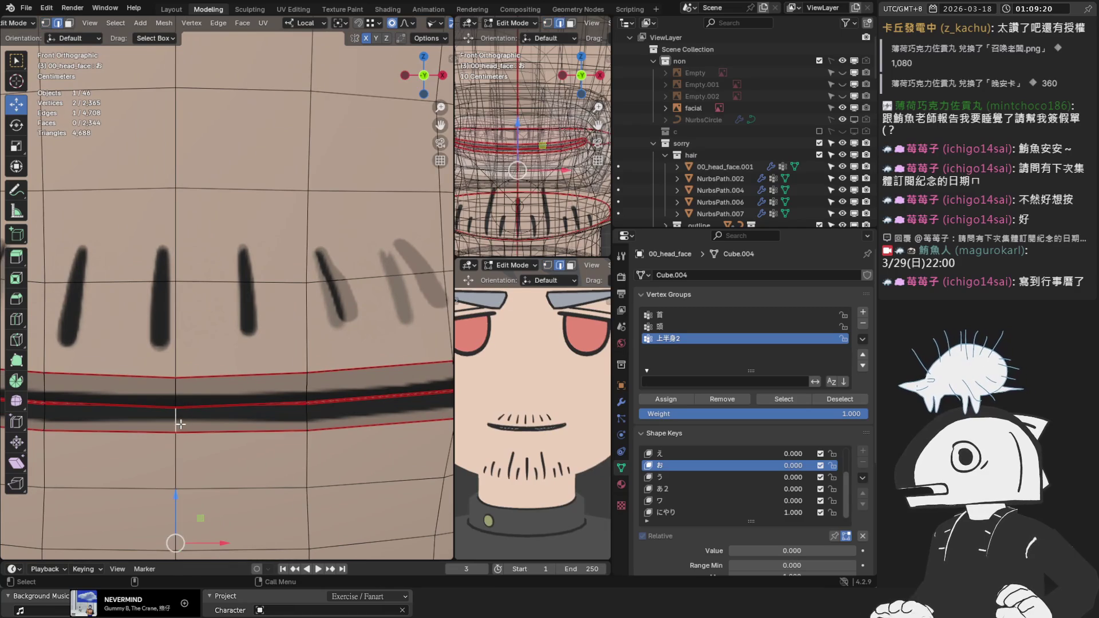
pyautogui.scroll(1, 257, 400)
pyautogui.keyDown('shift'); pyautogui.moveTo(257, 400); pyautogui.dragTo(313, 380, button='middle'); pyautogui.keyUp('shift')
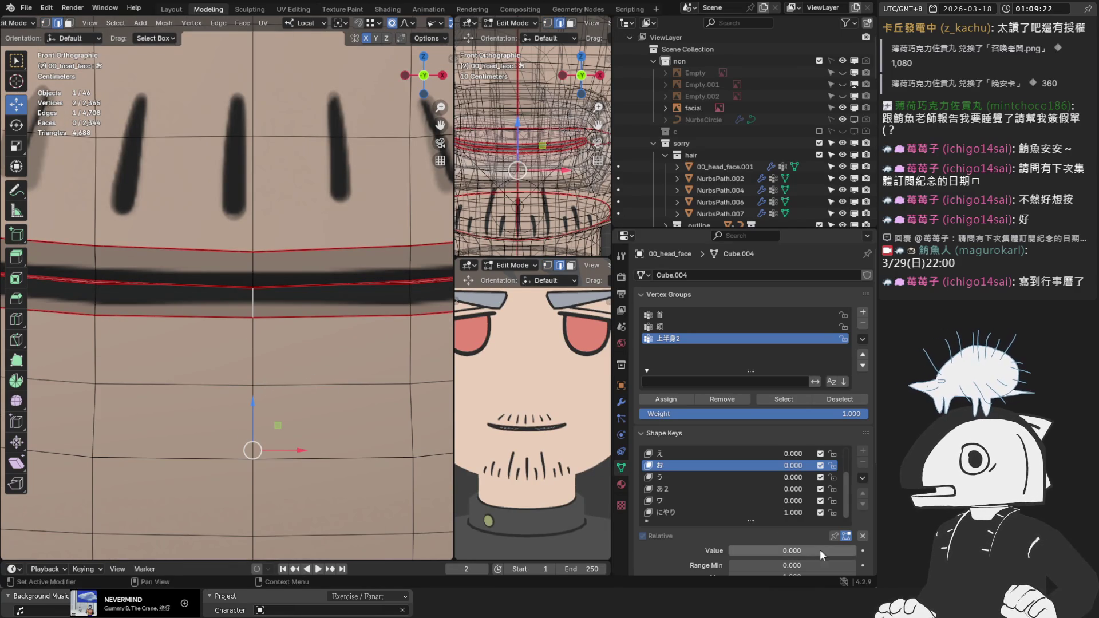
# With にやり active, move the centre mouth edge slightly down and return to Object Mode.
pyautogui.click(755, 515)
pyautogui.moveTo(256, 254); pyautogui.dragTo(263, 264)
pyautogui.scroll(-2, 336, 304)
pyautogui.scroll(-6, 336, 305)
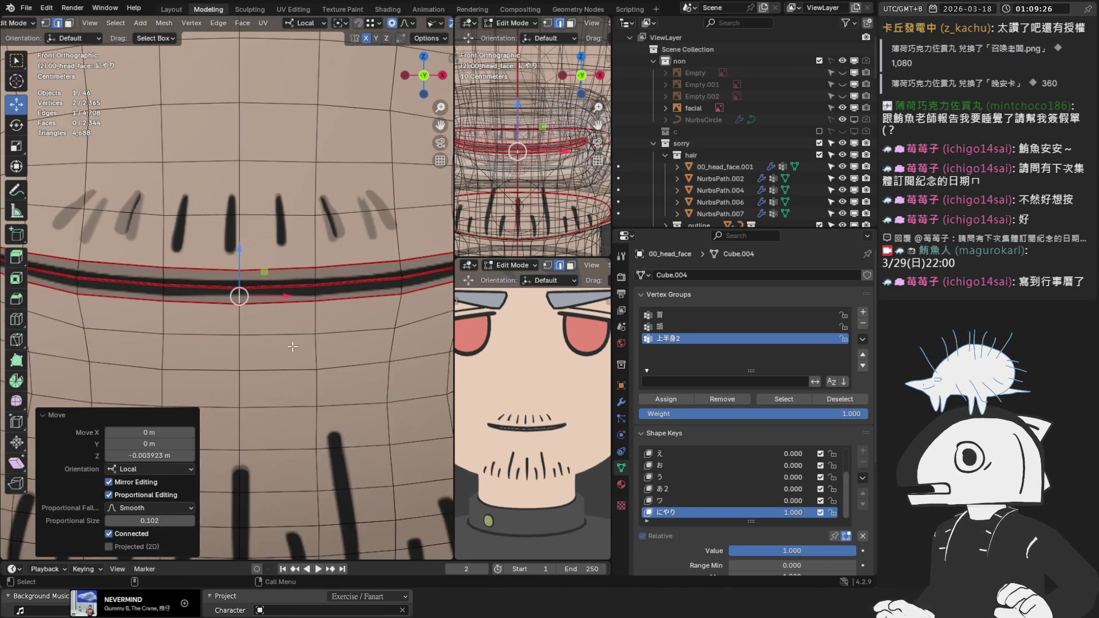
pyautogui.press('Tab')
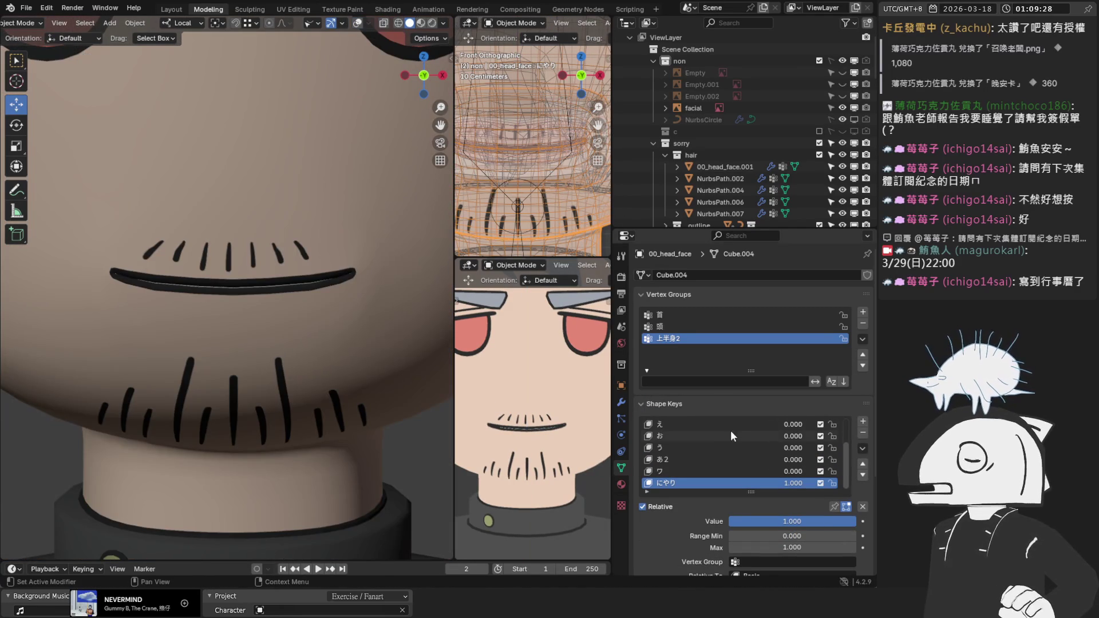
pyautogui.click(690, 436)
# Cycle through the う, あ2, え and あ shape keys, then make にやり active again.
pyautogui.moveTo(775, 523)
pyautogui.mouseDown()
pyautogui.moveTo(847, 522)
pyautogui.moveTo(730, 521)
pyautogui.moveTo(853, 522)
pyautogui.moveTo(727, 520)
pyautogui.moveTo(856, 521)
pyautogui.moveTo(728, 521)
pyautogui.mouseUp()
pyautogui.click(695, 447)
pyautogui.click(678, 459)
pyautogui.click(685, 425)
pyautogui.scroll(2, 675, 447)
pyautogui.click(675, 436)
pyautogui.scroll(-2, 692, 458)
pyautogui.click(674, 483)
# Set あ to 0 and test にやり at full strength before returning it to 0.
pyautogui.scroll(3, 664, 459)
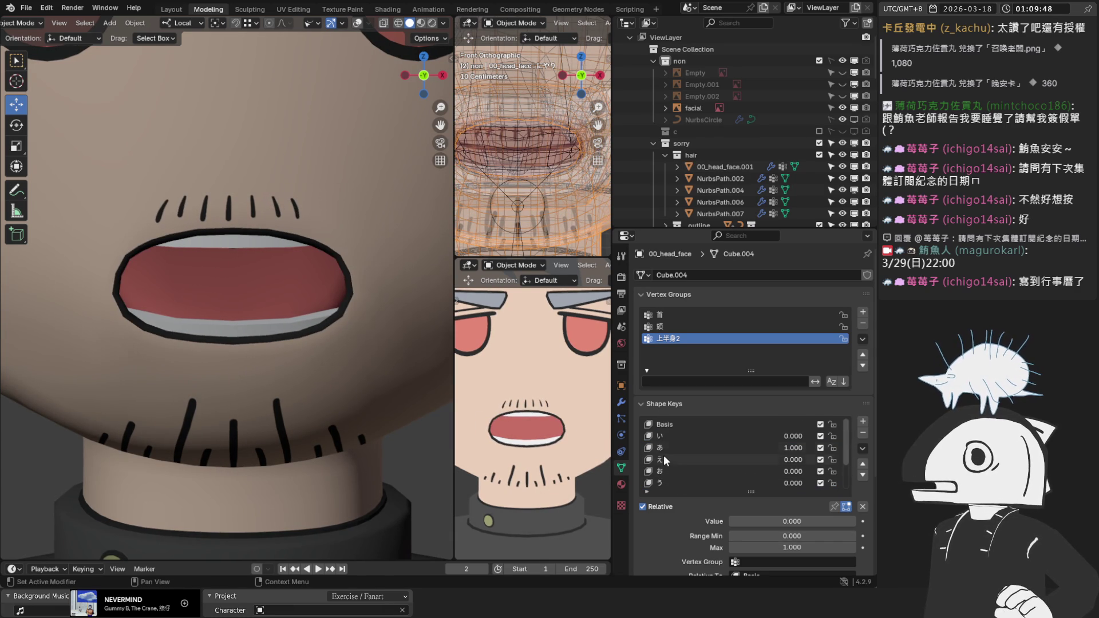
pyautogui.moveTo(772, 447); pyautogui.dragTo(721, 446)
pyautogui.moveTo(793, 434); pyautogui.dragTo(846, 434)
pyautogui.scroll(-3, 744, 452)
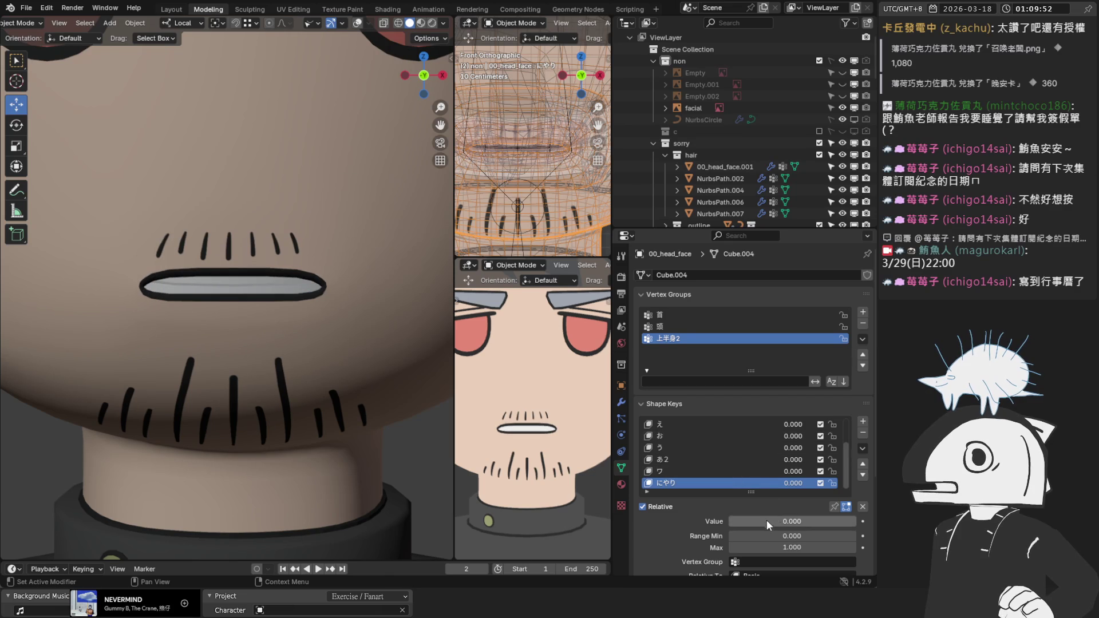
pyautogui.moveTo(767, 520); pyautogui.dragTo(835, 521)
pyautogui.scroll(-5, 579, 406)
pyautogui.scroll(4, 571, 403)
pyautogui.scroll(-1, 595, 424)
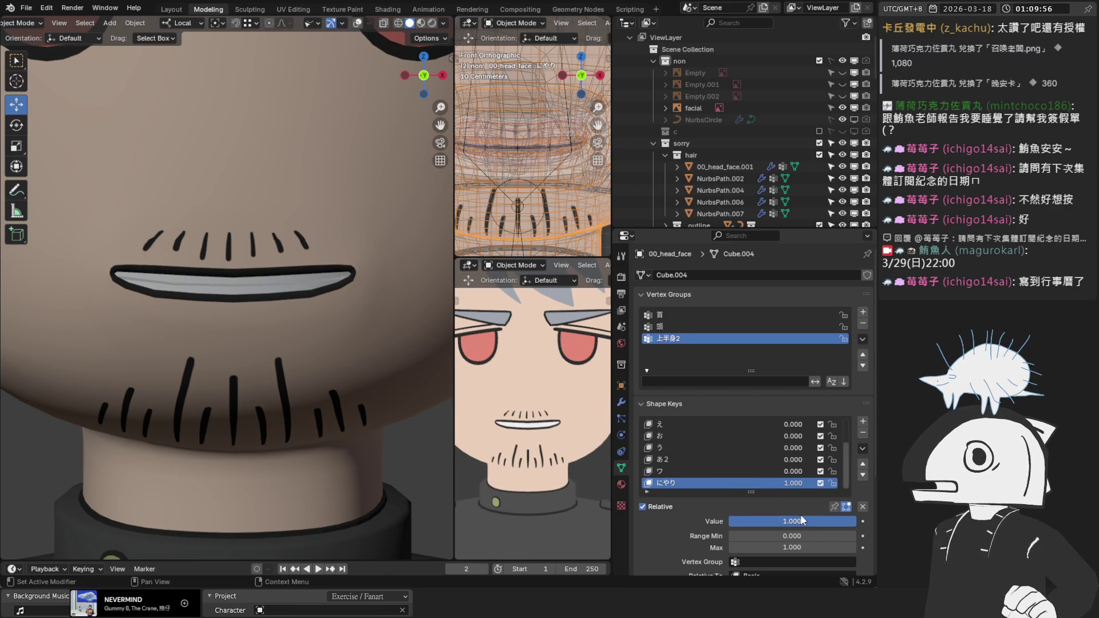
pyautogui.scroll(1, 273, 314)
pyautogui.moveTo(801, 516)
pyautogui.mouseDown()
pyautogui.moveTo(738, 521)
pyautogui.moveTo(847, 521)
pyautogui.moveTo(735, 520)
pyautogui.mouseUp()
# Raise the い mouth shape to full then back to 0, and select にやり.
pyautogui.scroll(3, 743, 458)
pyautogui.click(736, 435)
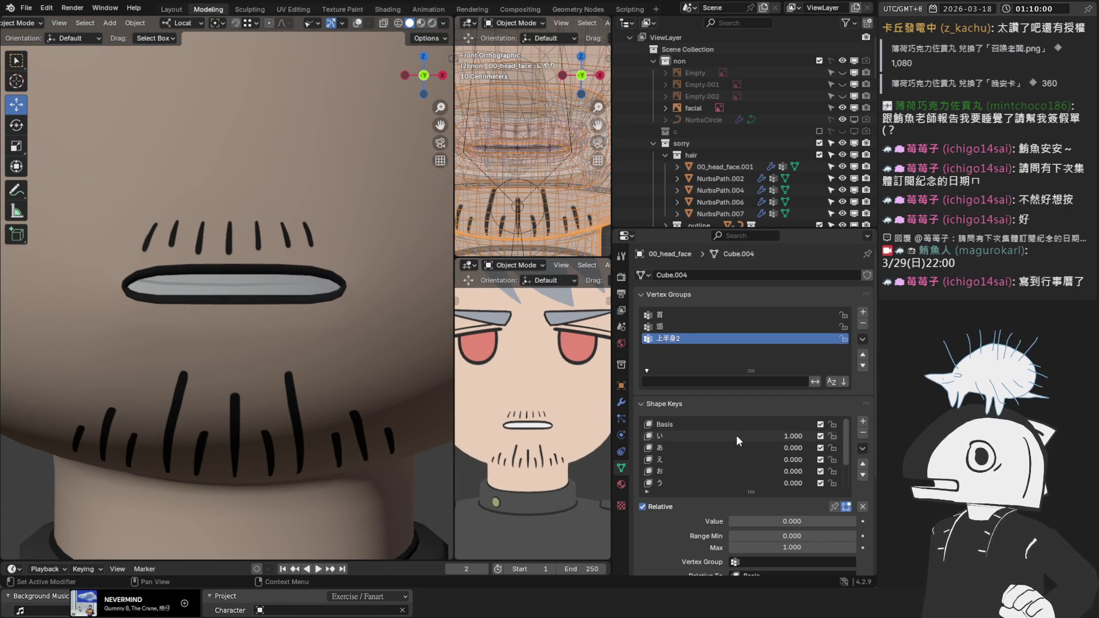
pyautogui.moveTo(736, 435); pyautogui.dragTo(709, 434)
pyautogui.moveTo(793, 436); pyautogui.dragTo(773, 436)
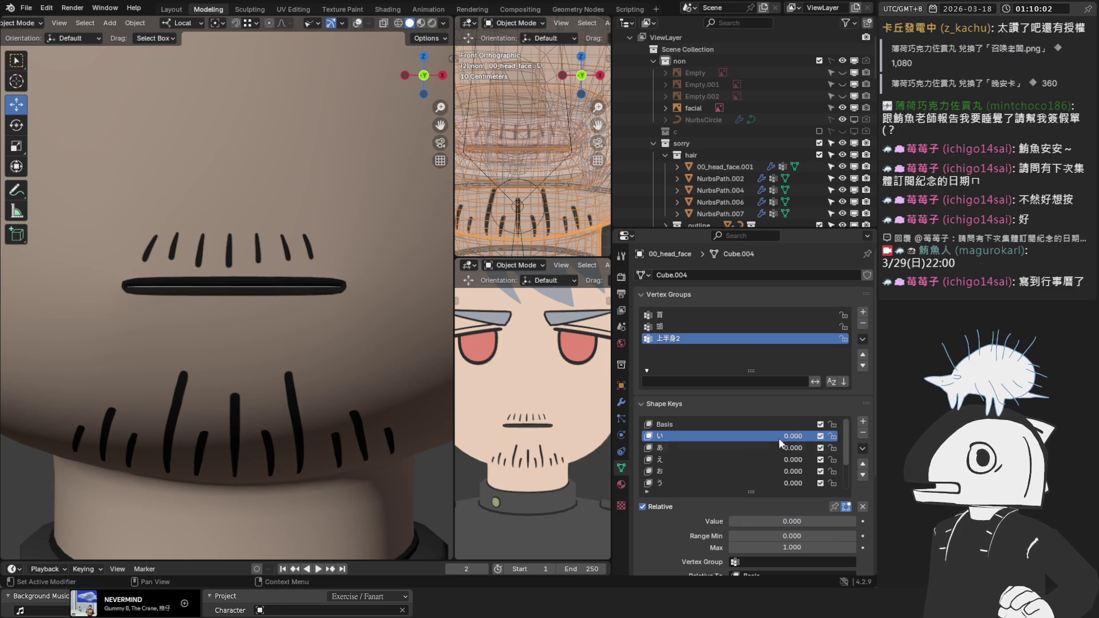
pyautogui.scroll(-3, 787, 452)
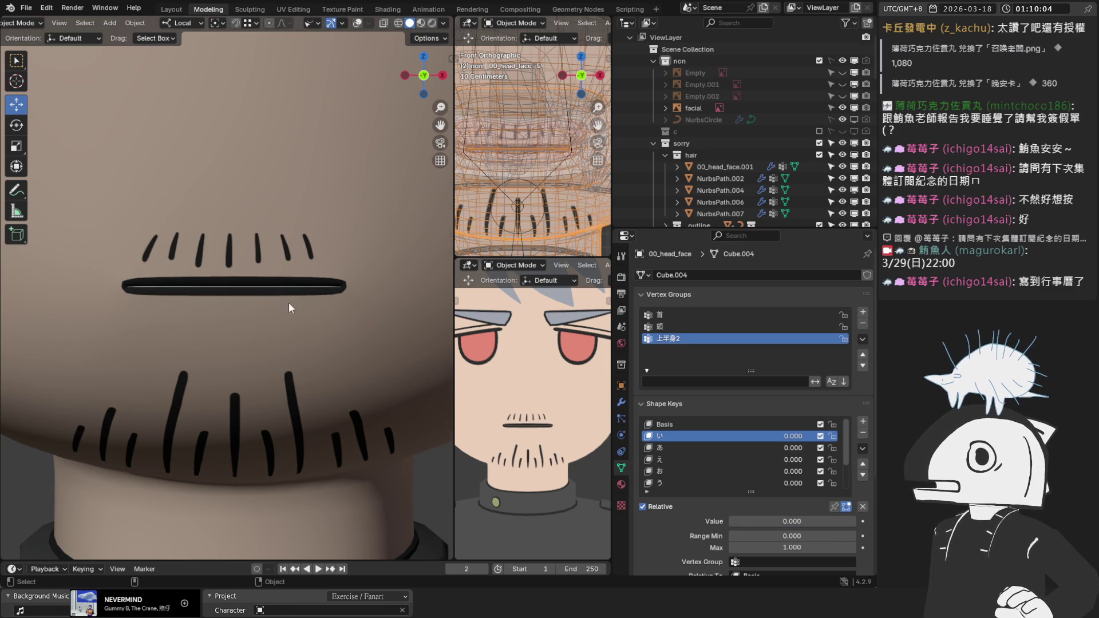
pyautogui.scroll(-4, 323, 315)
pyautogui.click(671, 483)
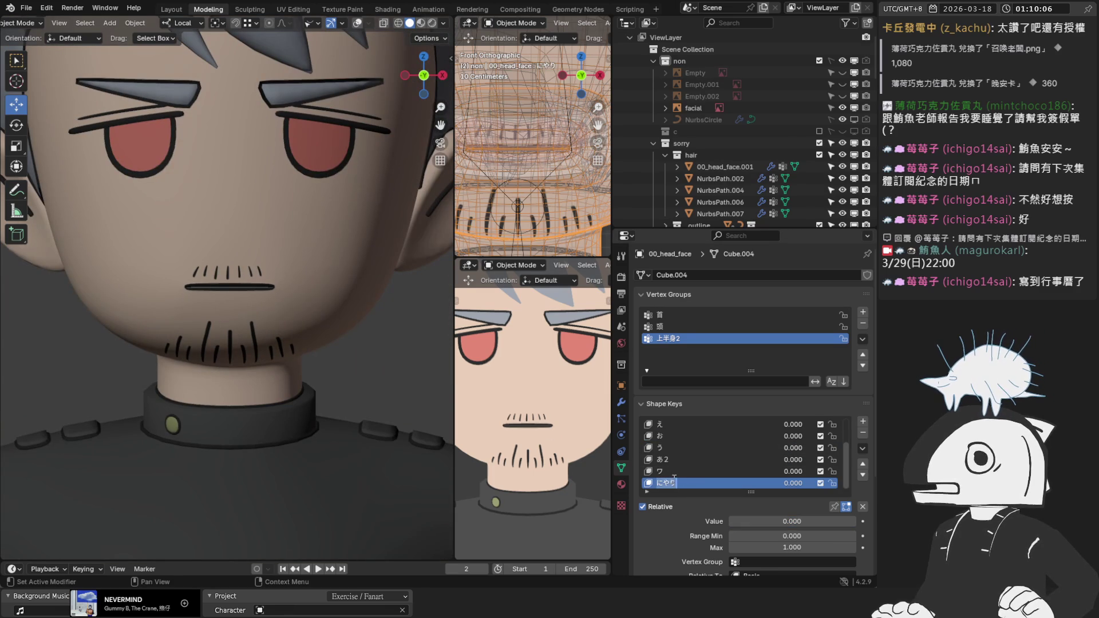
# Add an MMD vertex morph named にやり in the Mouth category, then select the facial reference empty.
pyautogui.press('n')
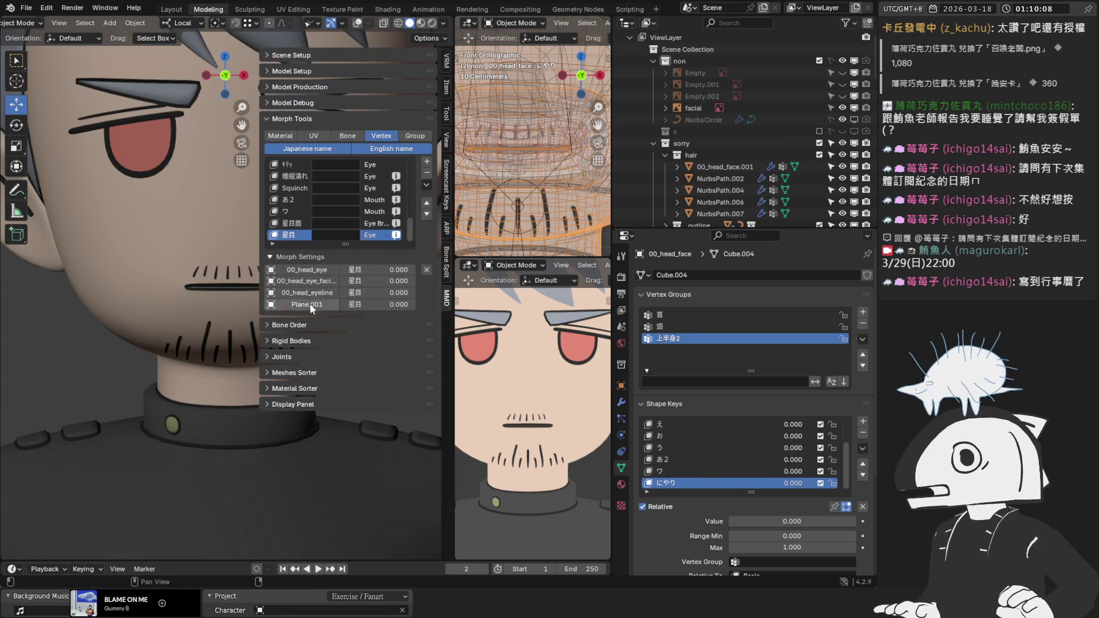
pyautogui.click(424, 162)
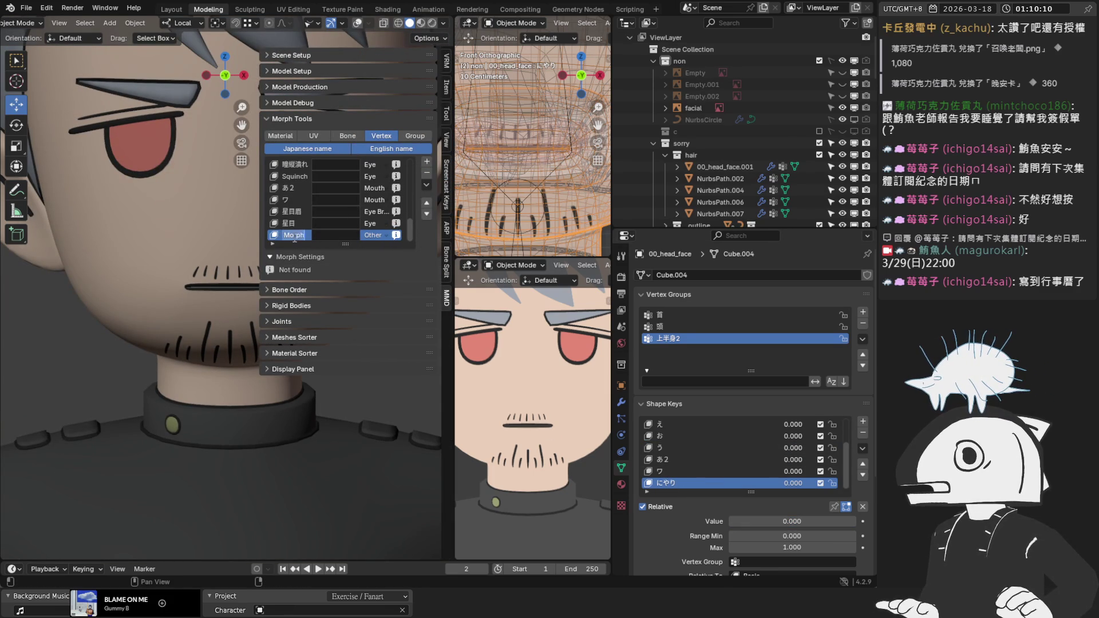
pyautogui.write('にやり')
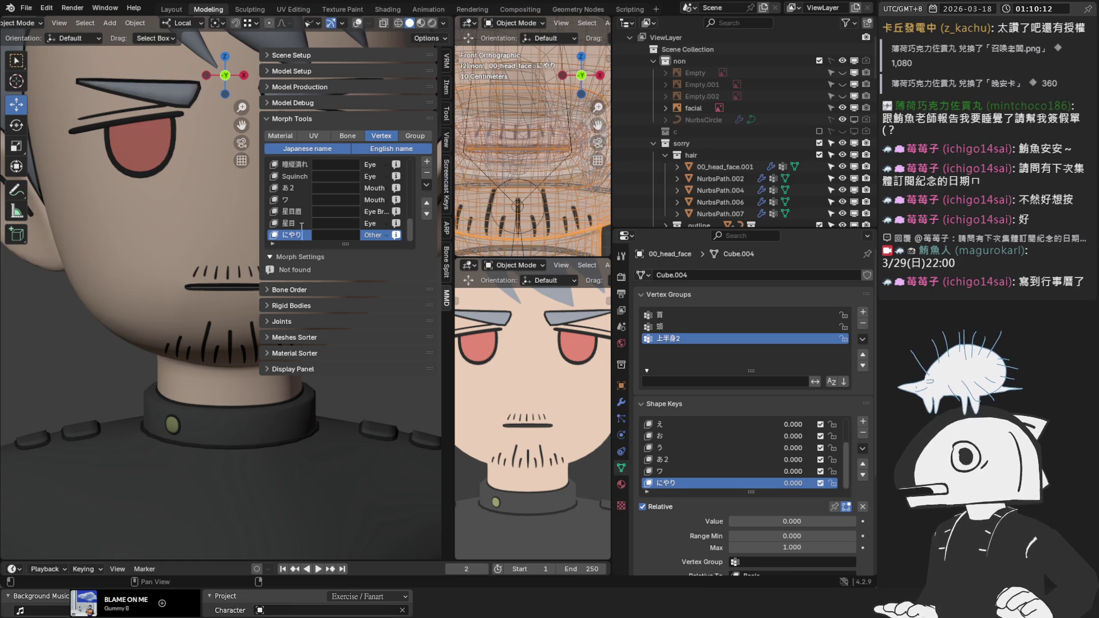
pyautogui.press('Return')
pyautogui.click(373, 235)
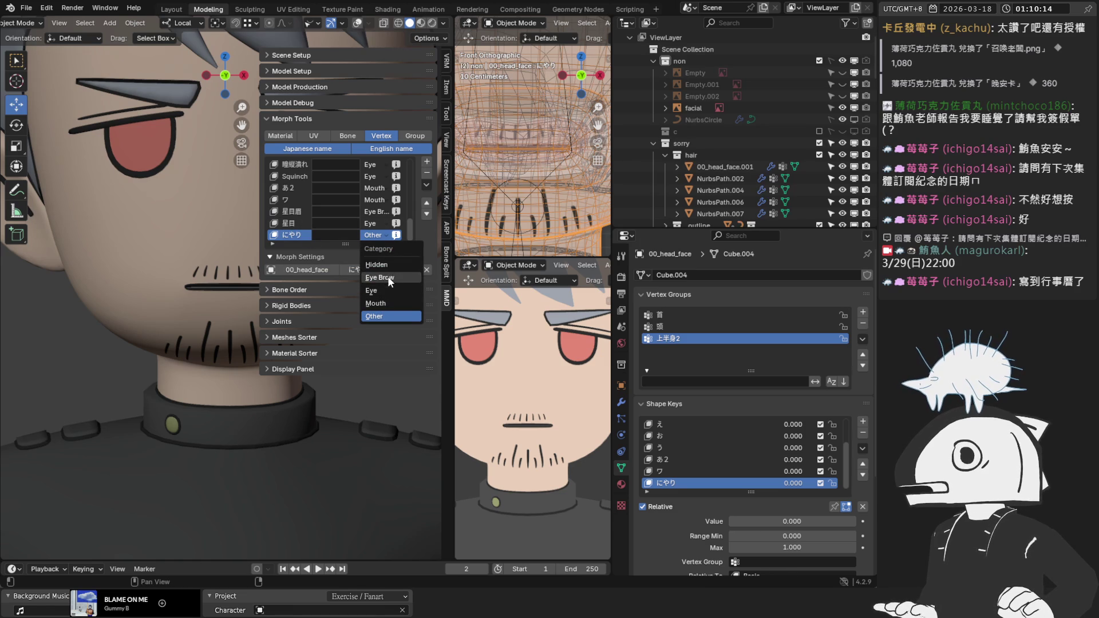
pyautogui.click(383, 300)
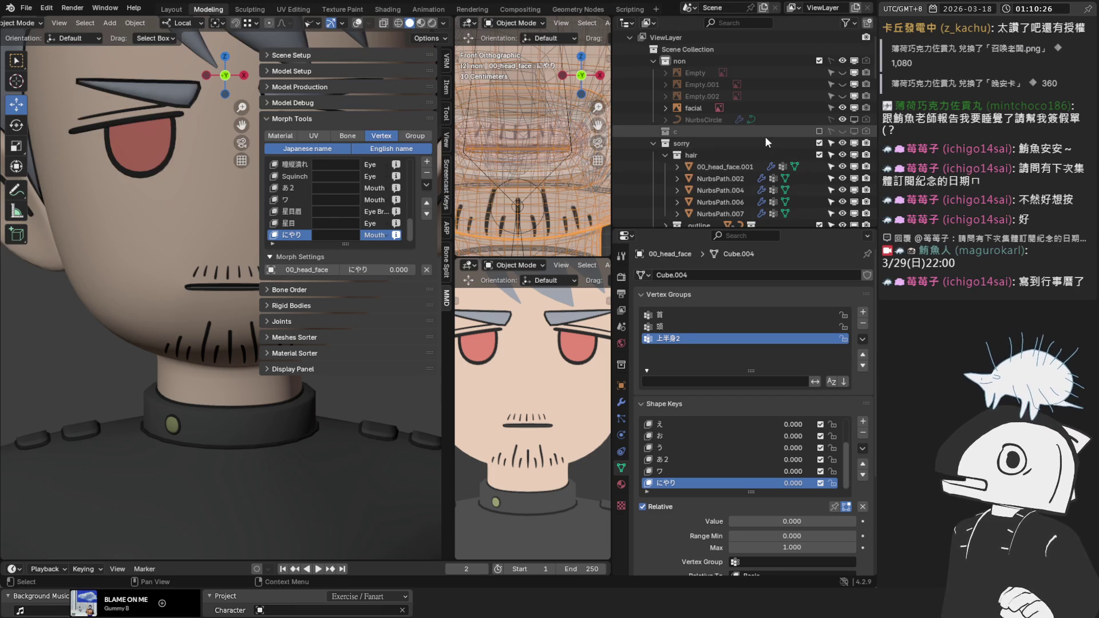
pyautogui.click(691, 108)
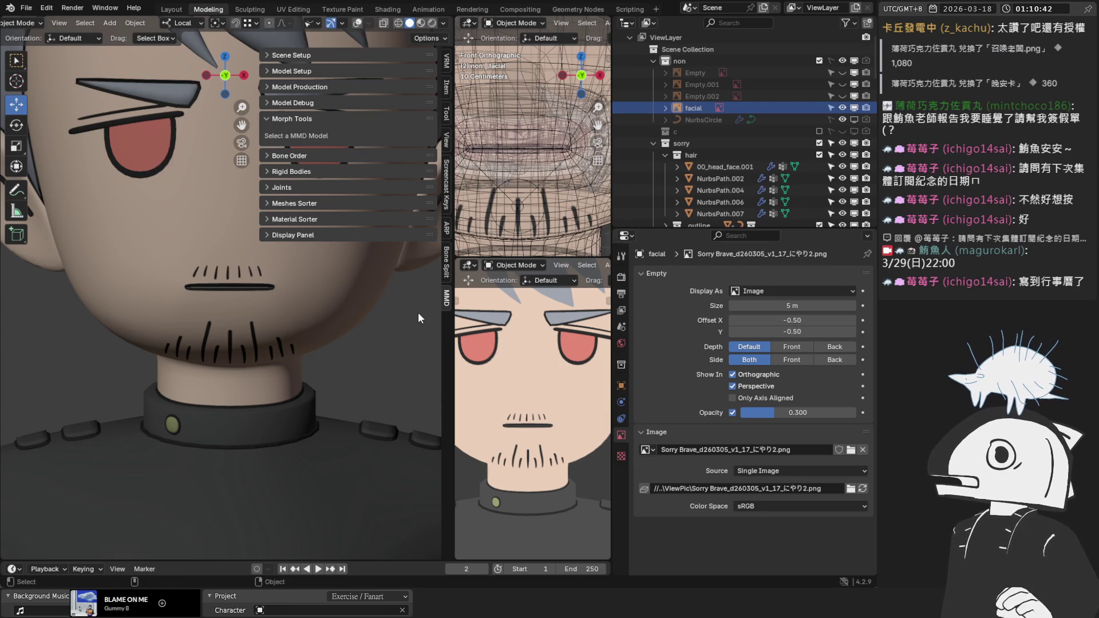
# Turn on the wireframe overlays and check the reference image's file name, にやり2.
pyautogui.click(359, 24)
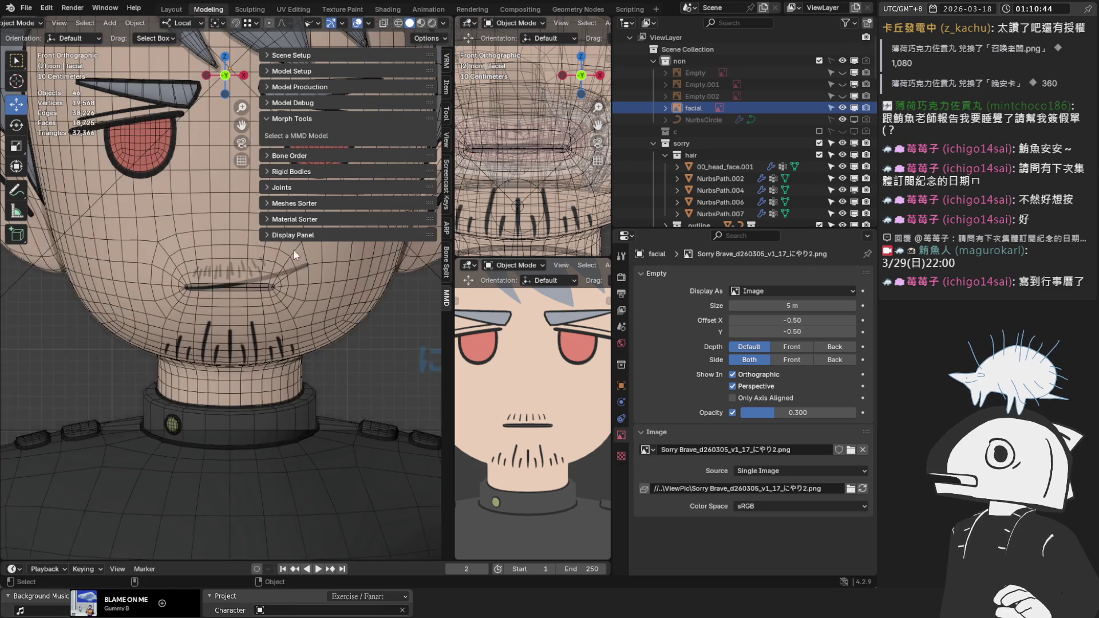
pyautogui.scroll(1, 300, 273)
pyautogui.scroll(1, 306, 270)
pyautogui.click(776, 489)
pyautogui.click(783, 490)
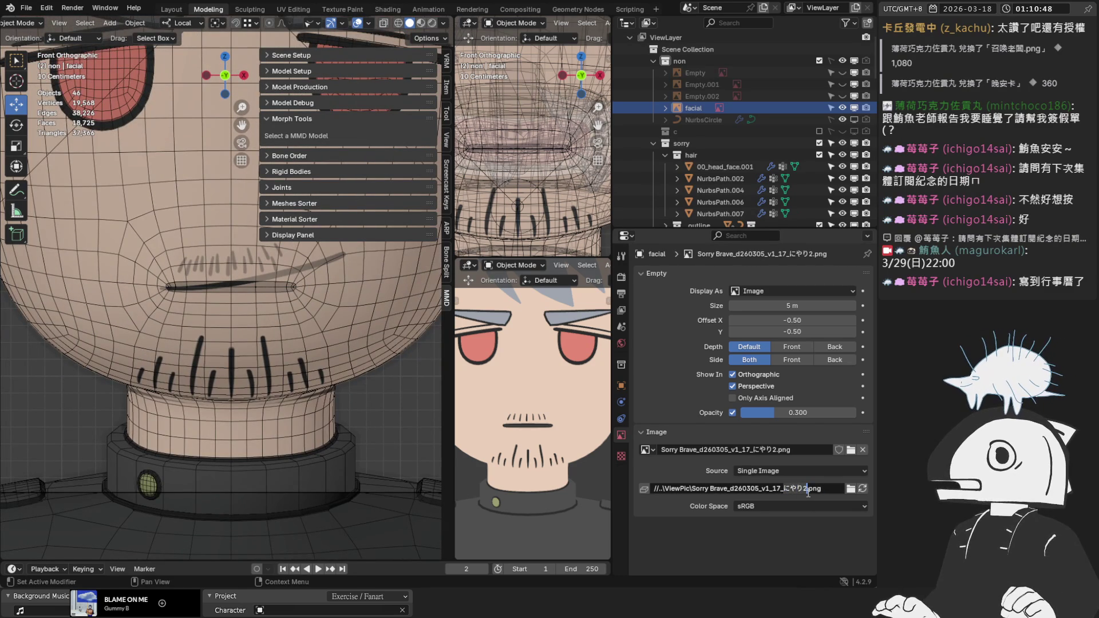
# Select 00_head_face and add a new shape key, renaming Key 9 to にやり2.
pyautogui.click(240, 311)
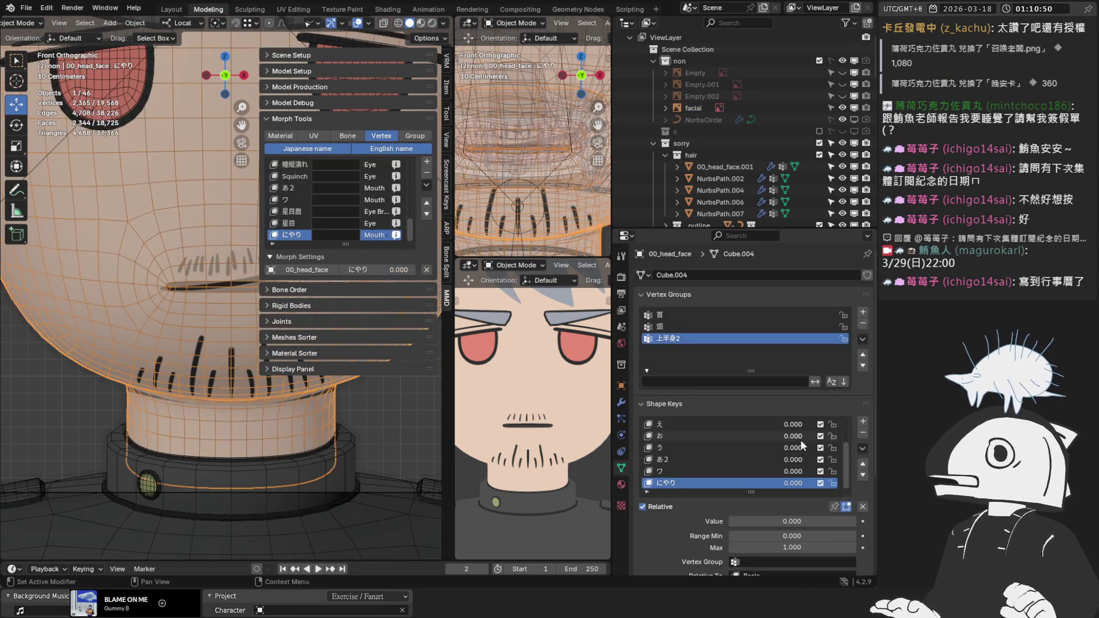
pyautogui.click(862, 421)
pyautogui.scroll(-1, 774, 497)
pyautogui.click(775, 497)
pyautogui.click(674, 459)
pyautogui.doubleClick(686, 459)
pyautogui.press('Return')
pyautogui.click(792, 497)
# Set にやり2 to 1, enter Edit Mode on the head, and select the connected mouth shape.
pyautogui.write('1')
pyautogui.press('Return')
pyautogui.press('Tab')
pyautogui.scroll(2, 229, 289)
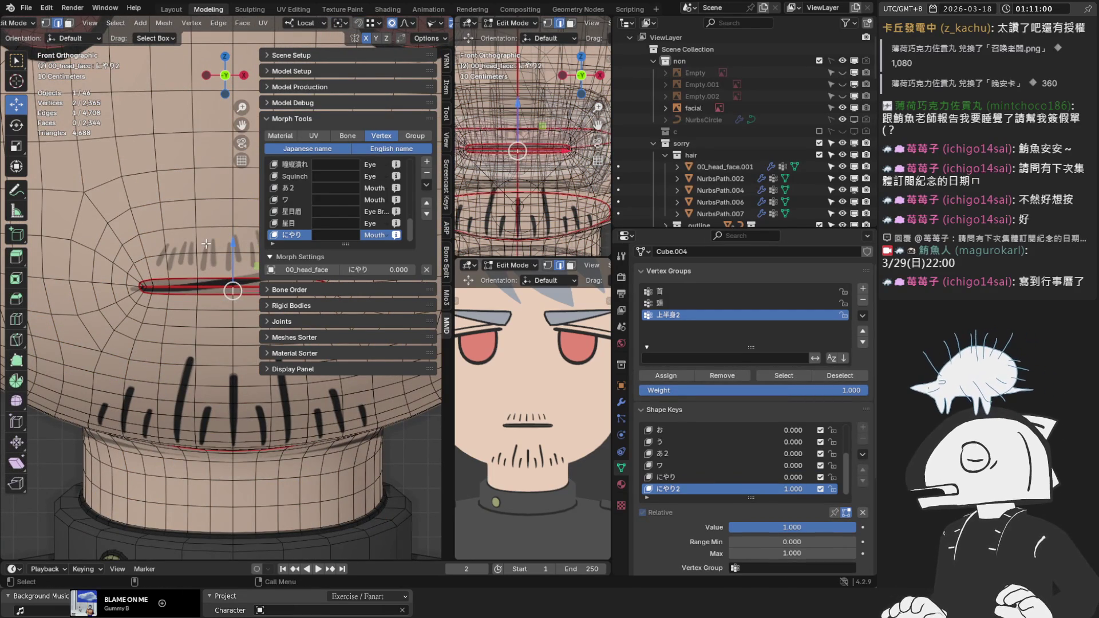
pyautogui.press('n')
pyautogui.scroll(1, 288, 237)
pyautogui.scroll(-3, 324, 263)
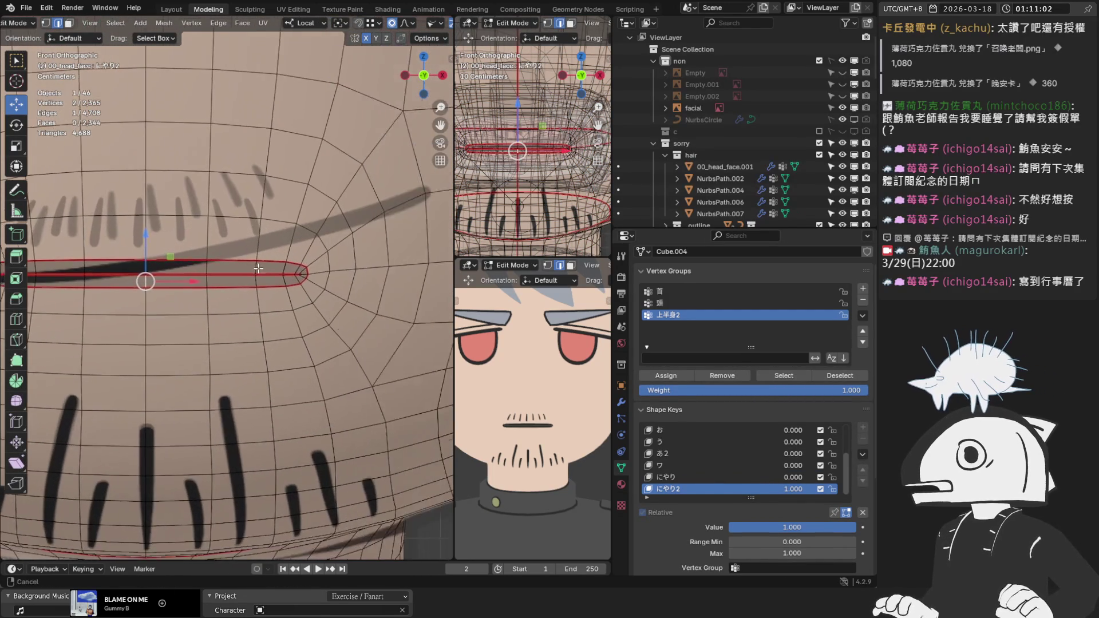
pyautogui.keyDown('shift'); pyautogui.moveTo(89, 278); pyautogui.dragTo(381, 305, button='middle'); pyautogui.keyUp('shift')
pyautogui.press('3')
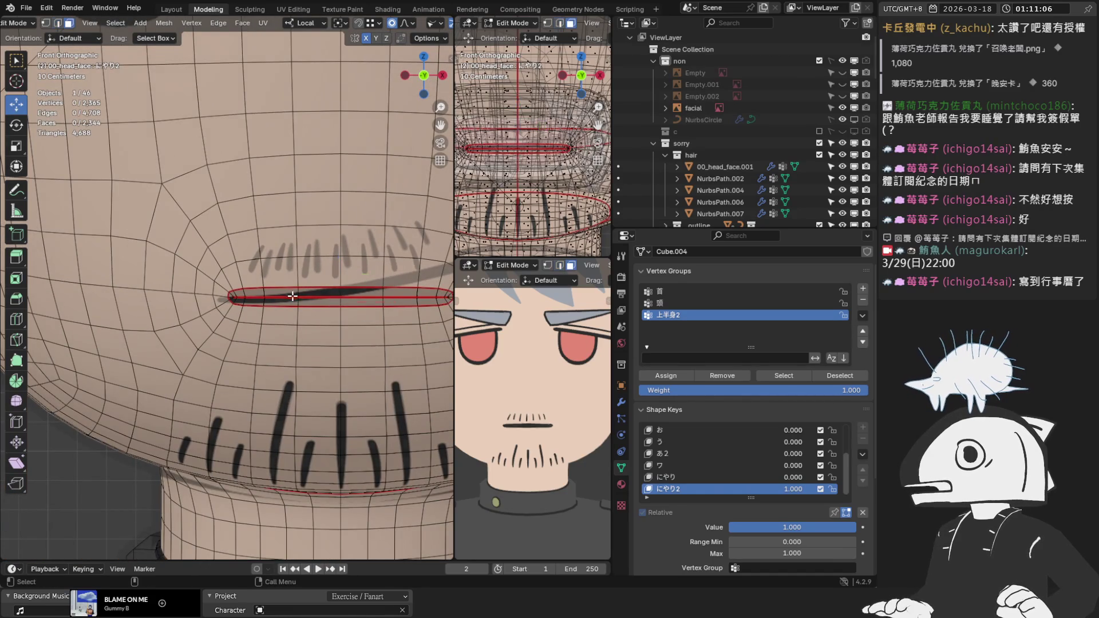
pyautogui.press('l')
# Tilt the mouth shape by -1.78°, then select the left mouth corner.
pyautogui.scroll(-2, 315, 294)
pyautogui.scroll(2, 346, 298)
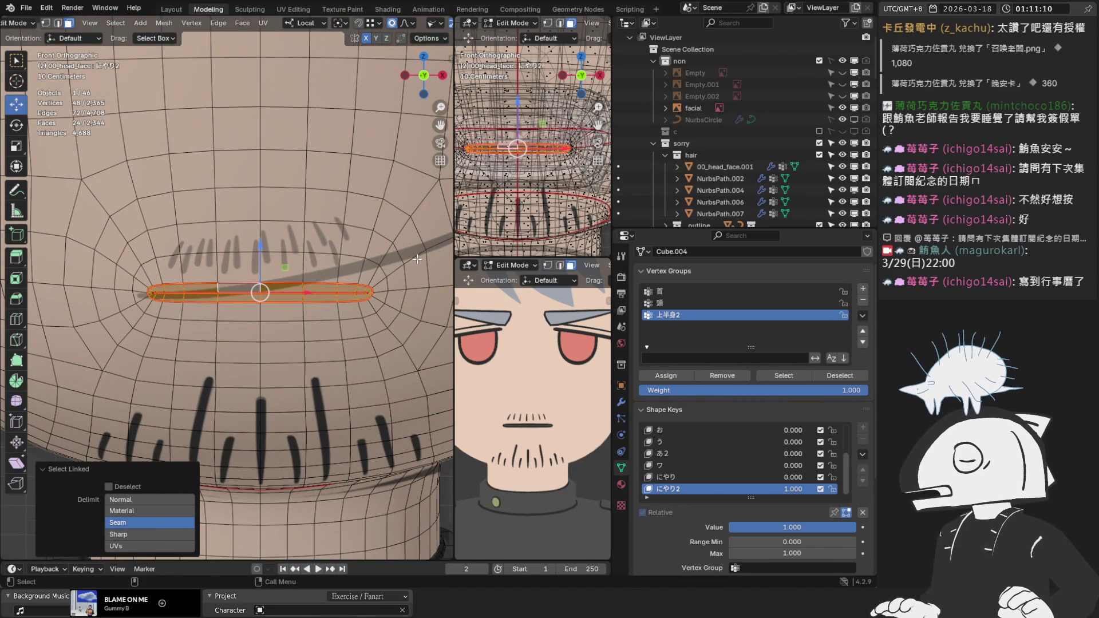
pyautogui.press('r')
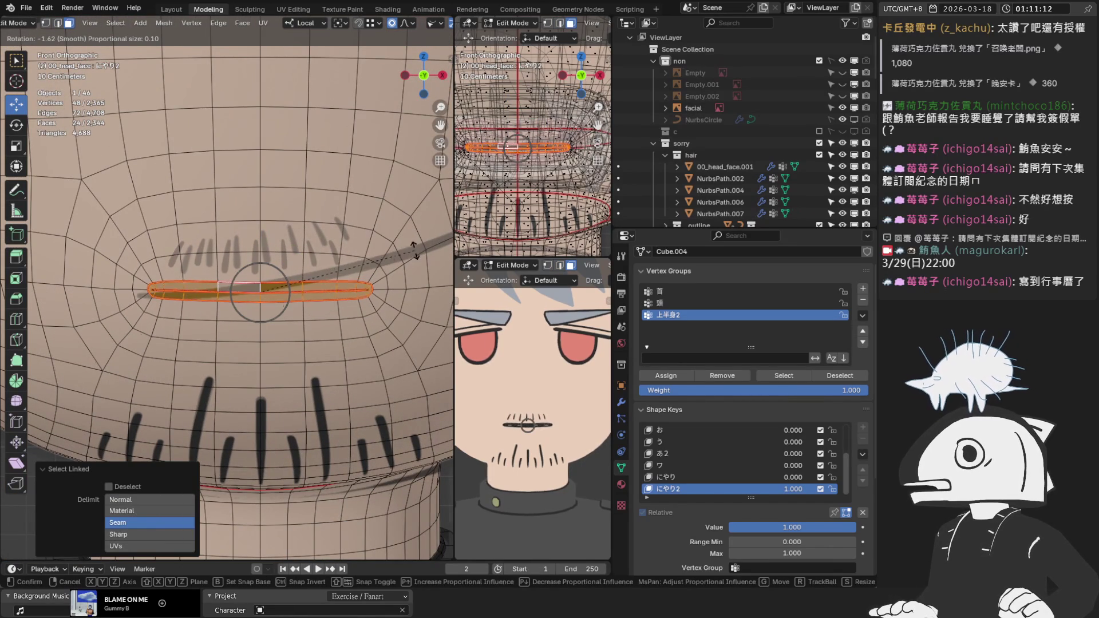
pyautogui.rightClick(412, 252)
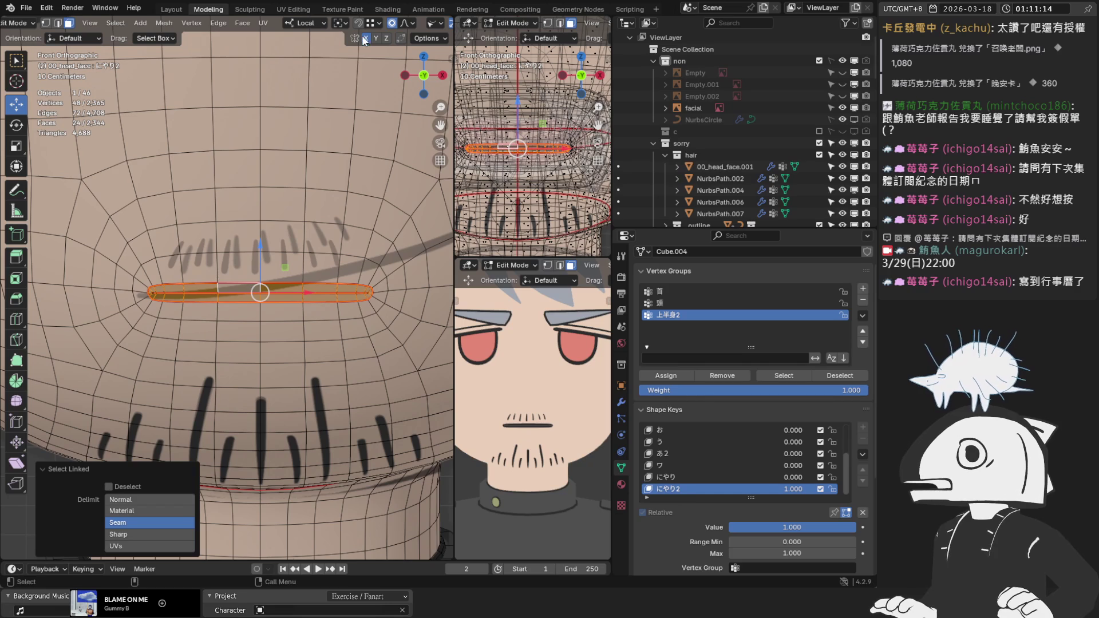
pyautogui.press('r')
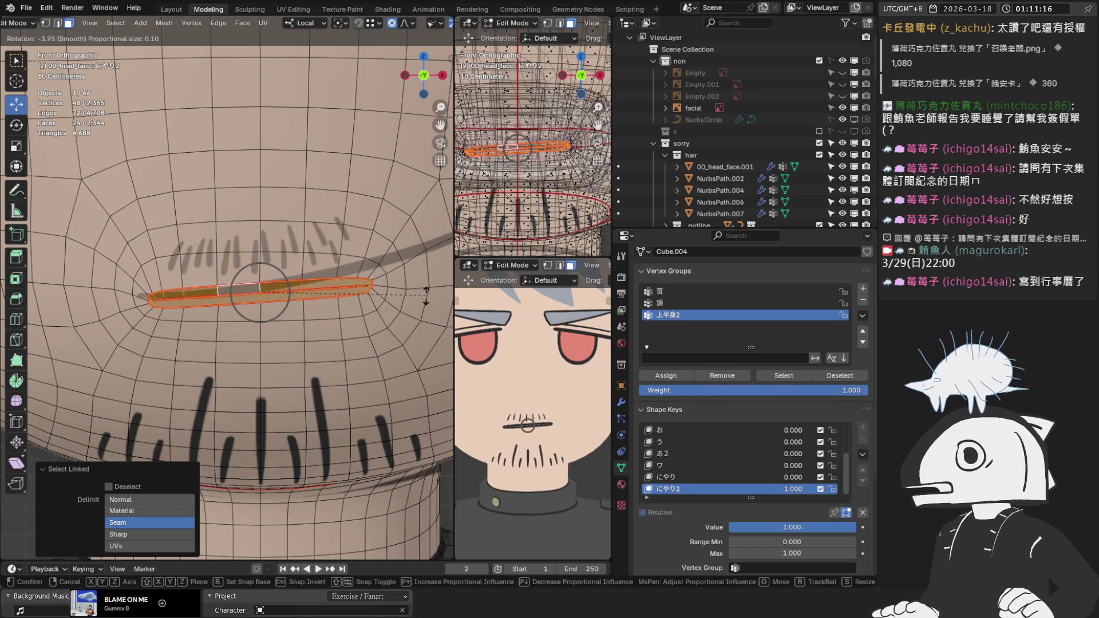
pyautogui.rightClick(427, 296)
pyautogui.press('r')
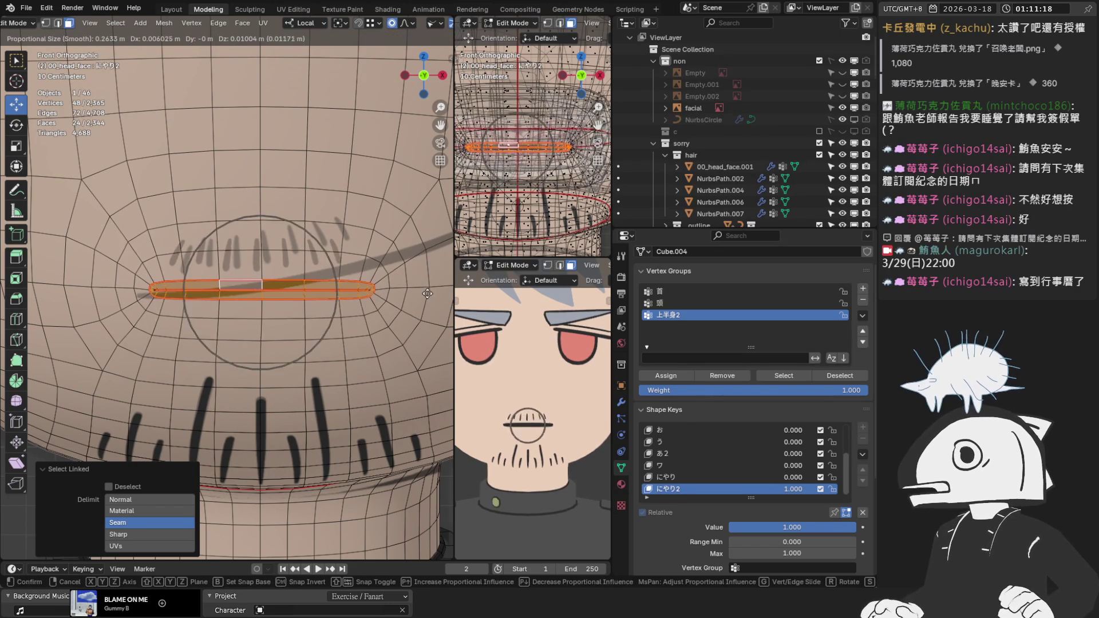
pyautogui.rightClick(428, 292)
pyautogui.press('r')
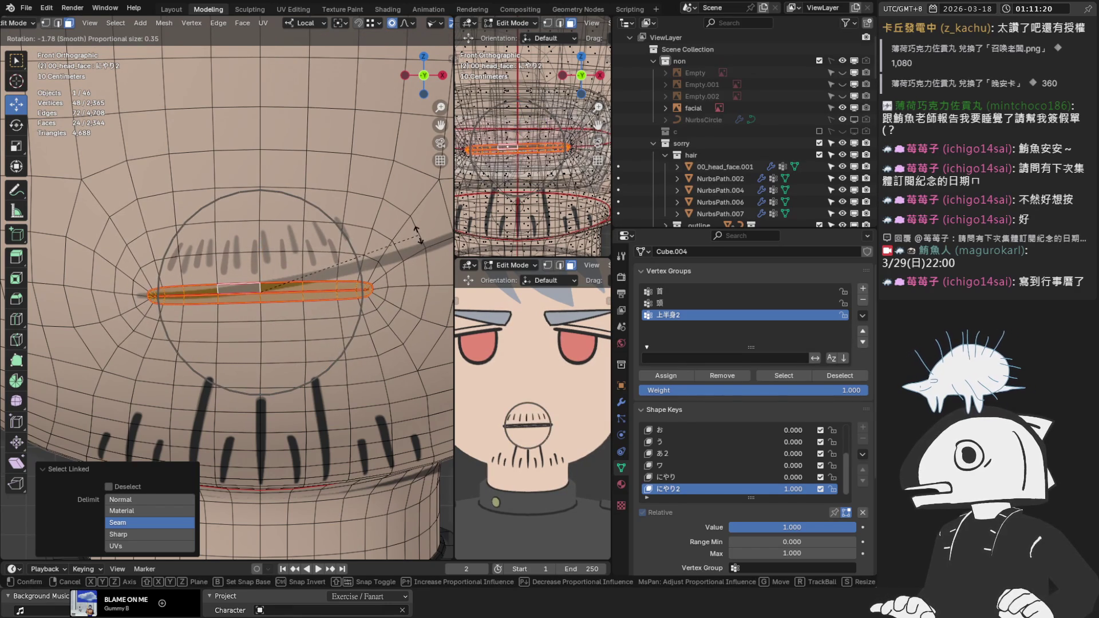
pyautogui.click(418, 235)
pyautogui.scroll(1, 144, 296)
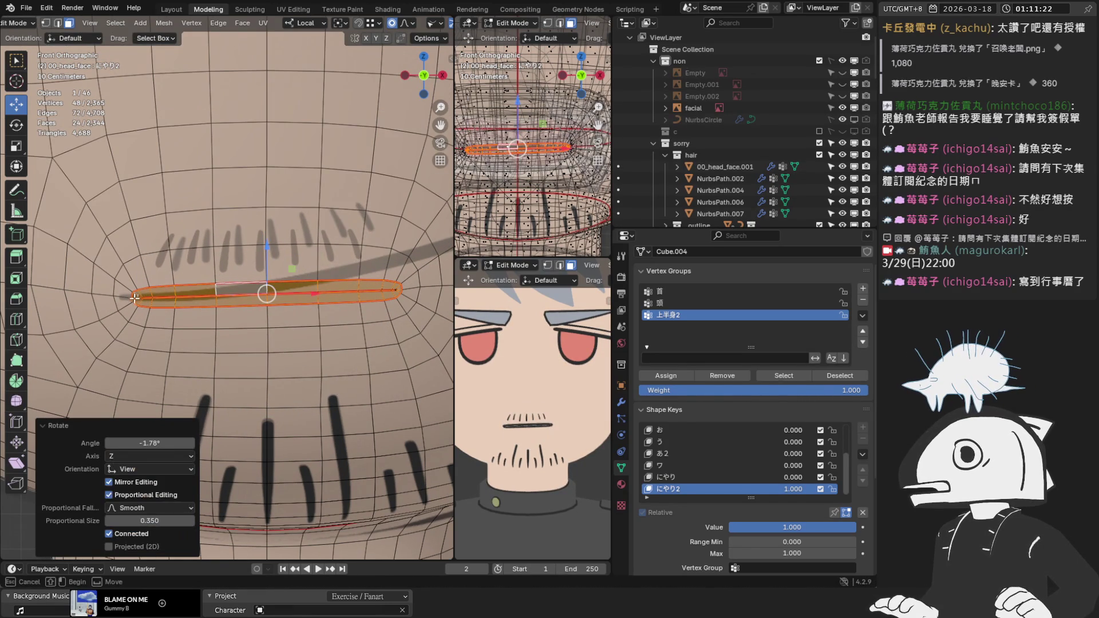
pyautogui.click(135, 297)
pyautogui.scroll(1, 135, 297)
# Shift the left mouth corner outward and raise the right mouth corner slightly.
pyautogui.press('g')
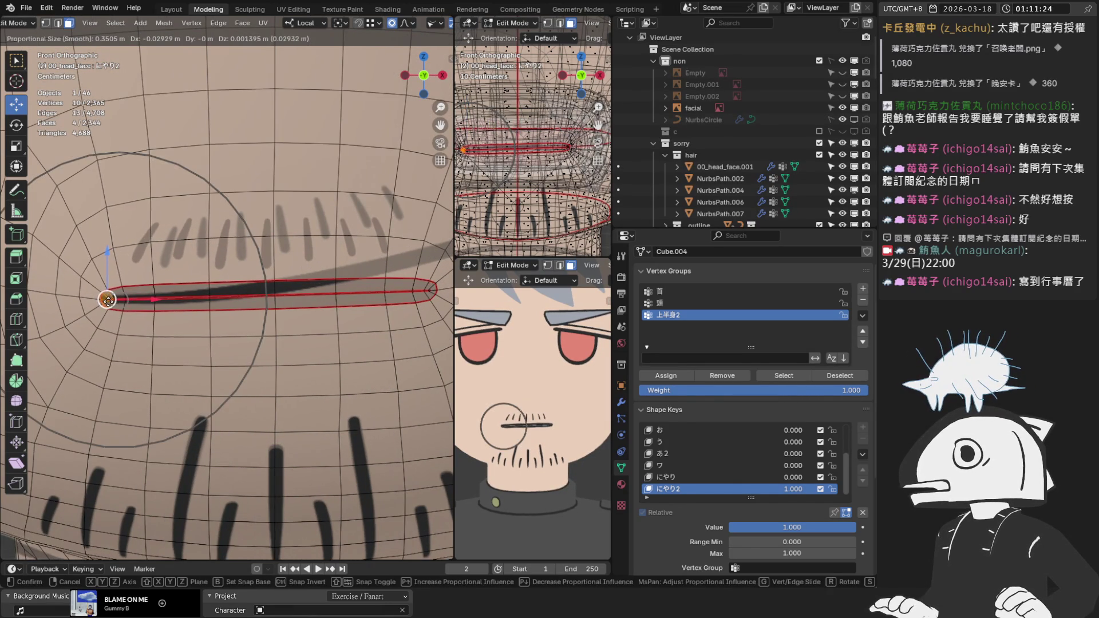
pyautogui.click(108, 300)
pyautogui.scroll(-1, 225, 300)
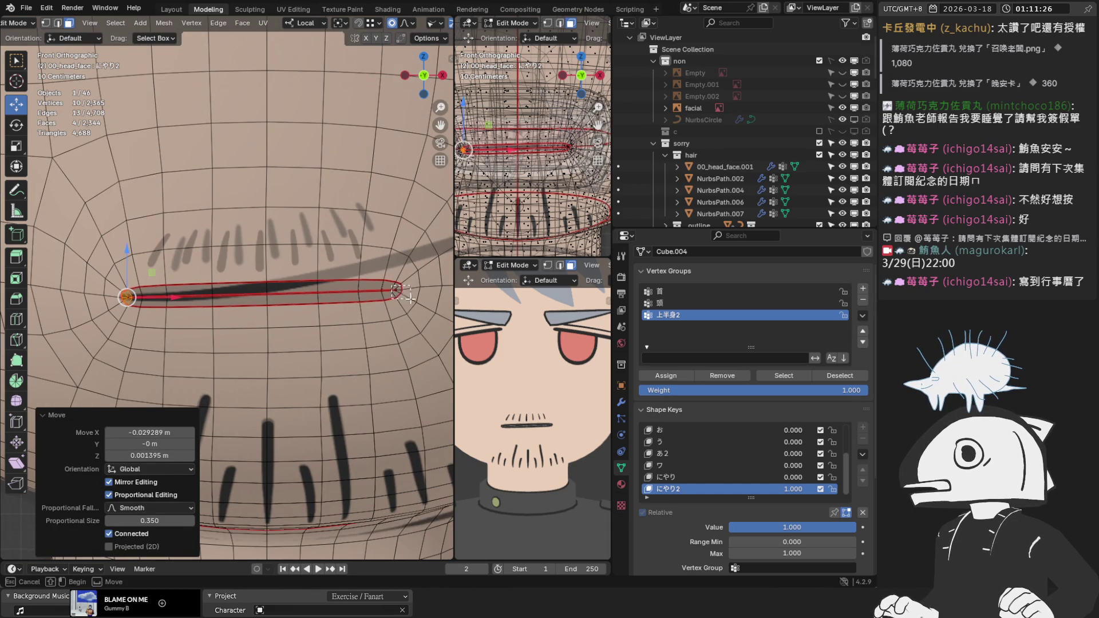
pyautogui.moveTo(394, 285); pyautogui.dragTo(410, 299)
pyautogui.scroll(2, 343, 298)
pyautogui.keyDown('shift'); pyautogui.click(331, 301); pyautogui.keyUp('shift')
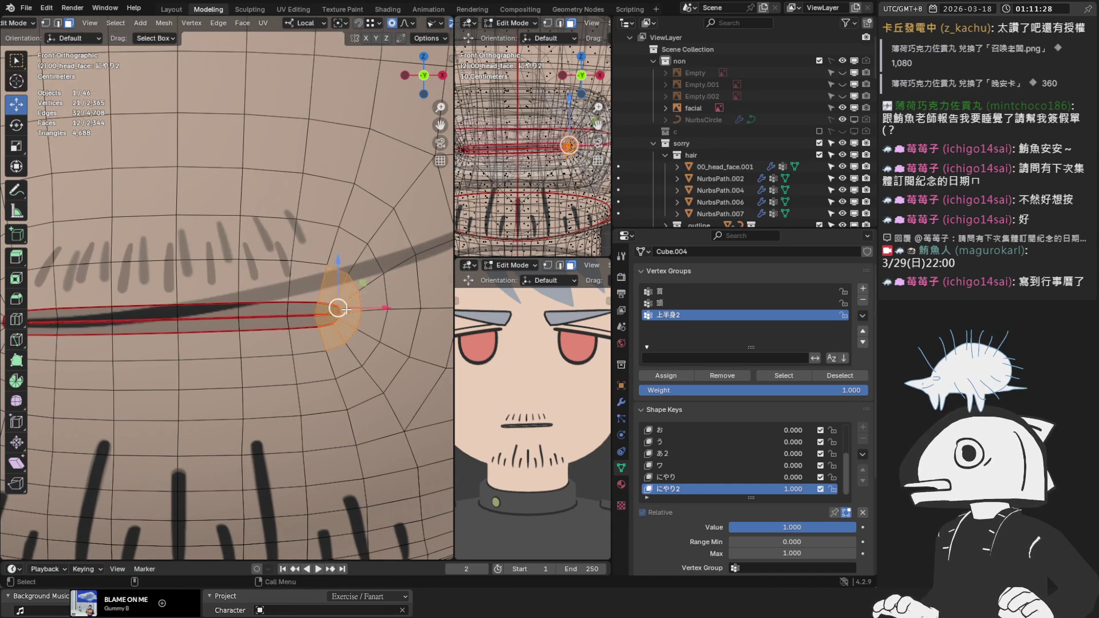
pyautogui.scroll(-2, 321, 298)
pyautogui.press('g')
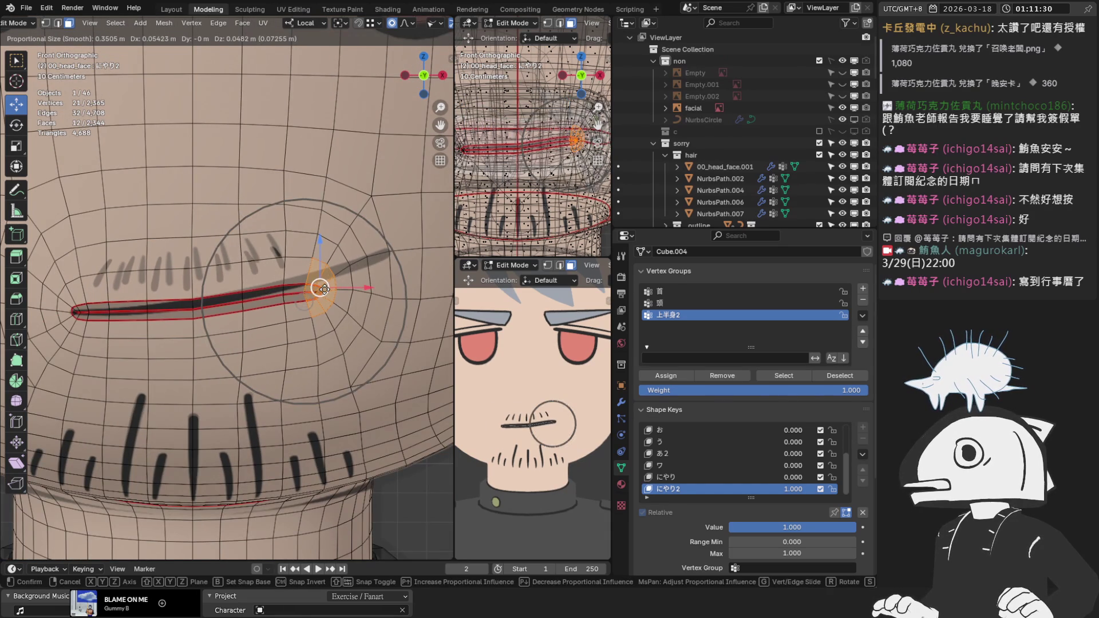
pyautogui.click(332, 287)
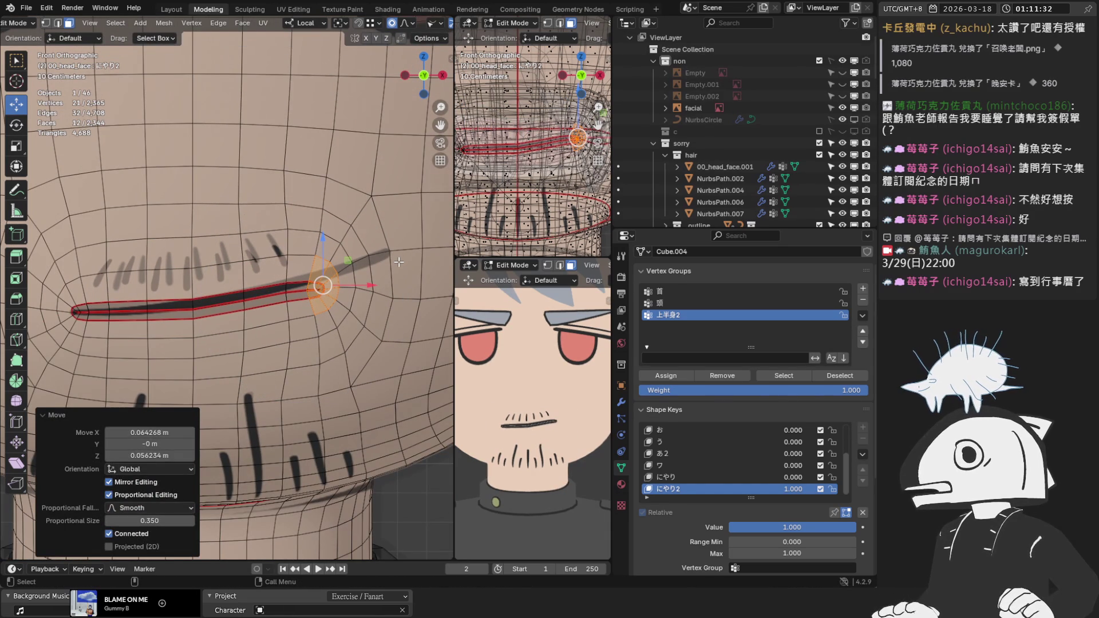
# Rotate the mouth corner by -10.3° and reposition it with proportional moves.
pyautogui.press('r')
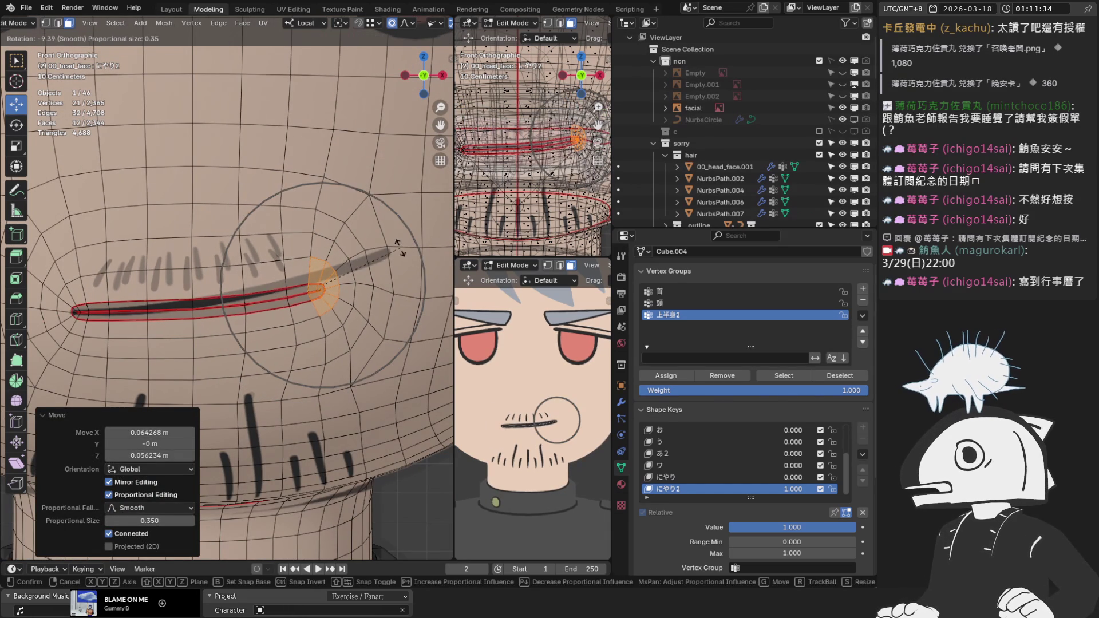
pyautogui.click(397, 243)
pyautogui.scroll(2, 343, 286)
pyautogui.press('g')
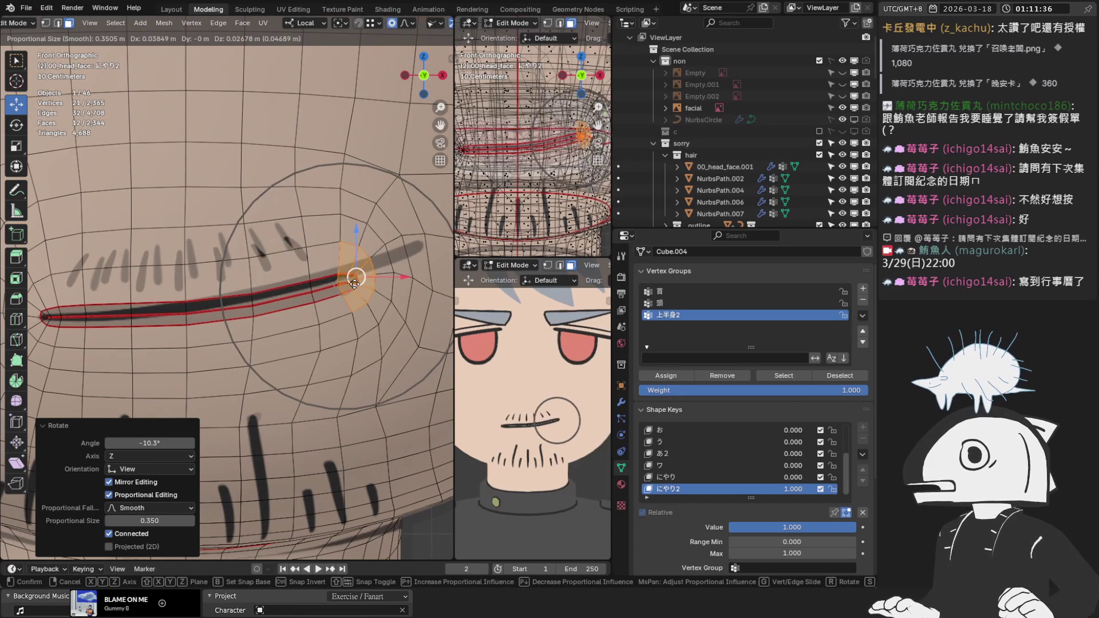
pyautogui.click(289, 265)
pyautogui.scroll(2, 321, 281)
pyautogui.press('g')
pyautogui.click(339, 279)
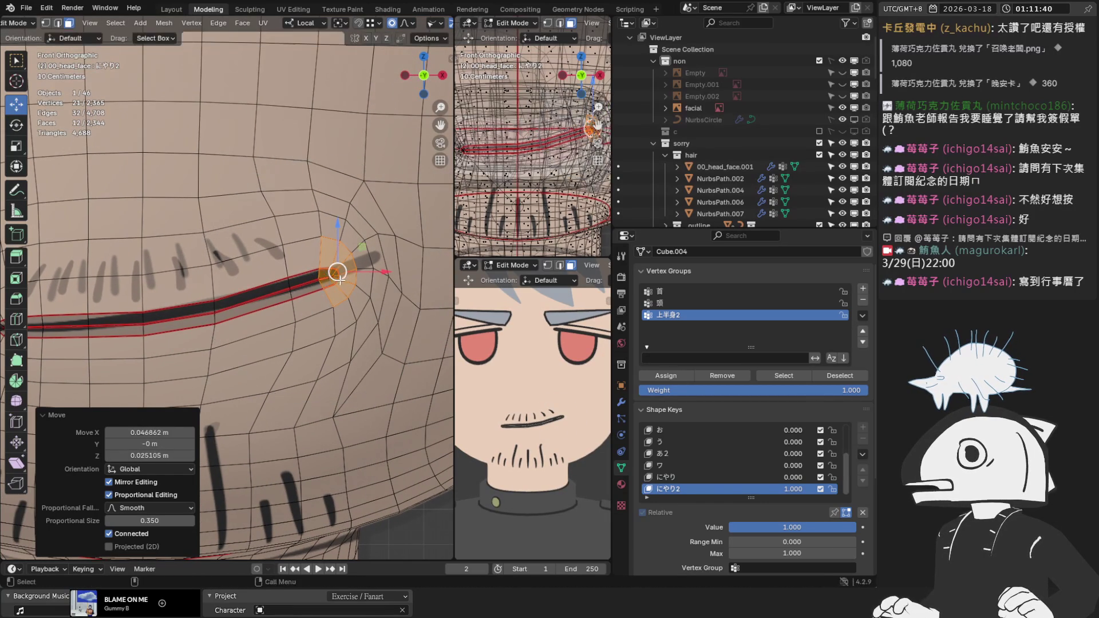
pyautogui.press('g')
pyautogui.scroll(-8, 344, 279)
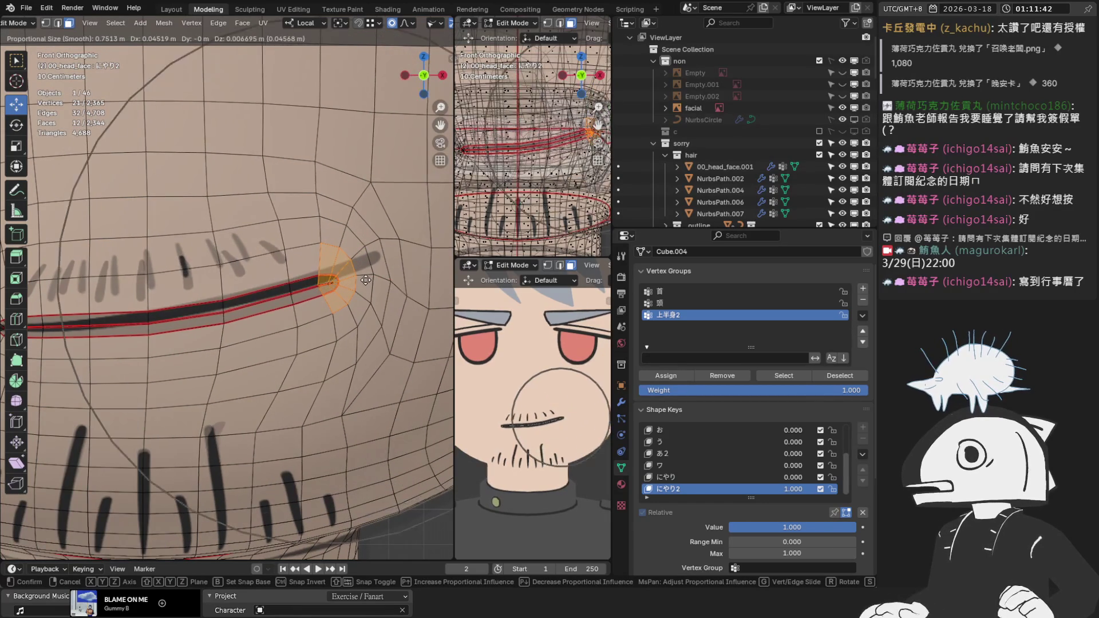
pyautogui.rightClick(364, 278)
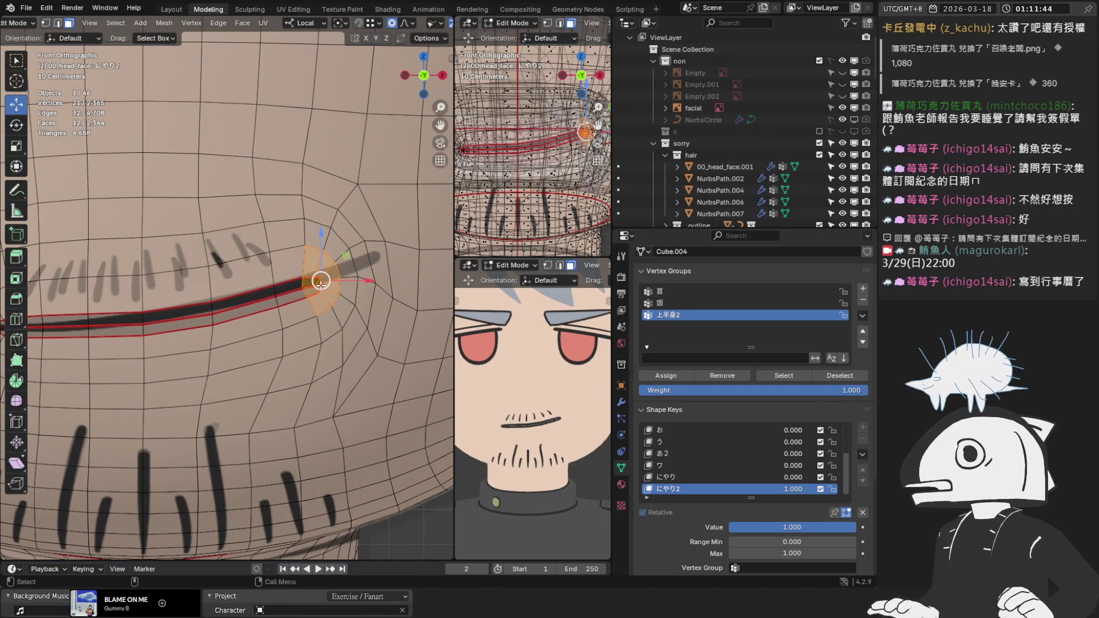
pyautogui.press('g')
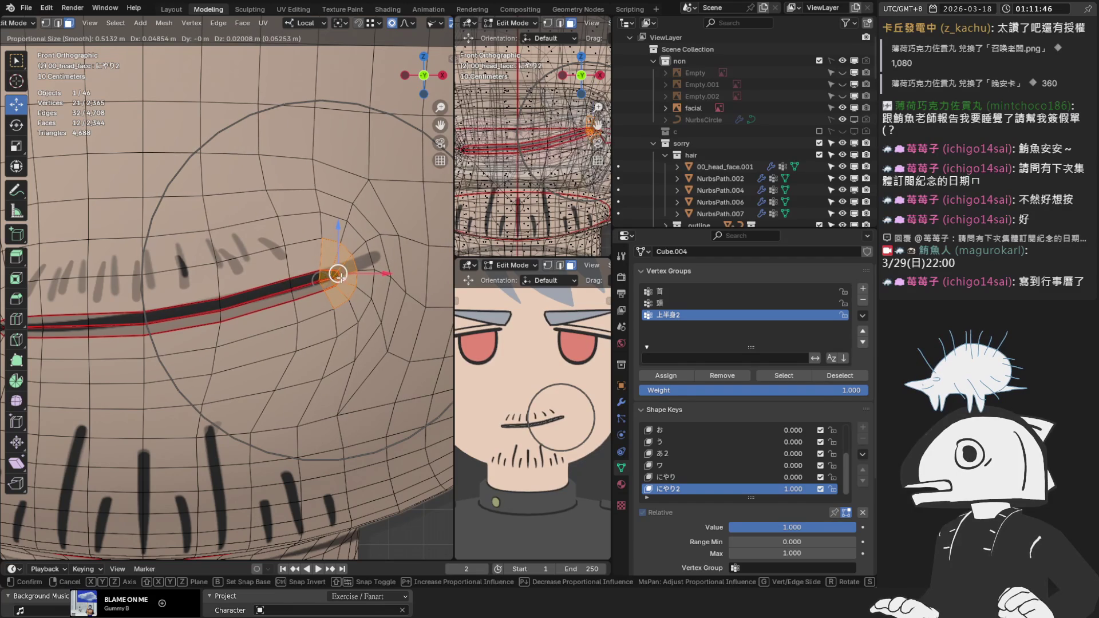
pyautogui.click(337, 275)
pyautogui.keyDown('ctrl'); pyautogui.scroll(-2, 338, 275); pyautogui.keyUp('ctrl')
# Rotate the mouth corner with smooth falloff and move it to a new position.
pyautogui.press('g')
pyautogui.scroll(6, 339, 285)
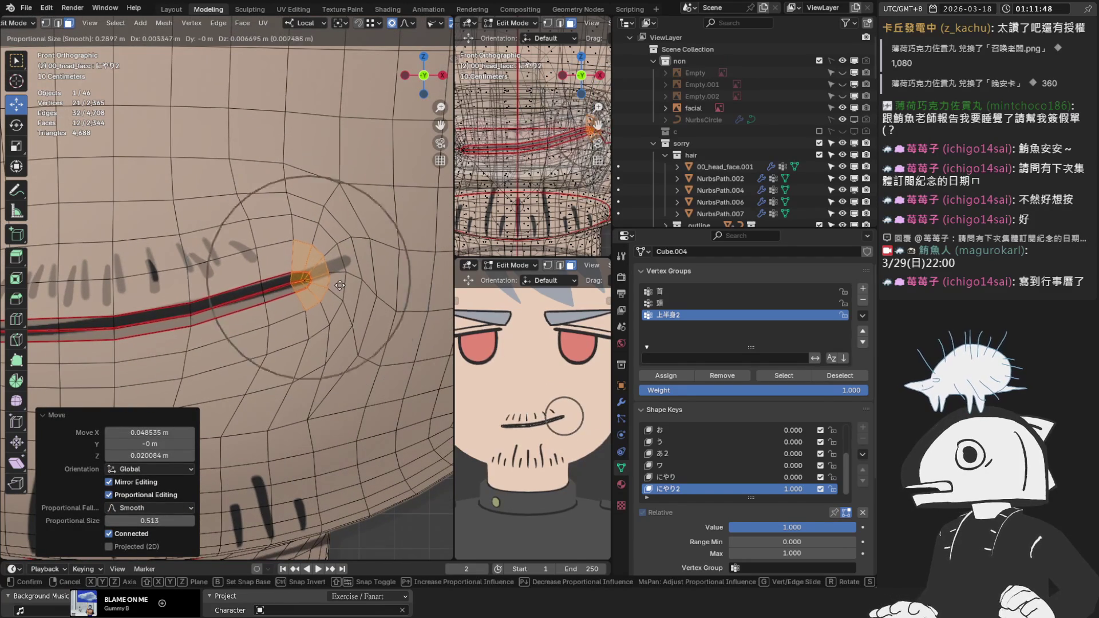
pyautogui.press('r')
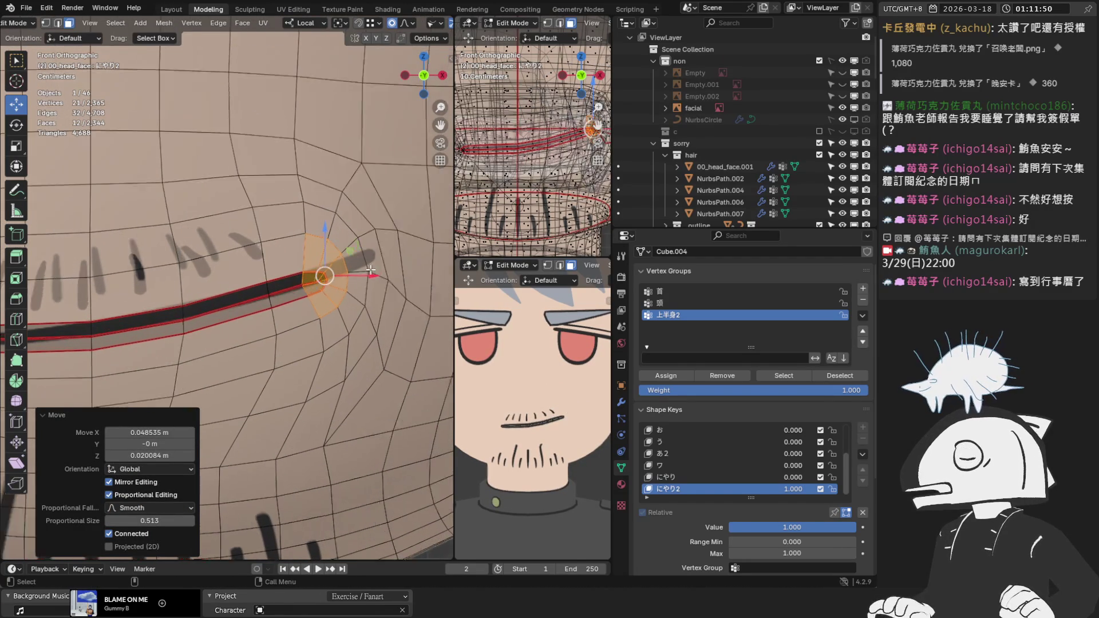
pyautogui.keyDown('ctrl'); pyautogui.scroll(2, 344, 280); pyautogui.keyUp('ctrl')
pyautogui.click(380, 255)
pyautogui.press('g')
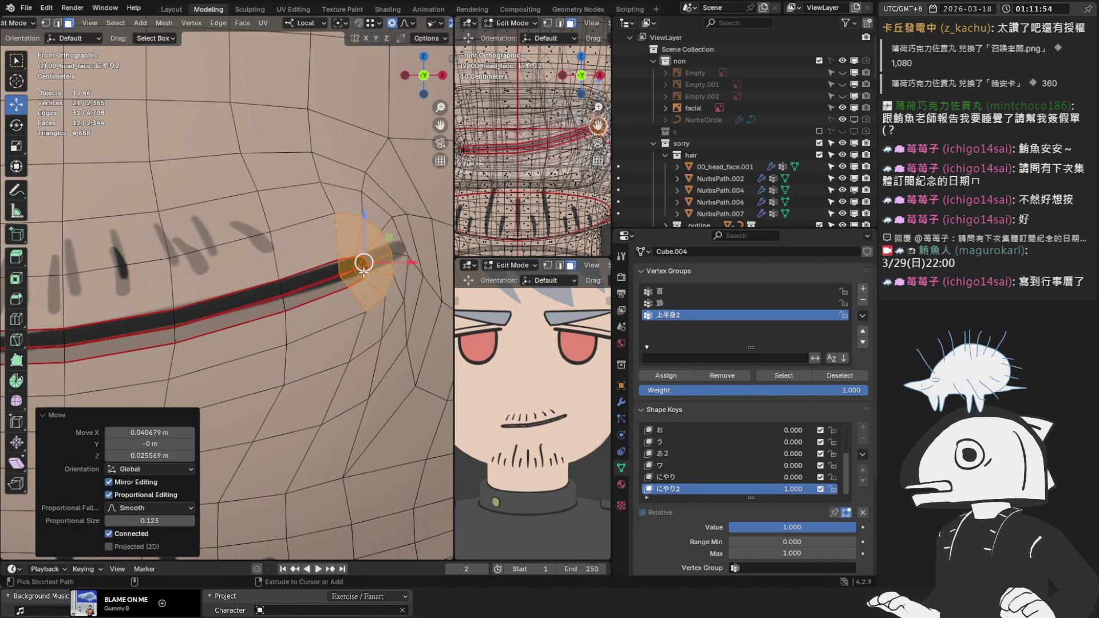
pyautogui.scroll(-6, 378, 265)
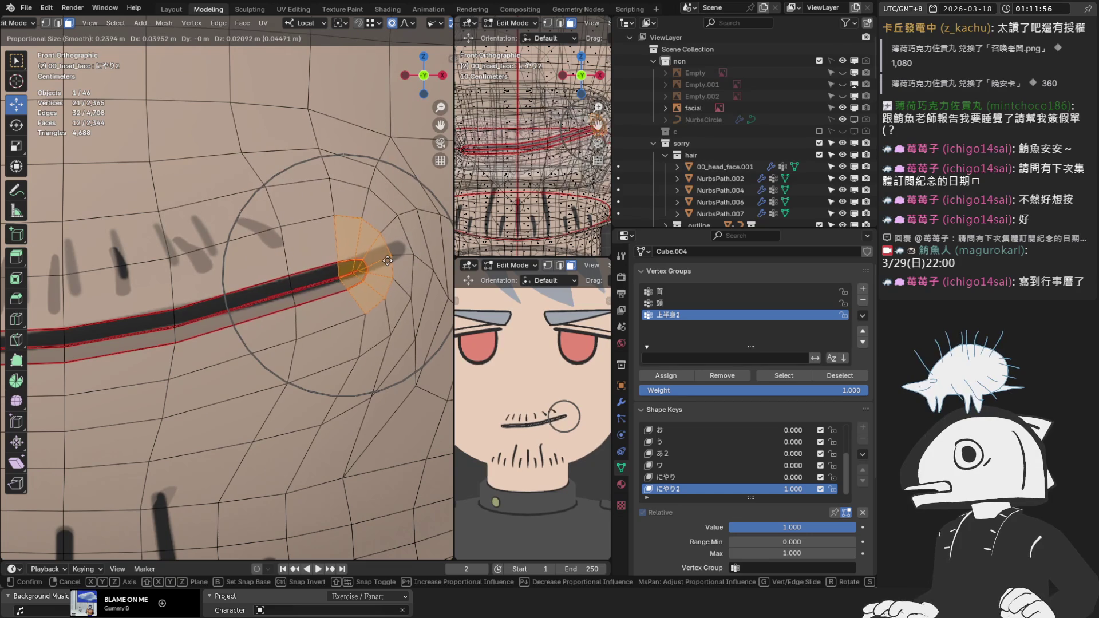
pyautogui.click(388, 259)
pyautogui.scroll(-1, 388, 259)
pyautogui.scroll(-3, 269, 143)
# Push the mouth corner in depth along Y from above, then return to front view.
pyautogui.moveTo(269, 143); pyautogui.dragTo(322, 293, button='middle')
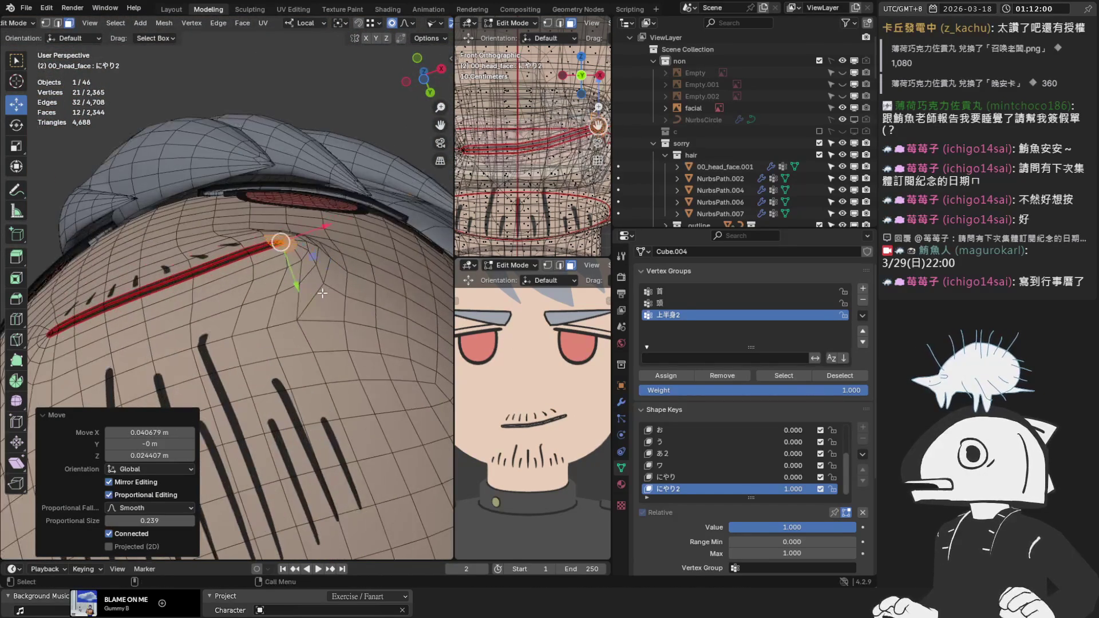
pyautogui.moveTo(300, 286); pyautogui.dragTo(305, 293)
pyautogui.click(306, 294)
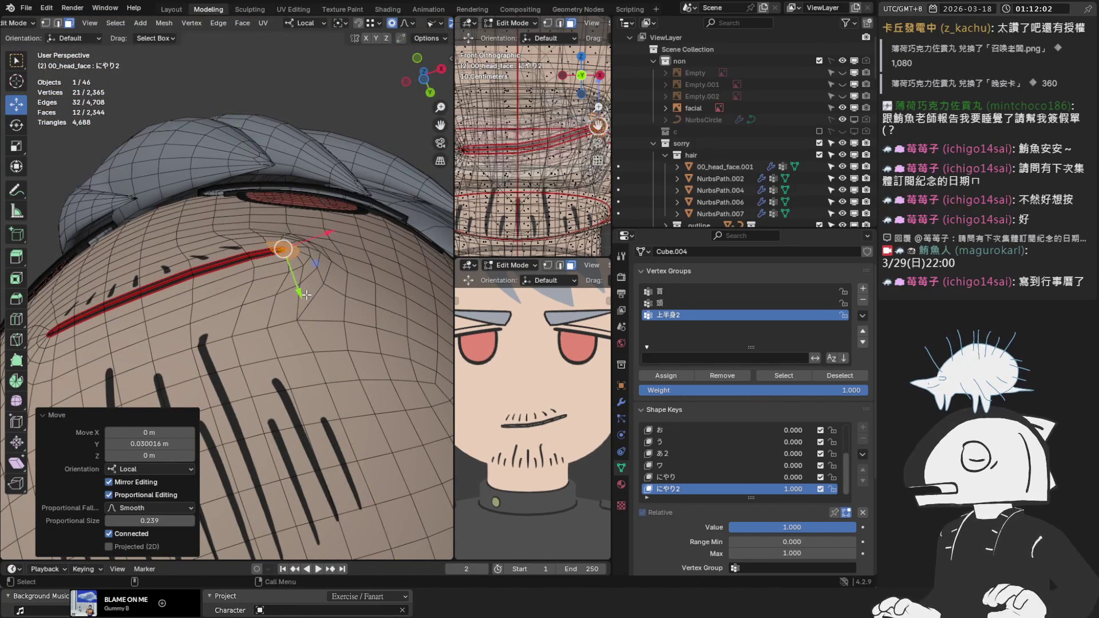
pyautogui.press('KP_1')
pyautogui.scroll(4, 197, 300)
pyautogui.scroll(2, 197, 300)
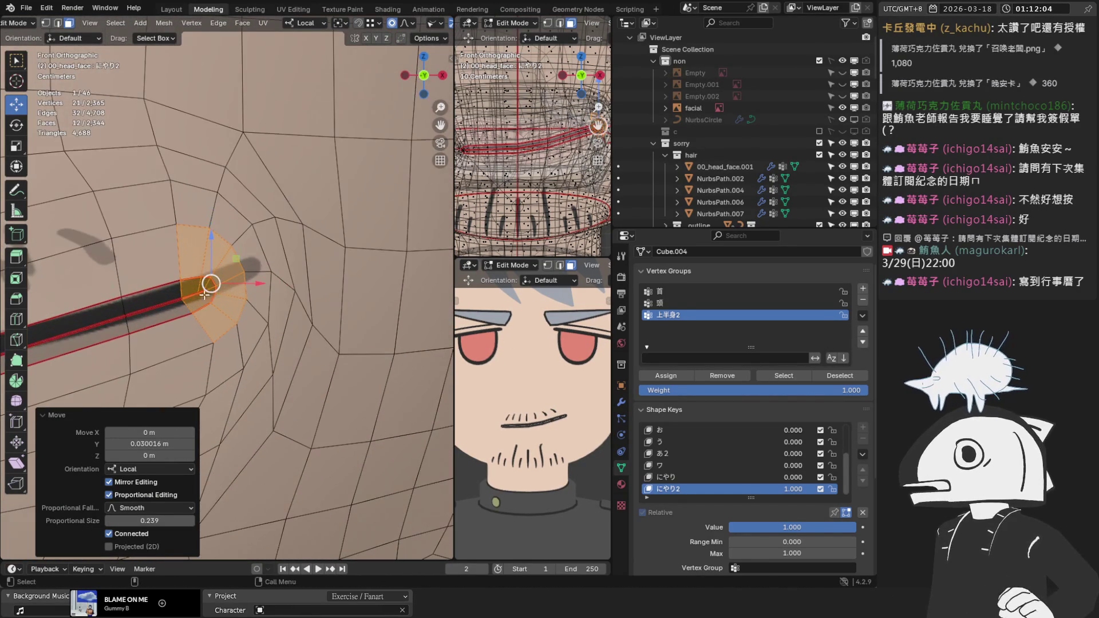
# Fine-tune the mouth corner's position with two more free moves.
pyautogui.press('g')
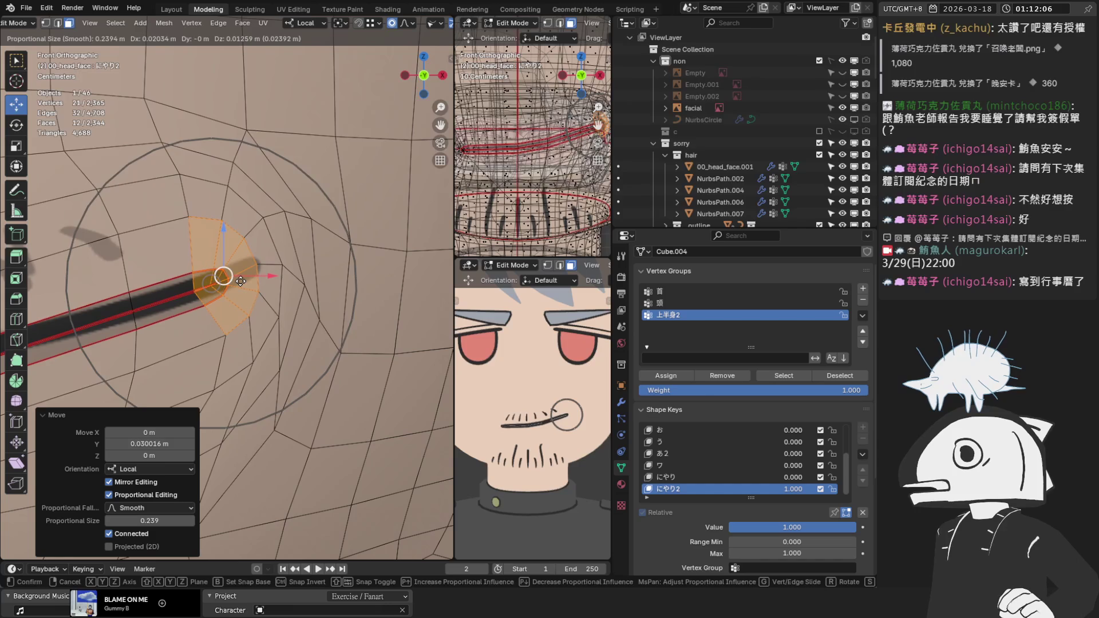
pyautogui.click(264, 277)
pyautogui.scroll(-4, 246, 281)
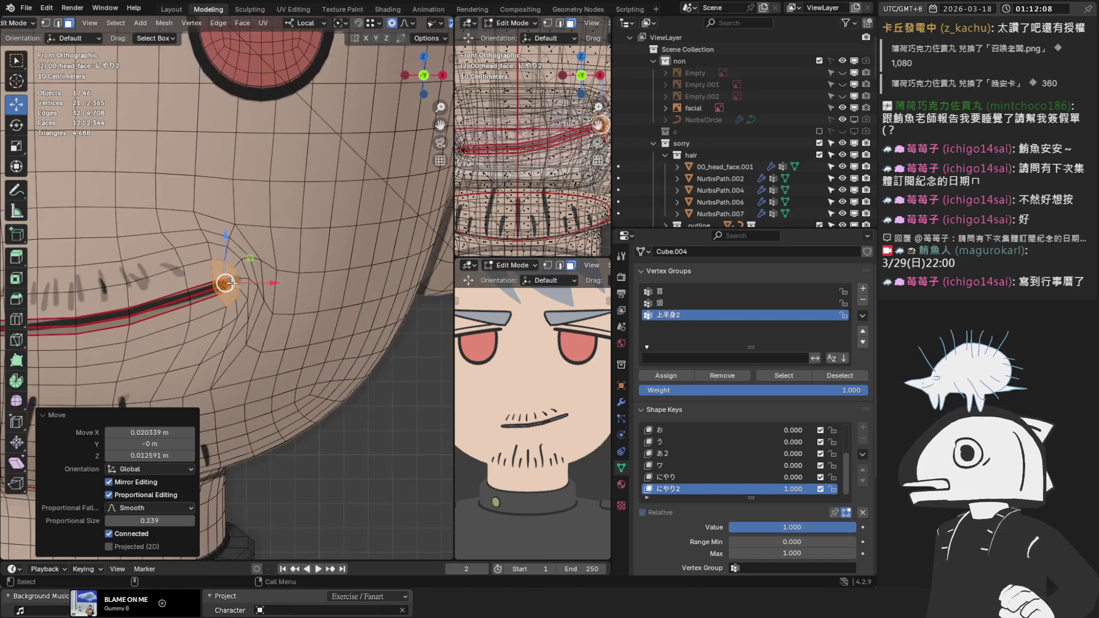
pyautogui.scroll(3, 226, 282)
pyautogui.press('g')
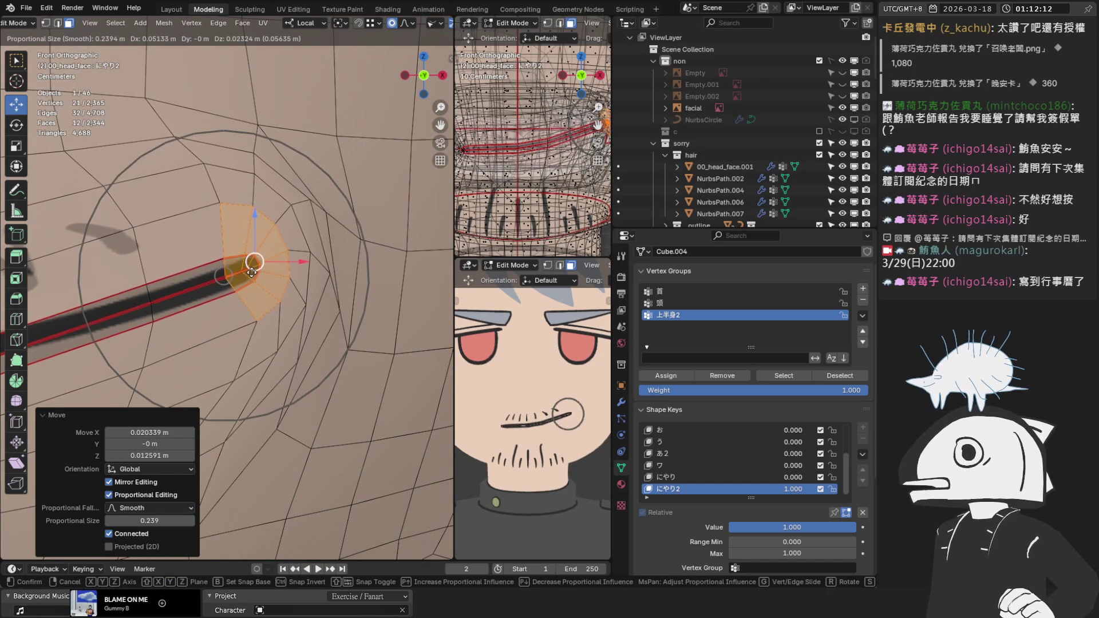
pyautogui.click(252, 273)
pyautogui.scroll(-4, 228, 292)
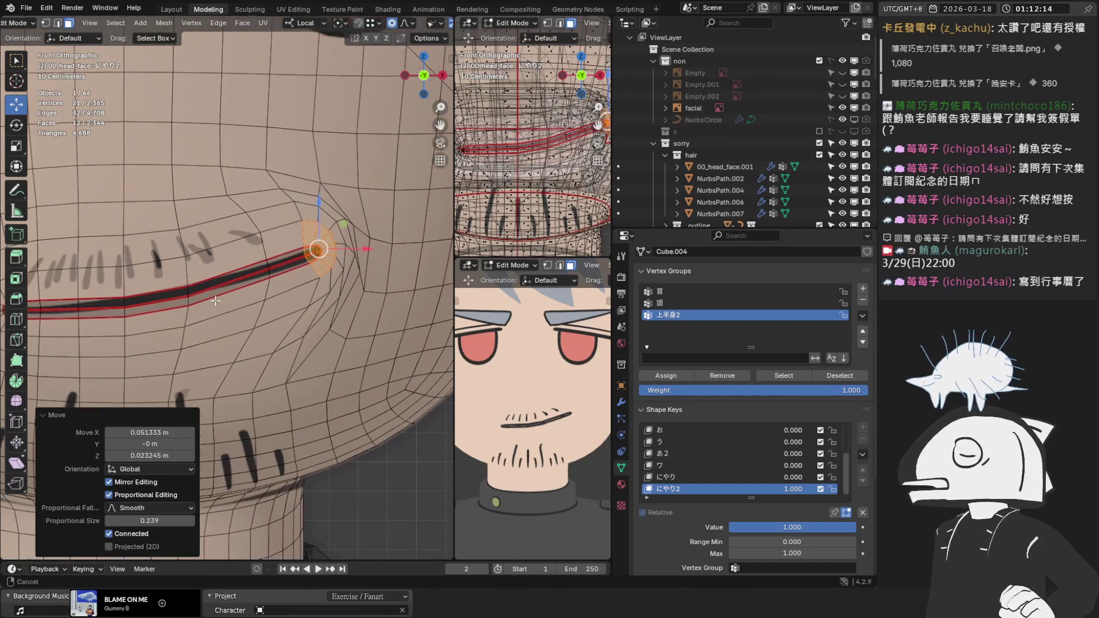
pyautogui.keyDown('shift'); pyautogui.moveTo(217, 306); pyautogui.dragTo(207, 292, button='middle'); pyautogui.keyUp('shift')
pyautogui.scroll(1, 190, 271)
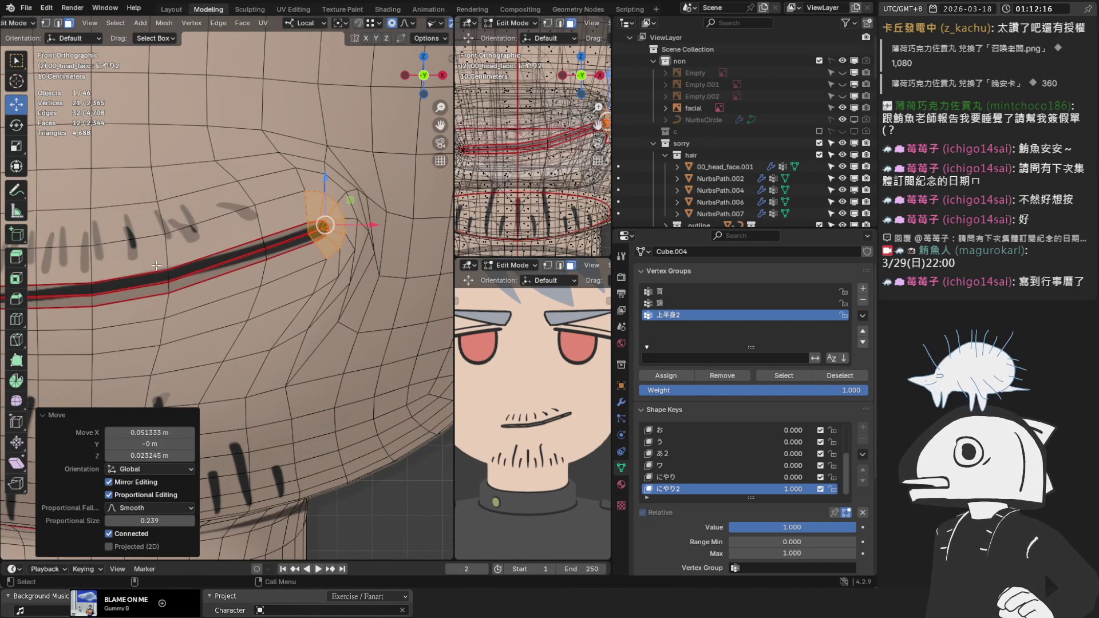
# In vertex mode, move two mouth-line vertices, locking the second move vertically.
pyautogui.press('1')
pyautogui.moveTo(161, 268); pyautogui.dragTo(170, 283)
pyautogui.press('g')
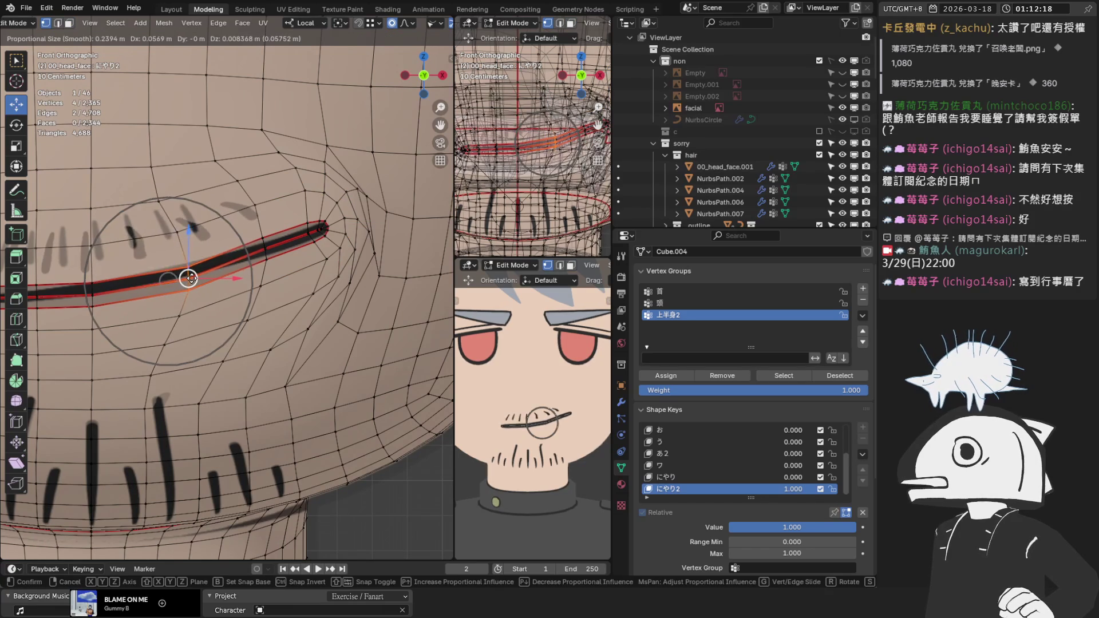
pyautogui.click(203, 274)
pyautogui.click(263, 249)
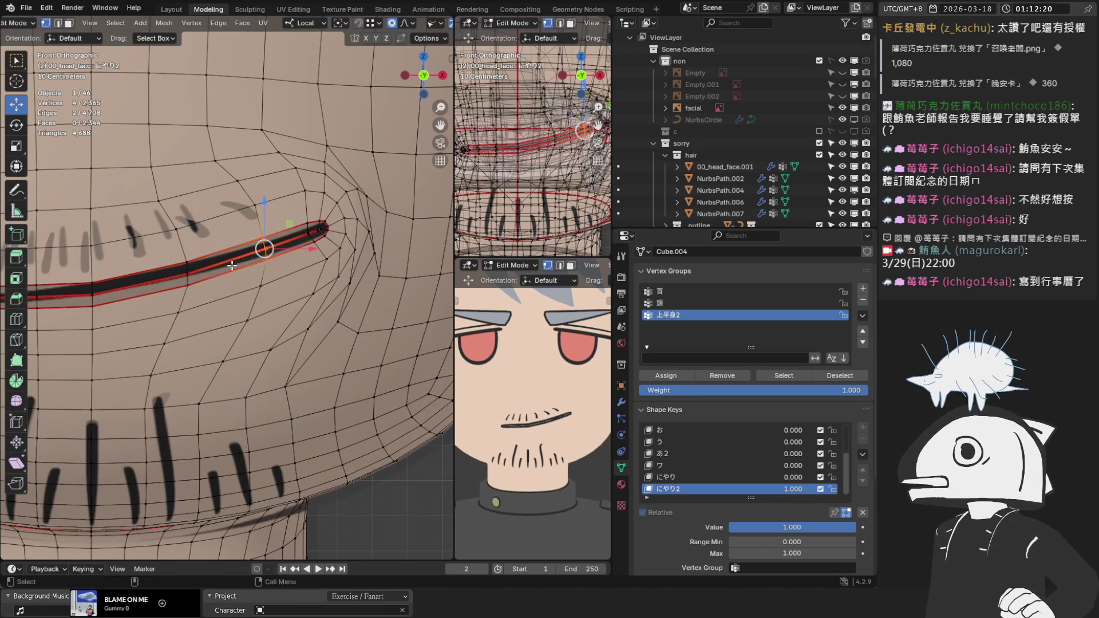
pyautogui.moveTo(68, 278); pyautogui.dragTo(90, 295)
pyautogui.press('g')
pyautogui.press('z')
pyautogui.click(92, 248)
# Move a single vertex below the mouth, then start moving it along local Y.
pyautogui.moveTo(201, 334)
pyautogui.keyDown('shift'); pyautogui.mouseDown(button='middle')
pyautogui.moveTo(223, 315)
pyautogui.moveTo(218, 294)
pyautogui.mouseUp(button='middle'); pyautogui.keyUp('shift')
pyautogui.scroll(-1, 218, 295)
pyautogui.click(195, 328)
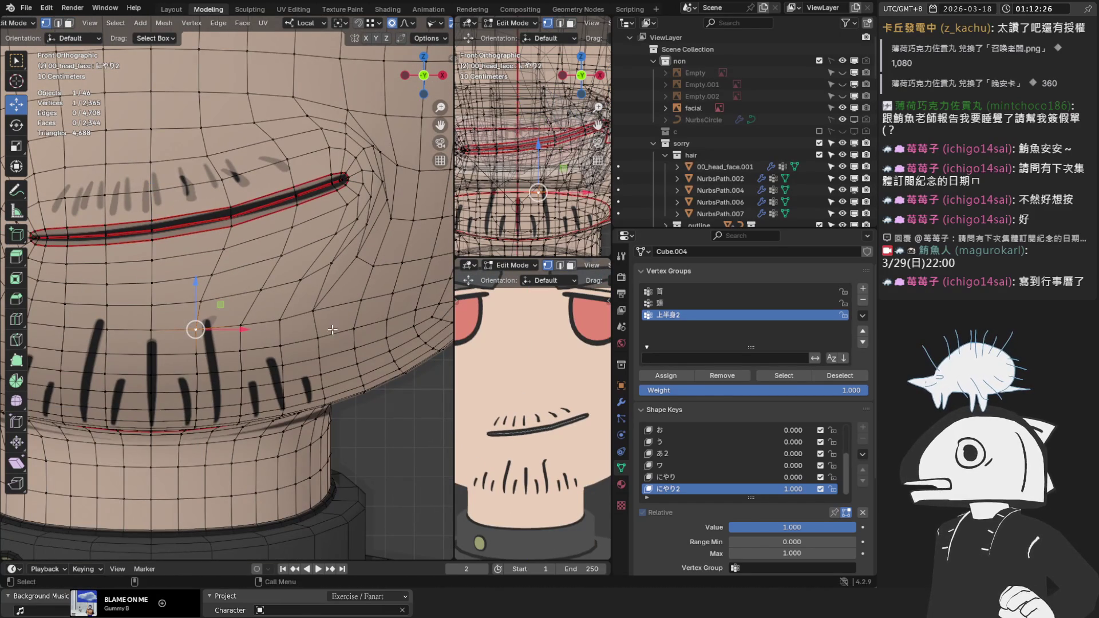
pyautogui.scroll(1, 219, 309)
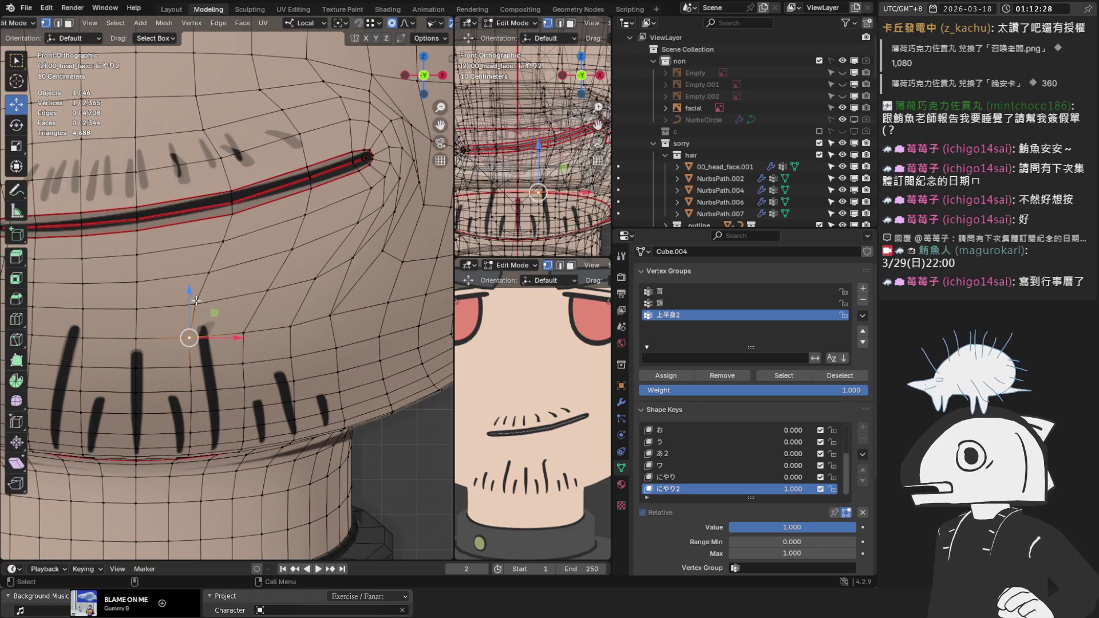
pyautogui.press('g')
pyautogui.click(238, 309)
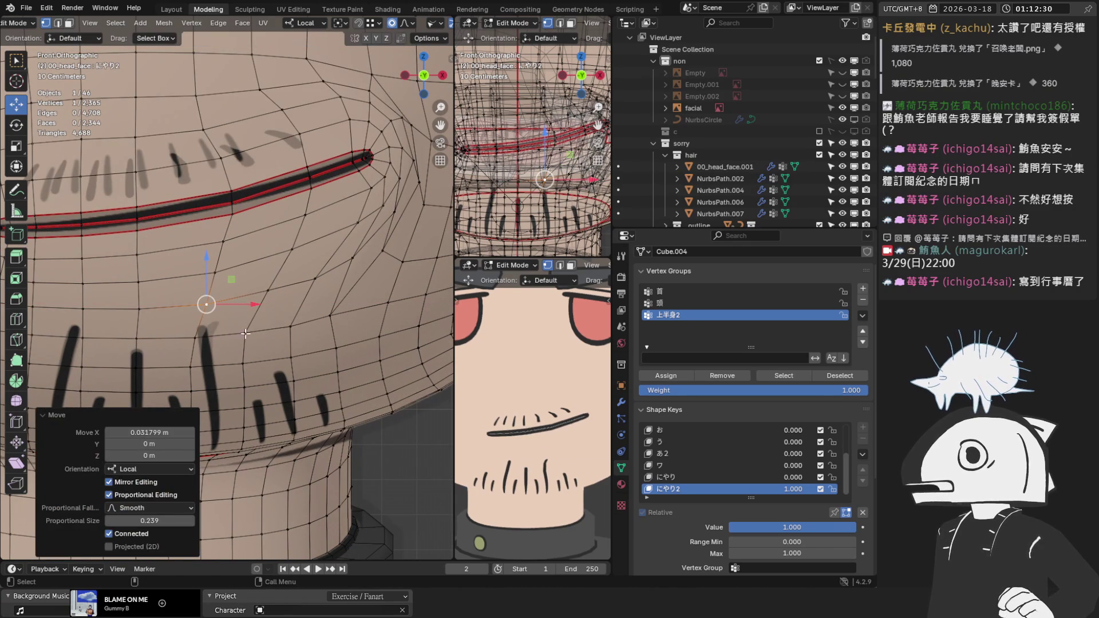
pyautogui.moveTo(250, 335)
pyautogui.mouseDown(button='middle')
pyautogui.moveTo(216, 196)
pyautogui.moveTo(235, 320)
pyautogui.moveTo(201, 262)
pyautogui.moveTo(309, 229)
pyautogui.moveTo(267, 240)
pyautogui.mouseUp(button='middle')
pyautogui.press('g')
pyautogui.press('y')
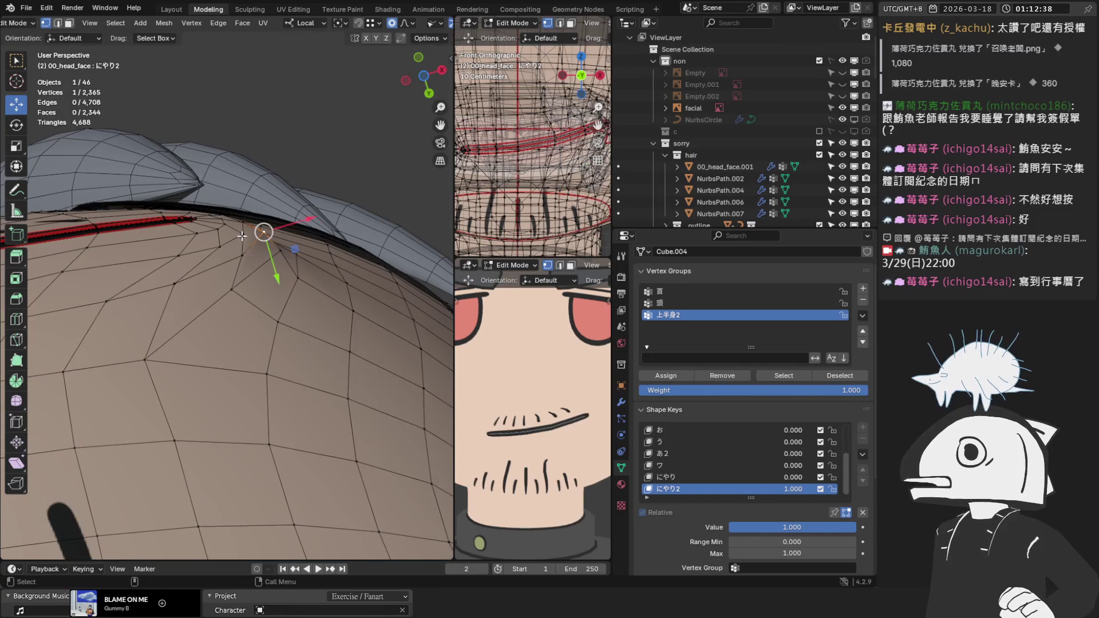
# Push the cheek vertex beside the mouth corner along local Y twice.
pyautogui.click(294, 288)
pyautogui.moveTo(293, 288)
pyautogui.mouseDown(button='middle')
pyautogui.moveTo(201, 314)
pyautogui.moveTo(202, 232)
pyautogui.mouseUp(button='middle')
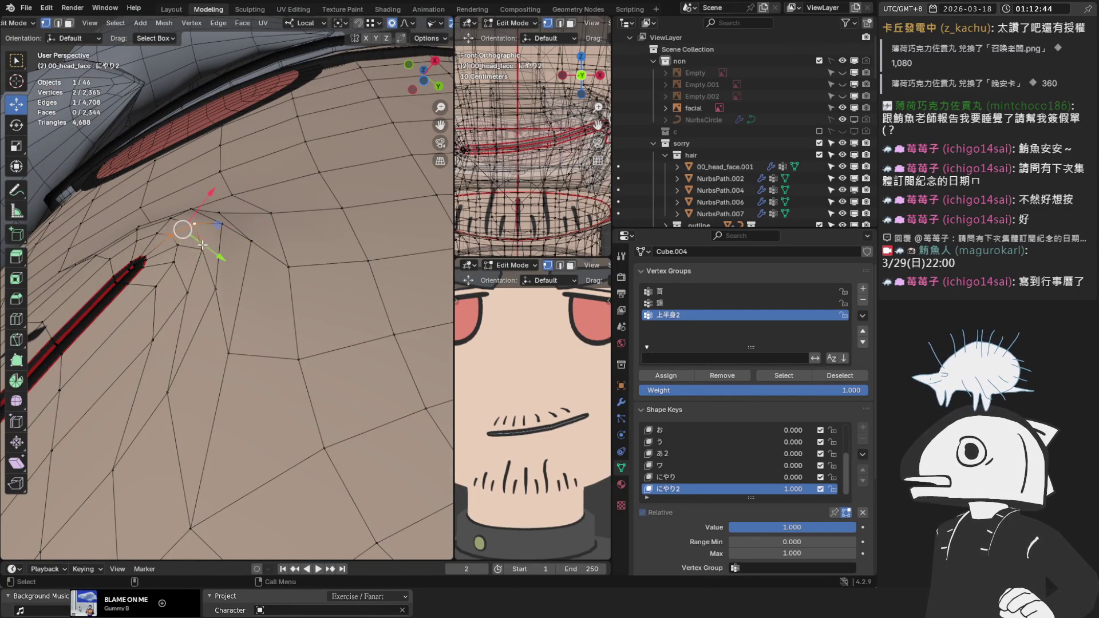
pyautogui.press('g')
pyautogui.press('y')
pyautogui.click(227, 264)
pyautogui.moveTo(227, 264)
pyautogui.mouseDown(button='middle')
pyautogui.moveTo(275, 287)
pyautogui.moveTo(229, 269)
pyautogui.mouseUp(button='middle')
# Grow the selection around the mouth corner and push those faces along local Y.
pyautogui.press('ctrl+KP_Add')
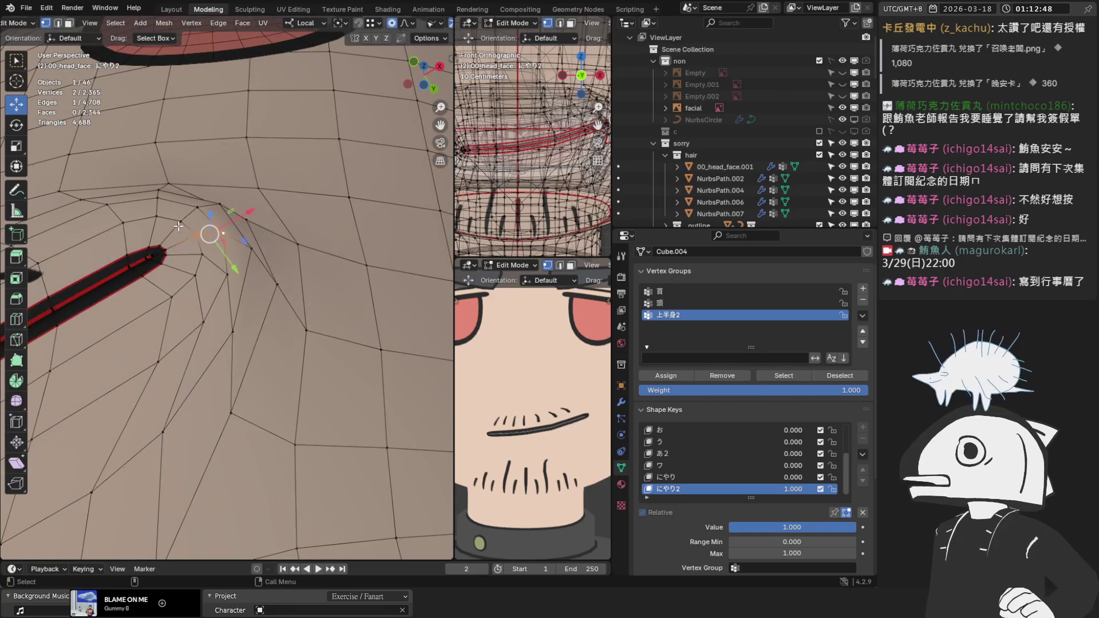
pyautogui.press('3')
pyautogui.scroll(2, 211, 263)
pyautogui.press('g')
pyautogui.press('y')
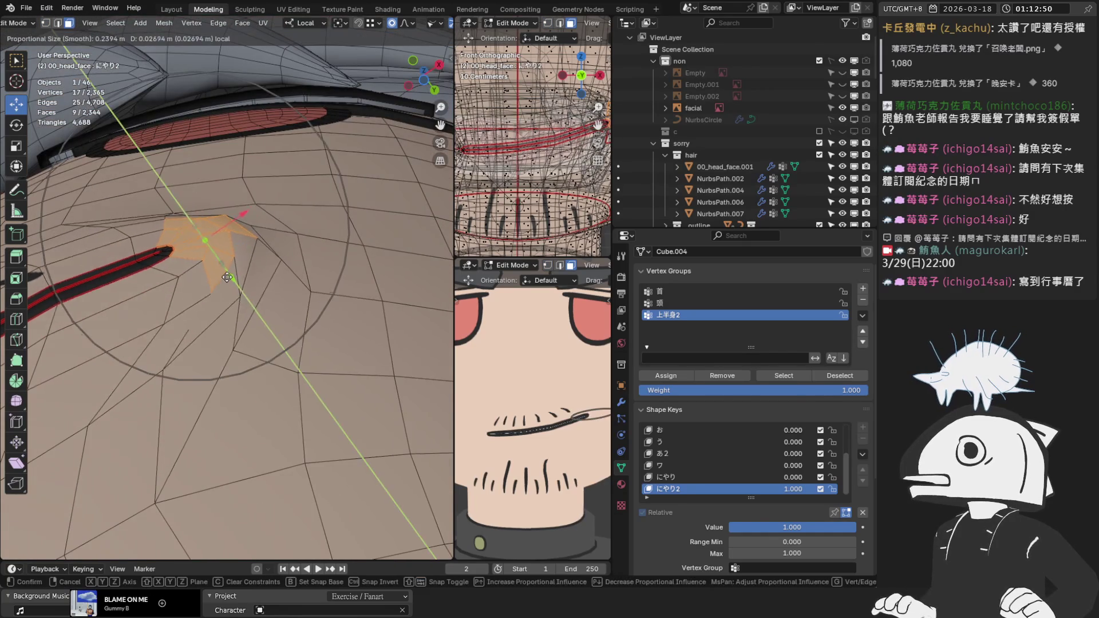
pyautogui.click(234, 290)
pyautogui.moveTo(233, 290); pyautogui.dragTo(189, 252, button='middle')
# Isolate the head mesh in local view and frame the selected faces from the top.
pyautogui.press('KP_Divide')
pyautogui.press('KP_7')
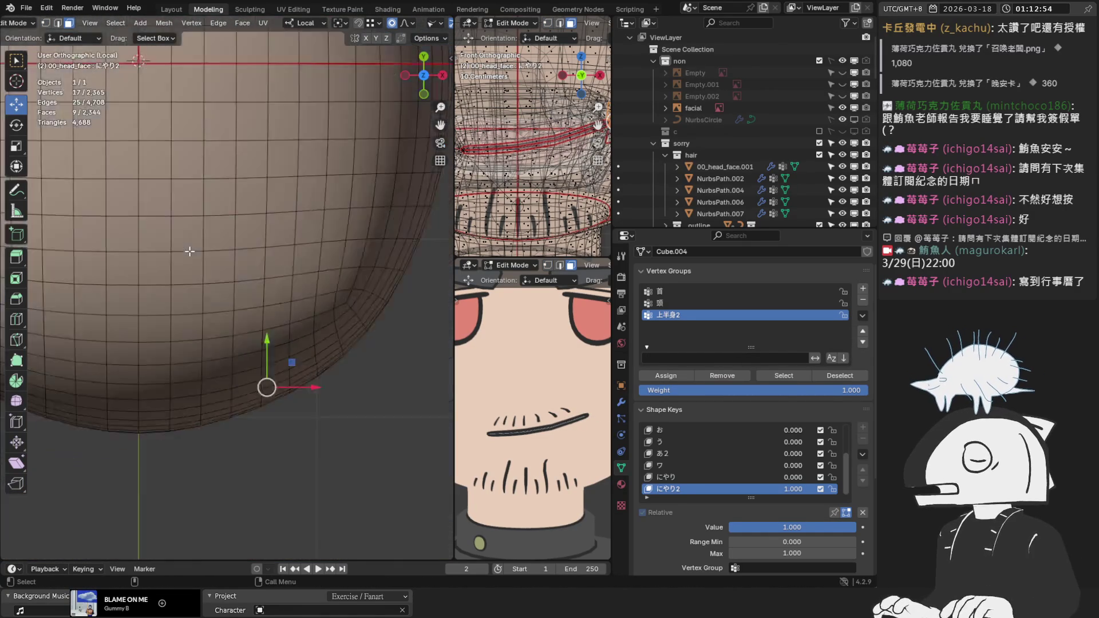
pyautogui.press('KP_Decimal')
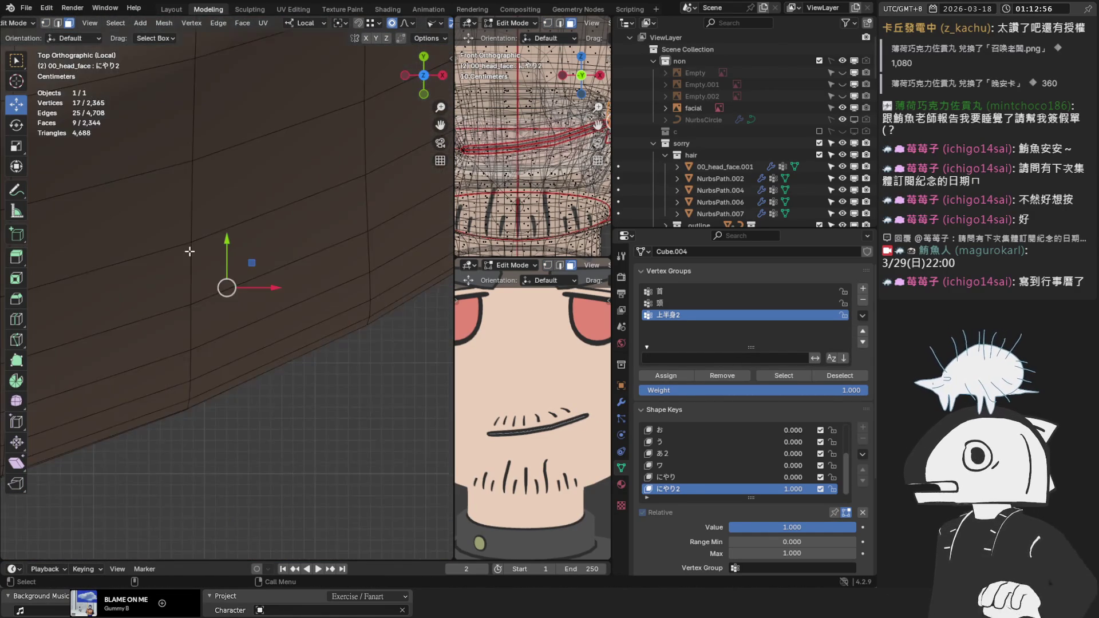
pyautogui.moveTo(191, 180)
pyautogui.mouseDown(button='middle')
pyautogui.moveTo(229, 295)
pyautogui.moveTo(293, 281)
pyautogui.moveTo(240, 322)
pyautogui.moveTo(102, 113)
pyautogui.mouseUp(button='middle')
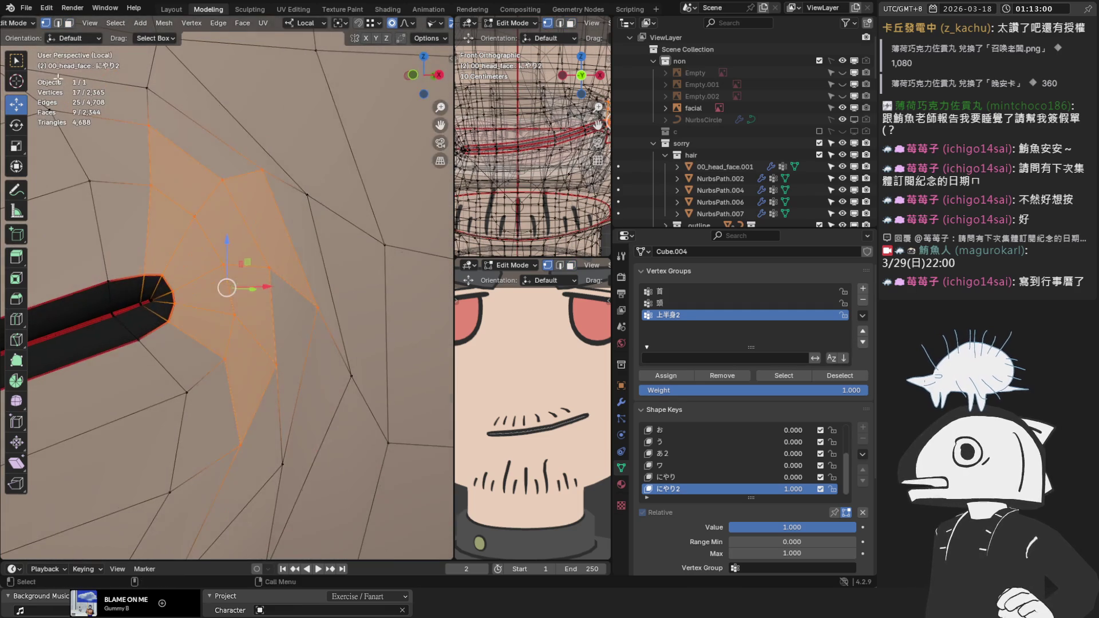
pyautogui.scroll(2, 30, 22)
# Switch the head mesh into Sculpt Mode.
pyautogui.click(50, 20)
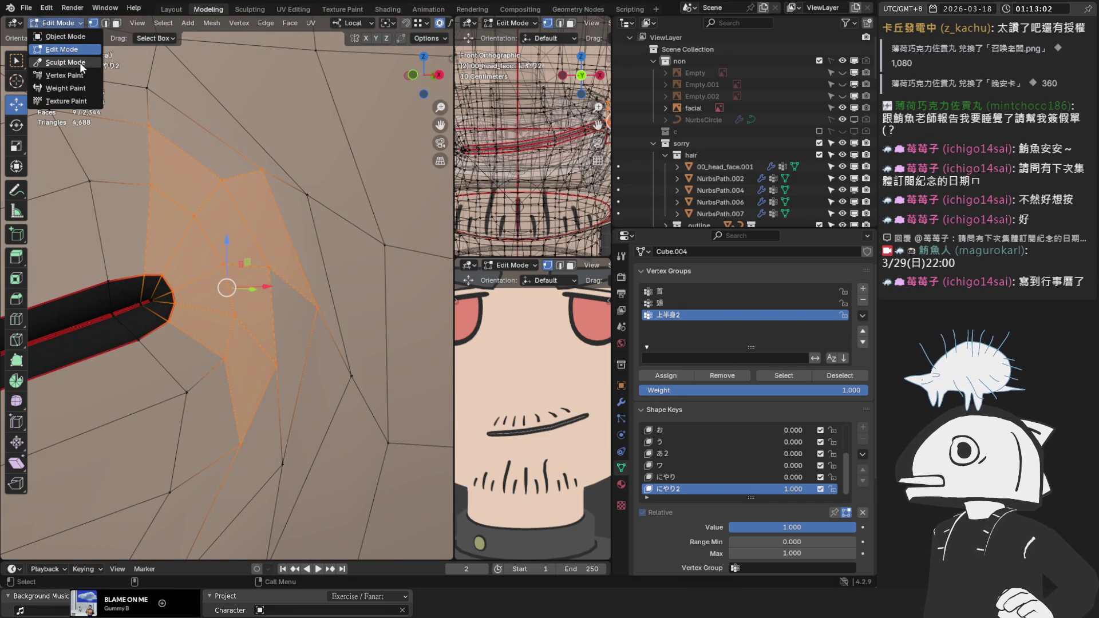
pyautogui.click(78, 61)
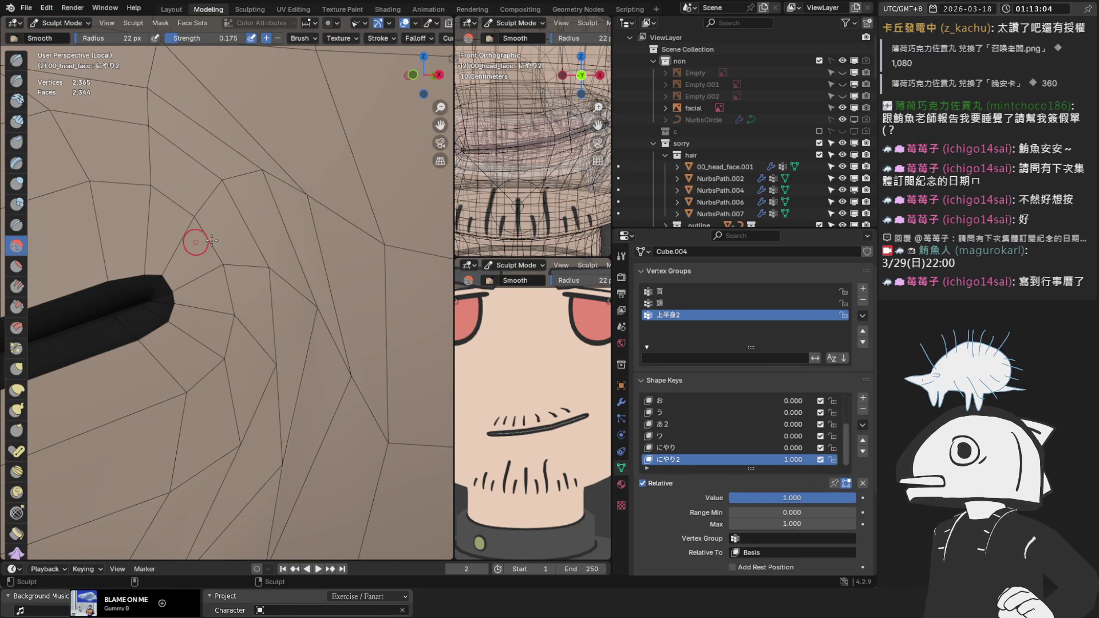
pyautogui.moveTo(263, 242); pyautogui.dragTo(249, 225, button='middle')
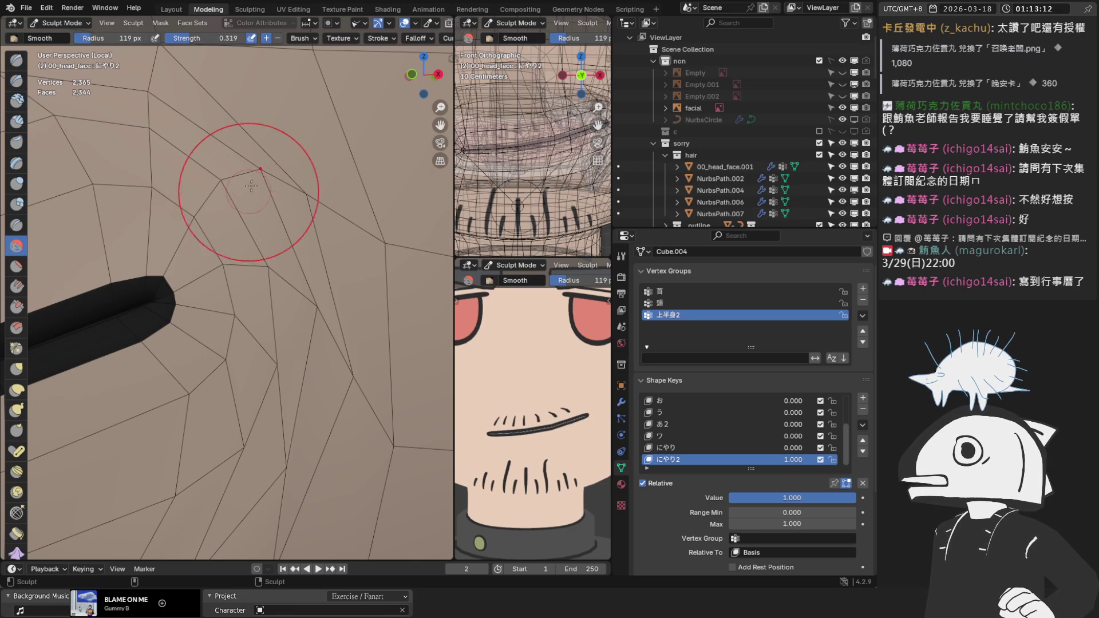
# Set the brush radius to 119 px and strength to 0.124, then pick Elastic Deform.
pyautogui.press('f')
pyautogui.click(43, 230)
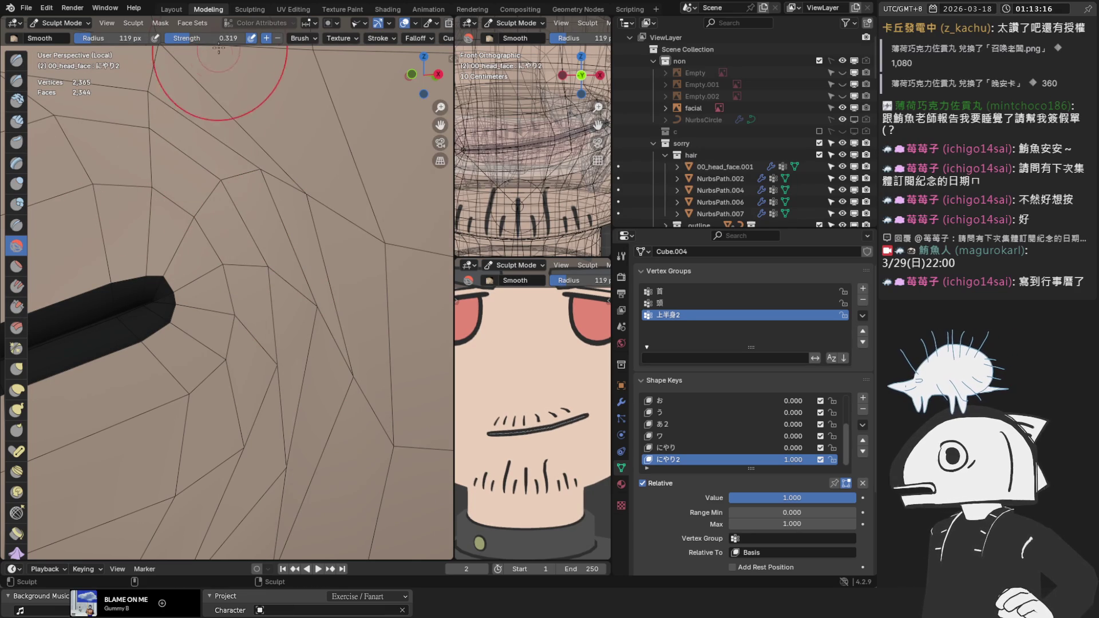
pyautogui.hotkey('shift', 'f')
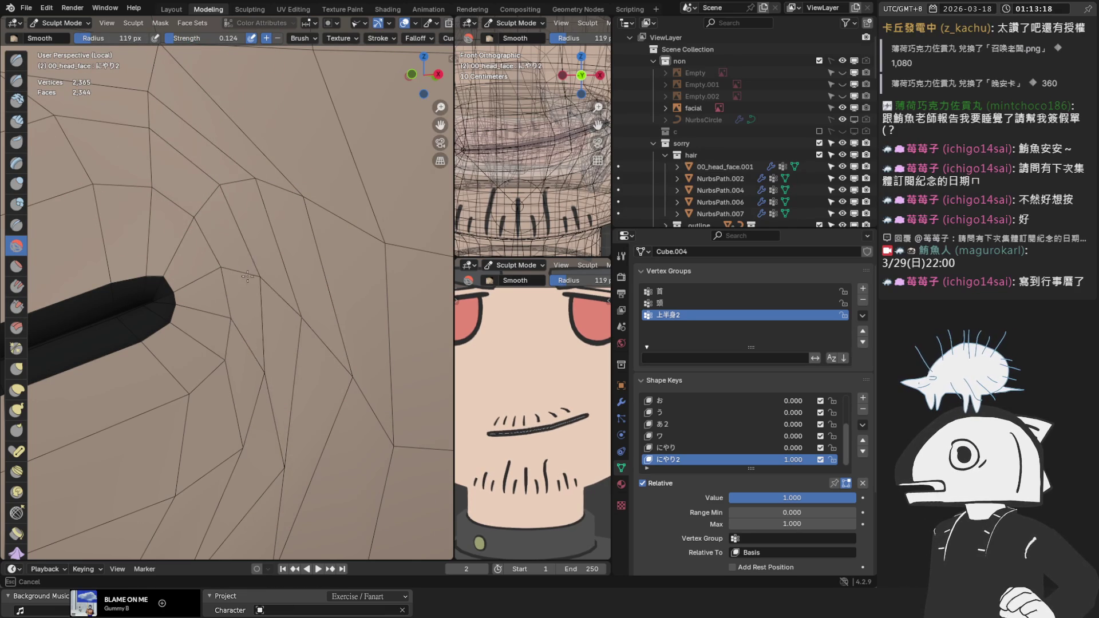
pyautogui.click(258, 427)
pyautogui.moveTo(401, 241)
pyautogui.mouseDown(button='middle')
pyautogui.moveTo(260, 306)
pyautogui.moveTo(292, 197)
pyautogui.mouseUp(button='middle')
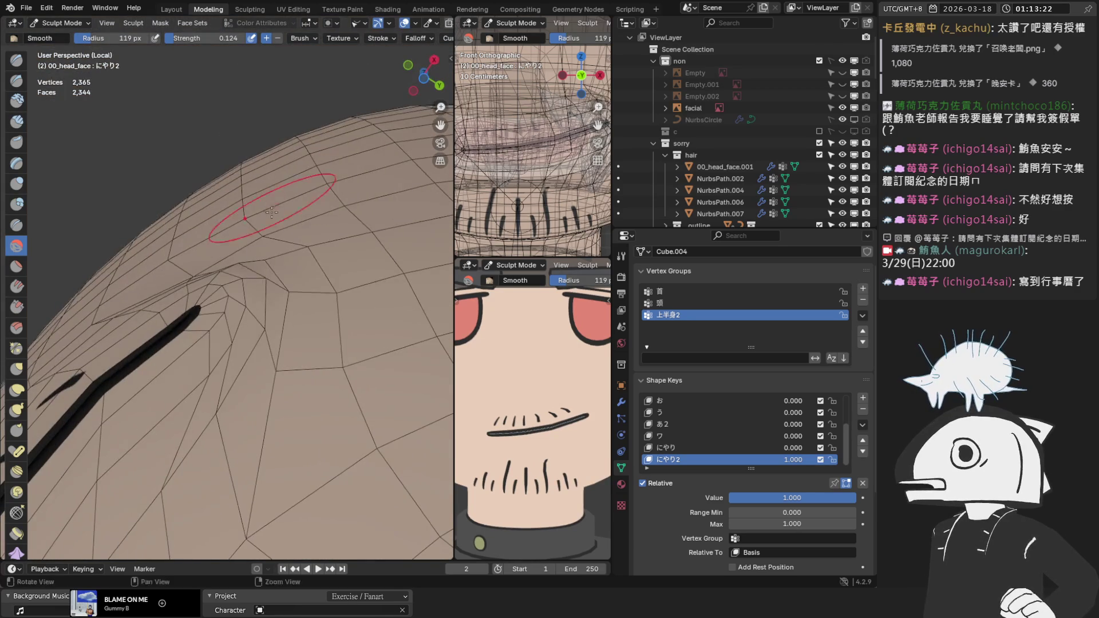
pyautogui.moveTo(263, 315); pyautogui.dragTo(240, 303, button='middle')
pyautogui.click(17, 390)
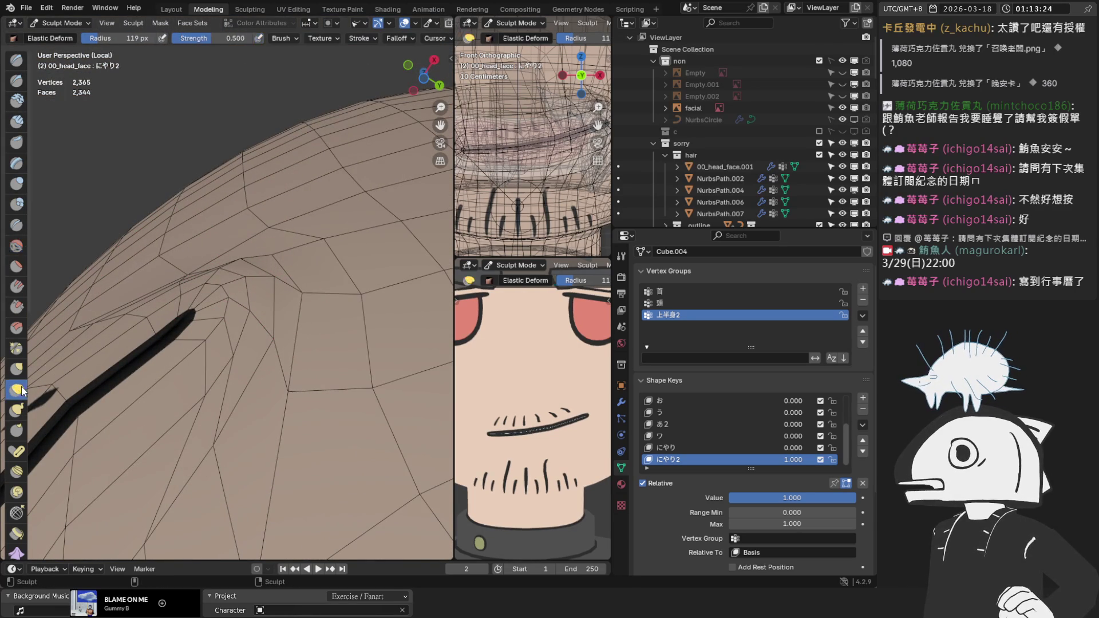
# In front view, shrink Elastic Deform to 46 px and reshape the mesh around the mouth corner.
pyautogui.press('KP_1')
pyautogui.moveTo(299, 397)
pyautogui.mouseDown(button='middle')
pyautogui.moveTo(280, 343)
pyautogui.moveTo(263, 340)
pyautogui.mouseUp(button='middle')
pyautogui.press('KP_1')
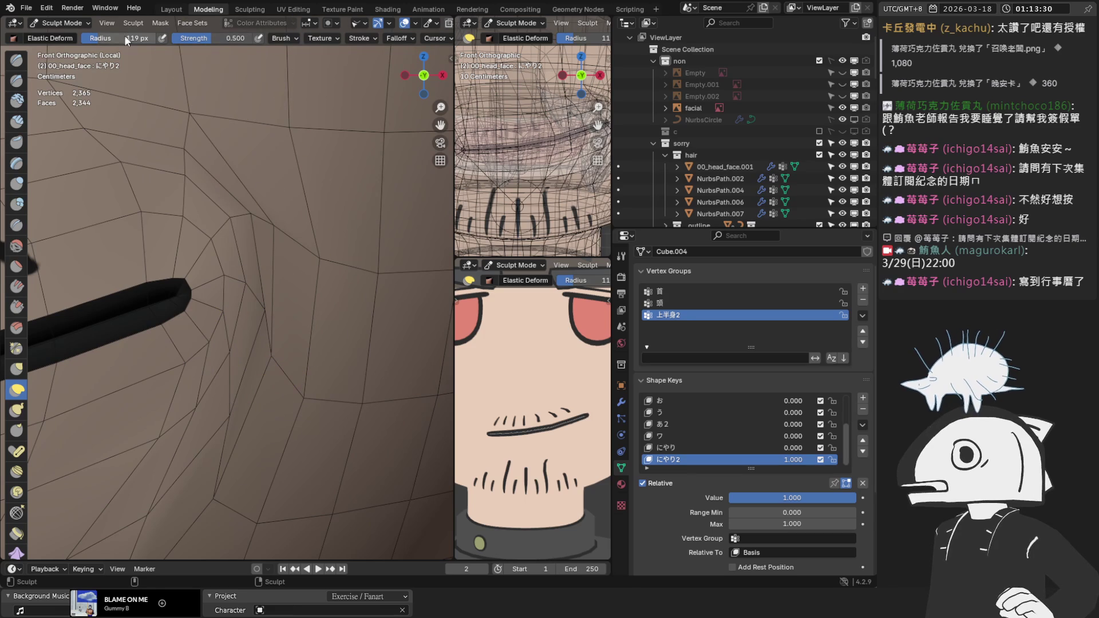
pyautogui.moveTo(120, 38); pyautogui.dragTo(92, 38)
pyautogui.moveTo(283, 206); pyautogui.dragTo(283, 206, button='middle')
pyautogui.moveTo(327, 257); pyautogui.dragTo(326, 186)
pyautogui.moveTo(268, 216)
pyautogui.mouseDown()
pyautogui.moveTo(252, 214)
pyautogui.moveTo(277, 303)
pyautogui.moveTo(260, 319)
pyautogui.moveTo(313, 372)
pyautogui.moveTo(325, 356)
pyautogui.moveTo(321, 367)
pyautogui.mouseUp()
pyautogui.moveTo(247, 296)
pyautogui.mouseDown()
pyautogui.moveTo(245, 282)
pyautogui.moveTo(222, 345)
pyautogui.mouseUp()
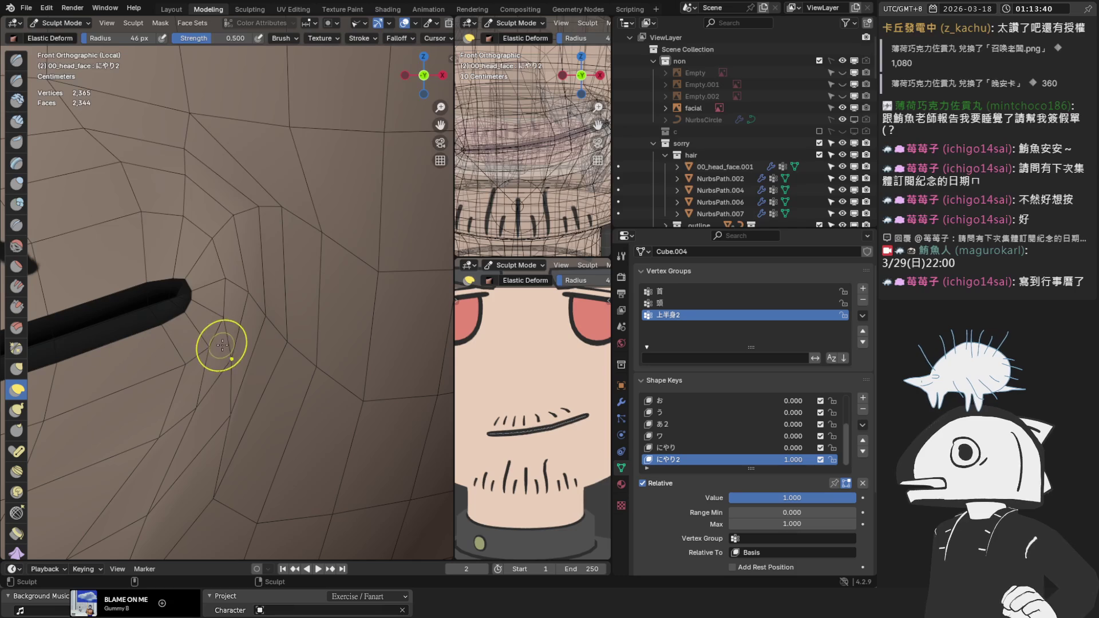
pyautogui.moveTo(233, 436); pyautogui.dragTo(257, 454)
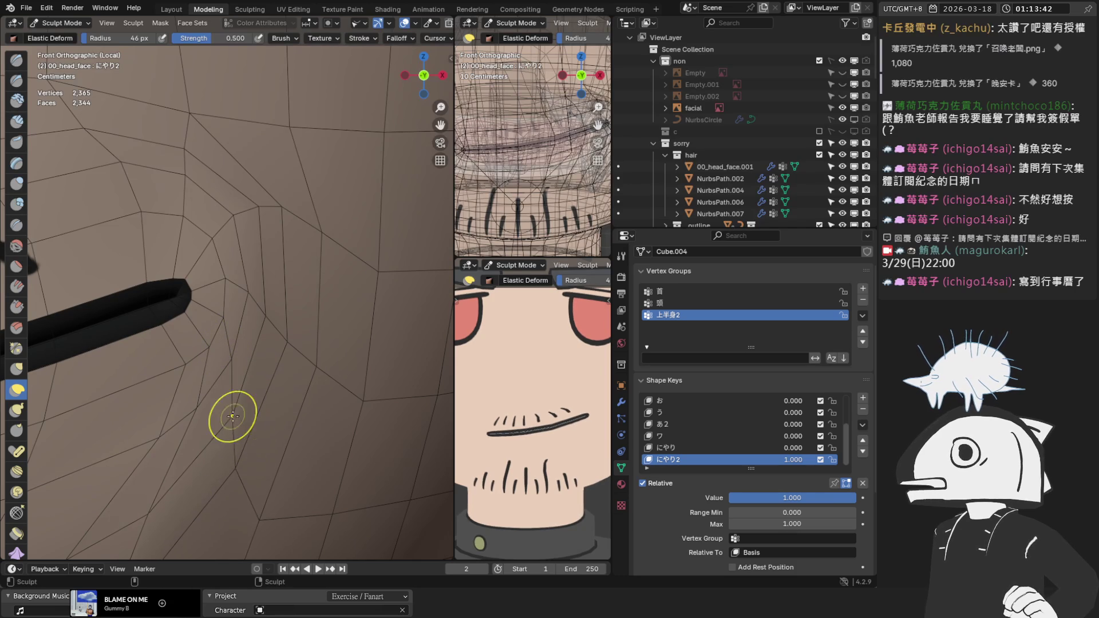
pyautogui.moveTo(223, 326)
pyautogui.mouseDown()
pyautogui.moveTo(202, 356)
pyautogui.moveTo(169, 372)
pyautogui.mouseUp()
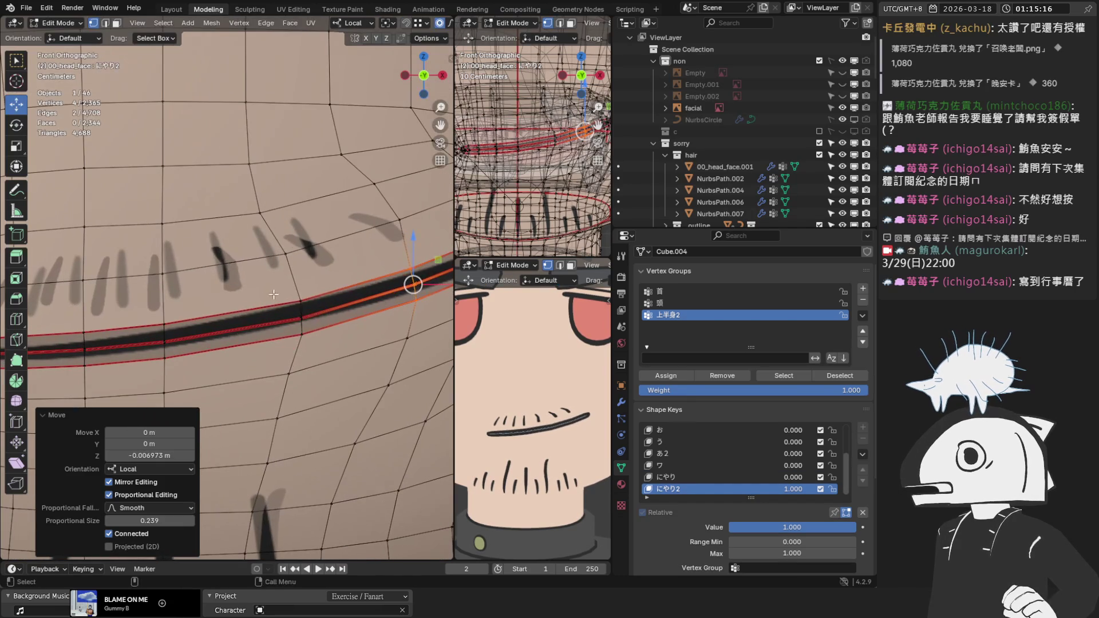
# Nudge the mouth-line edge loop and one vertex slightly up, then return to Object Mode.
pyautogui.moveTo(295, 296)
pyautogui.mouseDown()
pyautogui.moveTo(295, 245)
pyautogui.moveTo(296, 291)
pyautogui.mouseUp()
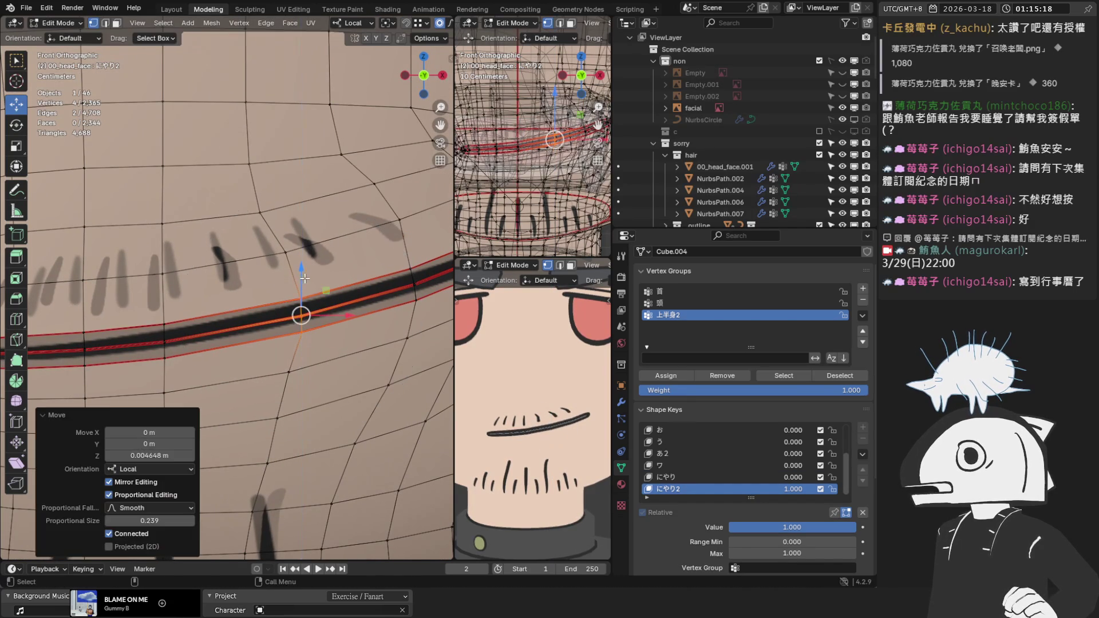
pyautogui.scroll(-1, 271, 217)
pyautogui.click(271, 217)
pyautogui.moveTo(254, 175); pyautogui.dragTo(253, 172)
pyautogui.scroll(-3, 246, 183)
pyautogui.press('Tab')
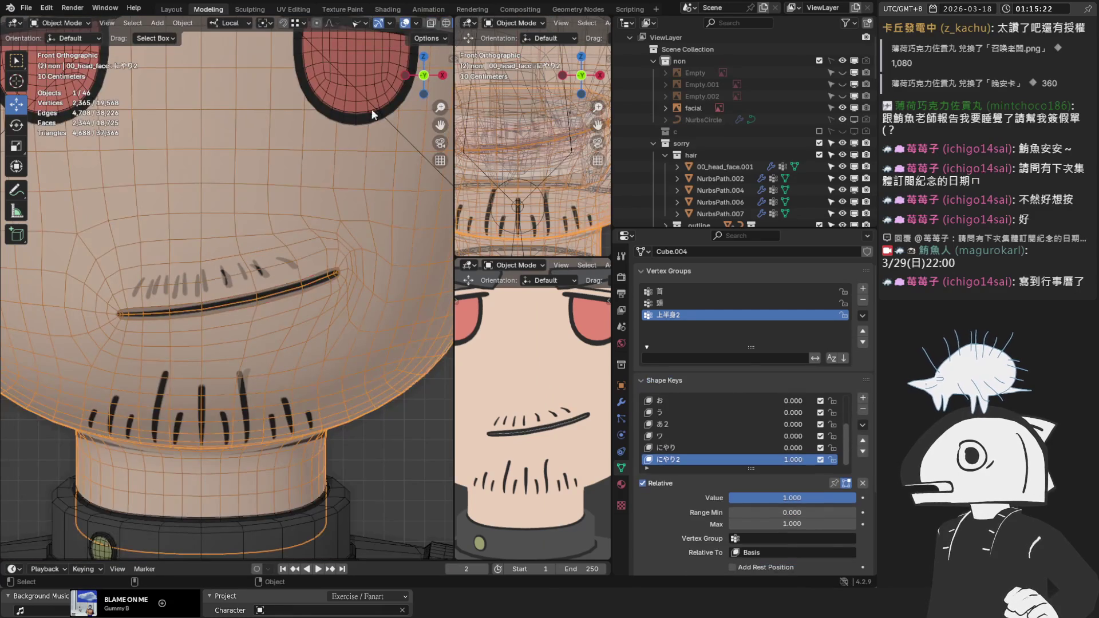
# Hide viewport overlays and preview the にやり2 smirk turning on and off.
pyautogui.click(406, 23)
pyautogui.scroll(-2, 359, 146)
pyautogui.moveTo(809, 497)
pyautogui.mouseDown()
pyautogui.moveTo(733, 497)
pyautogui.moveTo(856, 497)
pyautogui.mouseUp()
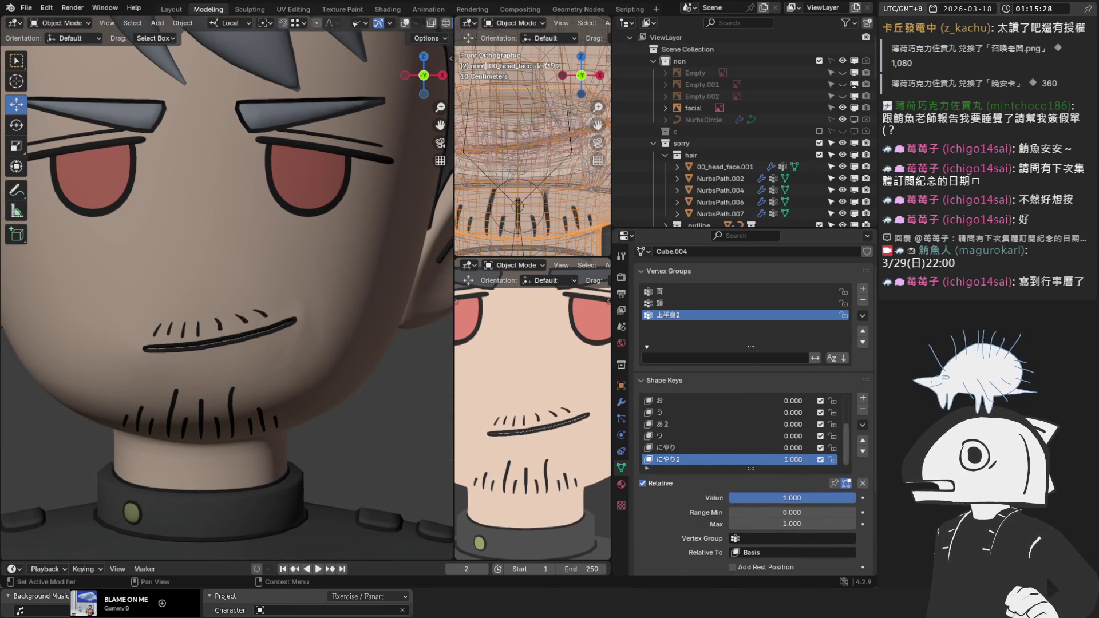
pyautogui.scroll(-3, 340, 372)
pyautogui.scroll(4, 739, 412)
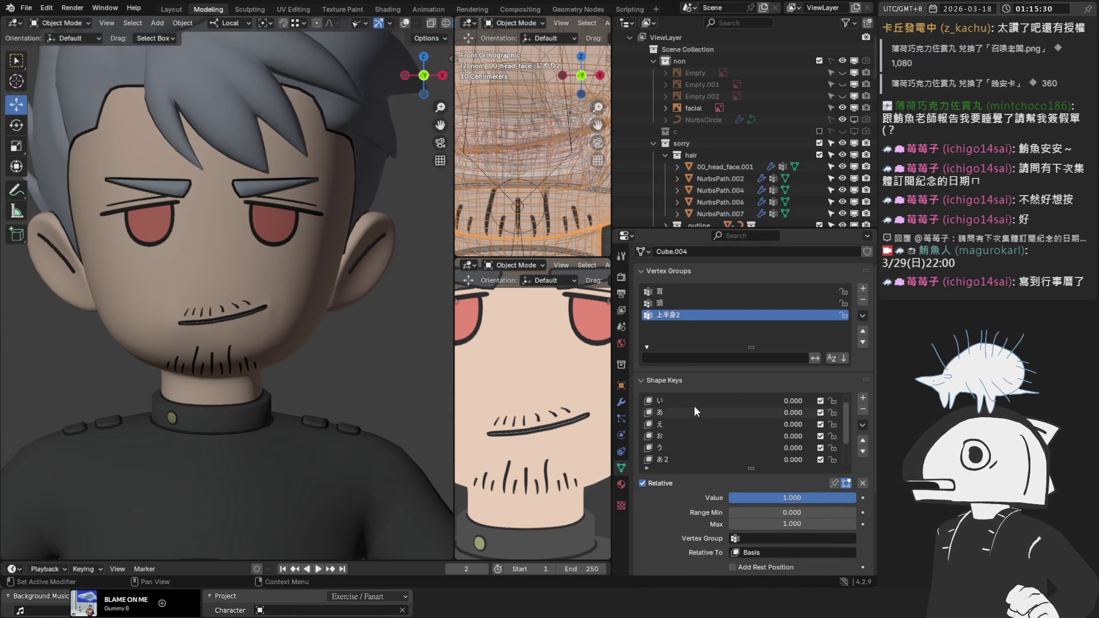
# Set the い shape key to full and briefly toggle the wireframe overlay.
pyautogui.click(699, 400)
pyautogui.moveTo(735, 497); pyautogui.dragTo(856, 497)
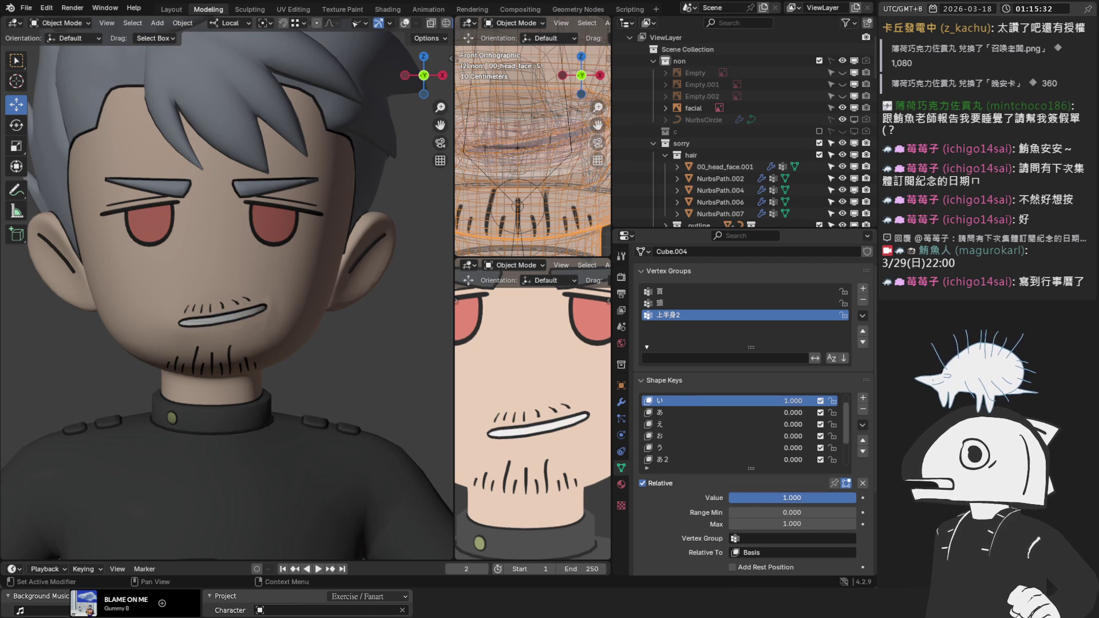
pyautogui.scroll(-3, 278, 369)
pyautogui.scroll(3, 280, 370)
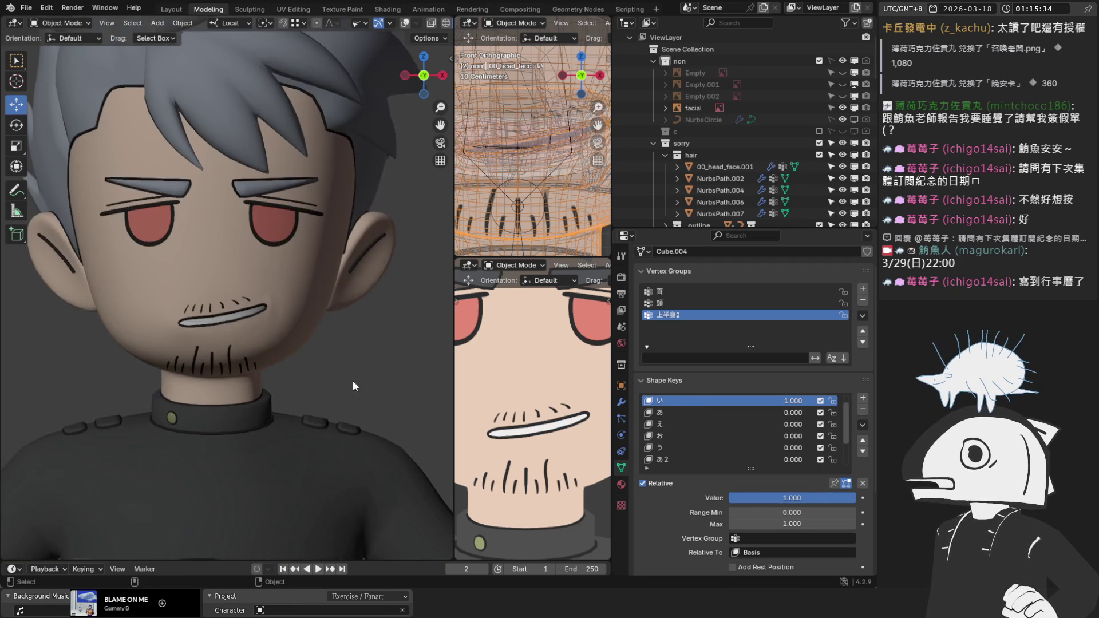
pyautogui.click(404, 23)
pyautogui.click(404, 23)
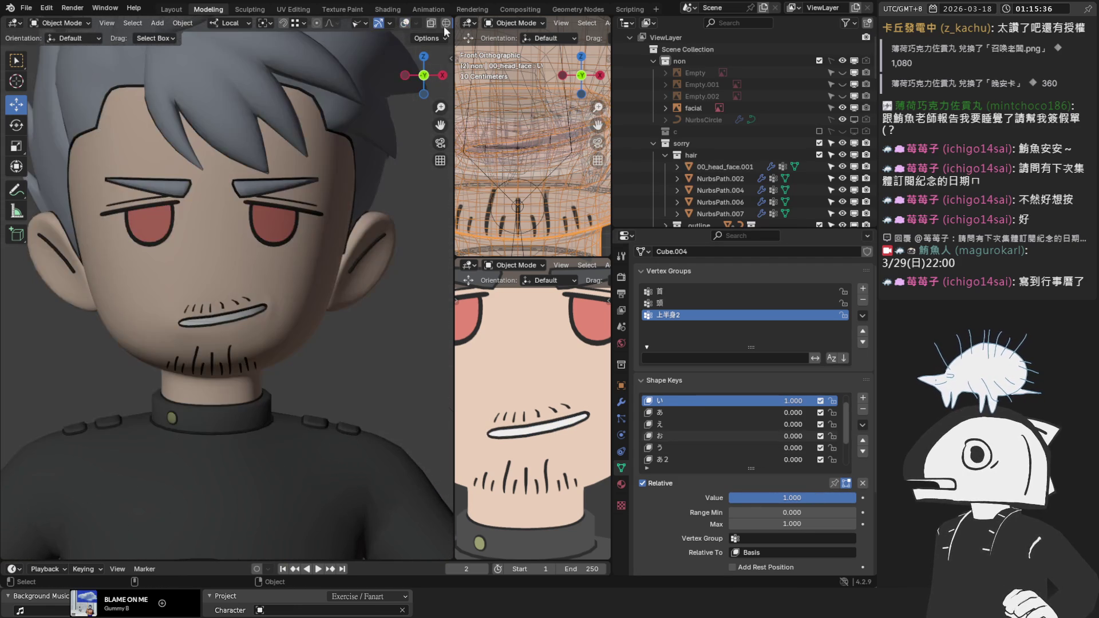
pyautogui.scroll(-2, 435, 25)
# Switch viewport shading lighting to Flat and reset い back to zero.
pyautogui.click(443, 23)
pyautogui.click(489, 118)
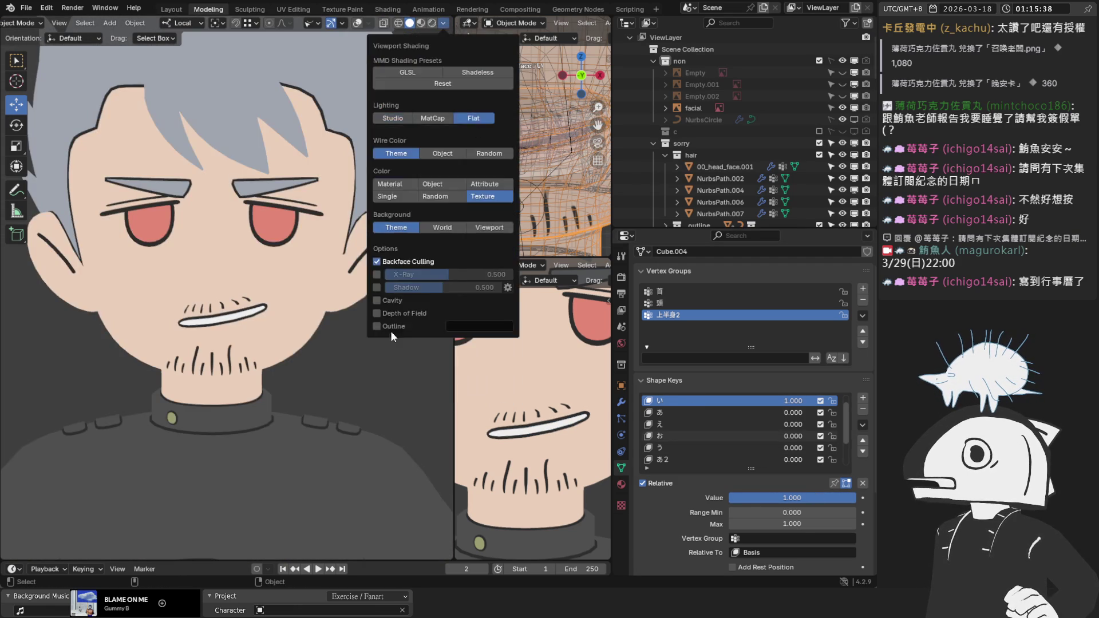
pyautogui.moveTo(789, 498)
pyautogui.mouseDown()
pyautogui.moveTo(730, 497)
pyautogui.moveTo(858, 498)
pyautogui.moveTo(729, 498)
pyautogui.moveTo(847, 498)
pyautogui.mouseUp()
# Test the あ, え, お and う mouth shape keys.
pyautogui.click(715, 412)
pyautogui.click(716, 424)
pyautogui.click(688, 436)
pyautogui.click(690, 448)
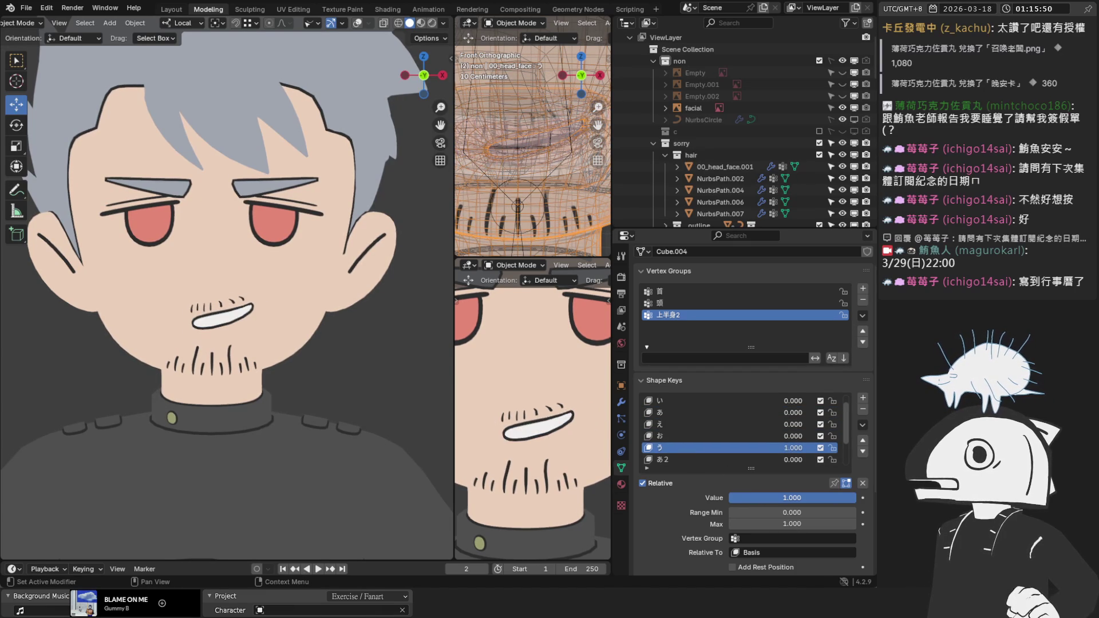
pyautogui.scroll(-3, 691, 426)
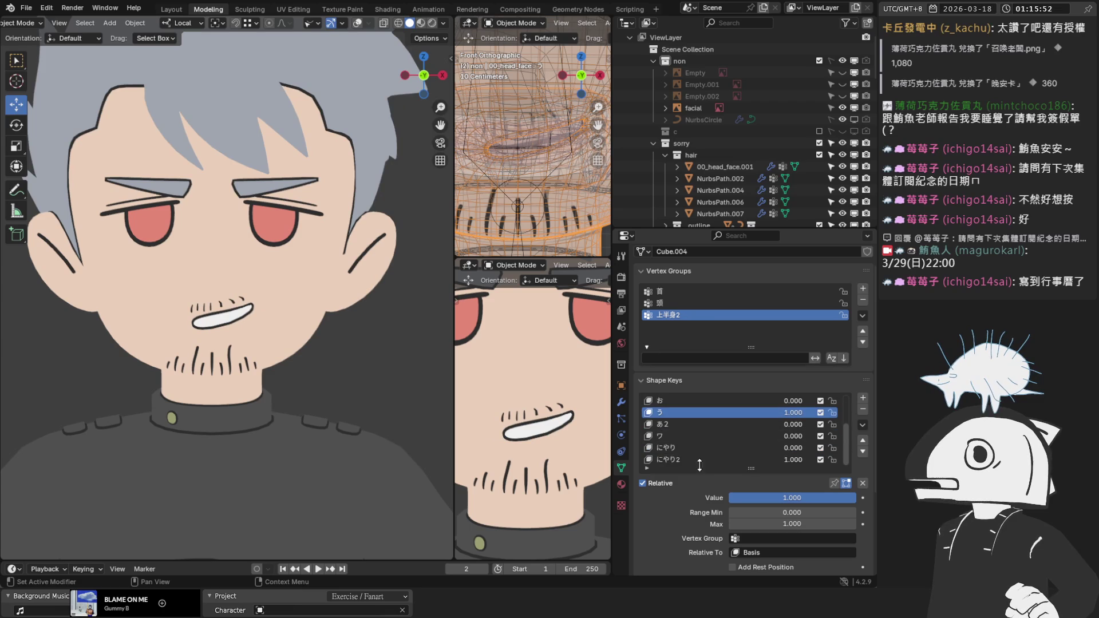
# Adjust the にやり2 smirk value and turn it fully on.
pyautogui.click(712, 457)
pyautogui.moveTo(792, 495); pyautogui.dragTo(687, 496)
pyautogui.scroll(4, 695, 438)
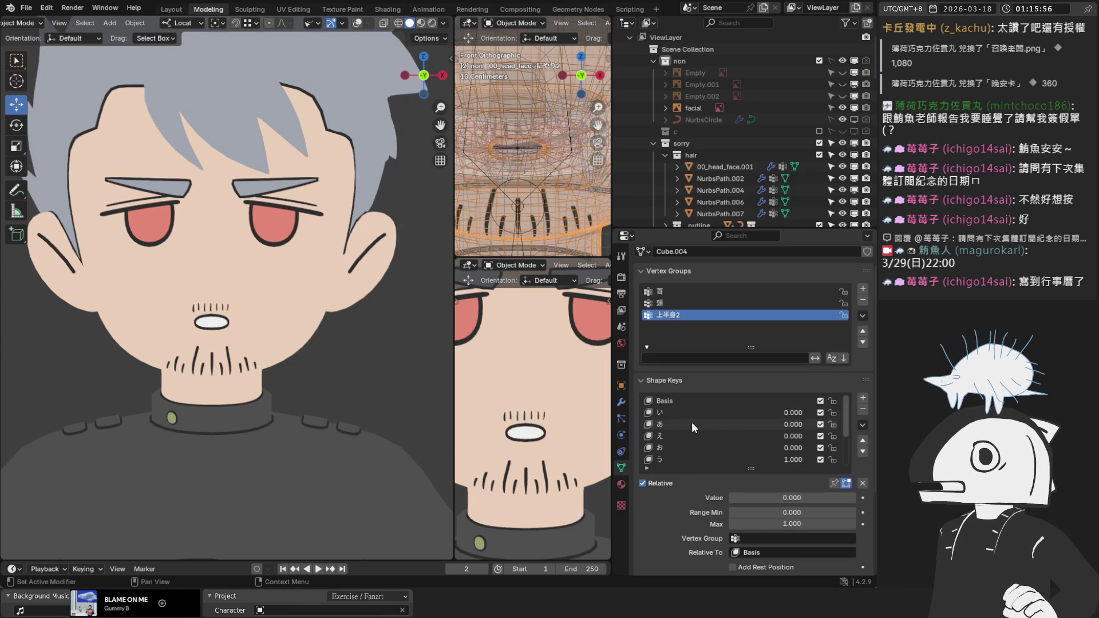
pyautogui.moveTo(771, 459); pyautogui.dragTo(744, 459)
pyautogui.scroll(-3, 778, 423)
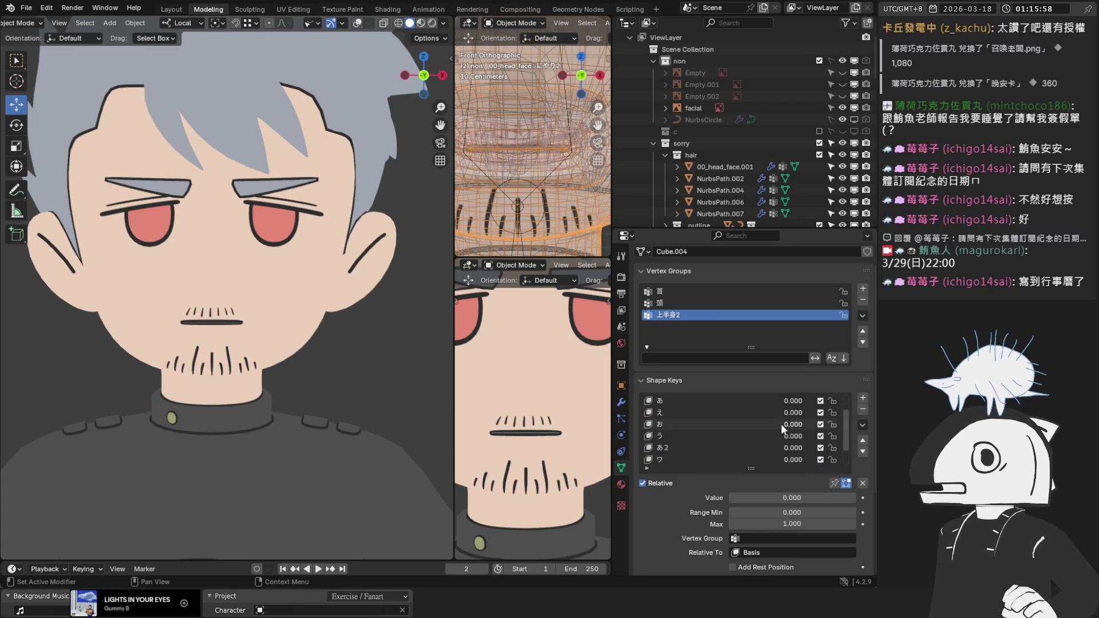
pyautogui.scroll(-1, 715, 463)
pyautogui.click(710, 459)
pyautogui.moveTo(738, 496)
pyautogui.mouseDown()
pyautogui.moveTo(853, 497)
pyautogui.moveTo(729, 498)
pyautogui.mouseUp()
# Test the ワ, あ2 and う shapes alongside the smirk, then save the file.
pyautogui.click(684, 436)
pyautogui.click(687, 424)
pyautogui.click(674, 412)
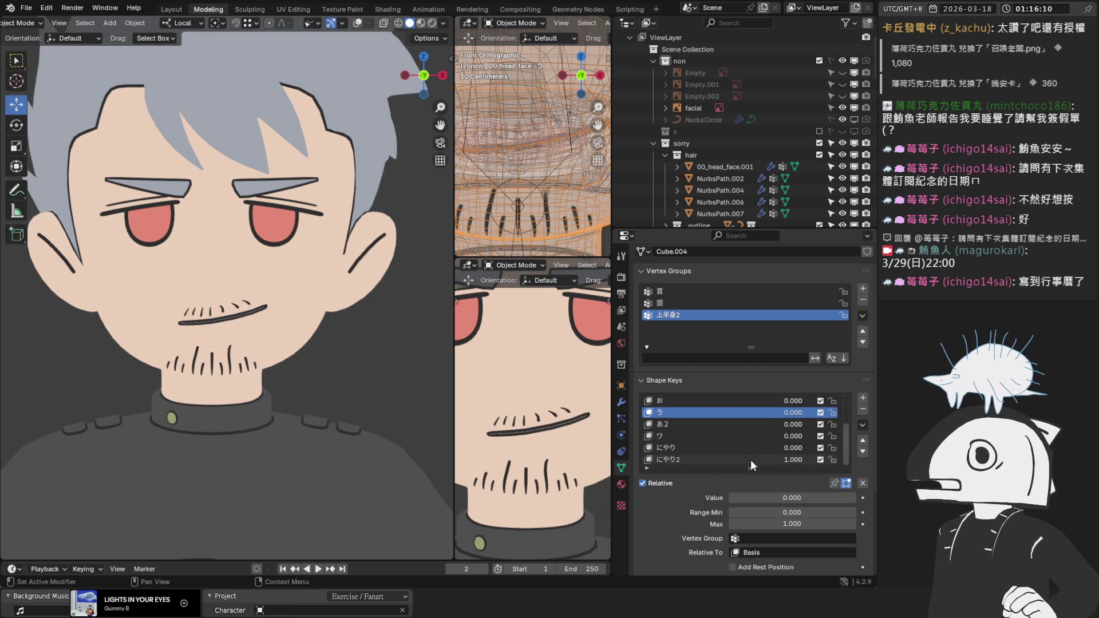
pyautogui.hotkey('ctrl', 's')
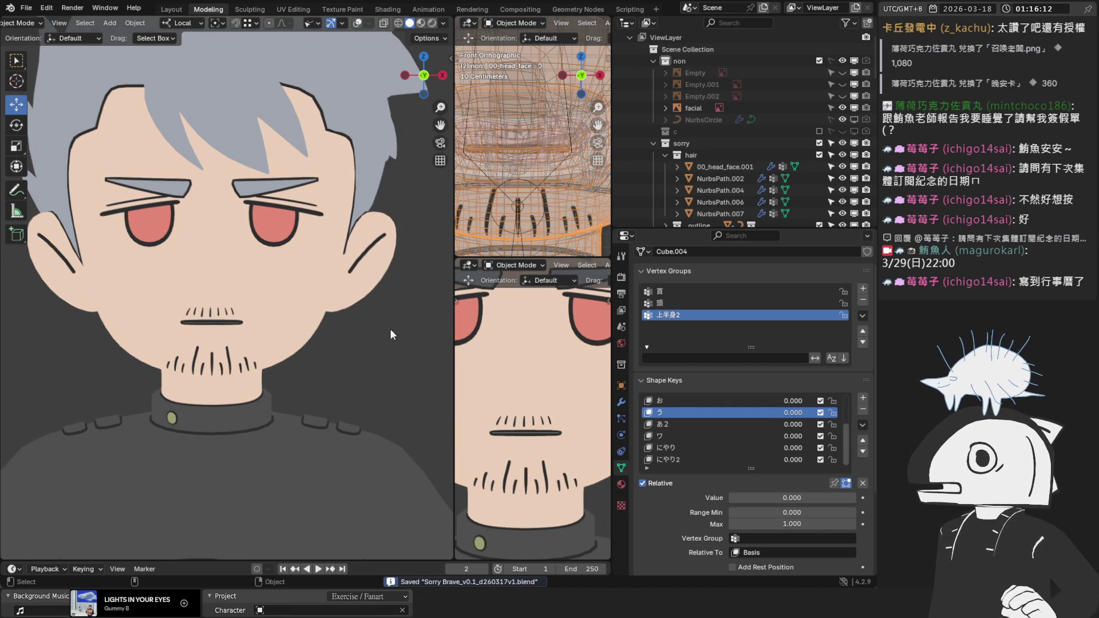
# Add にやり2 as an MMD vertex morph with its category set to Mouth.
pyautogui.press('n')
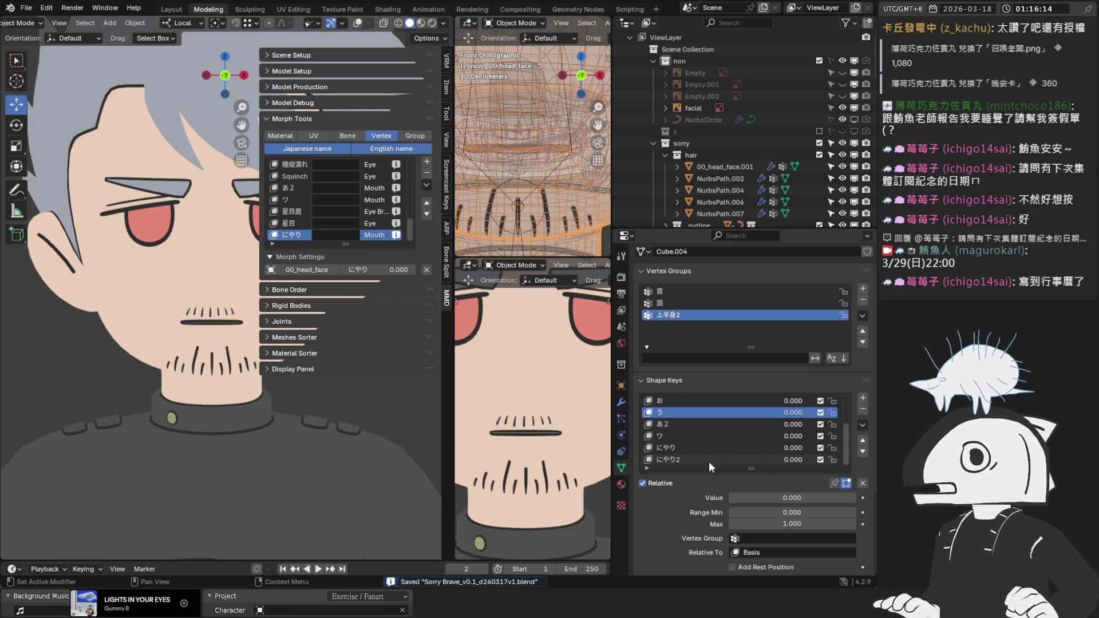
pyautogui.doubleClick(708, 459)
pyautogui.press('Return')
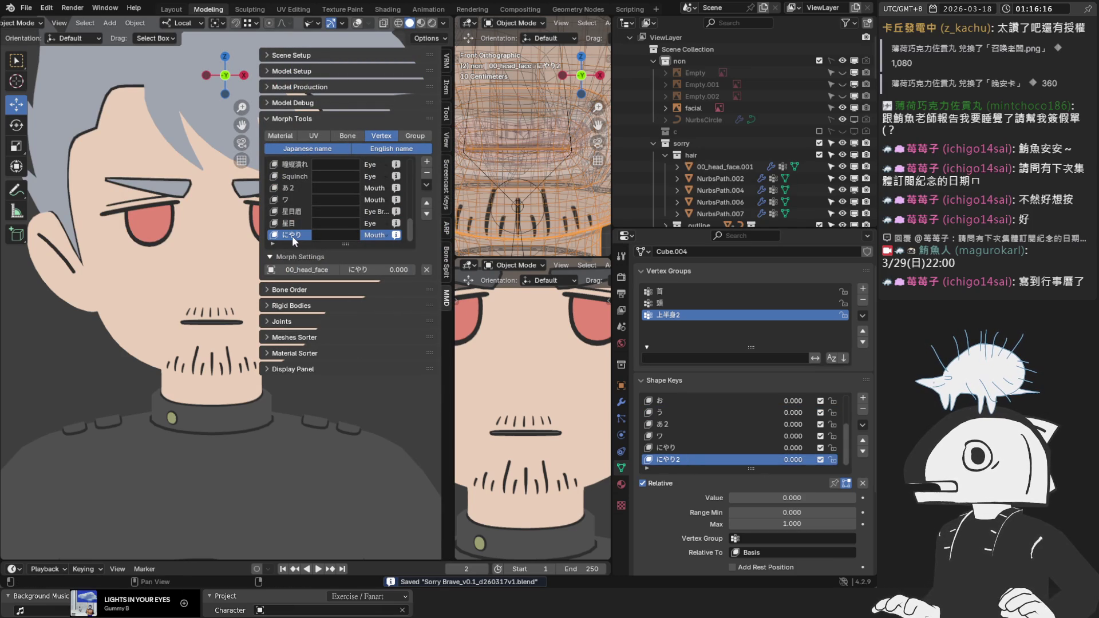
pyautogui.click(426, 164)
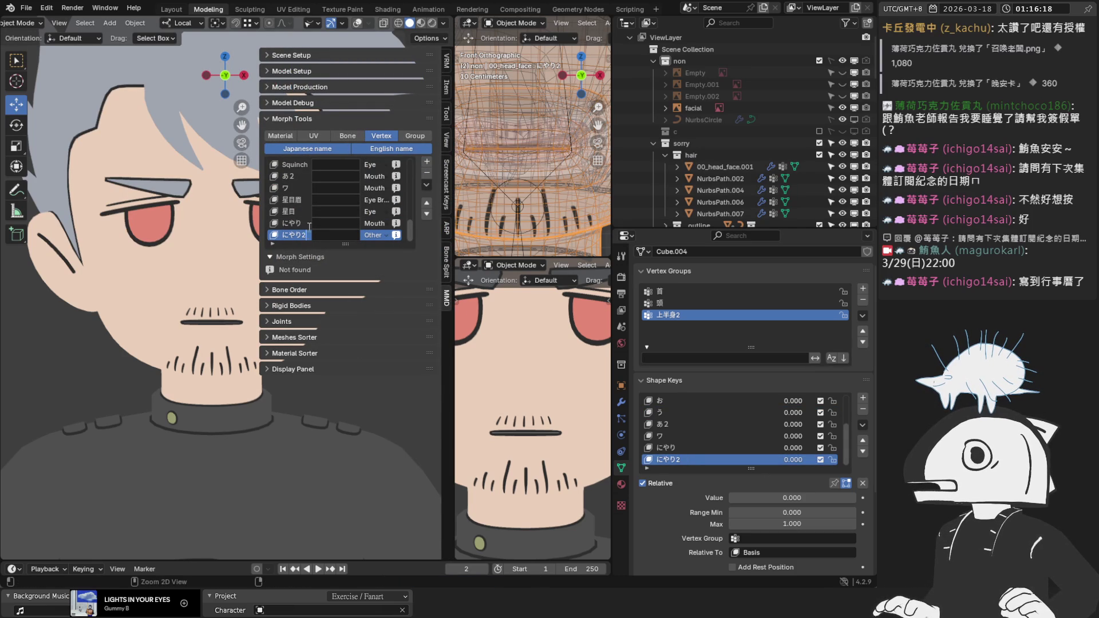
pyautogui.click(372, 235)
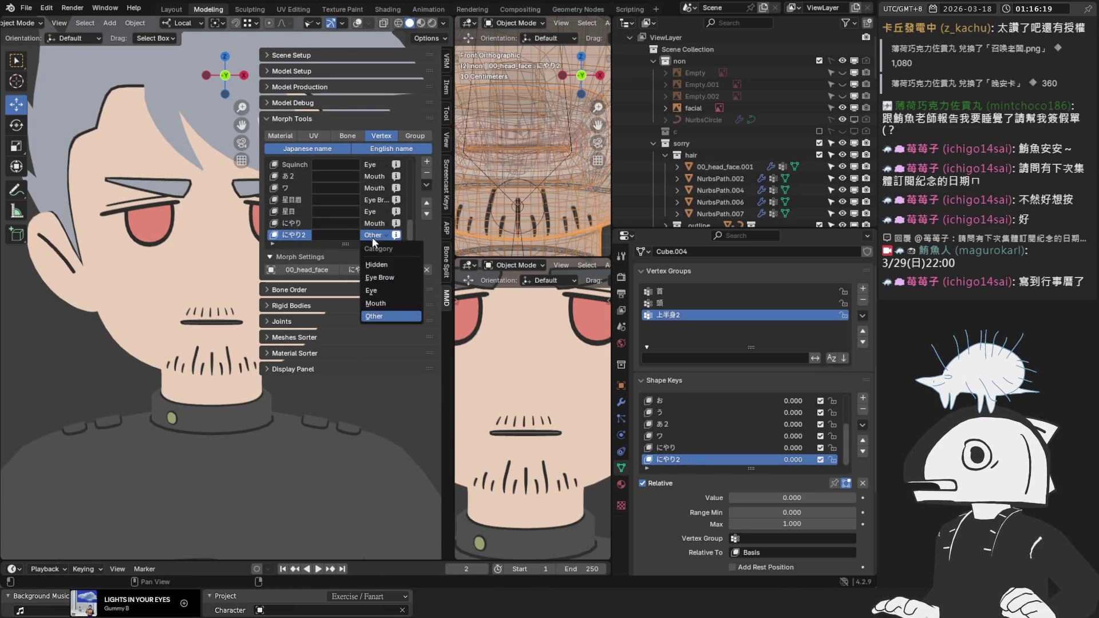
pyautogui.click(390, 301)
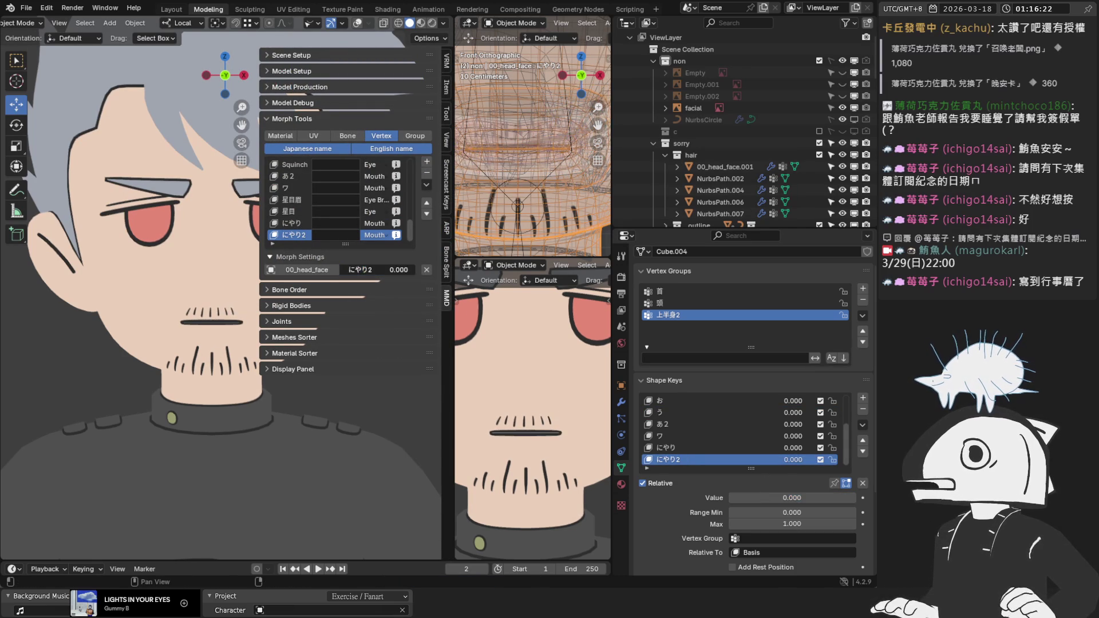
pyautogui.click(281, 224)
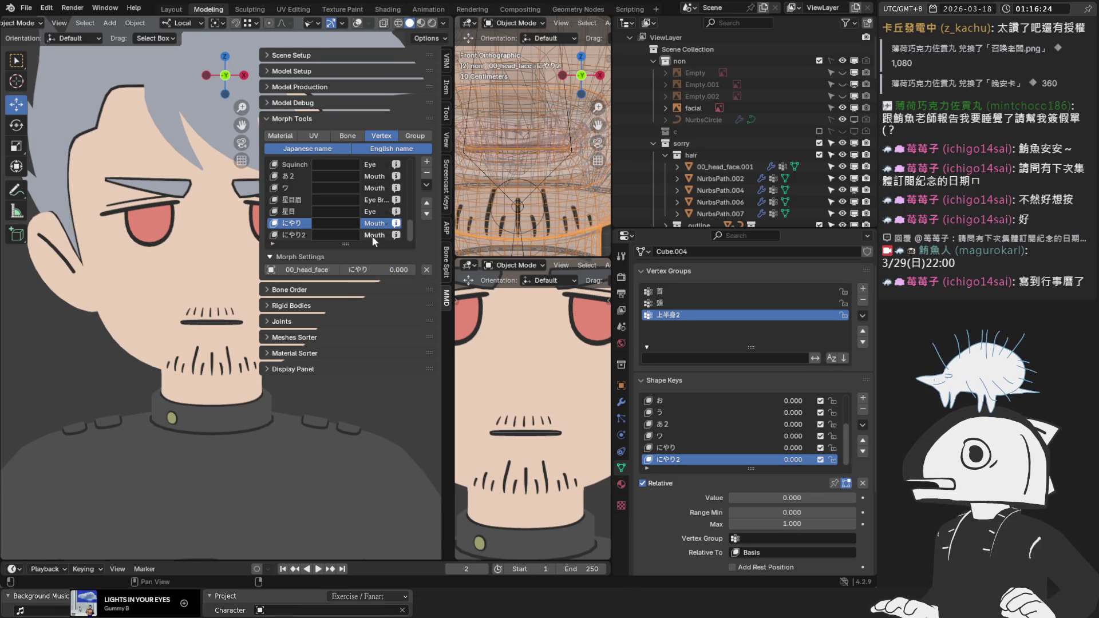